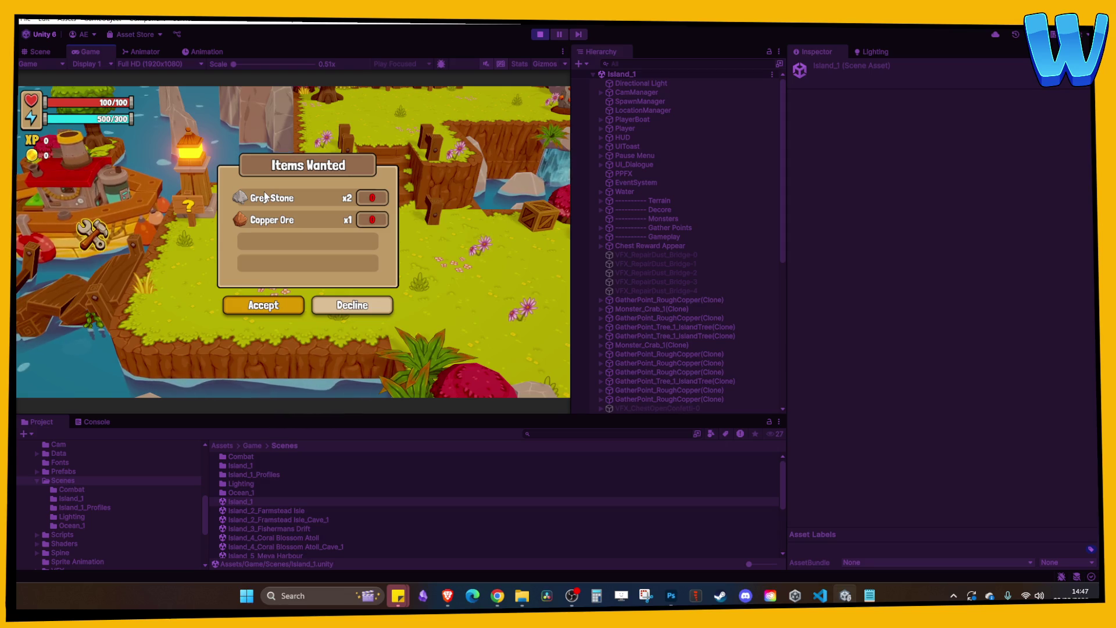
# - End the Items Wanted playtest and bring Task Screen New.psd forward in Photoshop
pyautogui.click(271, 239)
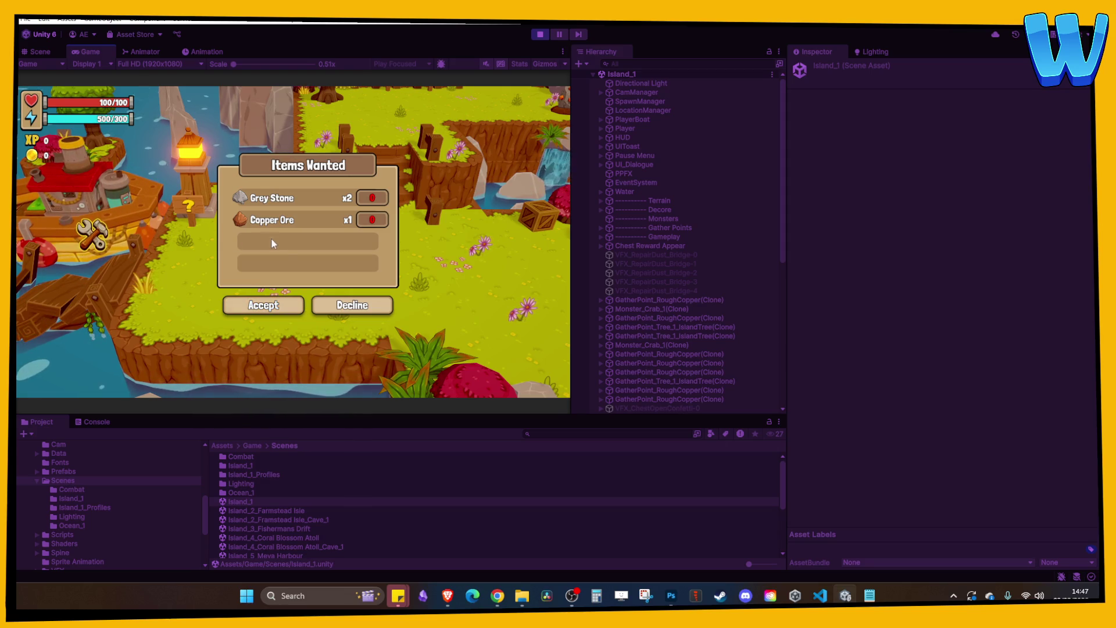
pyautogui.click(539, 35)
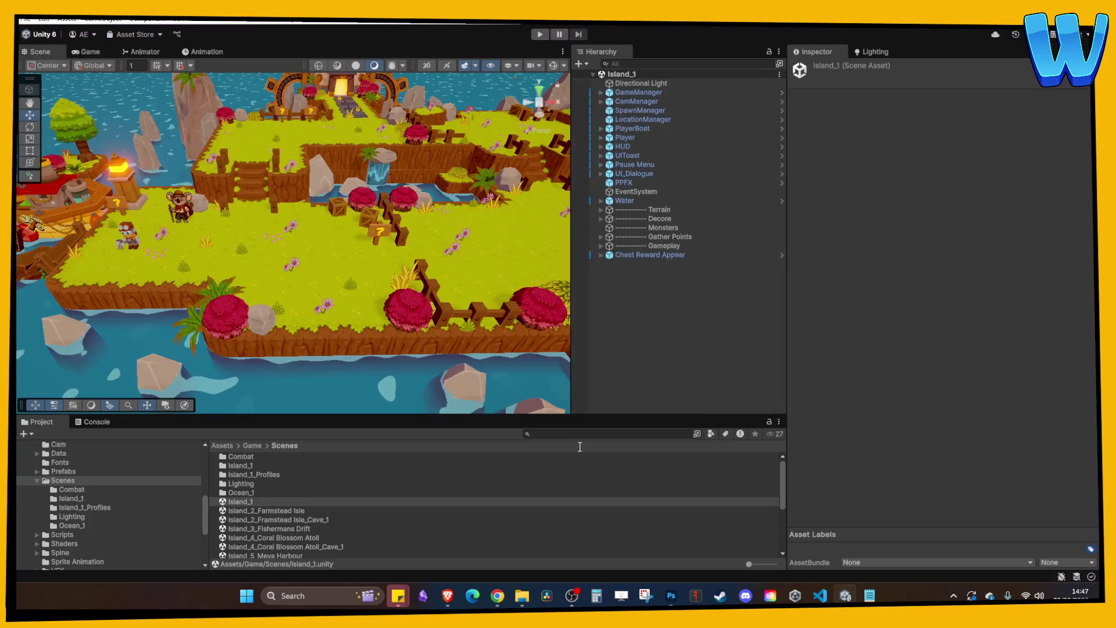
pyautogui.click(671, 597)
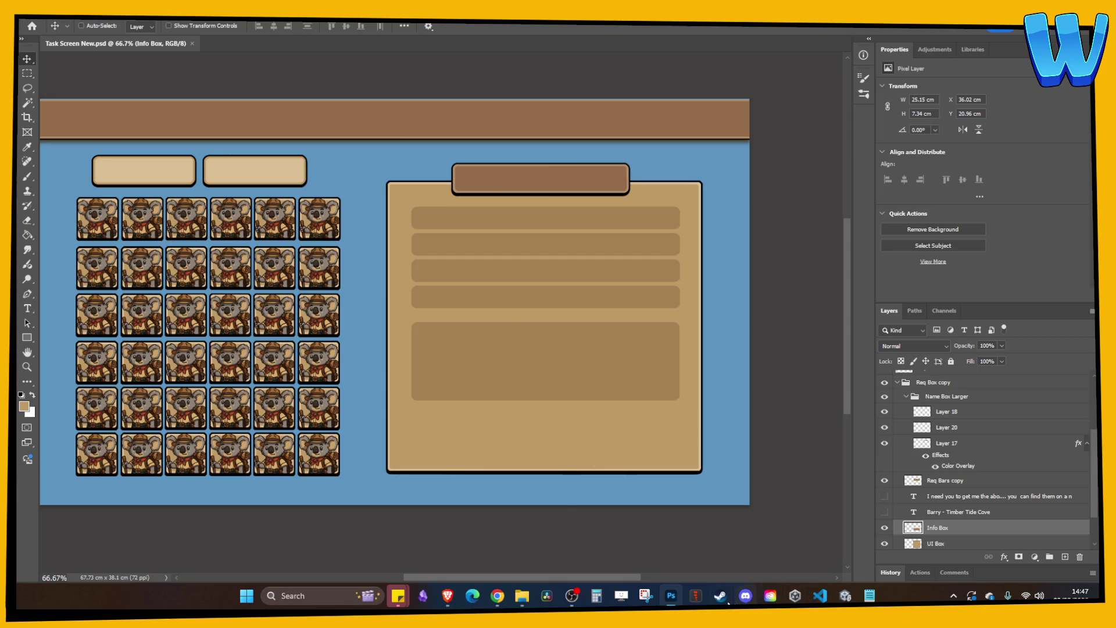
# - Minimize Photoshop and replay the game in Unity to reach Adventurer Irwin's dialogue
pyautogui.click(671, 593)
pyautogui.click(542, 34)
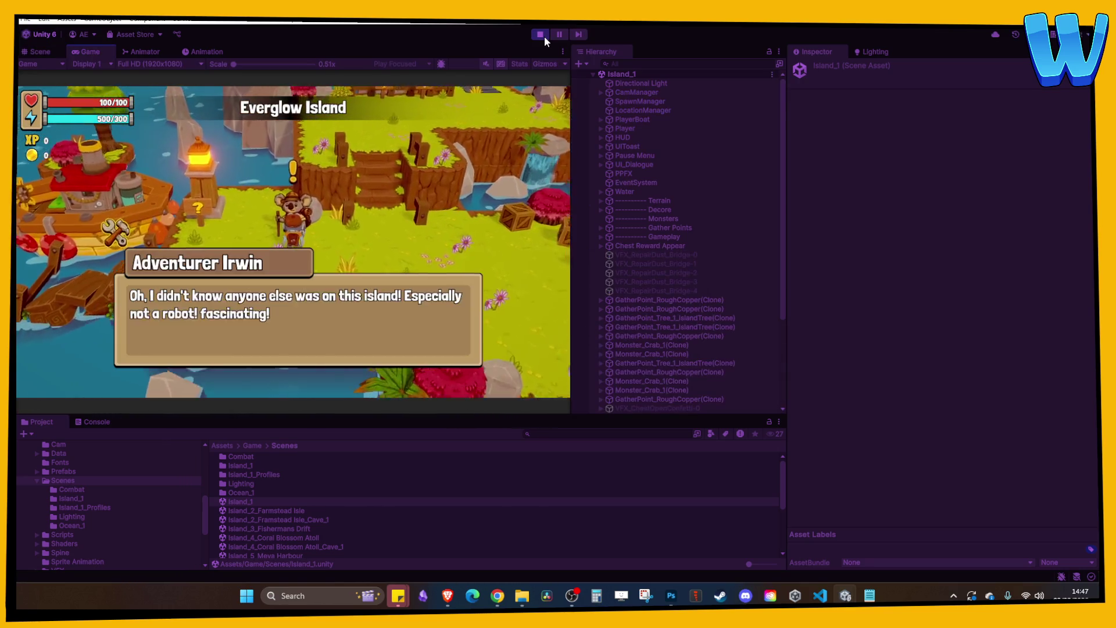
# - Decline the Items Wanted popup, stop play mode, and return to the Photoshop design
pyautogui.press('Right')
pyautogui.press('Return')
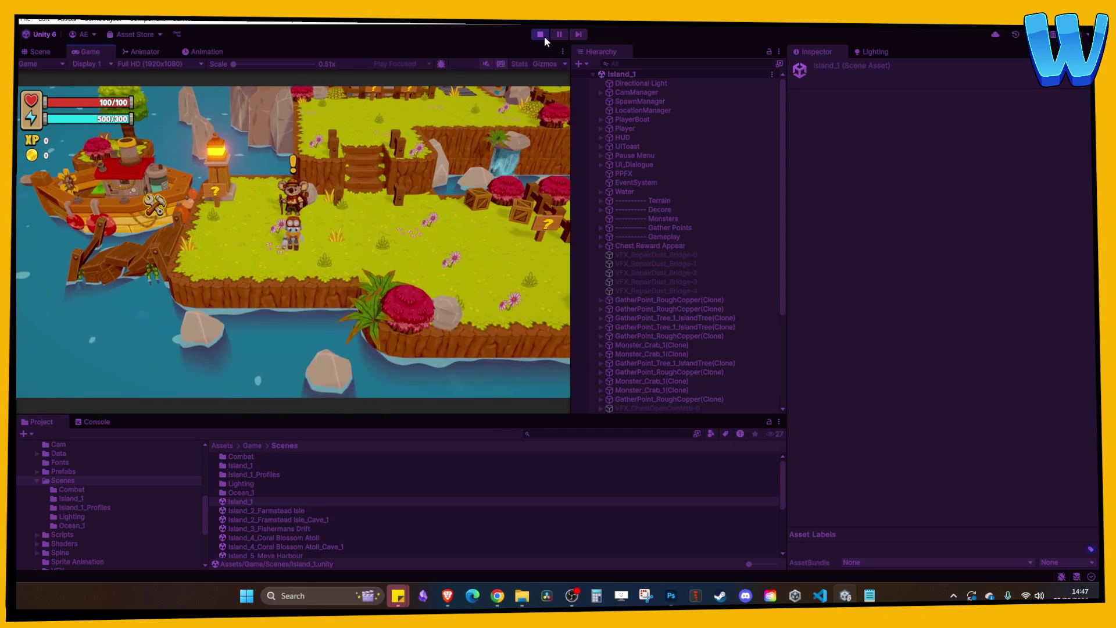
pyautogui.click(544, 36)
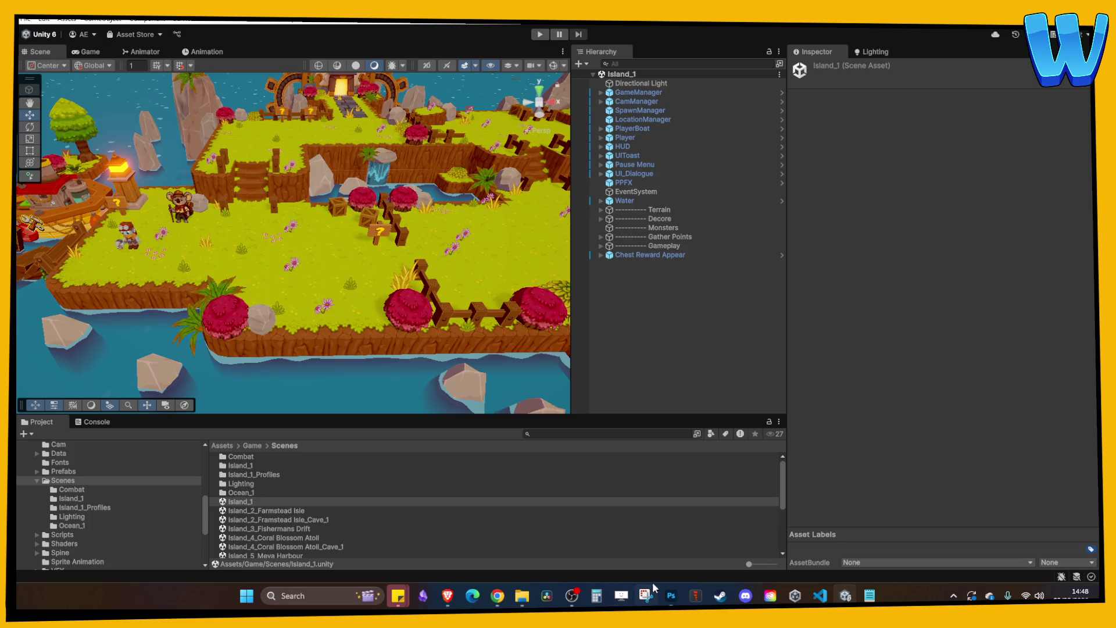
pyautogui.click(671, 596)
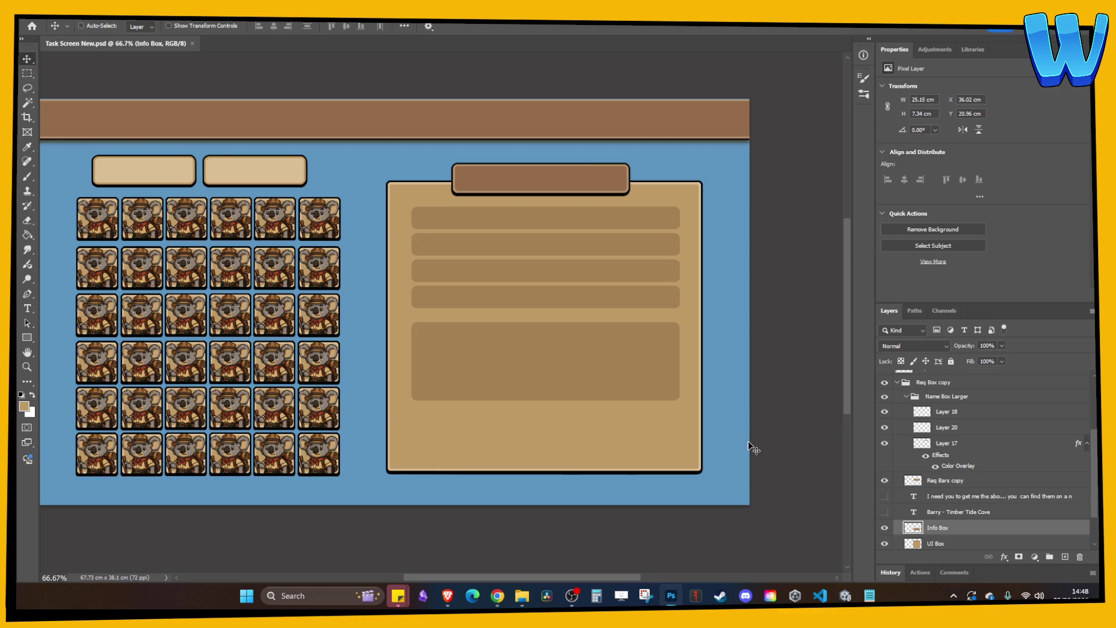
# - Toggle visibility of the Req Box copy group and UI Box layer to inspect them
pyautogui.click(884, 382)
pyautogui.click(884, 382)
pyautogui.scroll(-2, 982, 459)
pyautogui.click(884, 512)
pyautogui.click(884, 512)
pyautogui.click(903, 514)
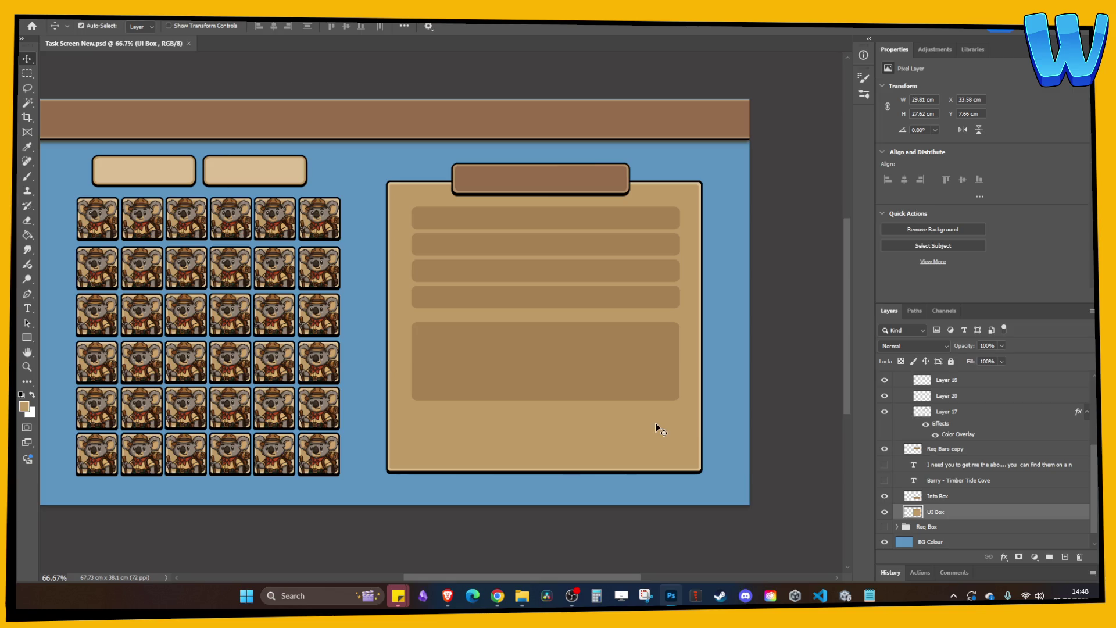
pyautogui.scroll(2, 982, 442)
# - Merge the Req Box copy group, paste it into a new document, and delete Background
pyautogui.rightClick(930, 398)
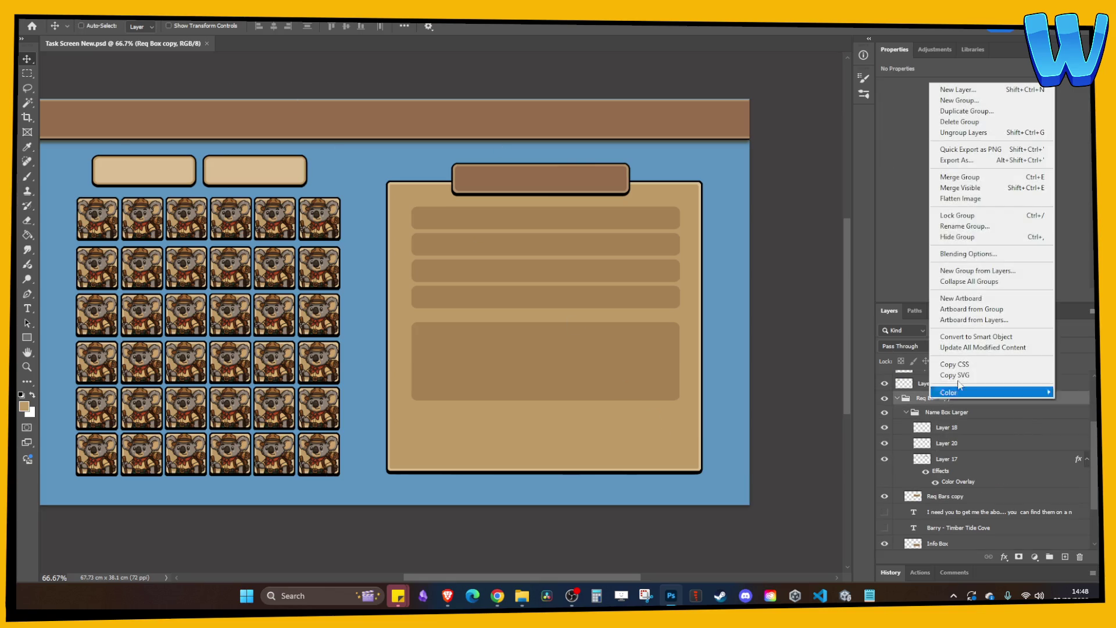
pyautogui.click(959, 177)
pyautogui.hotkey('ctrl', 'a')
pyautogui.hotkey('ctrl', 'c')
pyautogui.hotkey('ctrl', 'n')
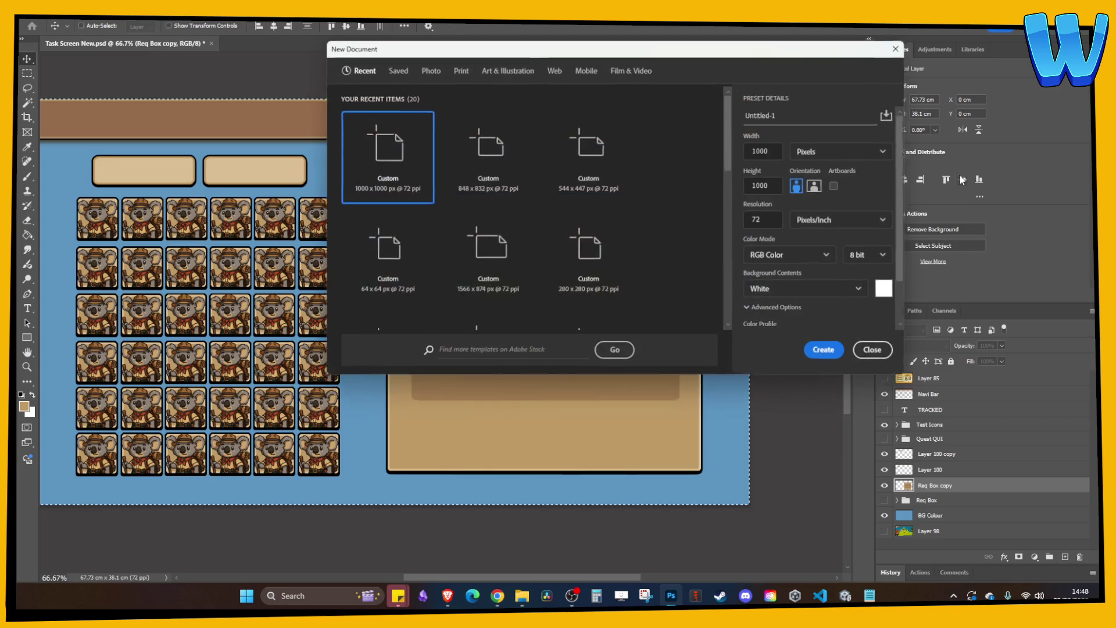
pyautogui.press('Return')
pyautogui.hotkey('ctrl', 'v')
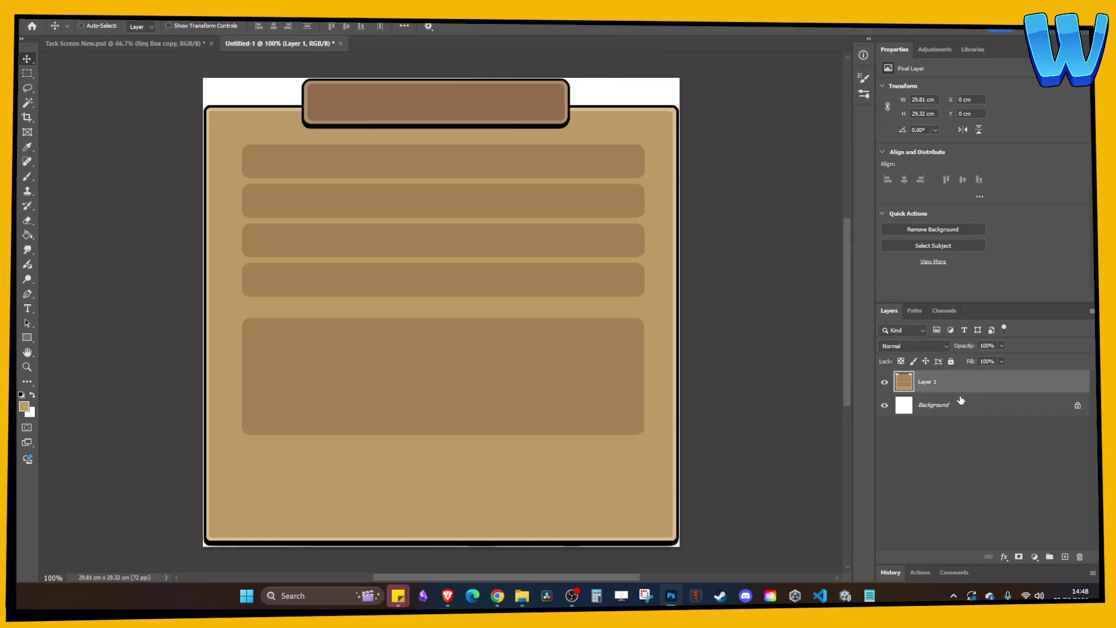
pyautogui.click(961, 403)
pyautogui.press('Delete')
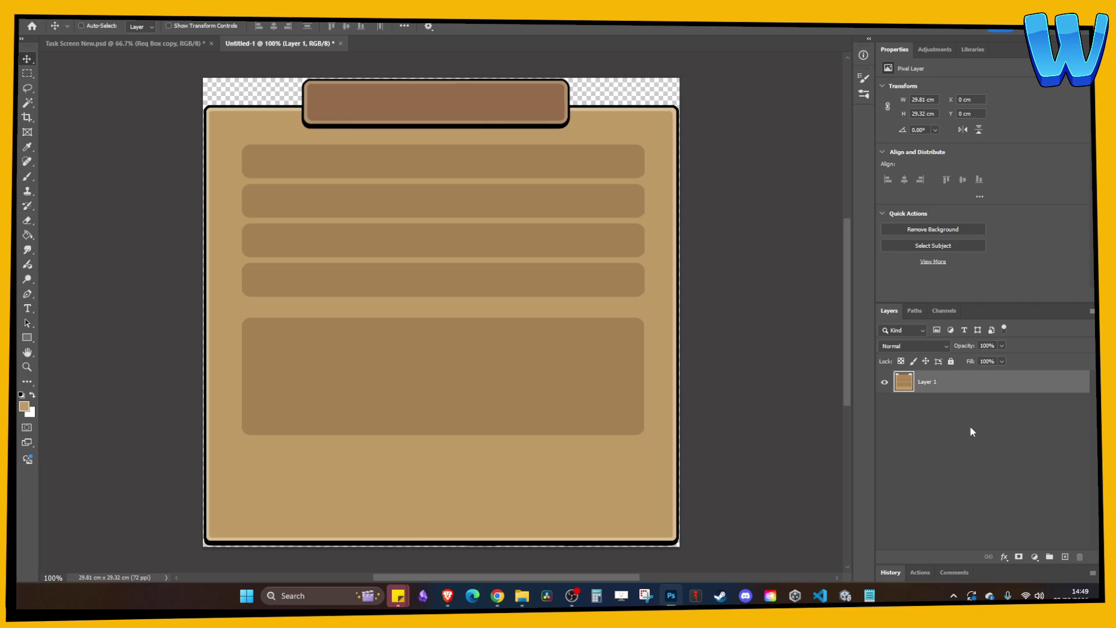
# - Open Canvas Size in pixels and check in a calculator whether 846 divides by four
pyautogui.press('ctrl')
pyautogui.hotkey('ctrl', 'alt', 'c')
pyautogui.click(610, 210)
pyautogui.click(608, 227)
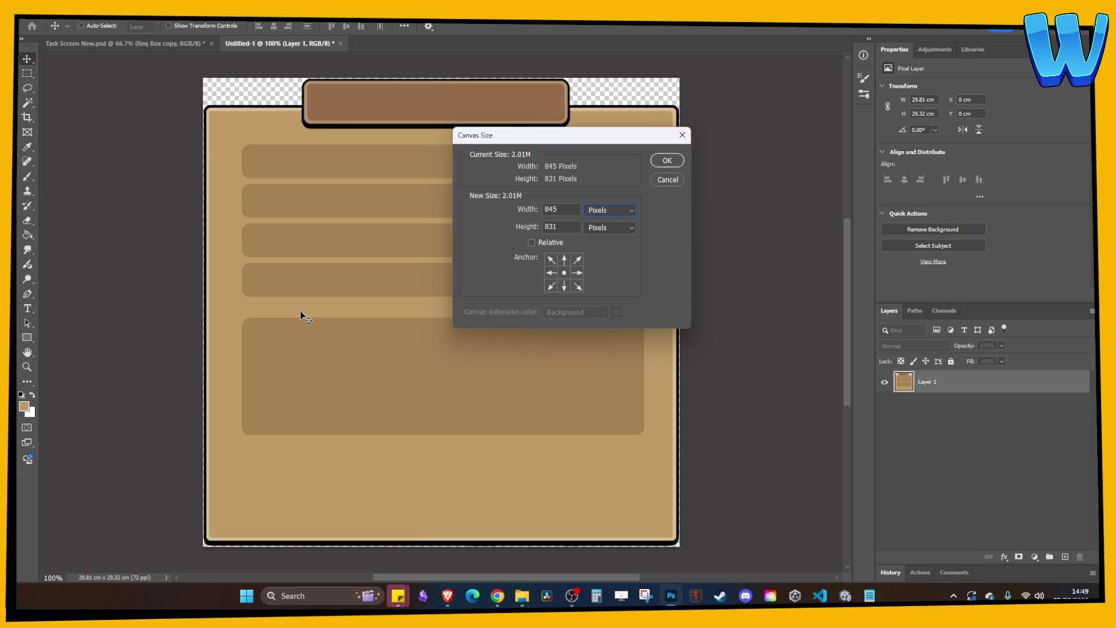
pyautogui.click(596, 595)
pyautogui.click(558, 209)
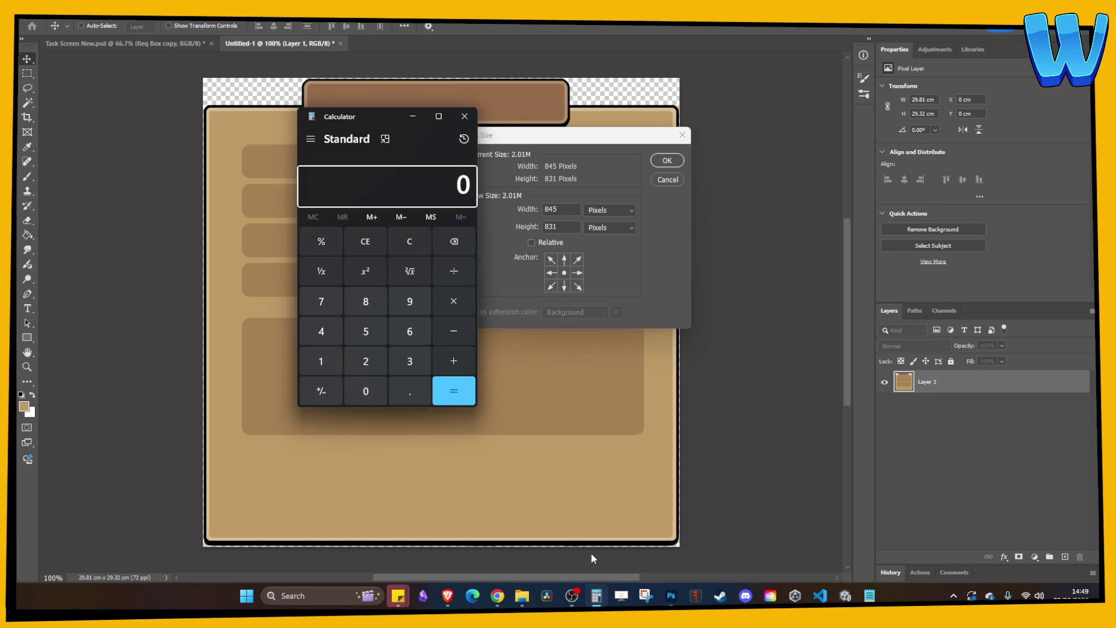
pyautogui.write('846')
pyautogui.press('/')
pyautogui.write('4')
pyautogui.press('Return')
# - Set the canvas to 848 × 832 pixels, confirming 832 divides by four, and apply
pyautogui.click(563, 210)
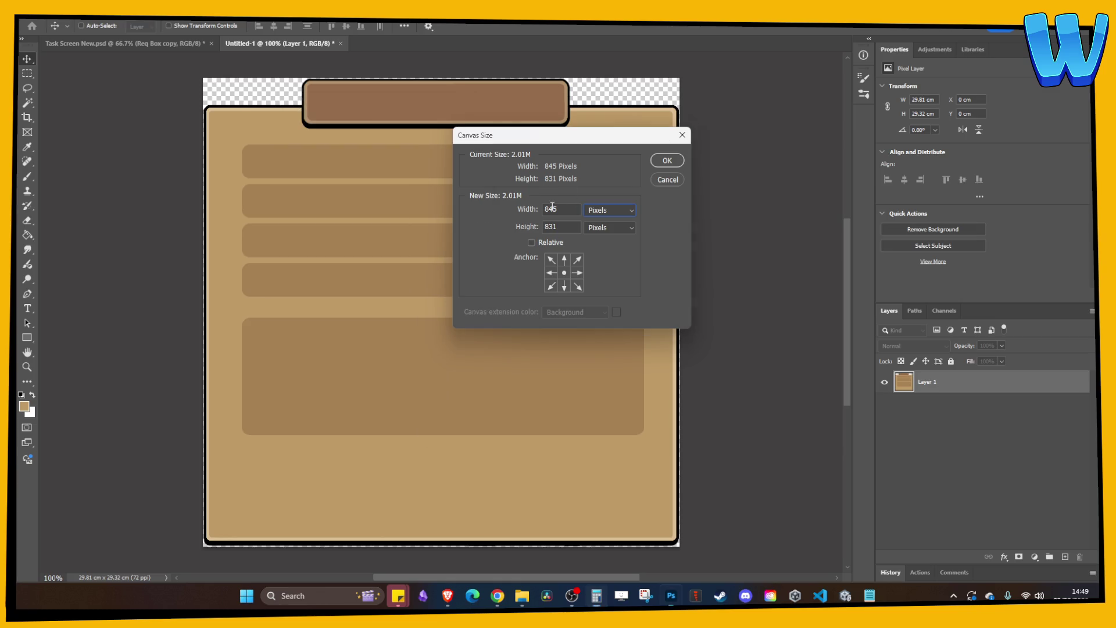
pyautogui.press('BackSpace')
pyautogui.write('8')
pyautogui.press('Tab')
pyautogui.click(561, 226)
pyautogui.press('BackSpace')
pyautogui.write('2')
pyautogui.click(604, 599)
pyautogui.write('832/4')
pyautogui.press('Return')
pyautogui.click(662, 160)
pyautogui.click(663, 160)
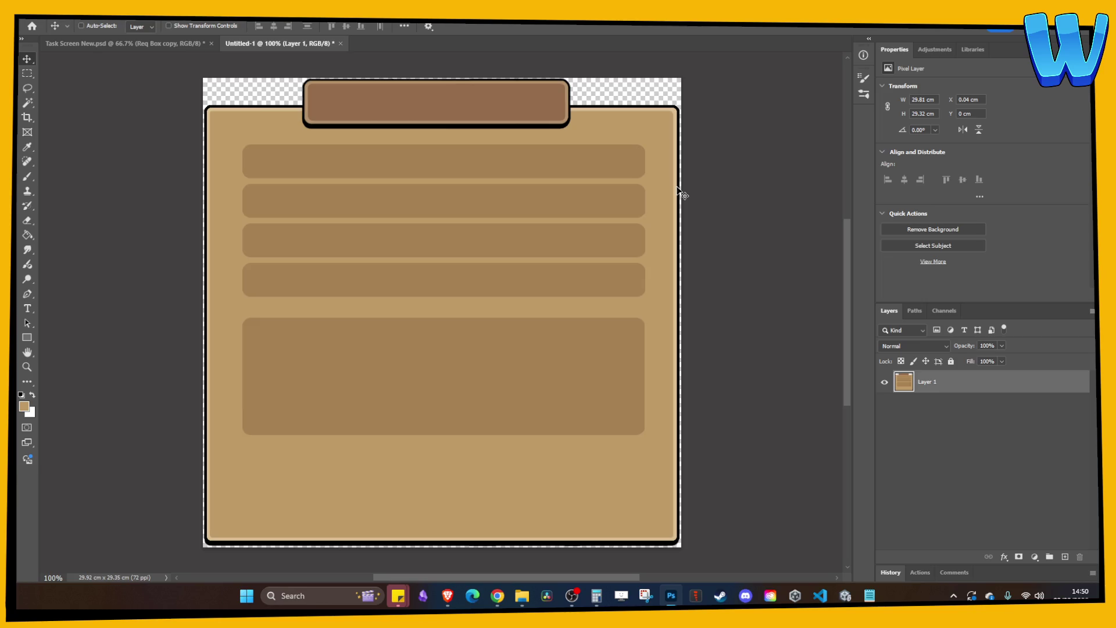
# - Save a PNG copy of the box artwork and switch back to Unity
pyautogui.hotkey('alt', 'f')
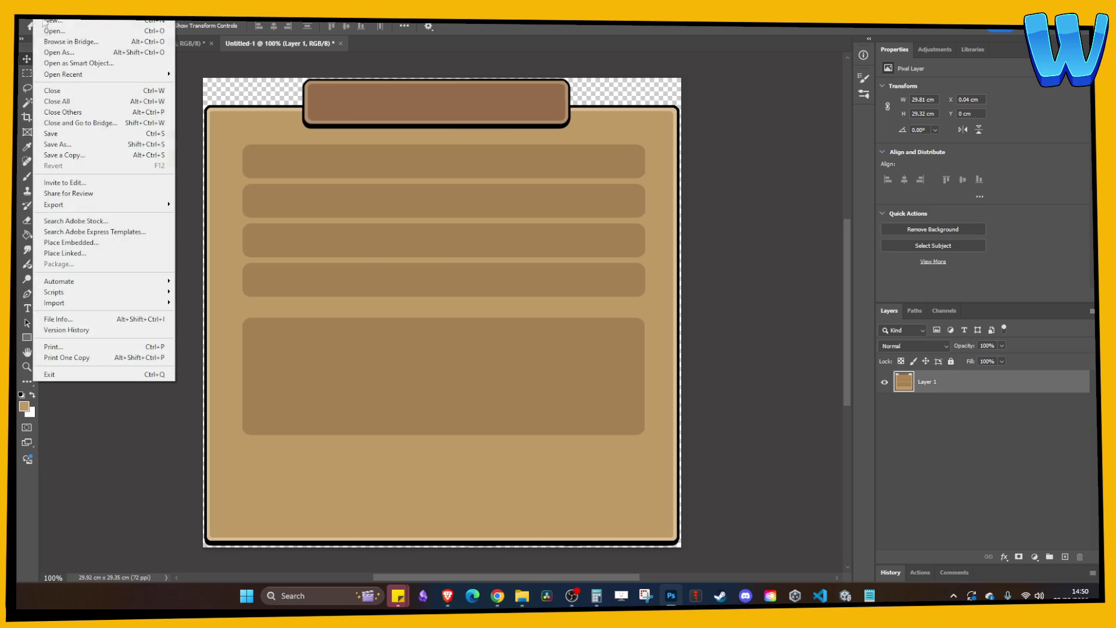
pyautogui.click(154, 157)
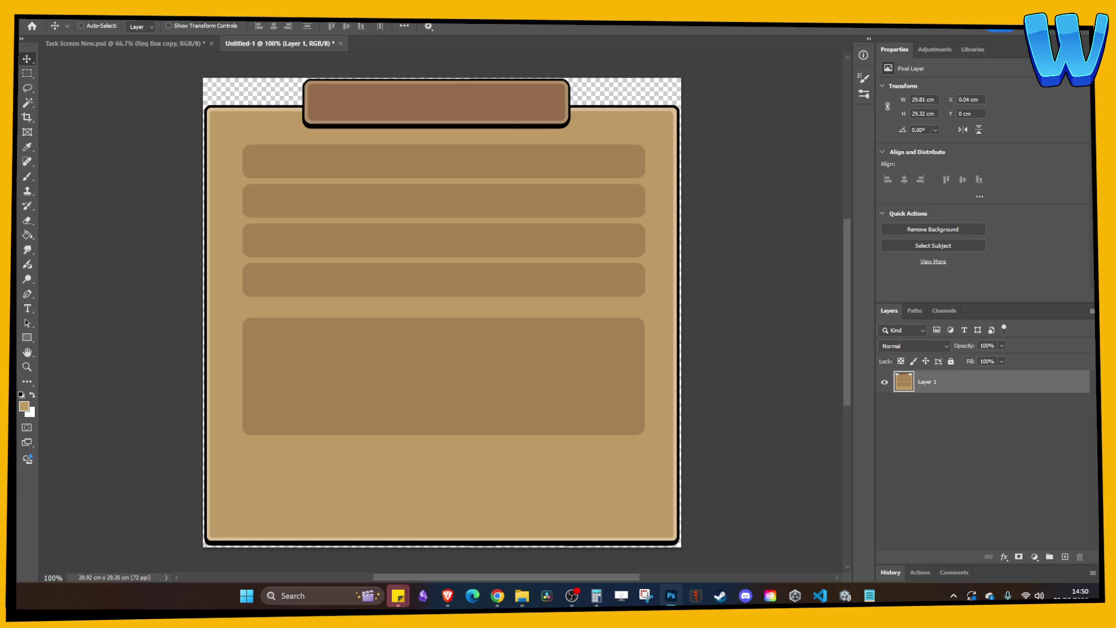
pyautogui.press('Return')
pyautogui.click(845, 595)
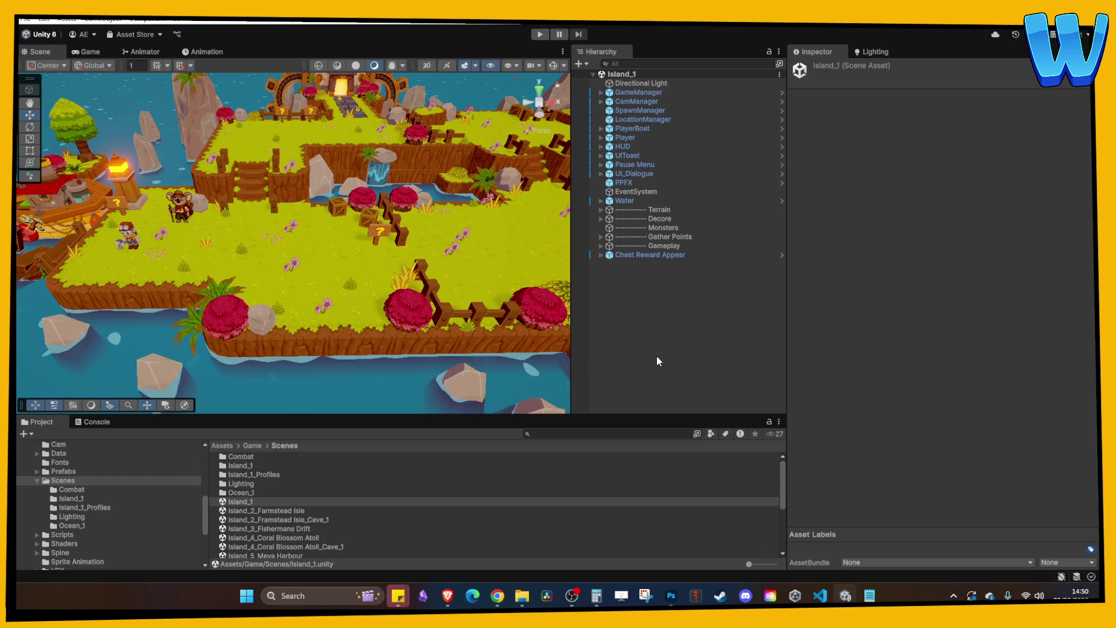
# - Navigate the Project panel to Assets/Game/2D Art/UI/Task UI
pyautogui.scroll(5, 65, 514)
pyautogui.click(63, 487)
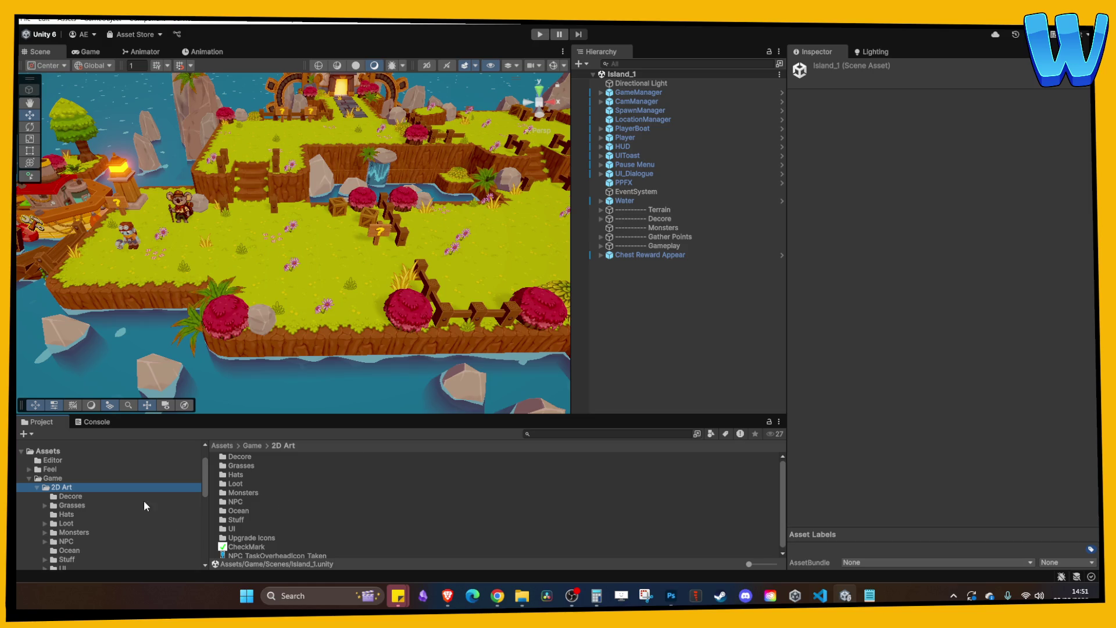
pyautogui.doubleClick(235, 530)
pyautogui.scroll(-5, 304, 500)
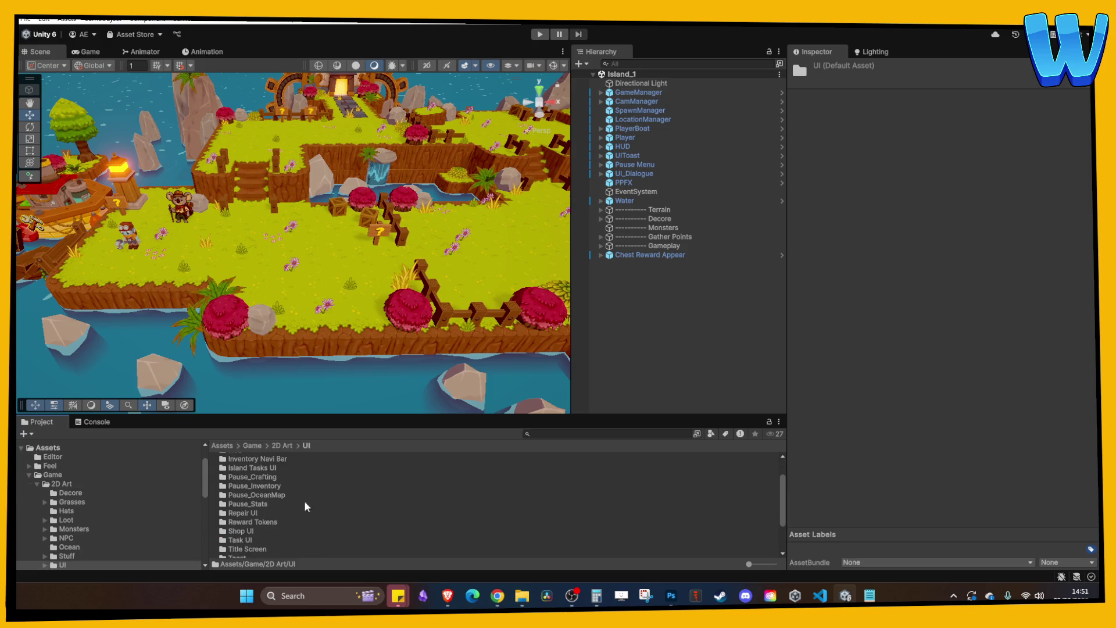
pyautogui.doubleClick(239, 506)
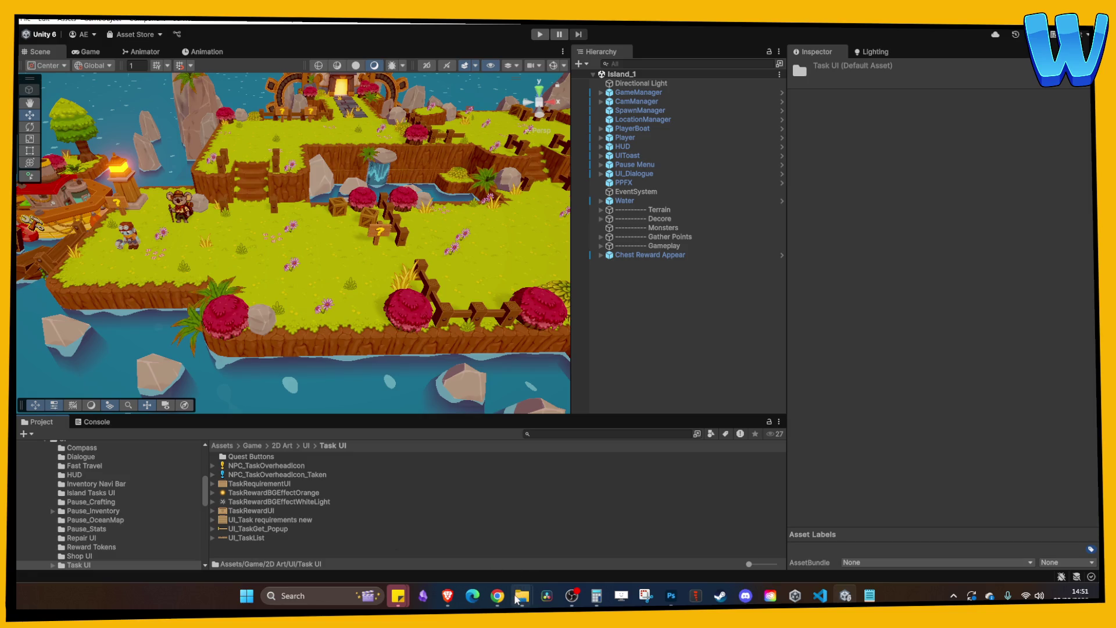
# - Drag the saved PNG from File Explorer into Task UI as TaskRequirementUI2.png
pyautogui.moveTo(522, 593)
pyautogui.click(593, 499)
pyautogui.click(522, 595)
pyautogui.click(631, 52)
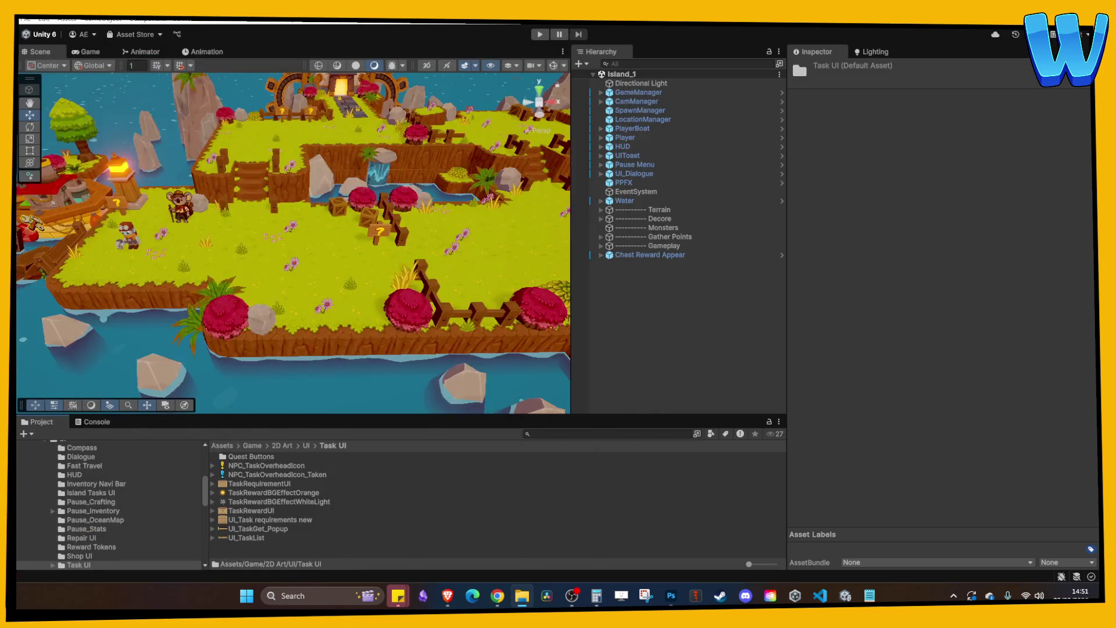
pyautogui.moveTo(456, 490)
pyautogui.mouseDown()
pyautogui.moveTo(399, 510)
pyautogui.moveTo(405, 533)
pyautogui.moveTo(421, 479)
pyautogui.moveTo(395, 509)
pyautogui.moveTo(276, 544)
pyautogui.moveTo(344, 537)
pyautogui.mouseUp()
pyautogui.click(277, 491)
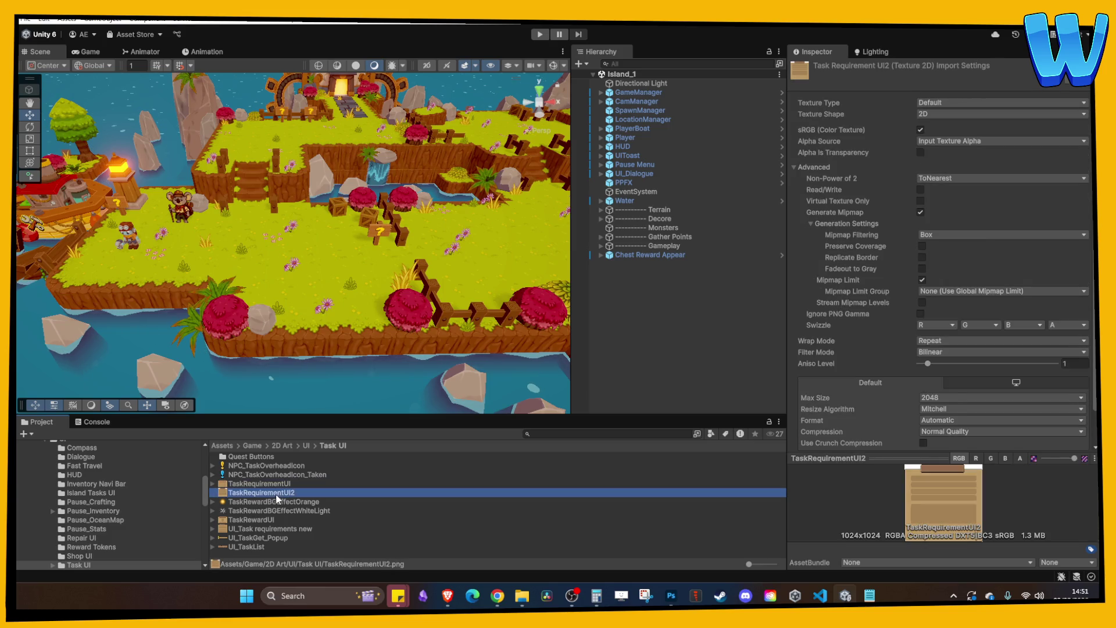
# - Set TaskRequirementUI2 to Texture Type Sprite (2D and UI), Sprite Mode Single, and apply
pyautogui.click(942, 103)
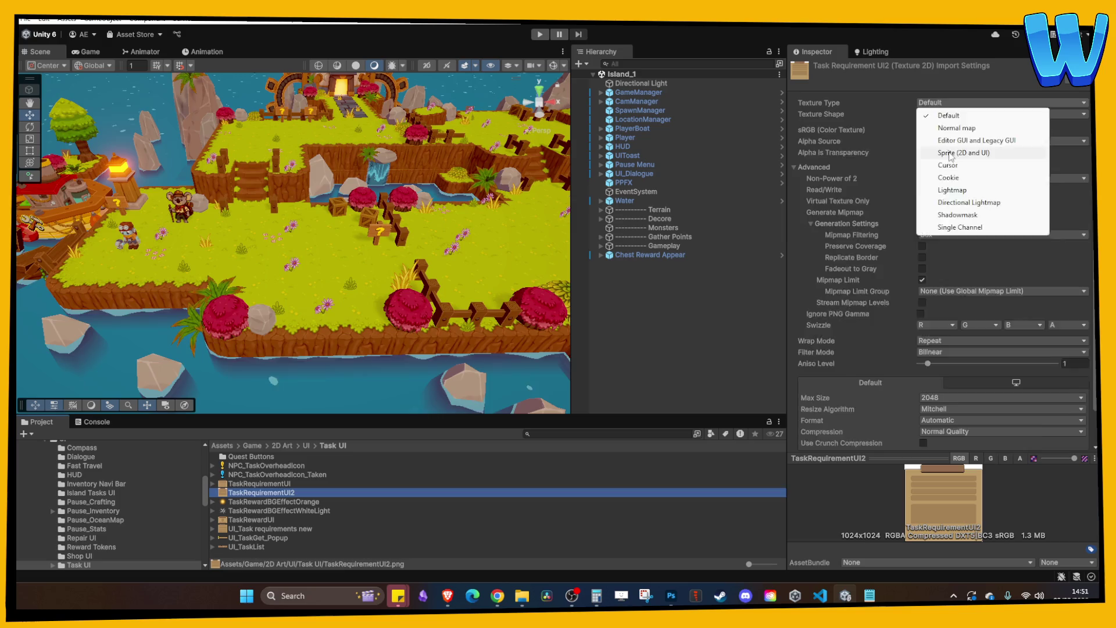
pyautogui.click(948, 154)
pyautogui.click(956, 131)
pyautogui.click(951, 142)
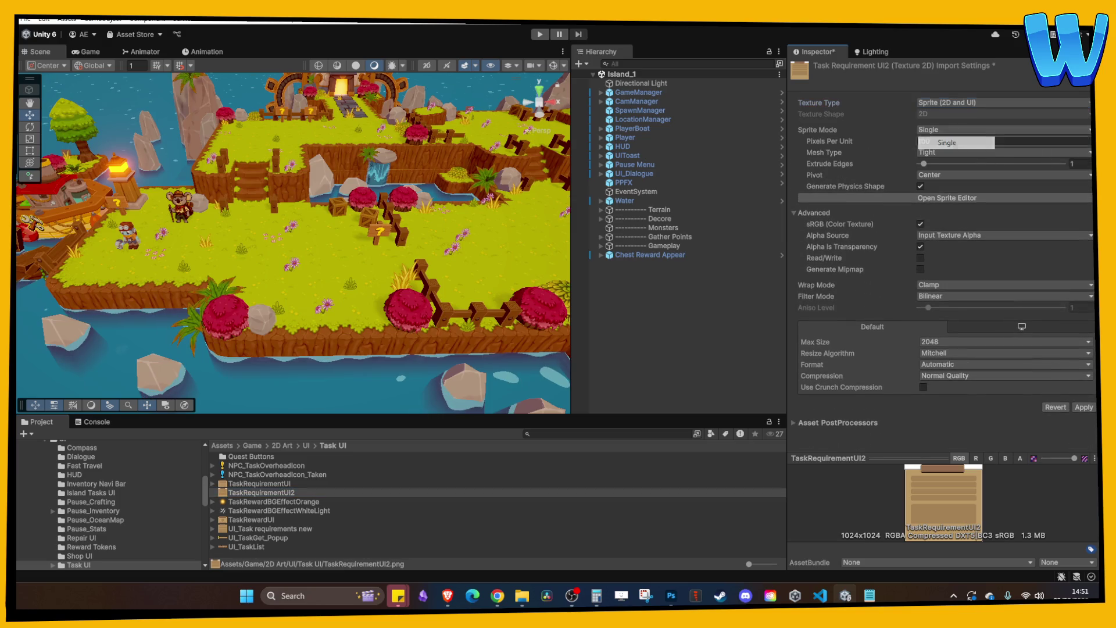
pyautogui.click(1080, 407)
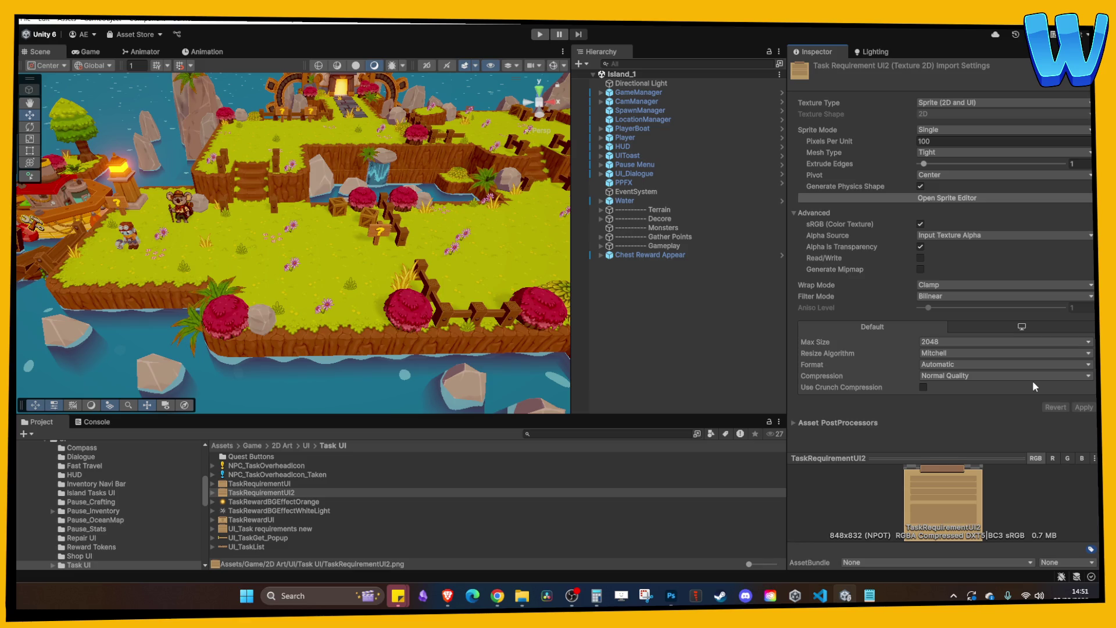
pyautogui.click(602, 377)
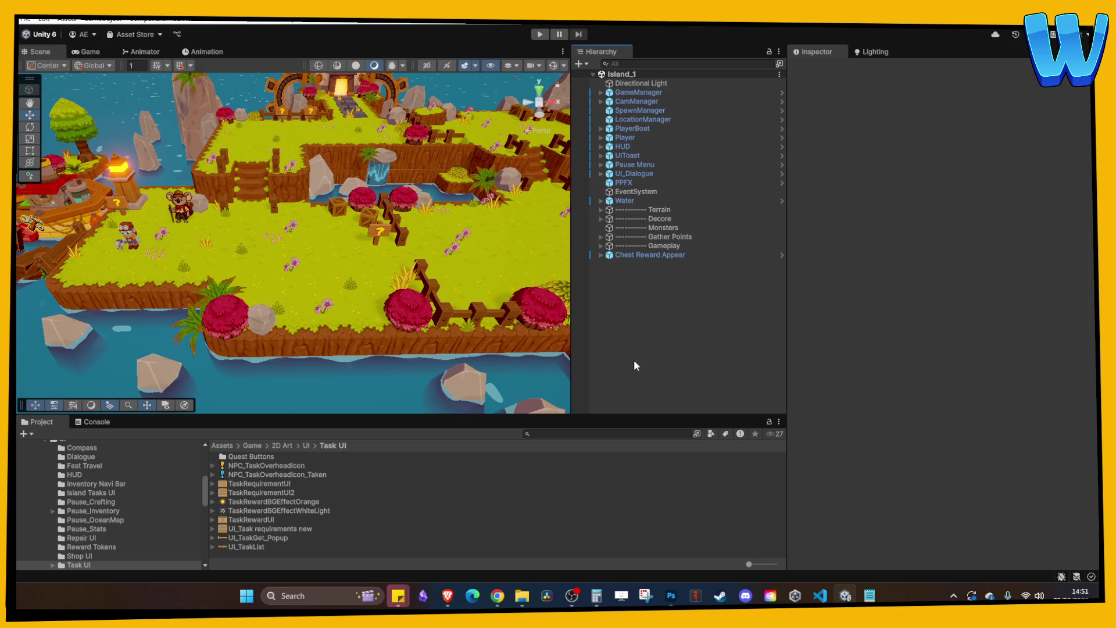
# - Open the UI_Dialogue prefab, collapse Repair Assets, and enable the Task Get Assets panel
pyautogui.click(522, 595)
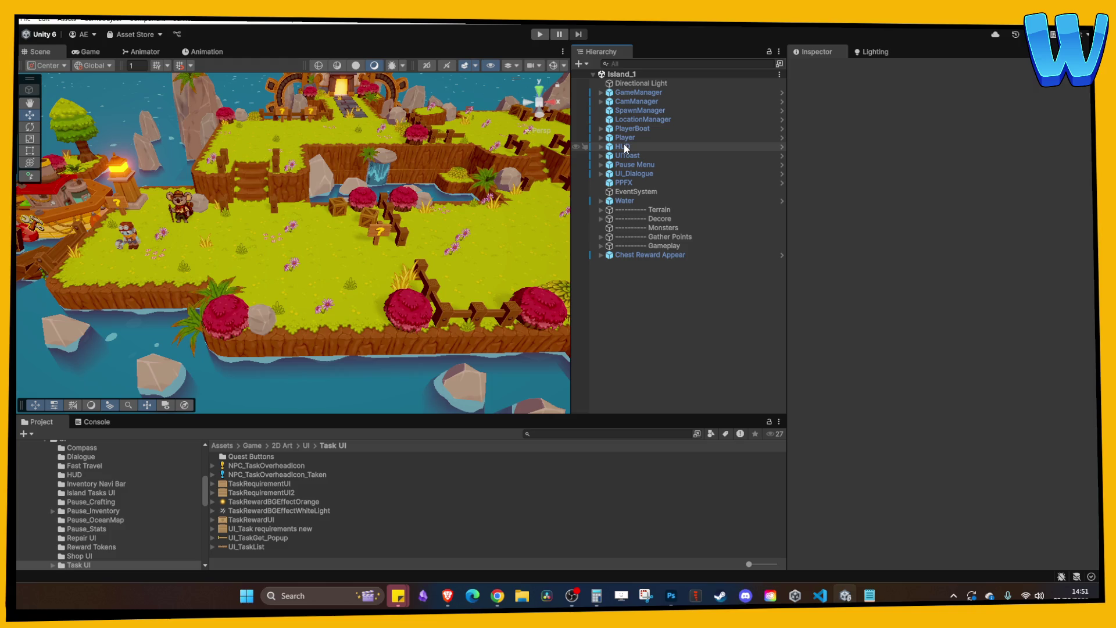
pyautogui.rightClick(628, 174)
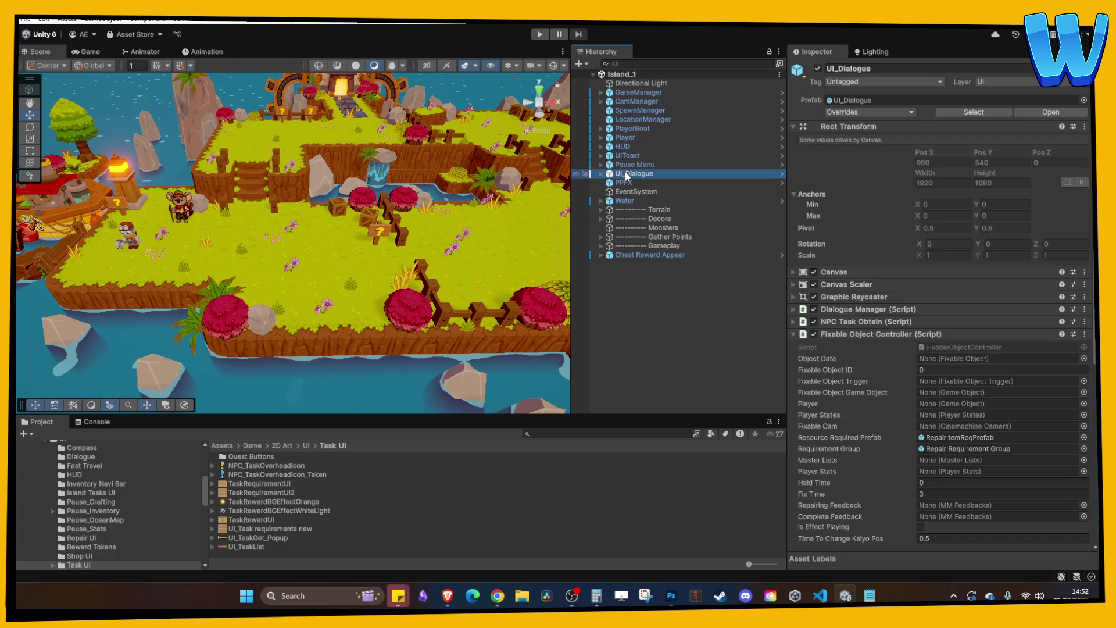
pyautogui.moveTo(683, 260)
pyautogui.click(863, 266)
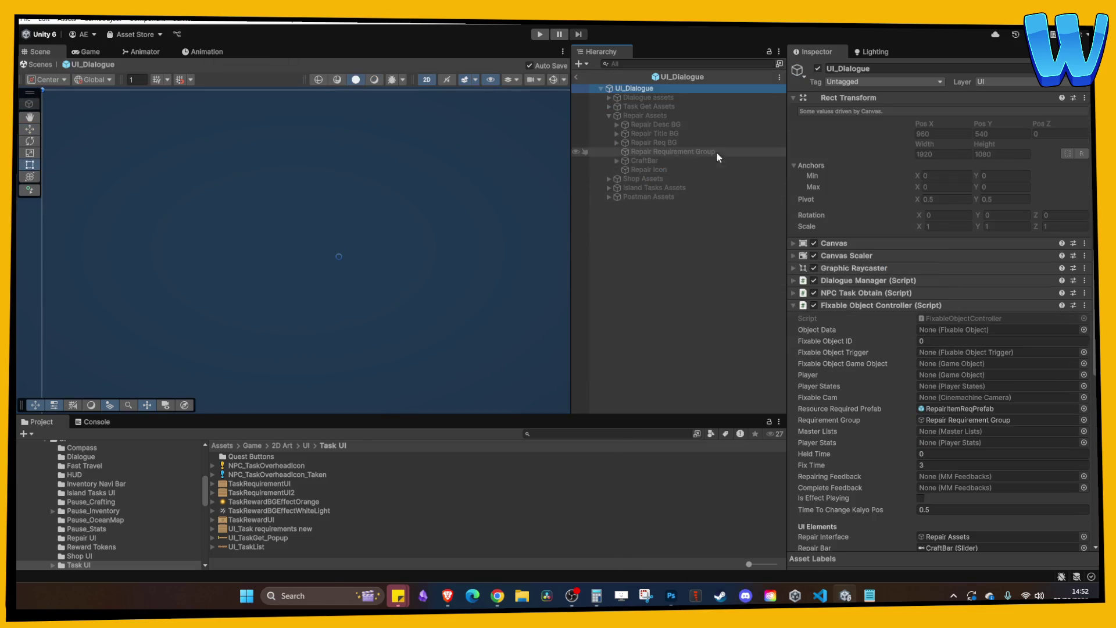
pyautogui.click(601, 114)
pyautogui.click(609, 115)
pyautogui.click(645, 107)
pyautogui.click(817, 69)
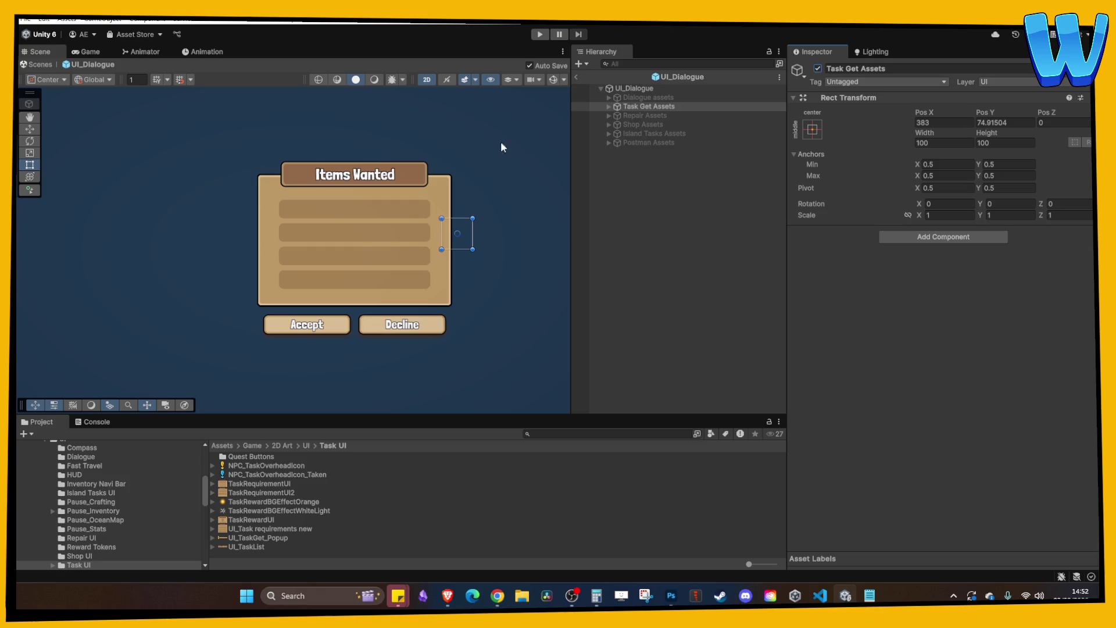
pyautogui.click(609, 107)
# - Give RequirementBG the TaskRequirementUI2 sprite at native 848×832 size, checking with undo and redo
pyautogui.click(657, 115)
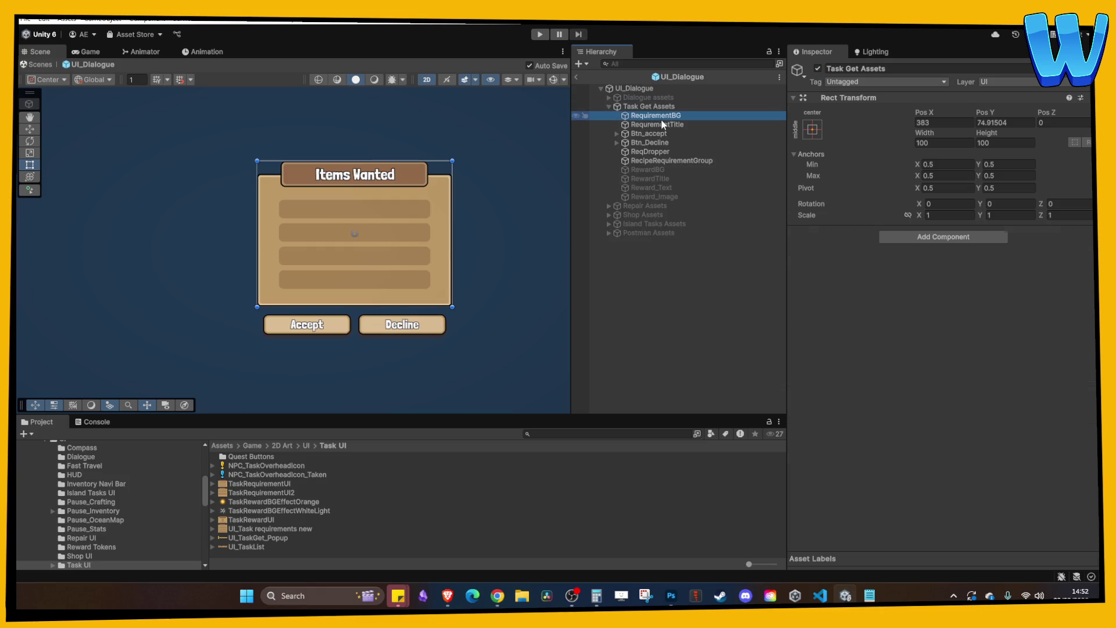
pyautogui.click(943, 276)
pyautogui.moveTo(294, 493)
pyautogui.mouseDown()
pyautogui.moveTo(1047, 292)
pyautogui.moveTo(994, 284)
pyautogui.mouseUp()
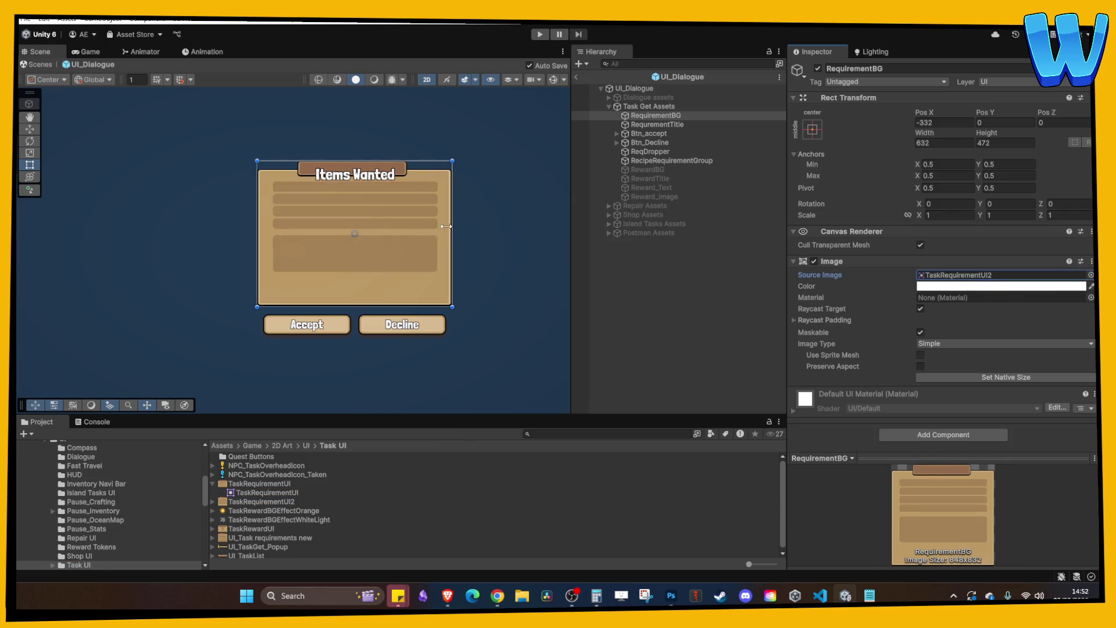
pyautogui.click(1003, 377)
pyautogui.scroll(-2, 493, 253)
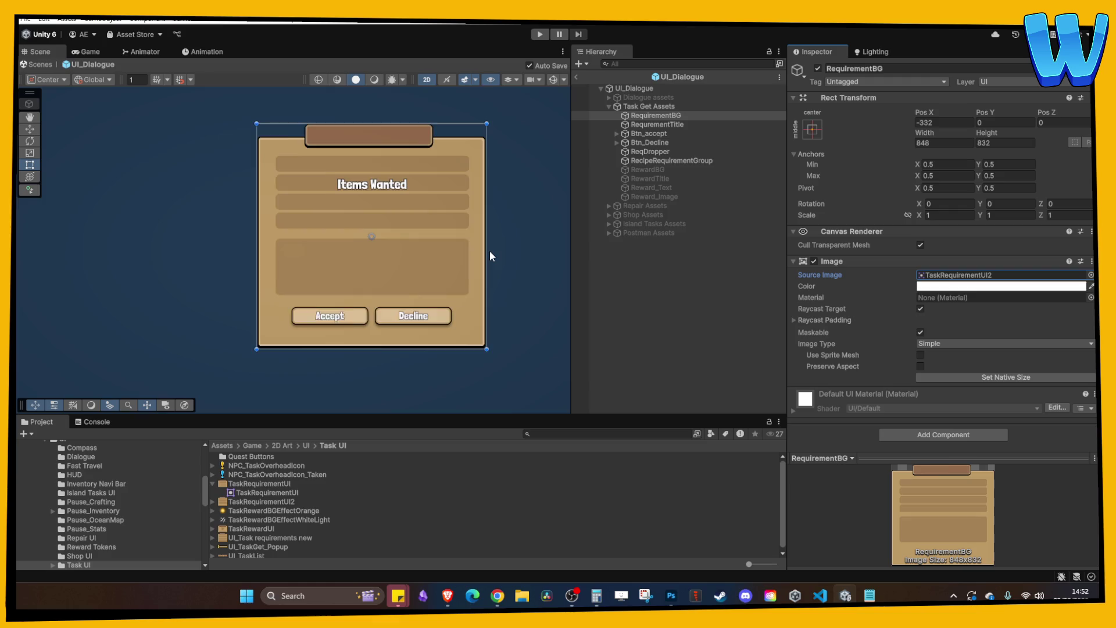
pyautogui.scroll(3, 489, 250)
pyautogui.scroll(1, 448, 204)
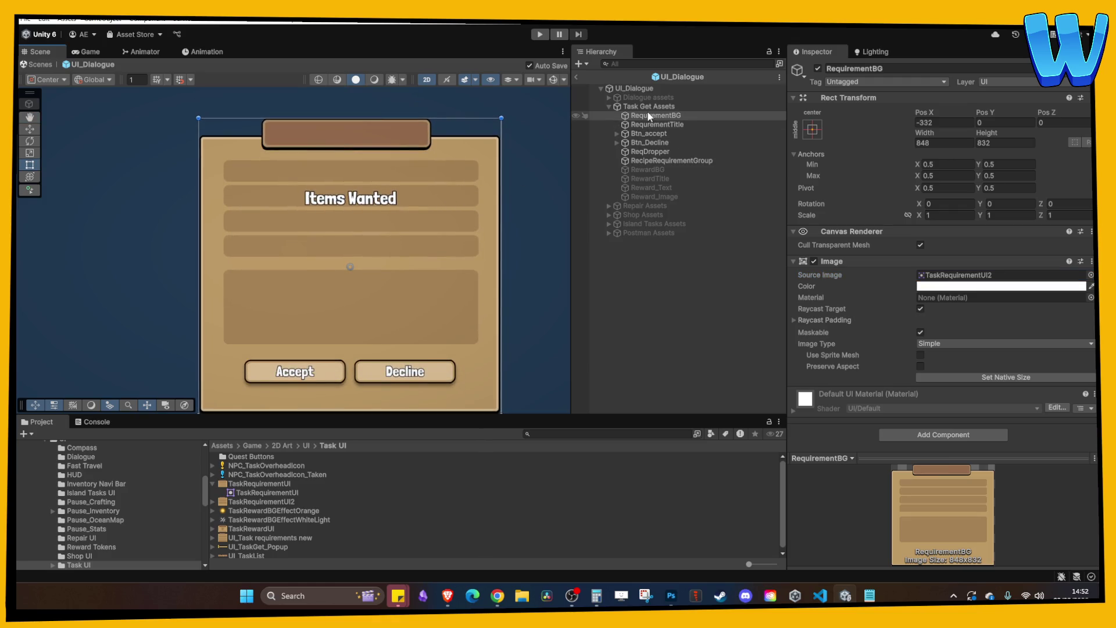
pyautogui.scroll(-2, 448, 202)
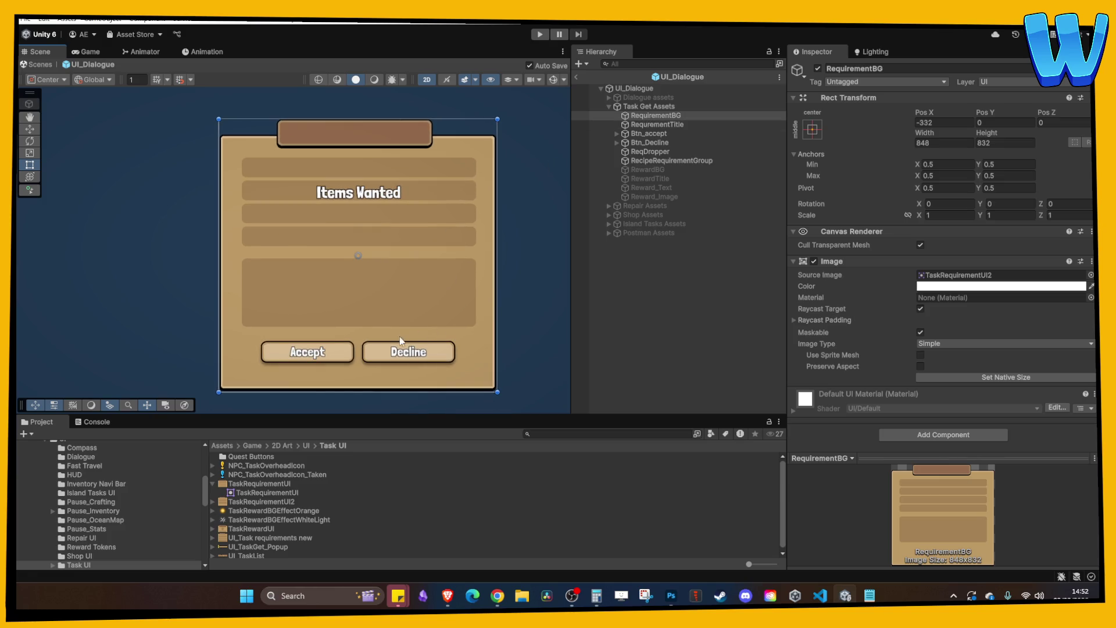
pyautogui.hotkey('ctrl', 'z')
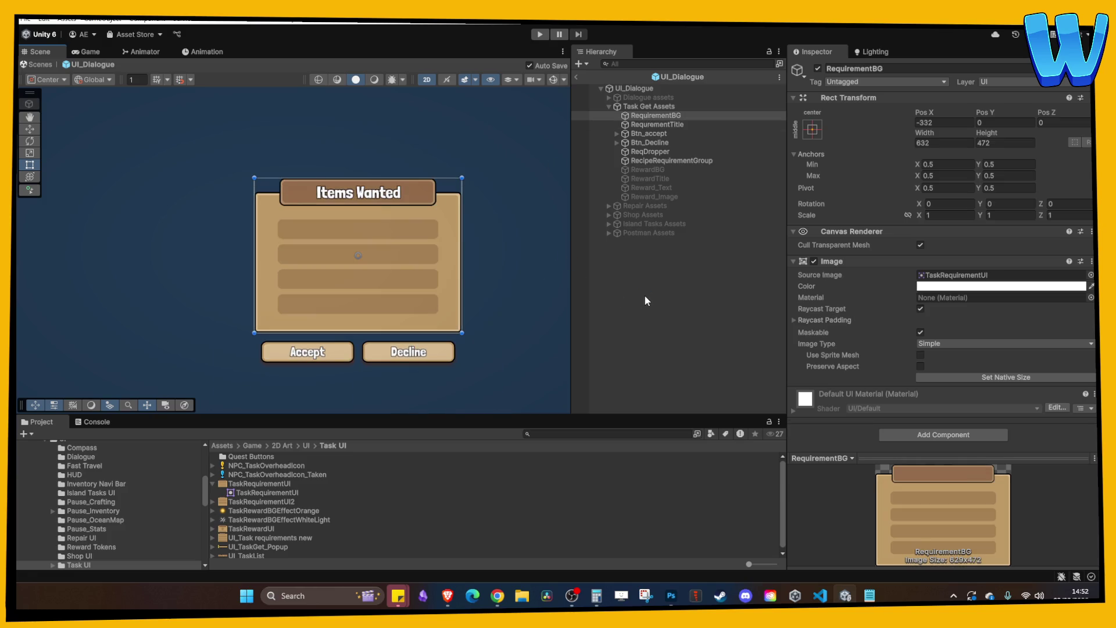
pyautogui.click(644, 305)
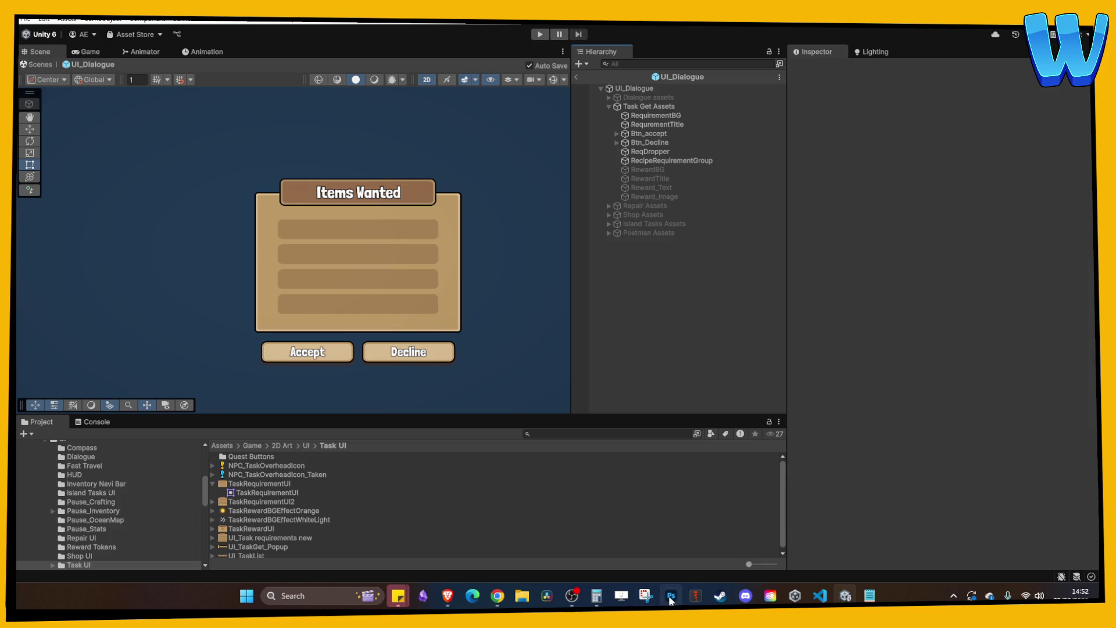
pyautogui.click(650, 115)
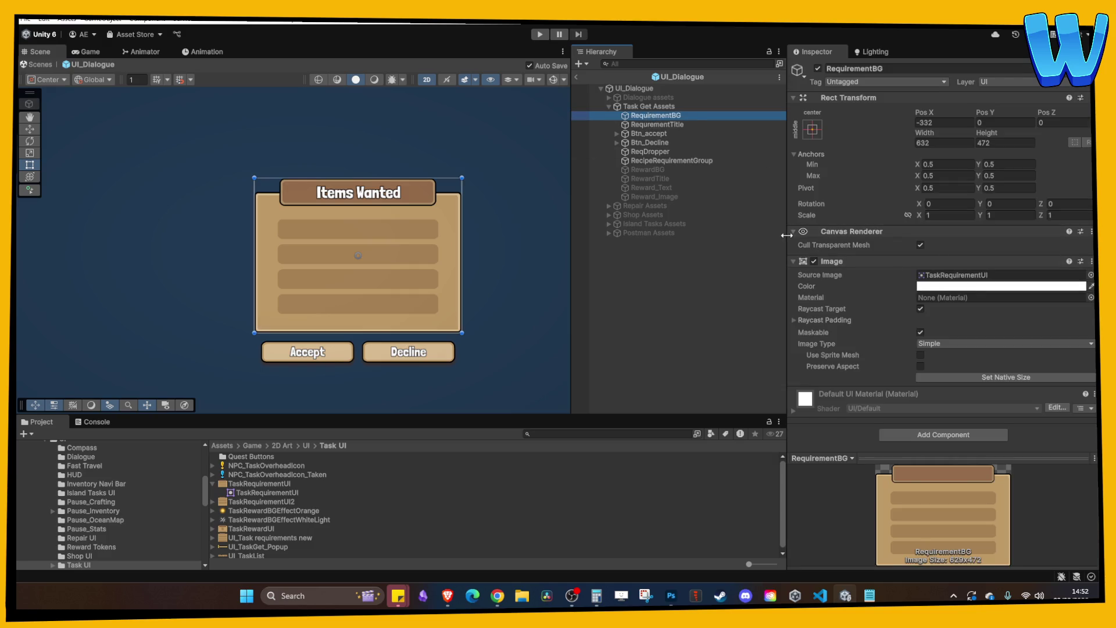
pyautogui.hotkey('ctrl', 'z')
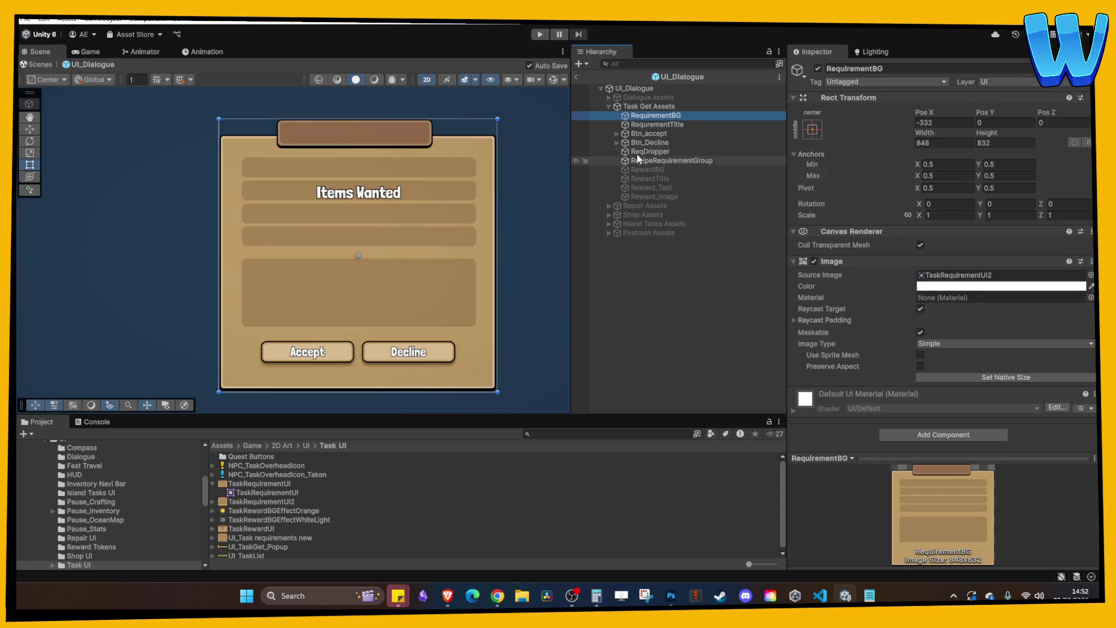
pyautogui.click(643, 125)
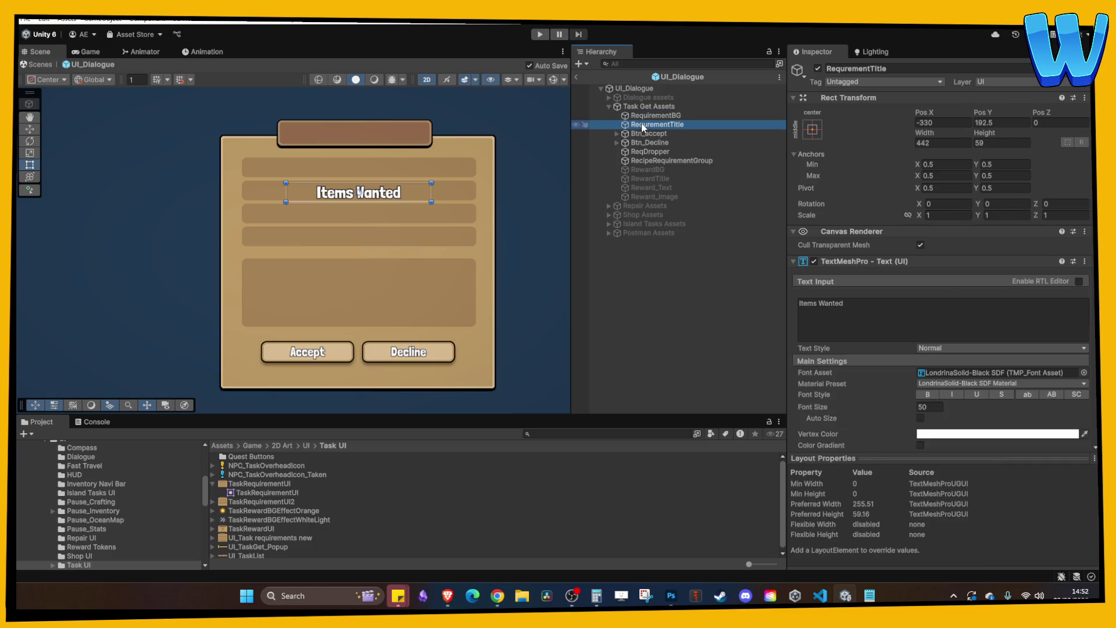
# - Move Items Wanted onto the header bar and duplicate it into Location and Description texts
pyautogui.click(30, 129)
pyautogui.moveTo(358, 155); pyautogui.dragTo(369, 89)
pyautogui.click(654, 126)
pyautogui.hotkey('ctrl', 'd')
pyautogui.moveTo(358, 97); pyautogui.dragTo(367, 230)
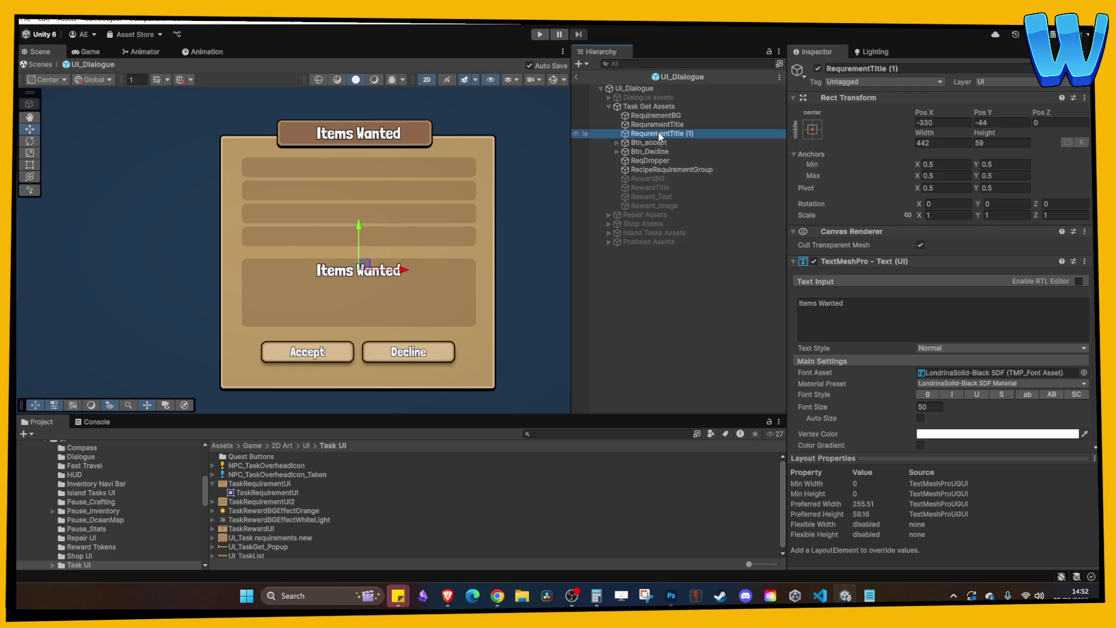
pyautogui.press('F2')
pyautogui.write('L')
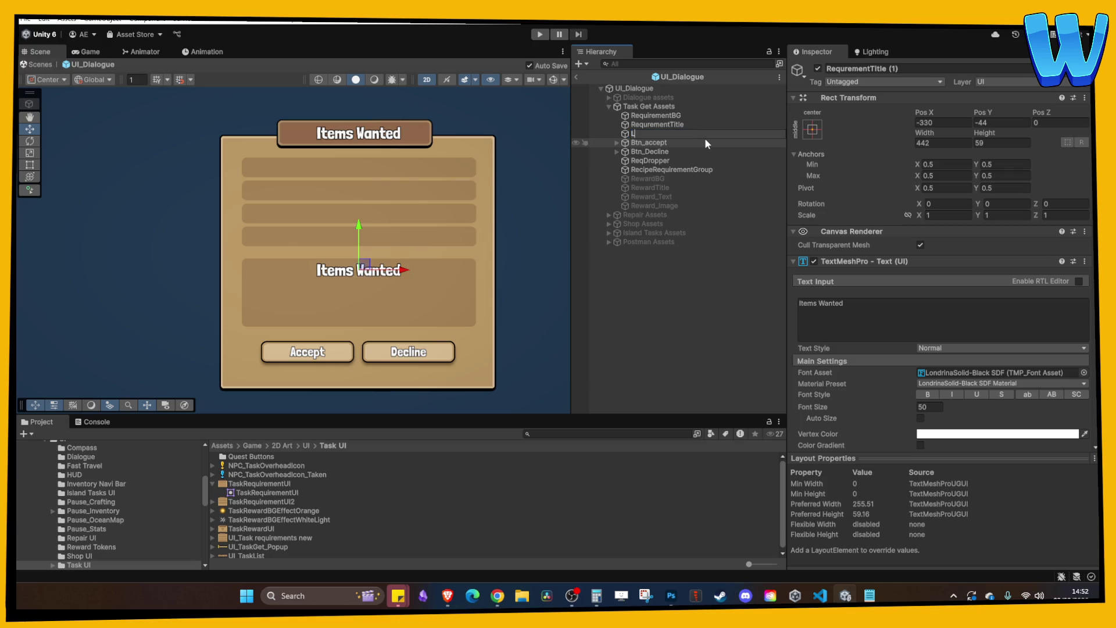
pyautogui.write('ocation')
pyautogui.press('Return')
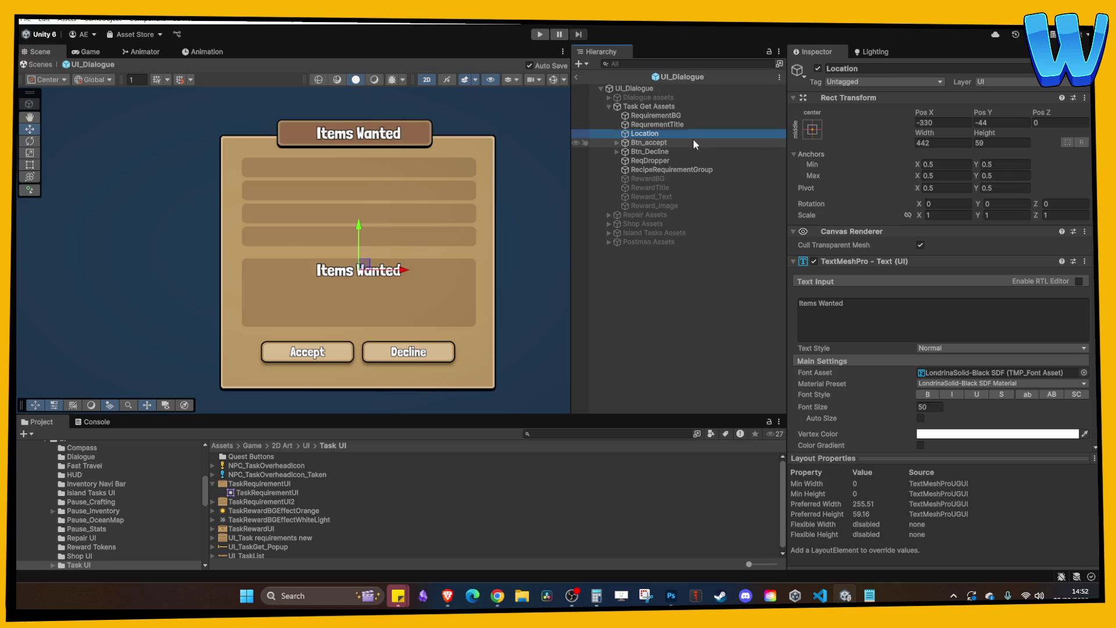
pyautogui.hotkey('ctrl', 'd')
pyautogui.press('F2')
pyautogui.write('Descriptu')
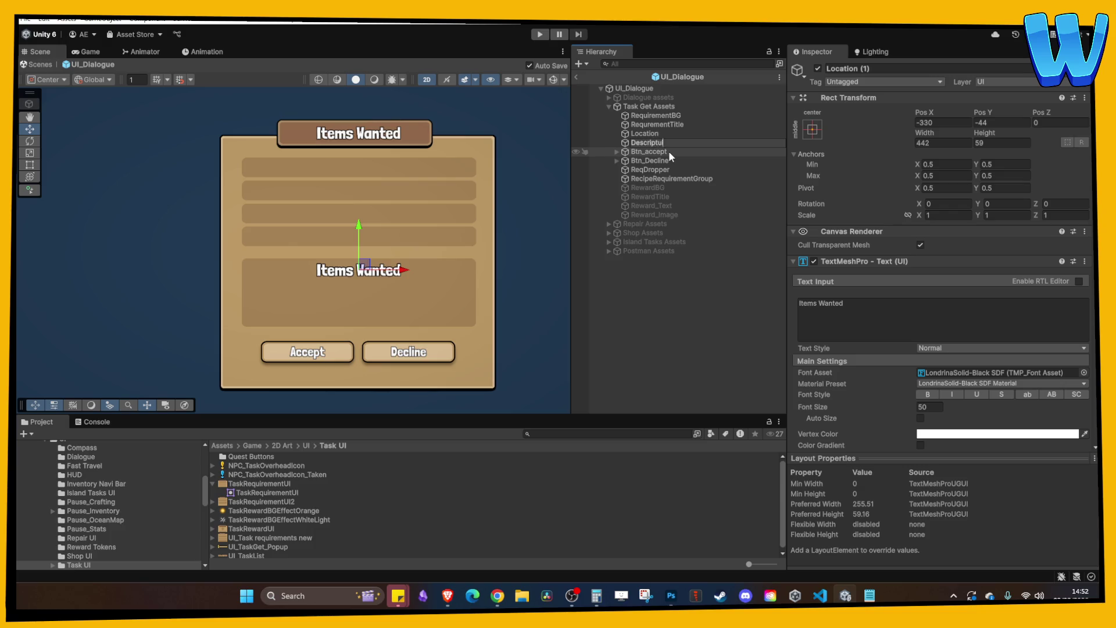
pyautogui.write('ion')
pyautogui.press('Return')
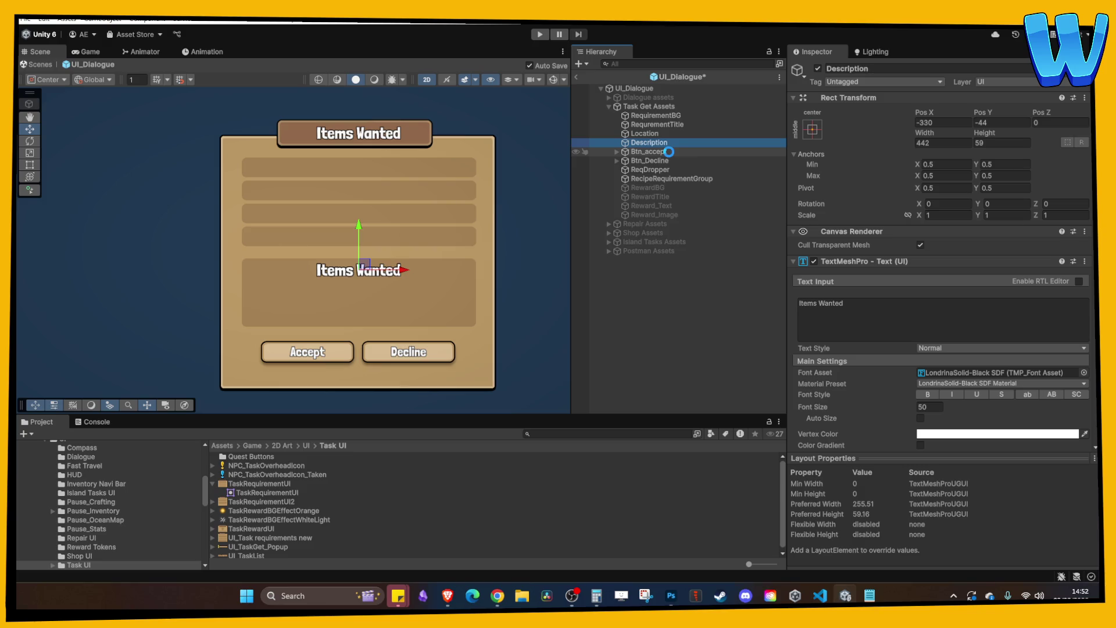
pyautogui.hotkey('ctrl', 's')
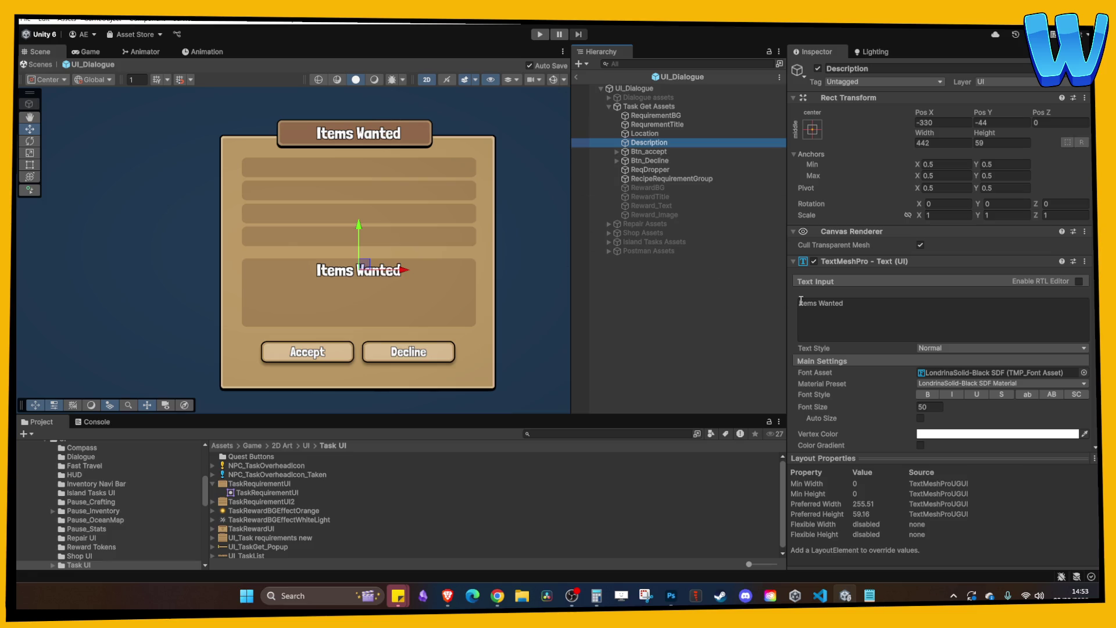
# - Set Description and Location font size to 40, moving Description lower
pyautogui.click(930, 406)
pyautogui.write('40')
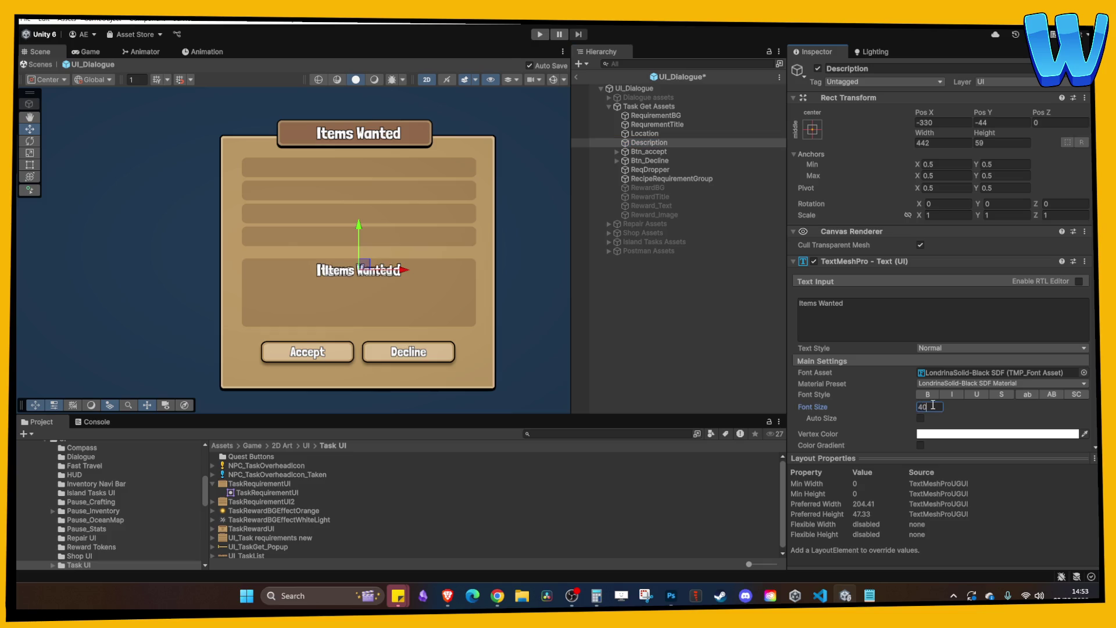
pyautogui.moveTo(364, 232); pyautogui.dragTo(360, 249)
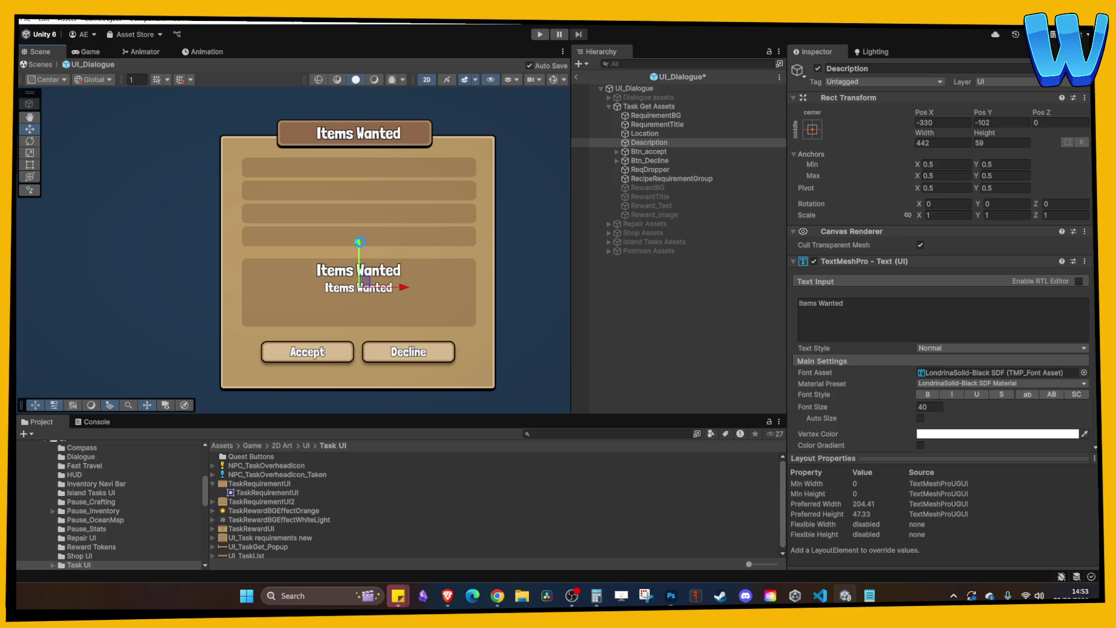
pyautogui.click(645, 133)
pyautogui.click(865, 320)
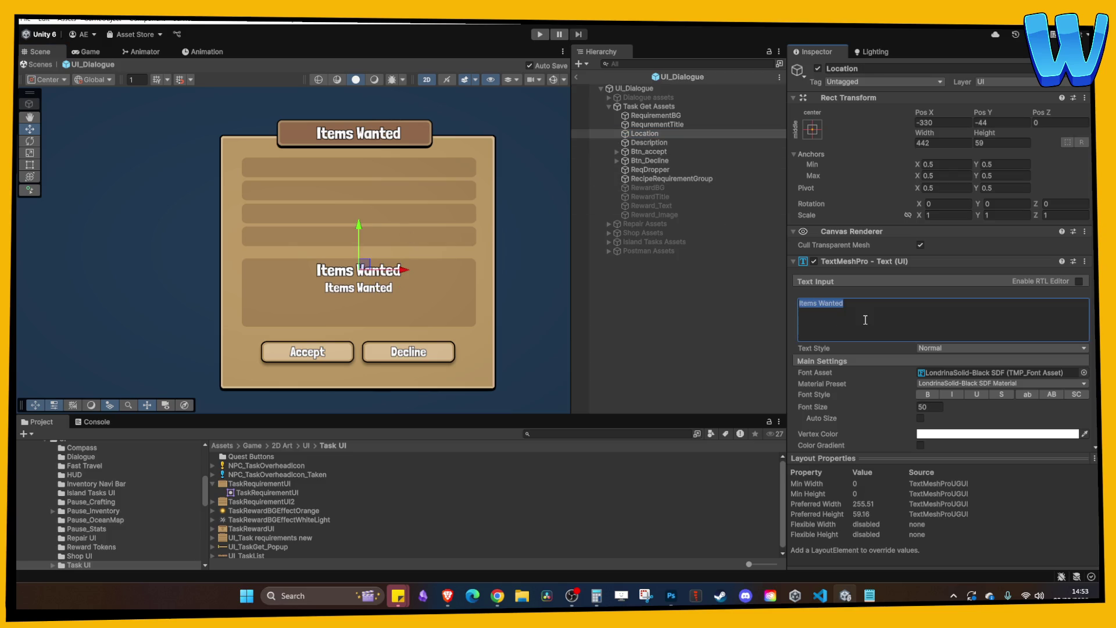
pyautogui.click(933, 407)
pyautogui.write('40')
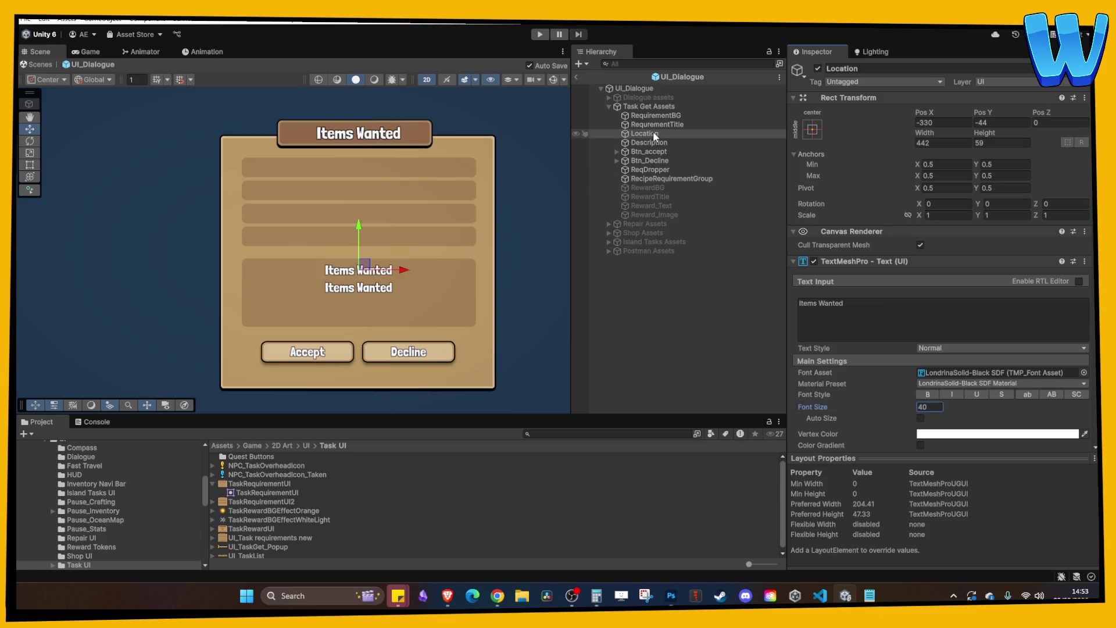
# - Widen the Location and Description boxes with the Rect tool and make Description taller
pyautogui.click(30, 164)
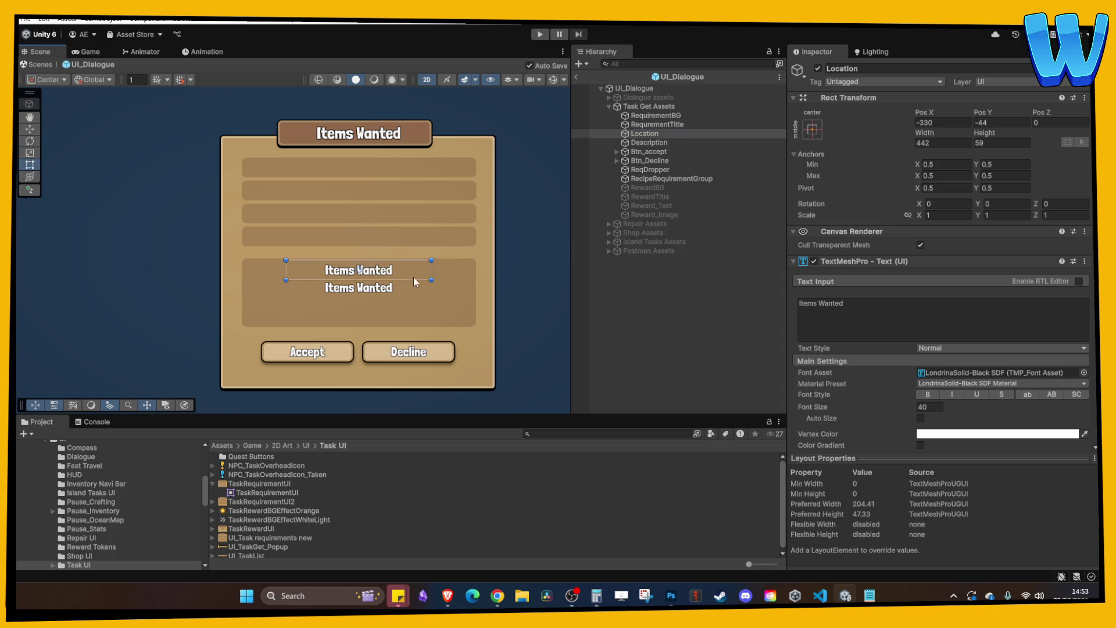
pyautogui.moveTo(430, 271); pyautogui.dragTo(476, 272)
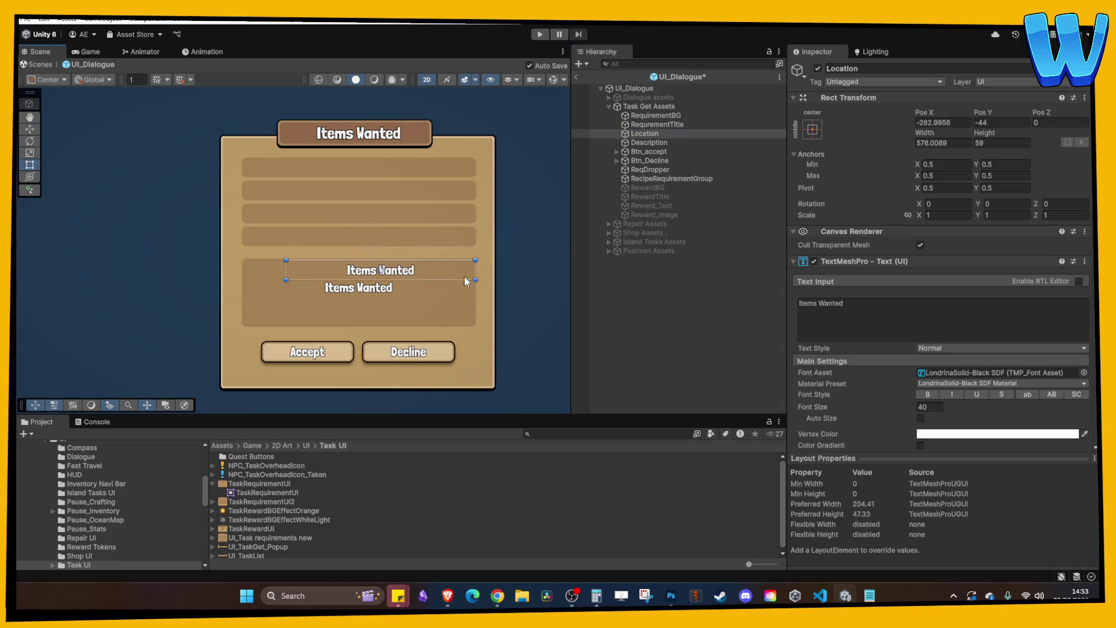
pyautogui.click(289, 270)
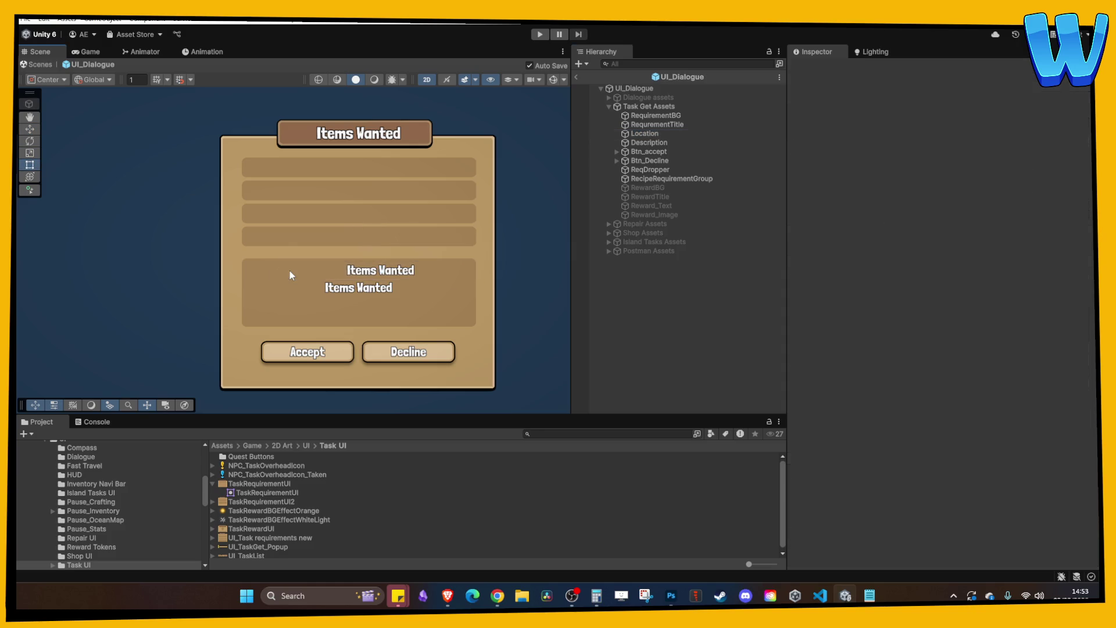
pyautogui.click(644, 133)
pyautogui.moveTo(276, 269); pyautogui.dragTo(242, 271)
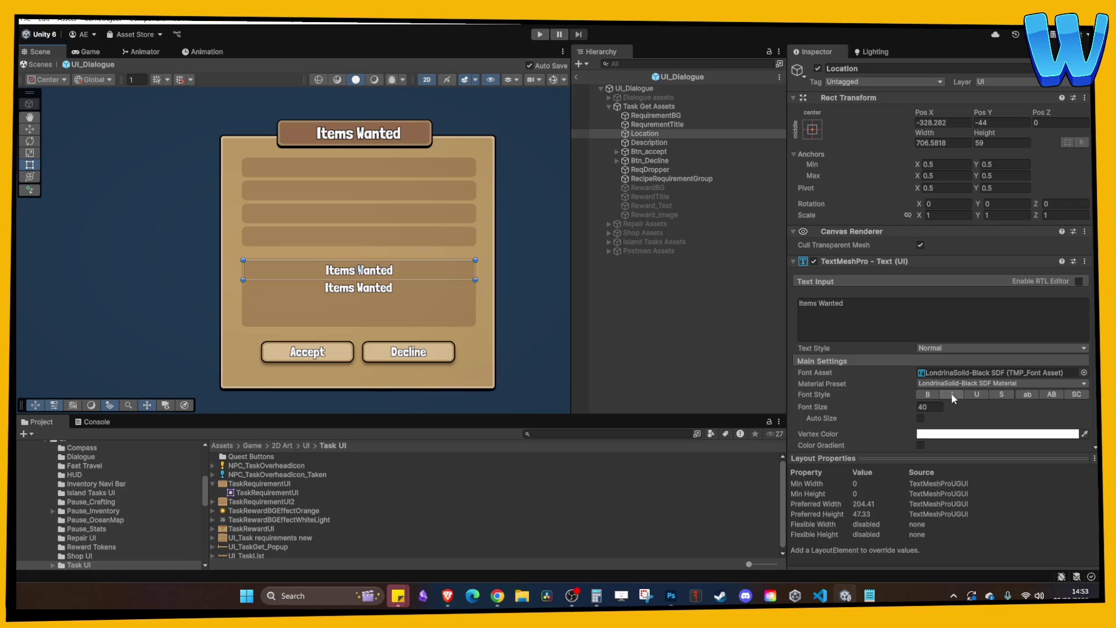
pyautogui.scroll(-3, 951, 390)
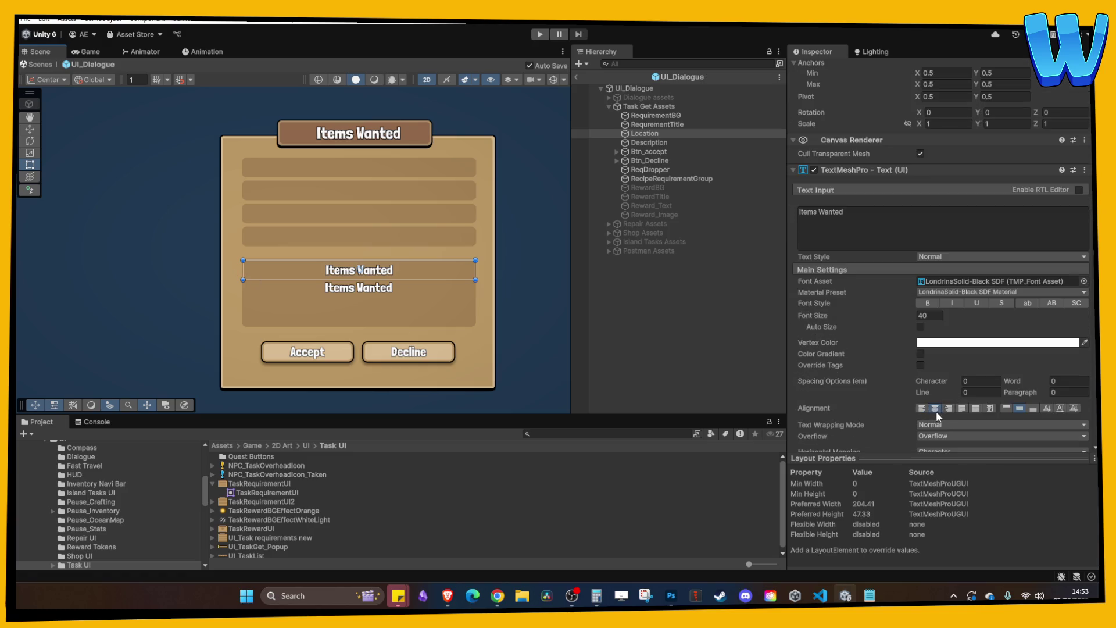
pyautogui.click(639, 142)
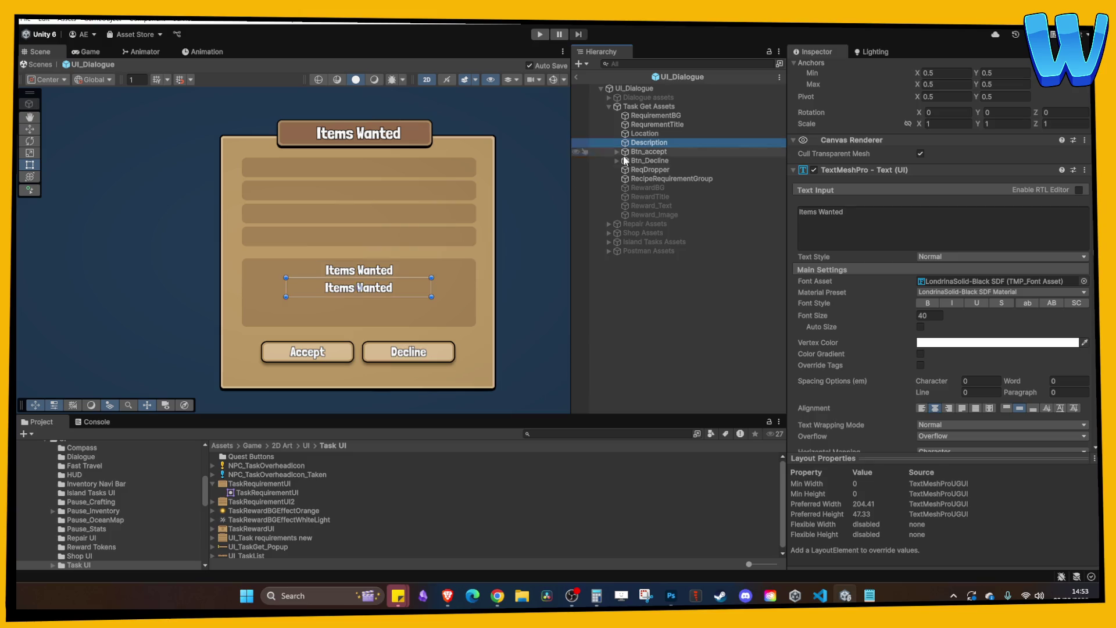
pyautogui.moveTo(431, 297); pyautogui.dragTo(472, 299)
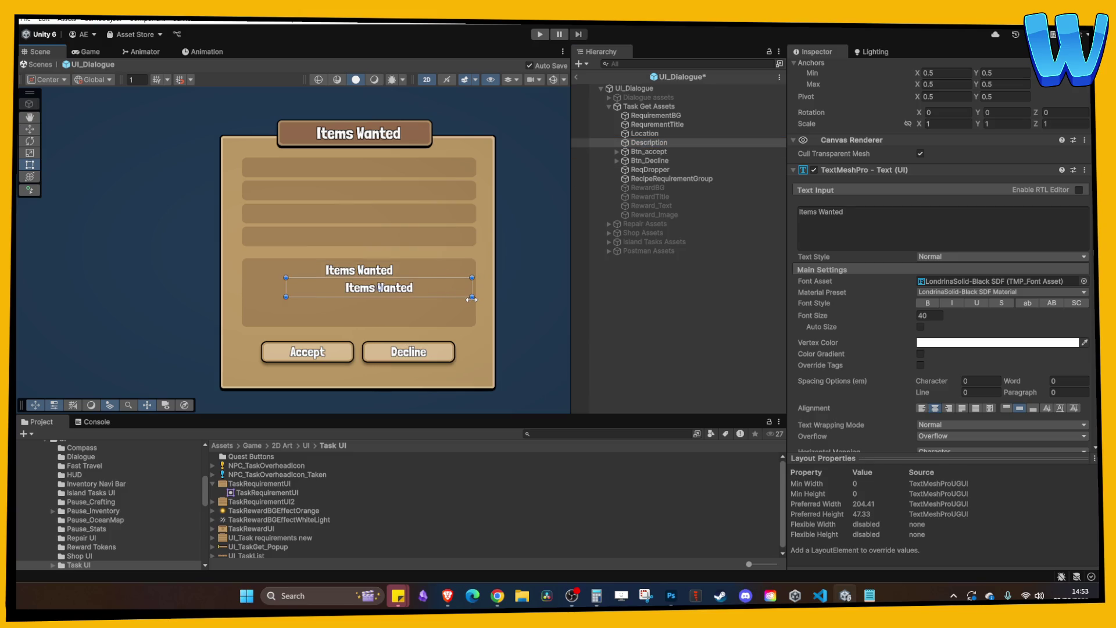
pyautogui.moveTo(286, 291); pyautogui.dragTo(245, 291)
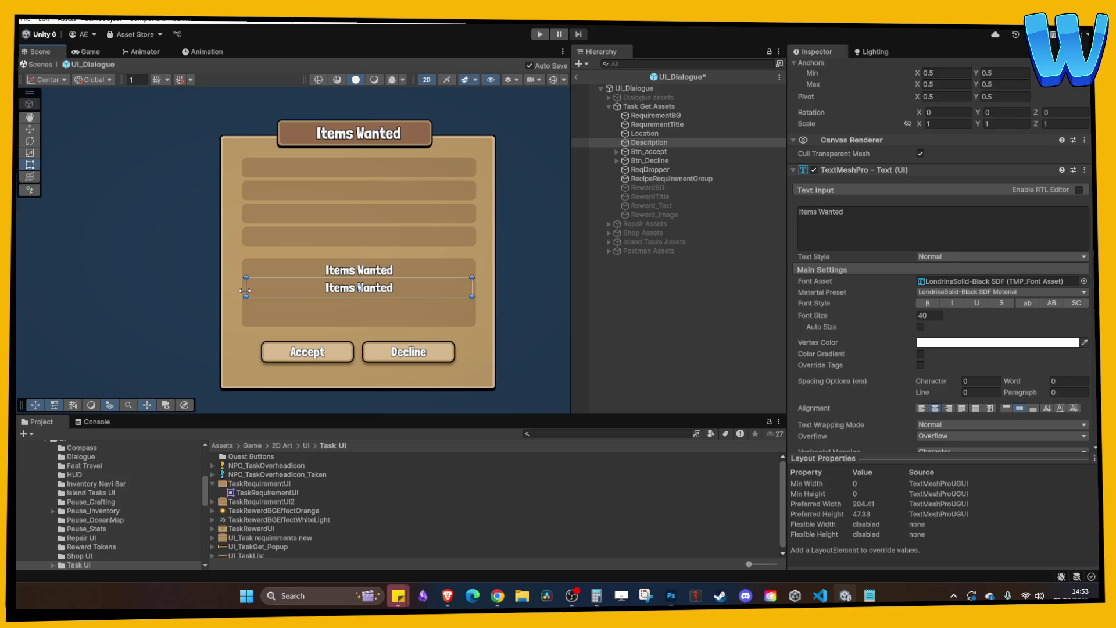
pyautogui.hotkey('ctrl', 's')
pyautogui.click(658, 144)
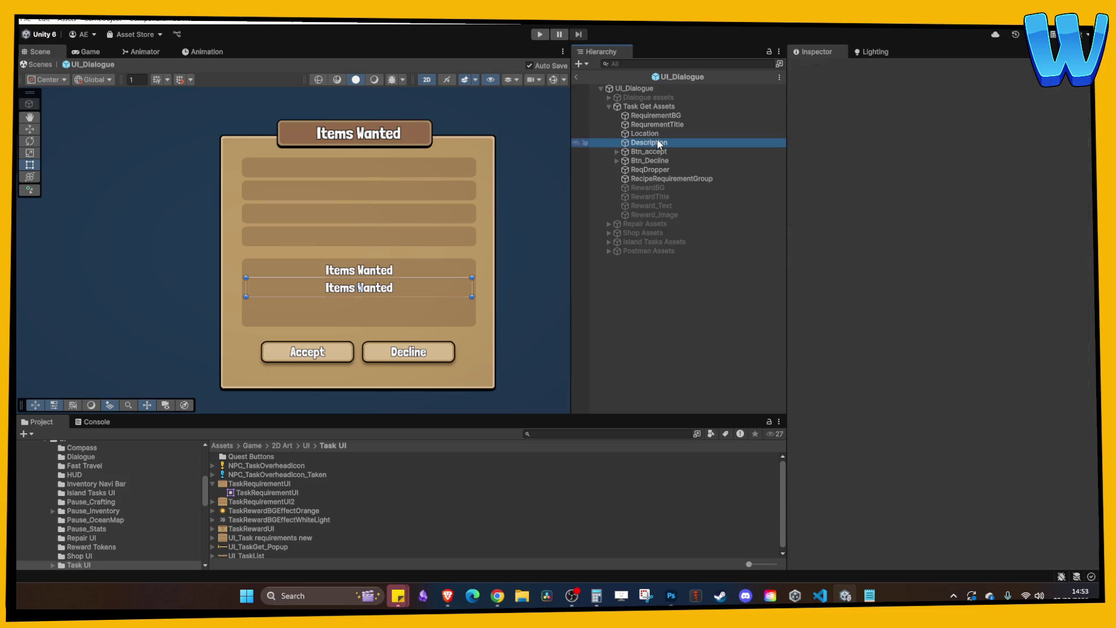
pyautogui.moveTo(372, 297); pyautogui.dragTo(372, 321)
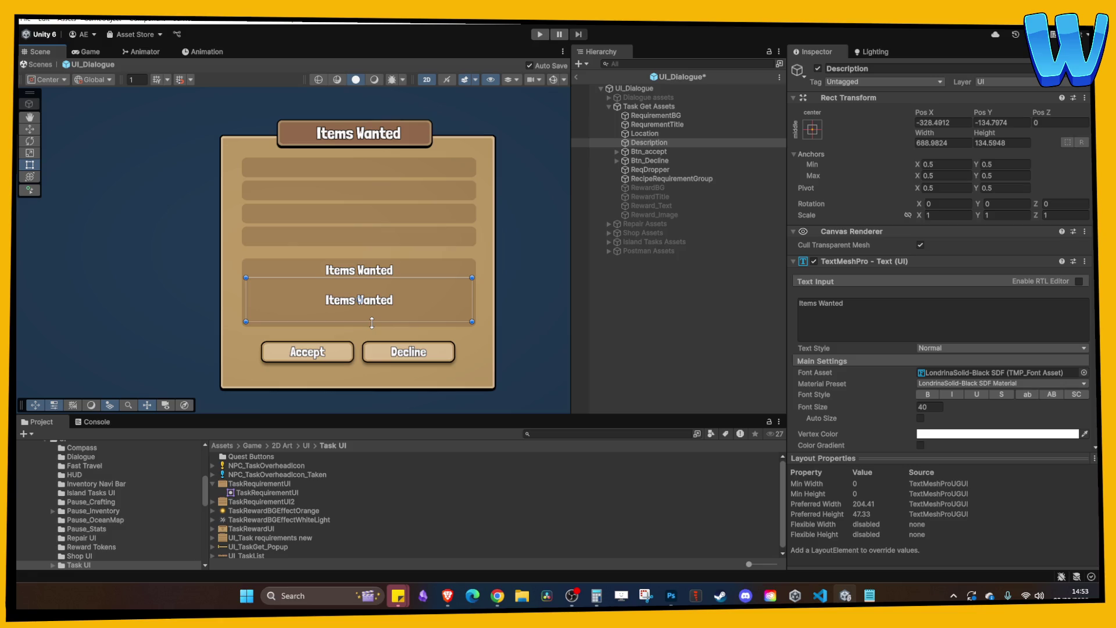
# - Enter 'Description' in the description text and change the middle label's text to 'Location'
pyautogui.click(854, 308)
pyautogui.write('Description')
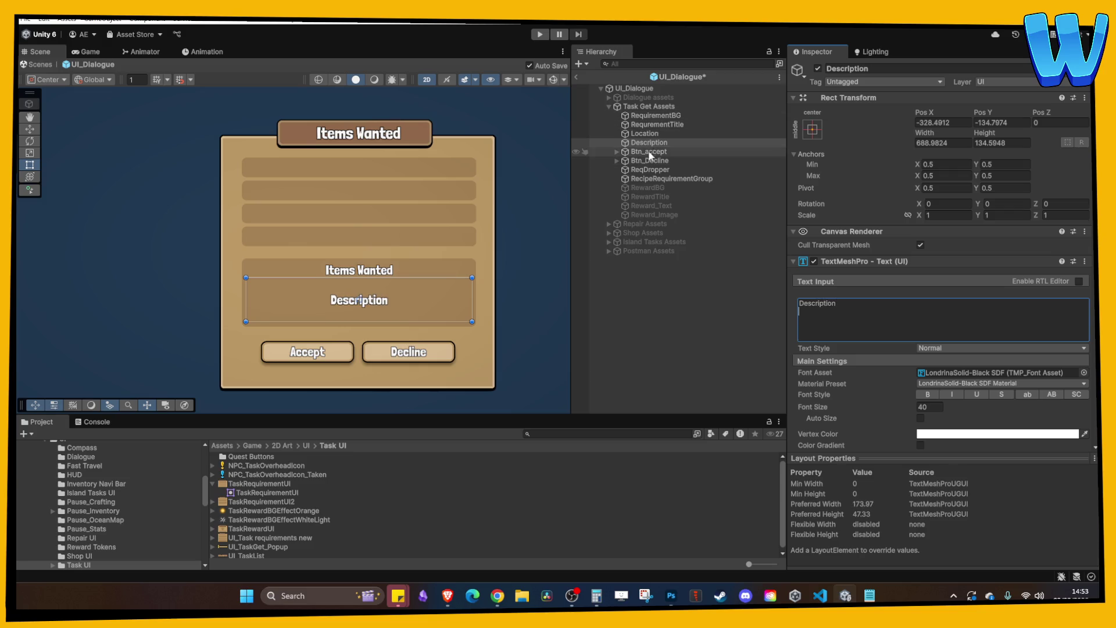
pyautogui.click(657, 134)
pyautogui.click(857, 317)
pyautogui.write('Location')
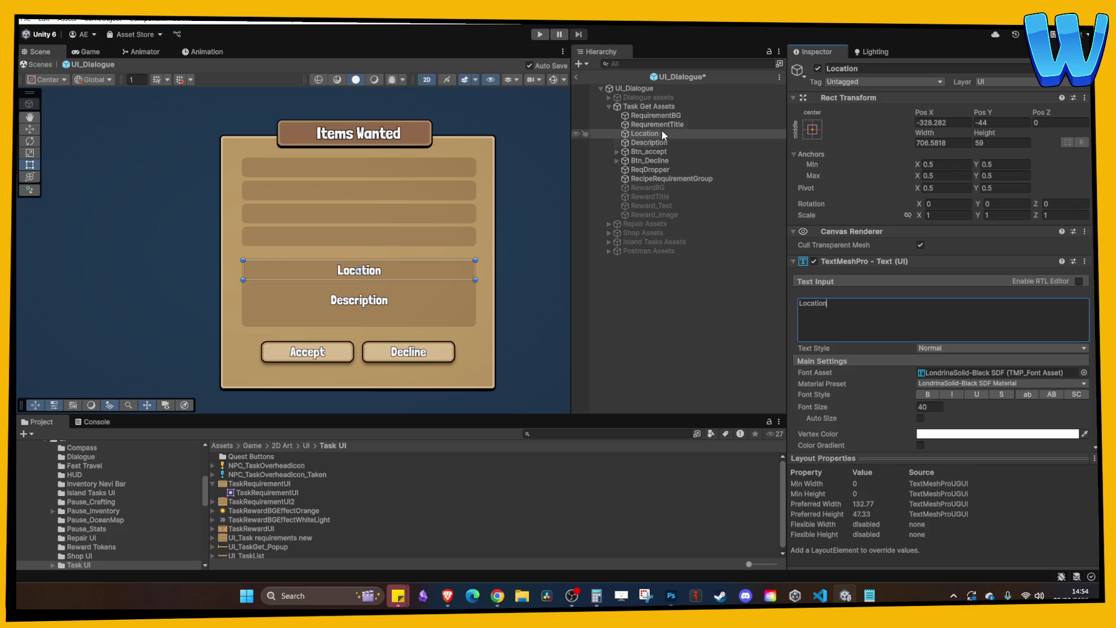
# - Rename the RequrementTitle object to 'NPC Name'
pyautogui.click(655, 124)
pyautogui.click(845, 331)
pyautogui.click(657, 124)
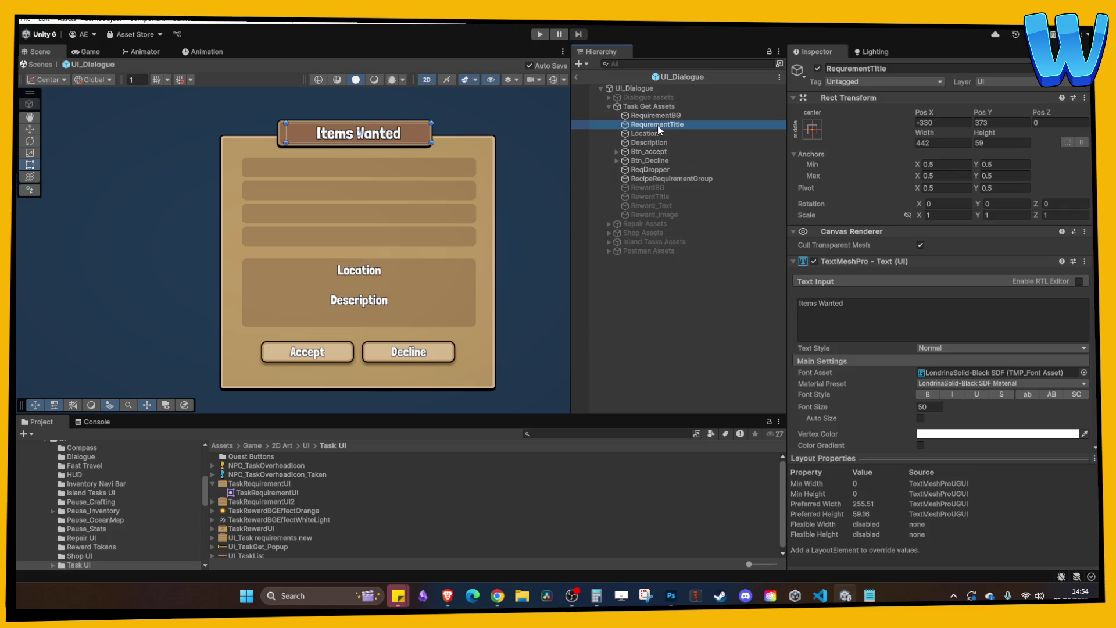
pyautogui.write('NPC Name')
pyautogui.press('Return')
# - Set the NPC Name text to 'Name' with font size 40
pyautogui.click(892, 319)
pyautogui.write('Name')
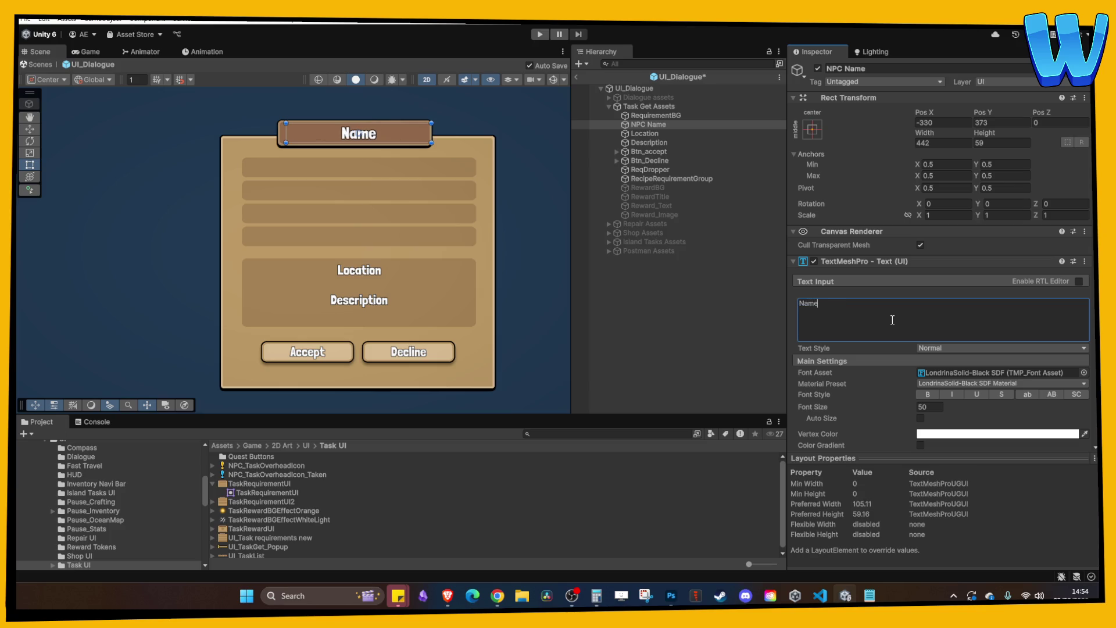
pyautogui.click(935, 407)
pyautogui.write('40')
pyautogui.click(690, 329)
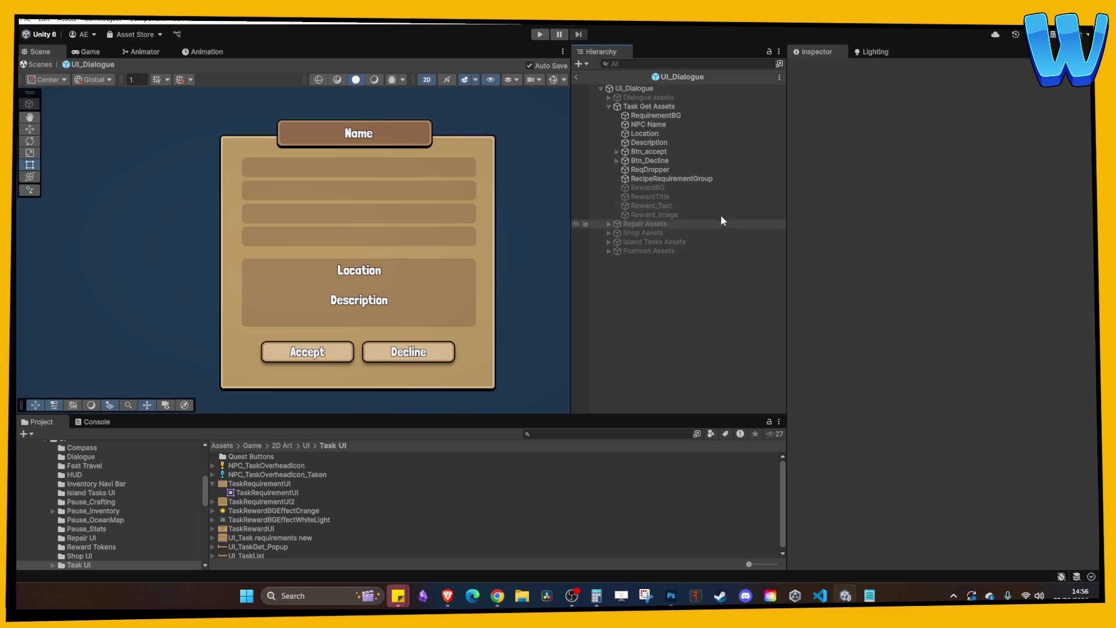
# - Give the Accept button the Btn_large sprite from Pause_Stats at its native 284x92 size
pyautogui.click(665, 152)
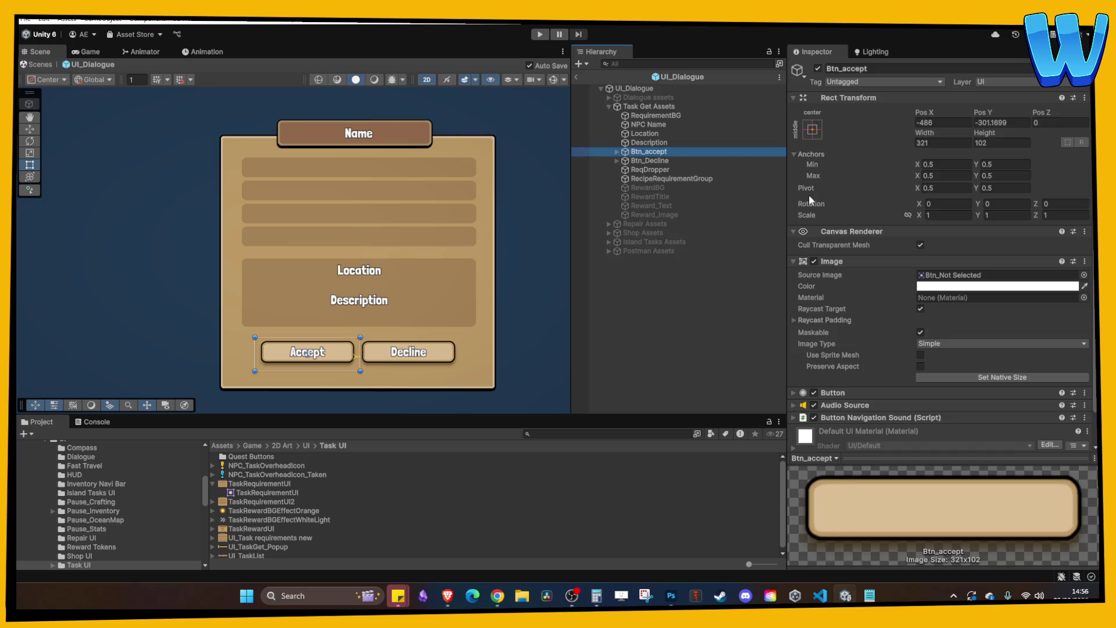
pyautogui.click(977, 275)
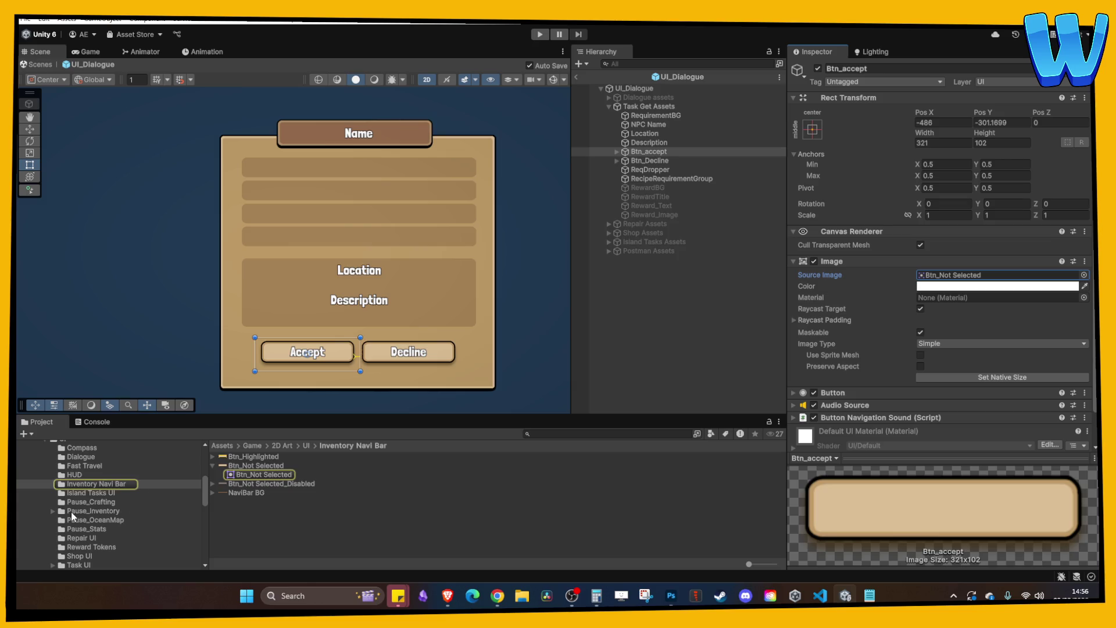
pyautogui.scroll(-2, 109, 509)
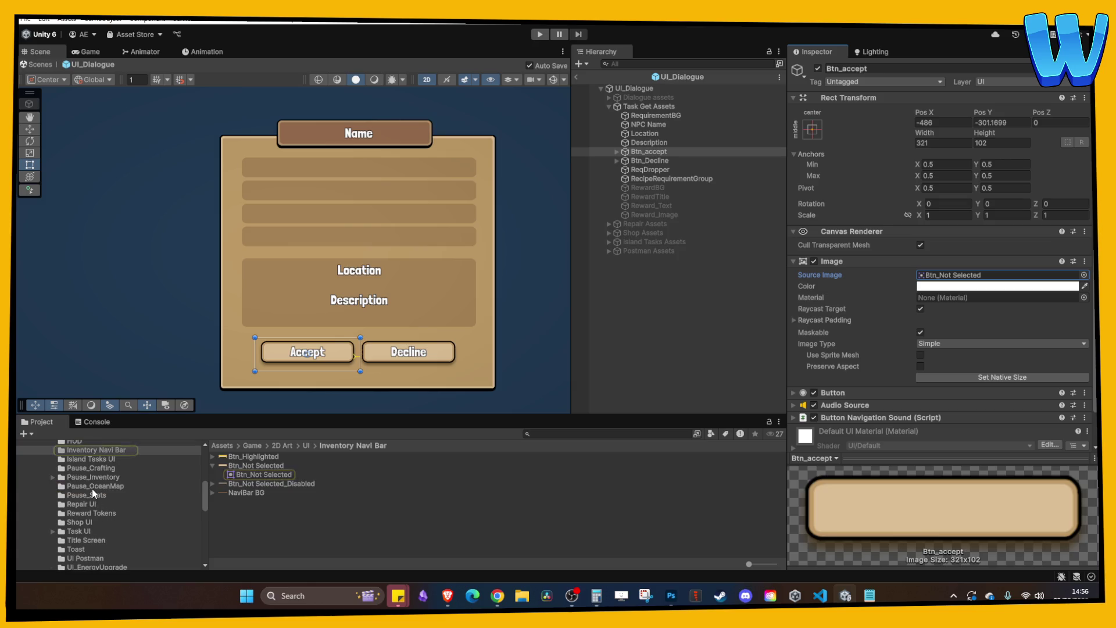
pyautogui.click(92, 487)
pyautogui.click(96, 477)
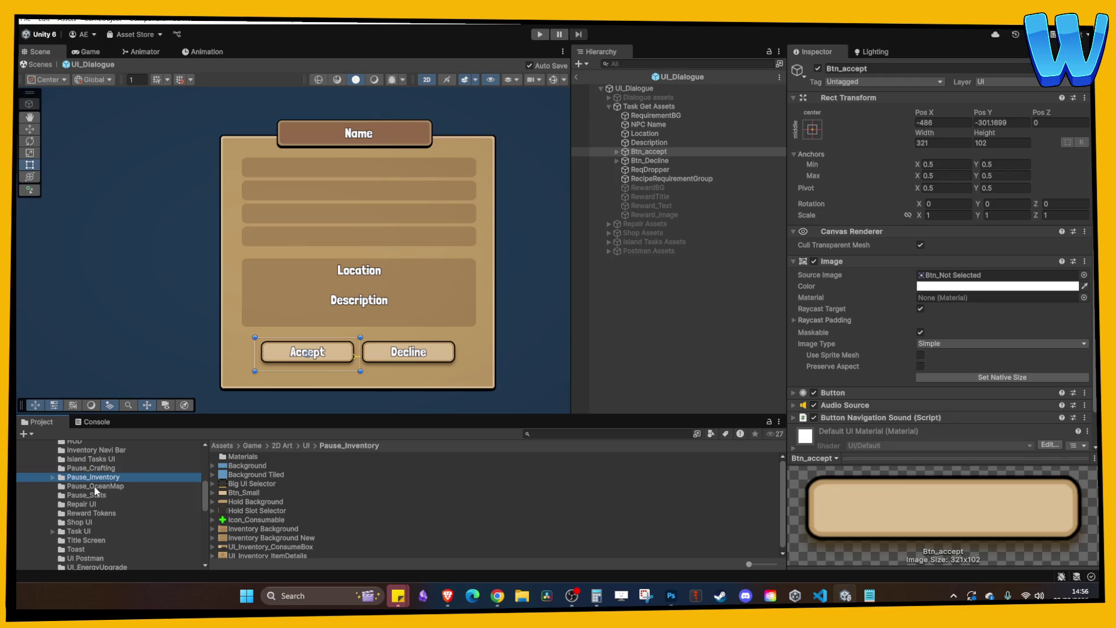
pyautogui.click(97, 494)
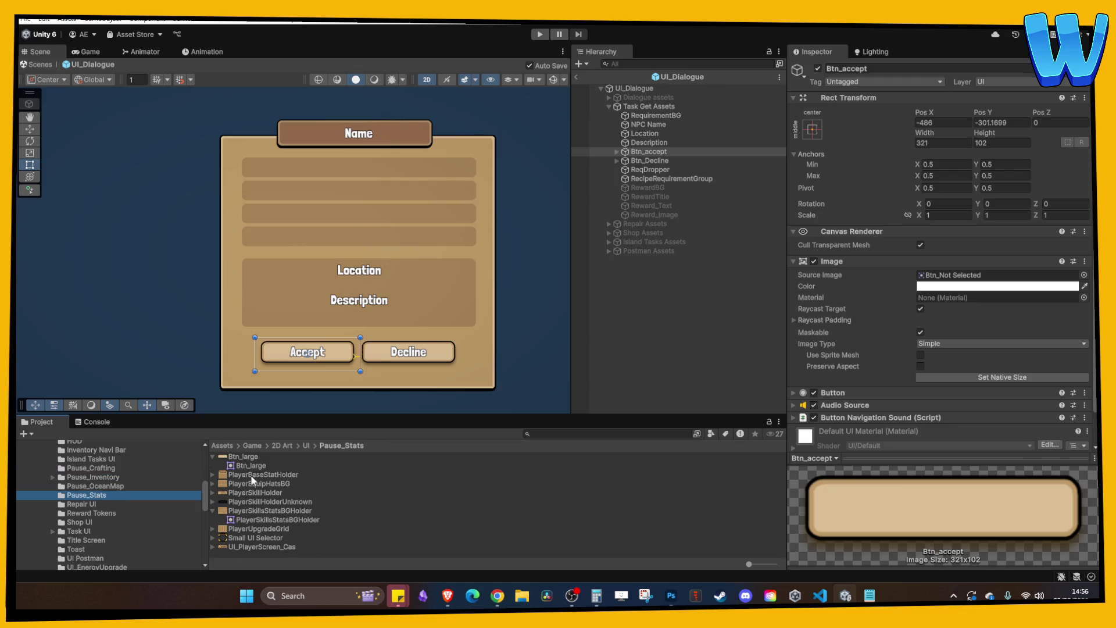
pyautogui.moveTo(241, 458); pyautogui.dragTo(953, 276)
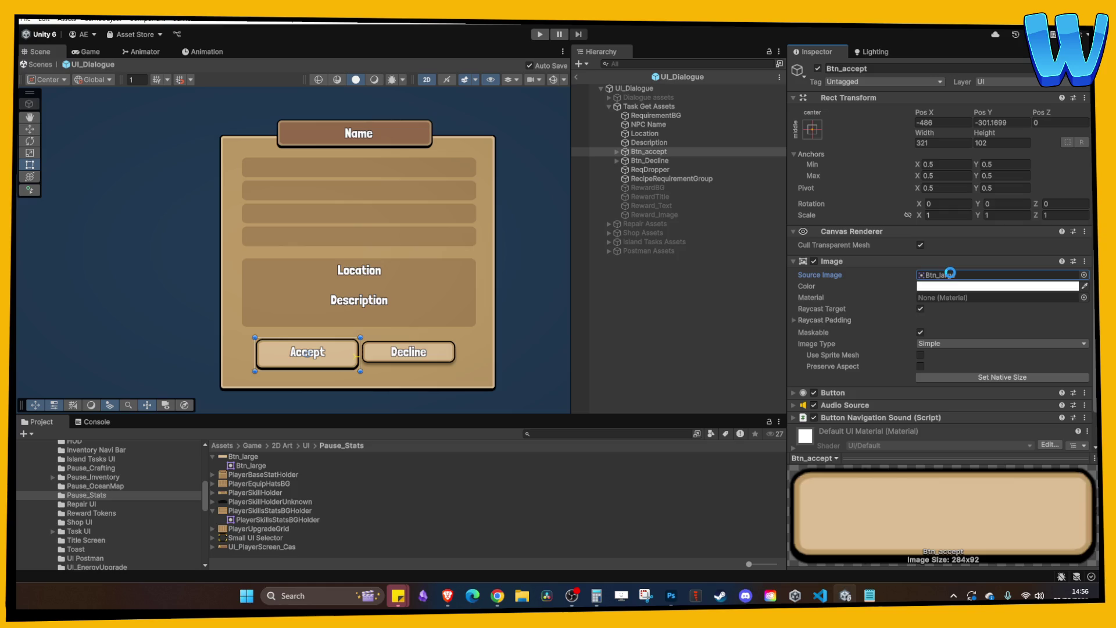
pyautogui.click(996, 375)
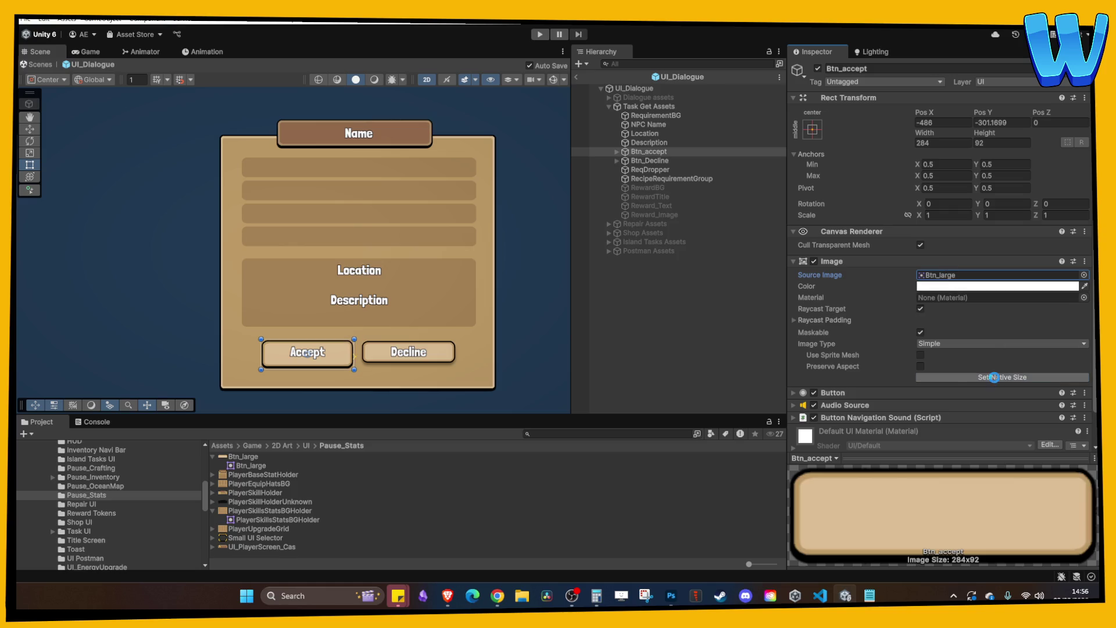
# - Give the Decline button the Btn_large sprite at its native size too
pyautogui.click(660, 162)
pyautogui.click(253, 461)
pyautogui.moveTo(253, 461)
pyautogui.mouseDown()
pyautogui.moveTo(983, 372)
pyautogui.moveTo(954, 277)
pyautogui.mouseUp()
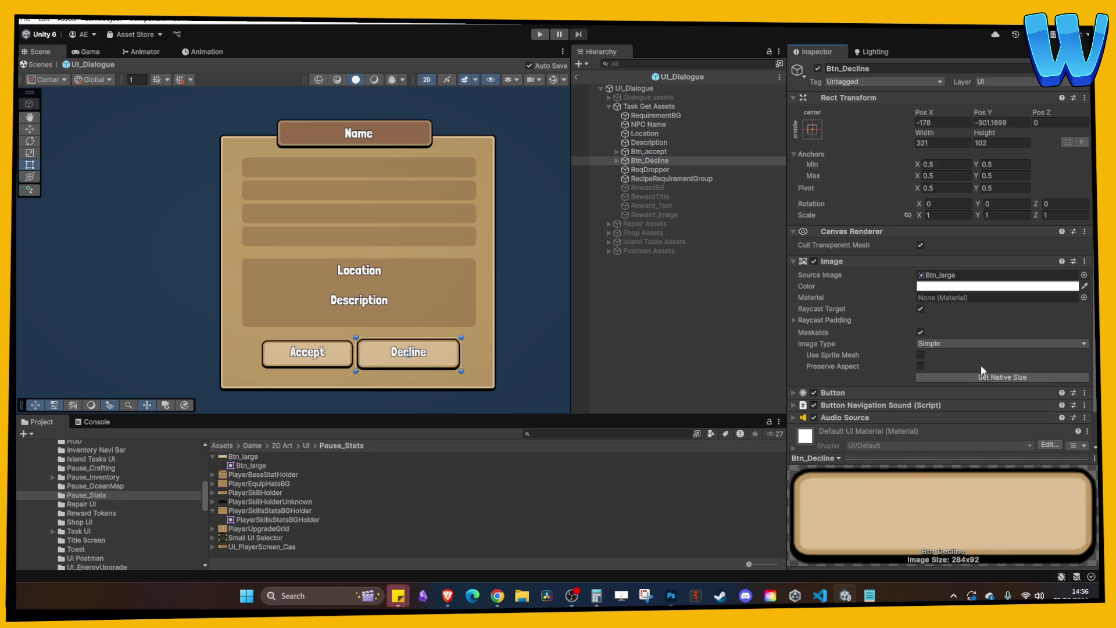
pyautogui.click(982, 378)
pyautogui.scroll(4, 409, 304)
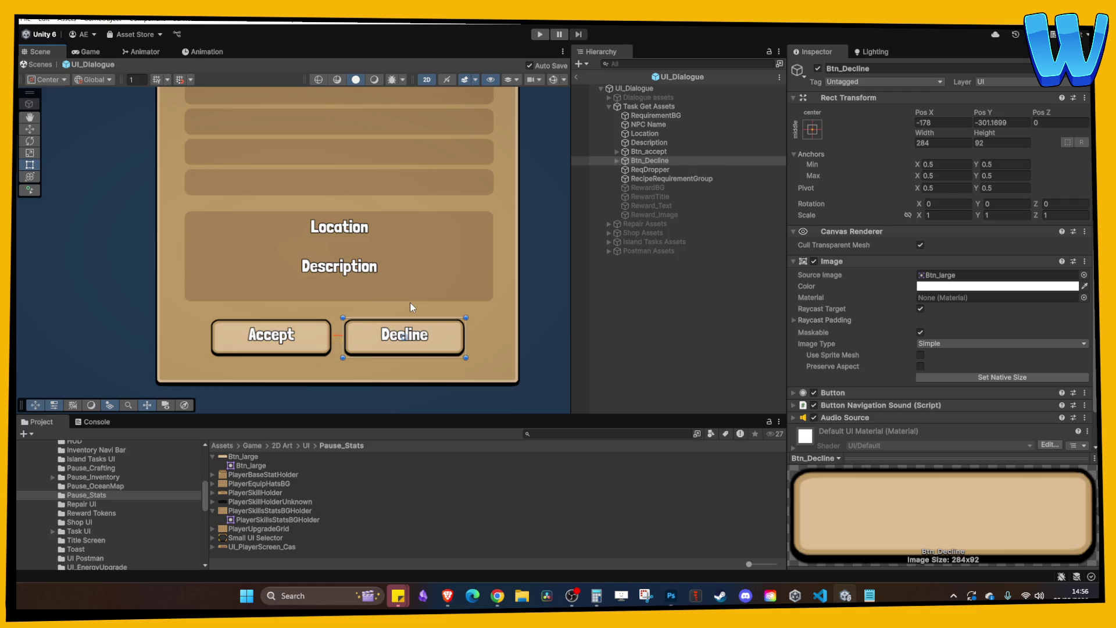
# - Lower the Accept label slightly inside its button and save
pyautogui.click(617, 151)
pyautogui.click(617, 178)
pyautogui.click(669, 161)
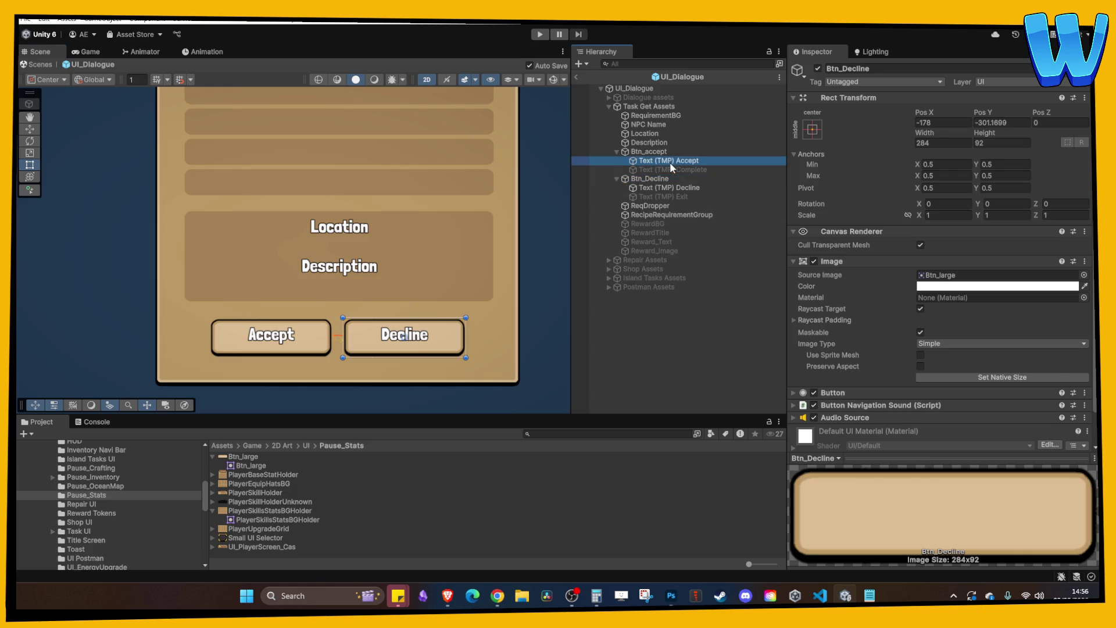
pyautogui.click(30, 129)
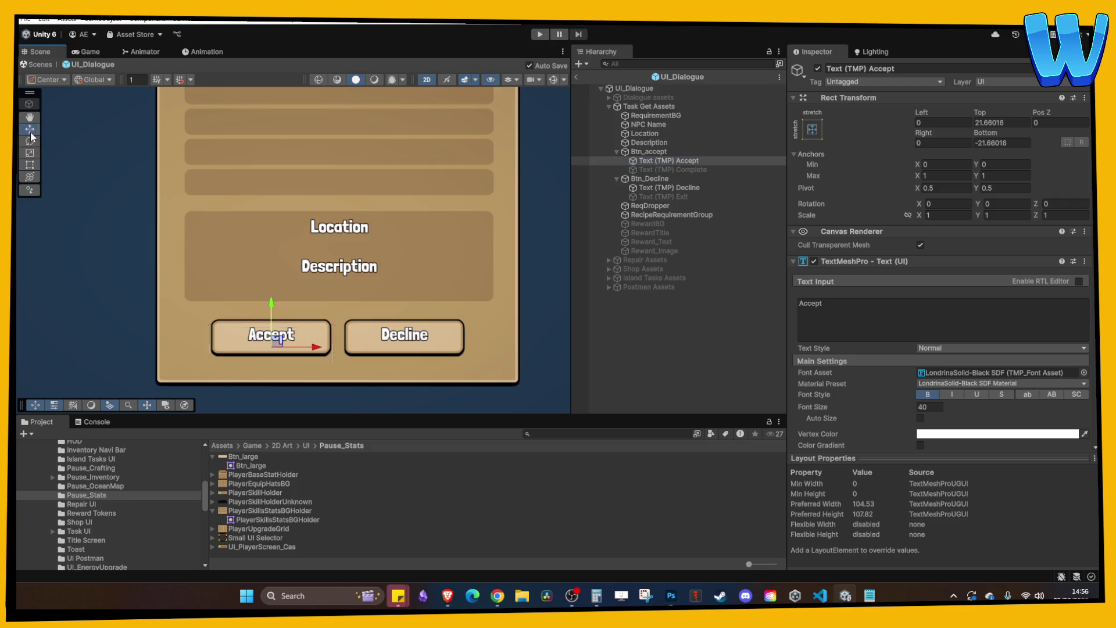
pyautogui.moveTo(272, 304); pyautogui.dragTo(272, 308)
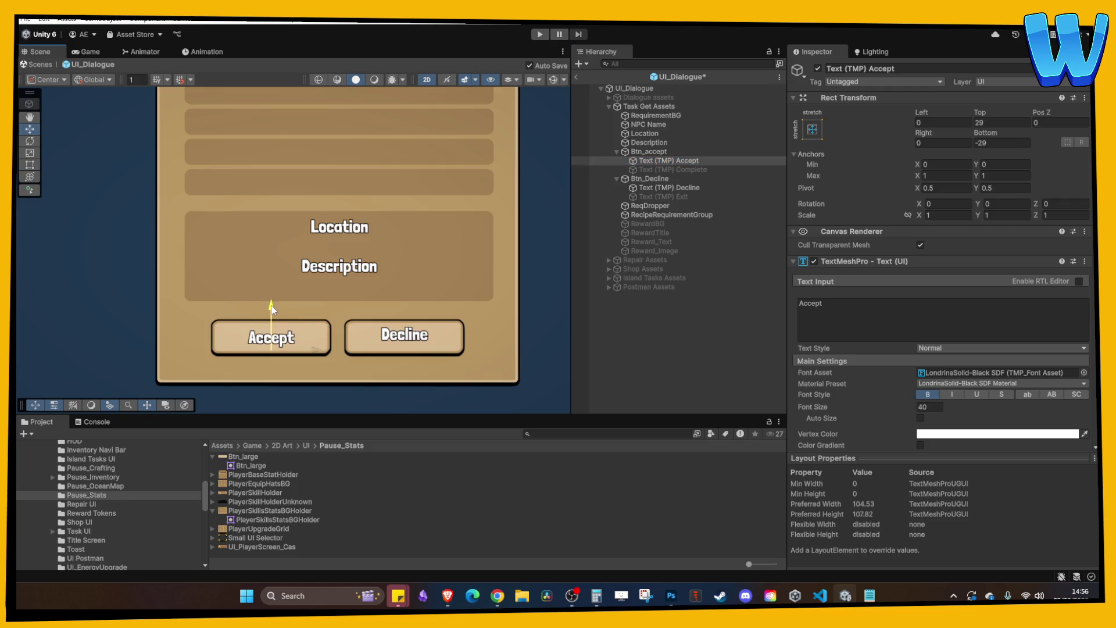
pyautogui.hotkey('ctrl', 's')
# - Lower the Decline label to match inside its button and save
pyautogui.click(657, 188)
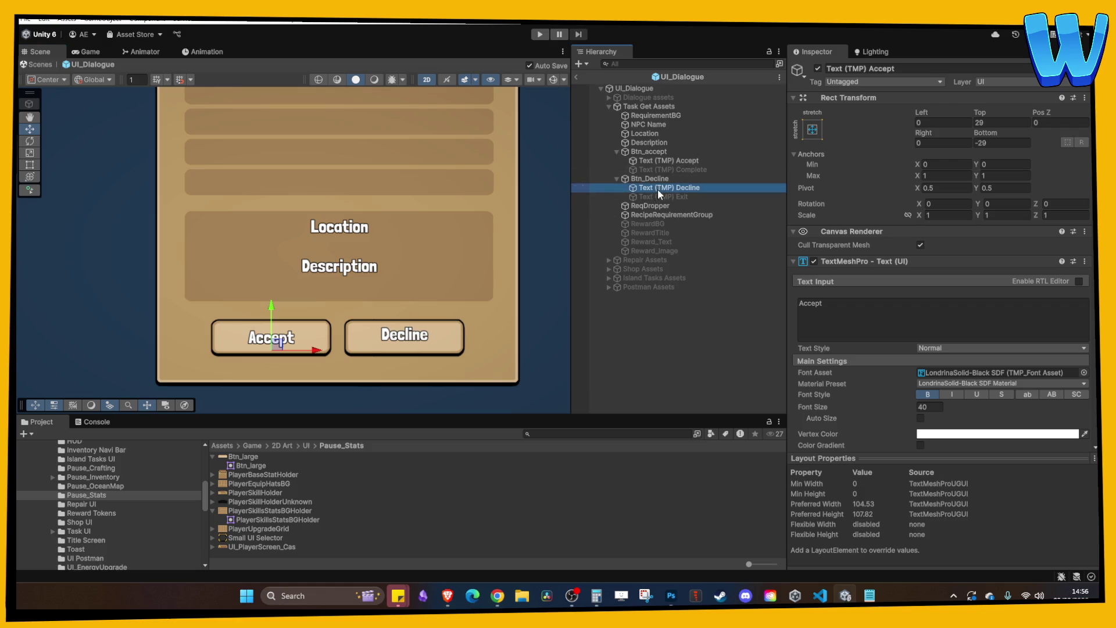
pyautogui.moveTo(407, 299); pyautogui.dragTo(405, 309)
pyautogui.hotkey('ctrl', 's')
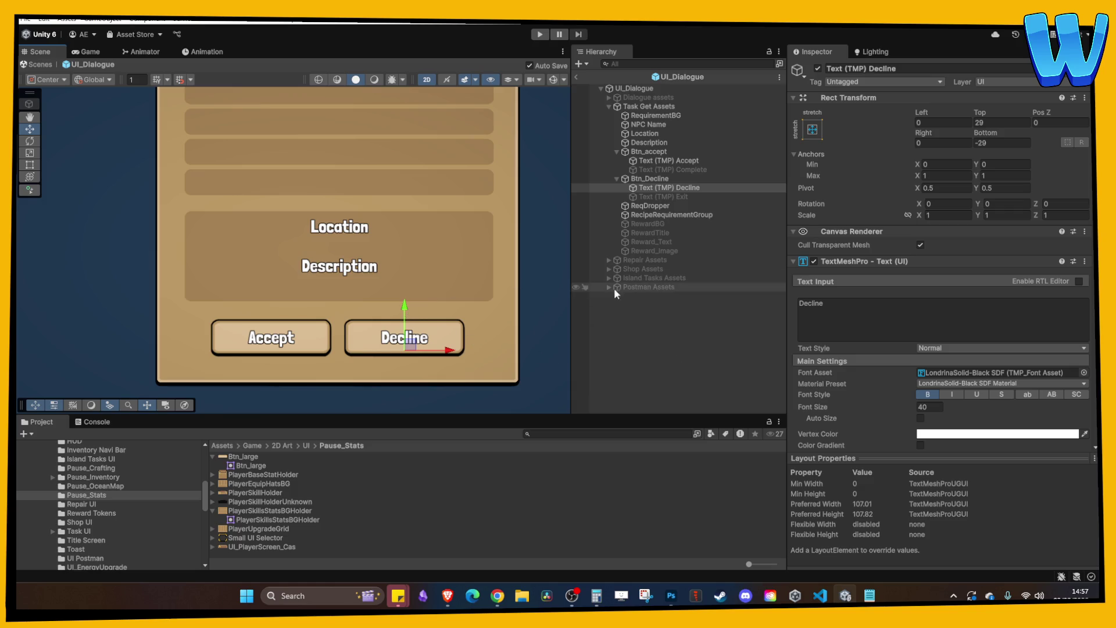
pyautogui.scroll(-1, 520, 206)
pyautogui.scroll(2, 525, 240)
pyautogui.scroll(-2, 474, 242)
pyautogui.scroll(1, 447, 232)
pyautogui.scroll(1, 451, 223)
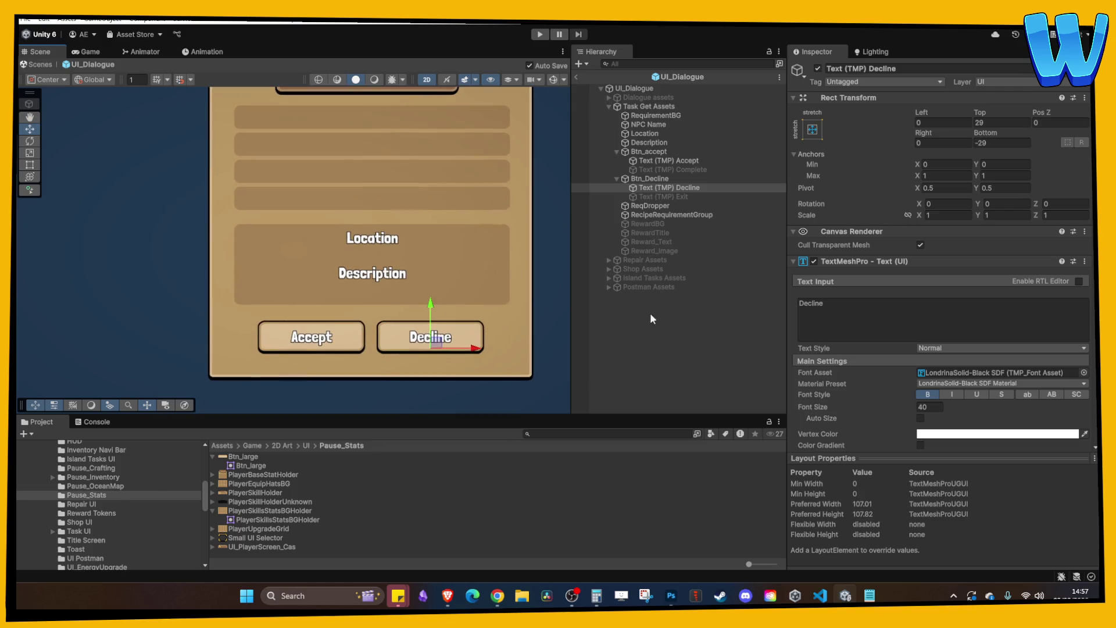
# - Collapse the Accept and Decline buttons and select the requirement item group
pyautogui.click(639, 152)
pyautogui.click(617, 151)
pyautogui.click(617, 159)
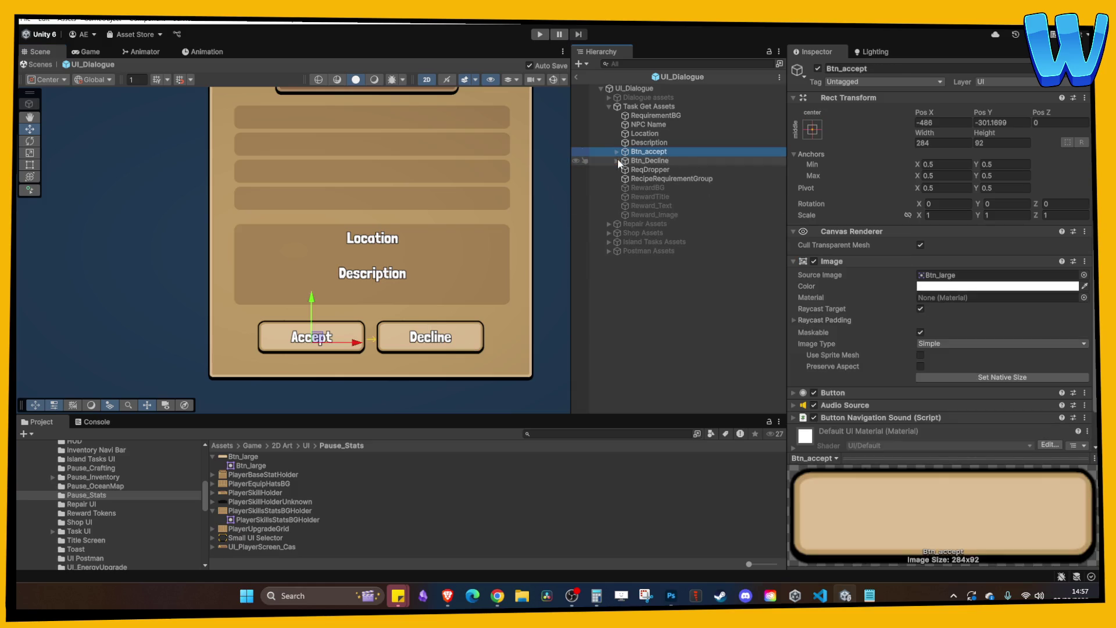
pyautogui.click(660, 179)
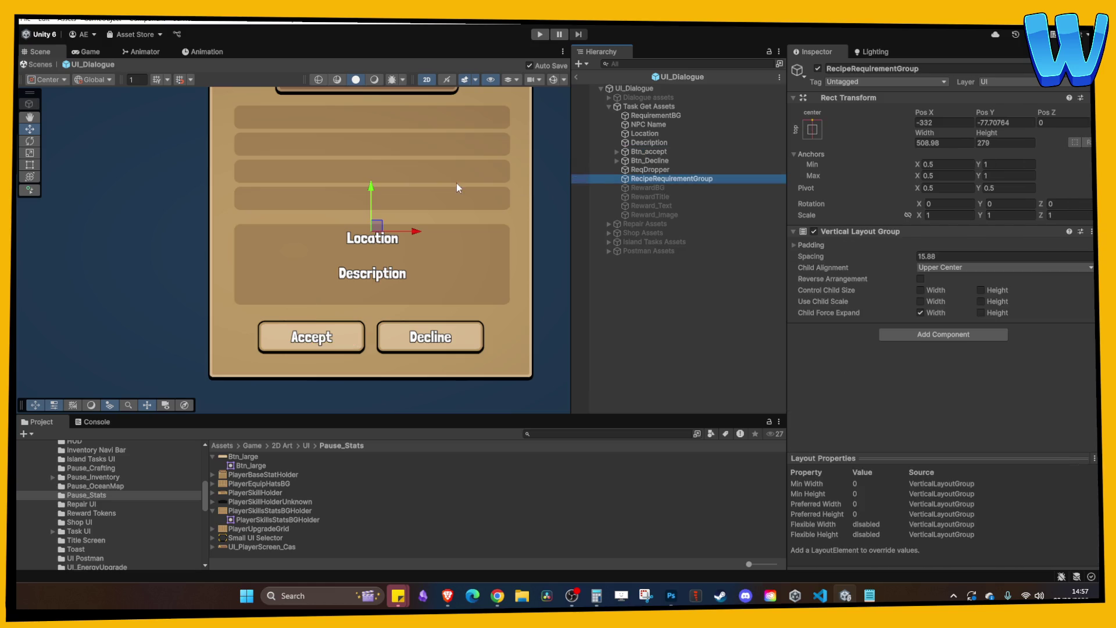
pyautogui.moveTo(459, 186); pyautogui.dragTo(478, 237)
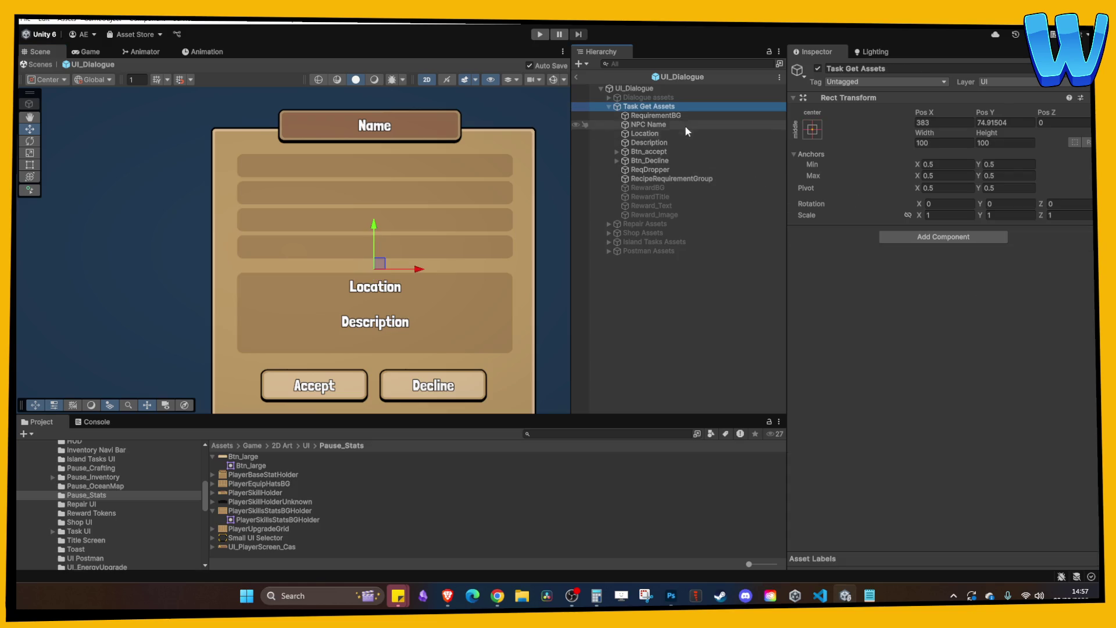
# - Test-drop RepairItemReqPrefab into the requirement group, undo it, exit the prefab and start play mode
pyautogui.click(634, 89)
pyautogui.scroll(-2, 903, 294)
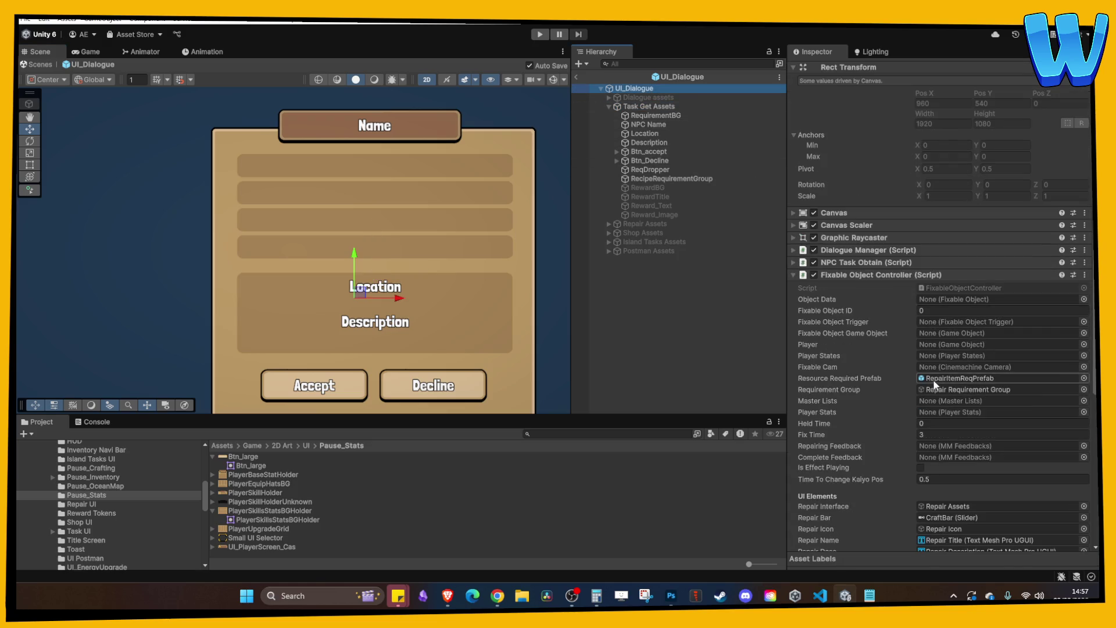
pyautogui.click(953, 378)
pyautogui.moveTo(292, 510)
pyautogui.mouseDown()
pyautogui.moveTo(696, 235)
pyautogui.moveTo(663, 179)
pyautogui.mouseUp()
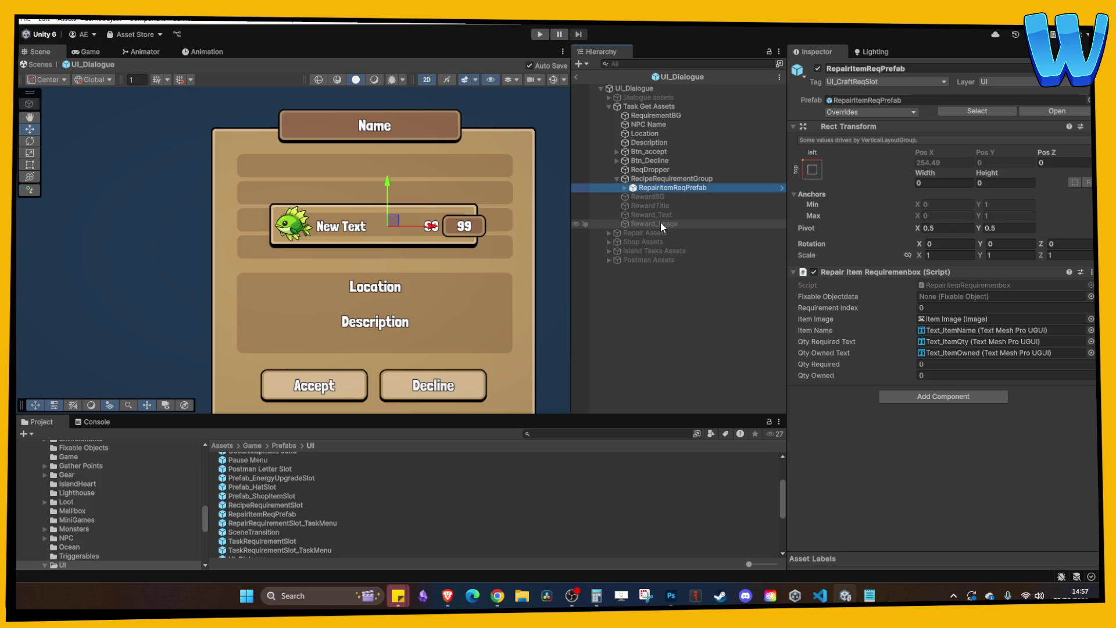
pyautogui.hotkey('ctrl', 'z')
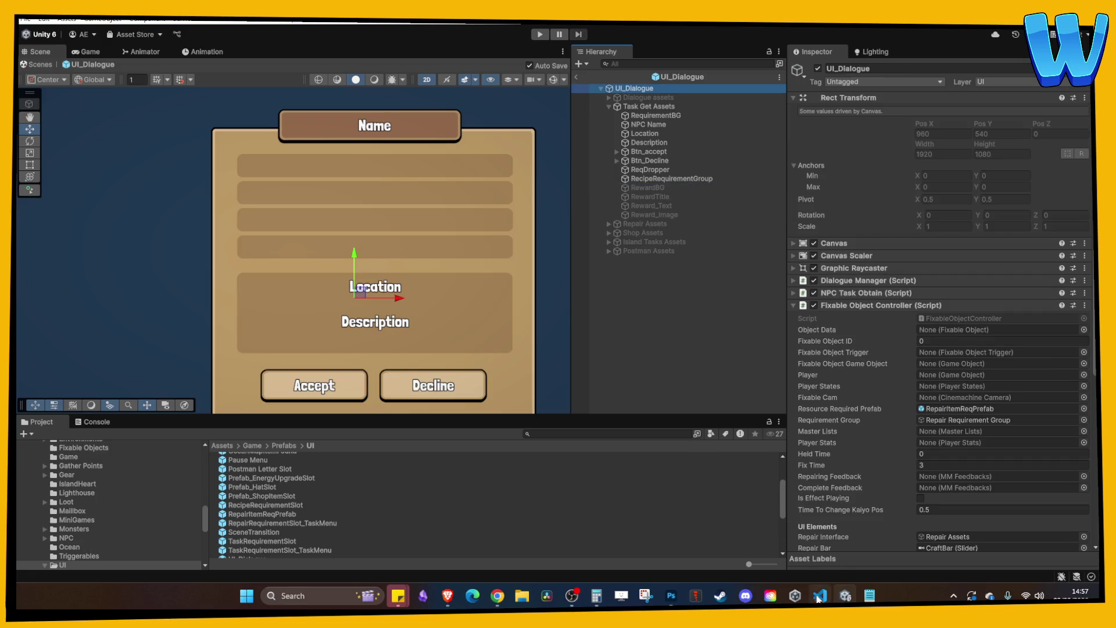
pyautogui.click(575, 76)
pyautogui.click(540, 34)
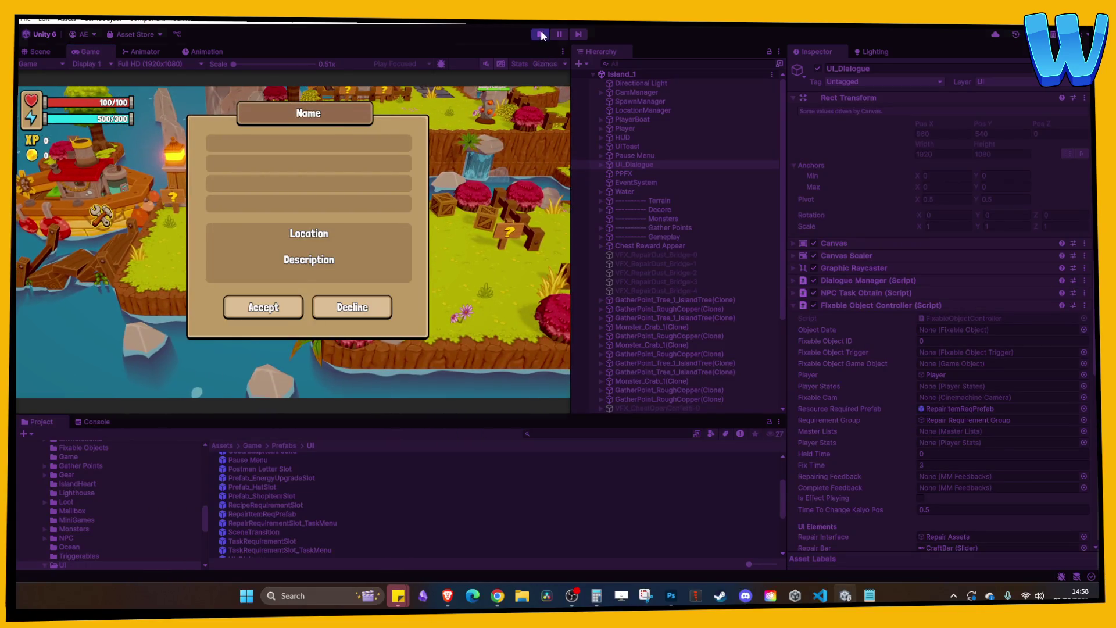
# - Stop play, open UI_Dialogue in isolation, and make the Task Get Assets panel inactive
pyautogui.click(540, 34)
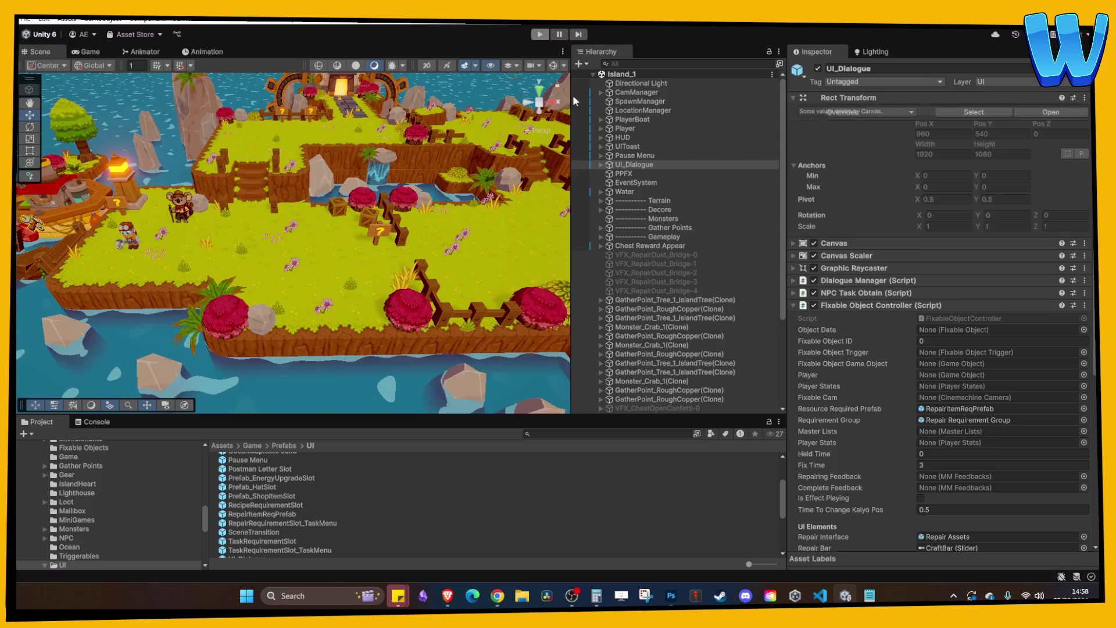
pyautogui.rightClick(604, 177)
pyautogui.moveTo(652, 253)
pyautogui.click(828, 266)
pyautogui.click(648, 107)
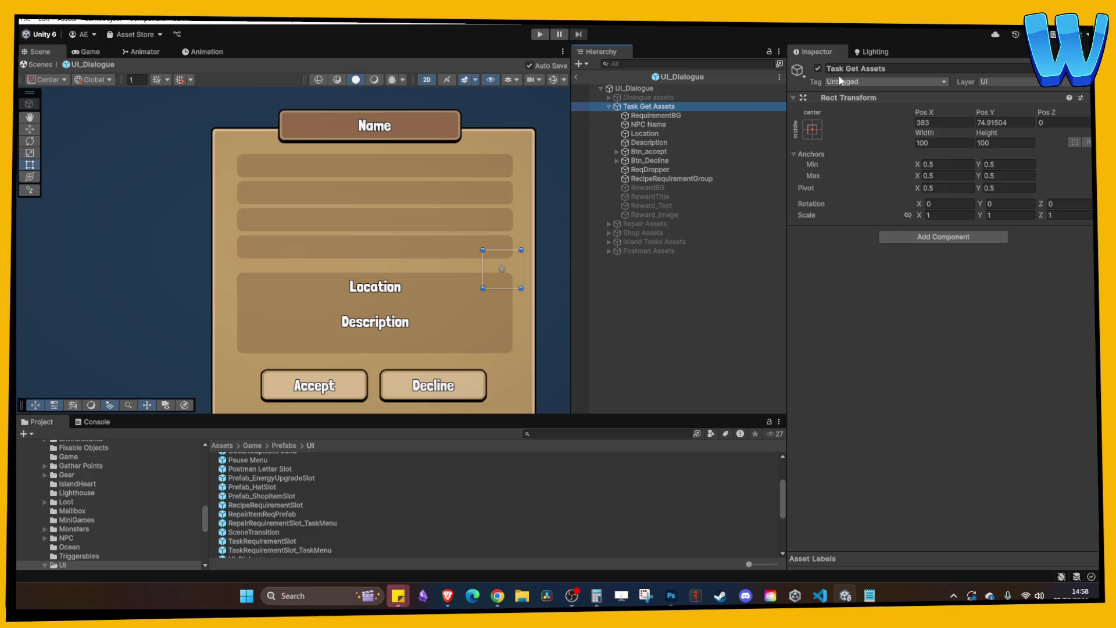
pyautogui.click(818, 68)
# - Play-test the popup, toggling between Accept and Decline, then stop play mode
pyautogui.click(540, 34)
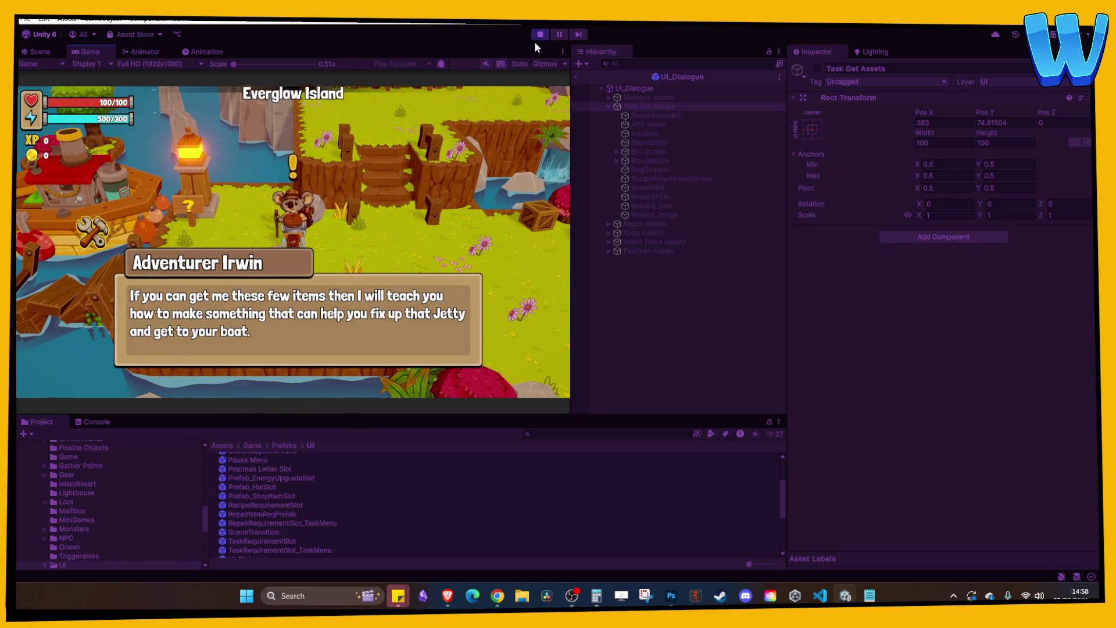
pyautogui.press('Right')
pyautogui.press('Left')
pyautogui.press('Right')
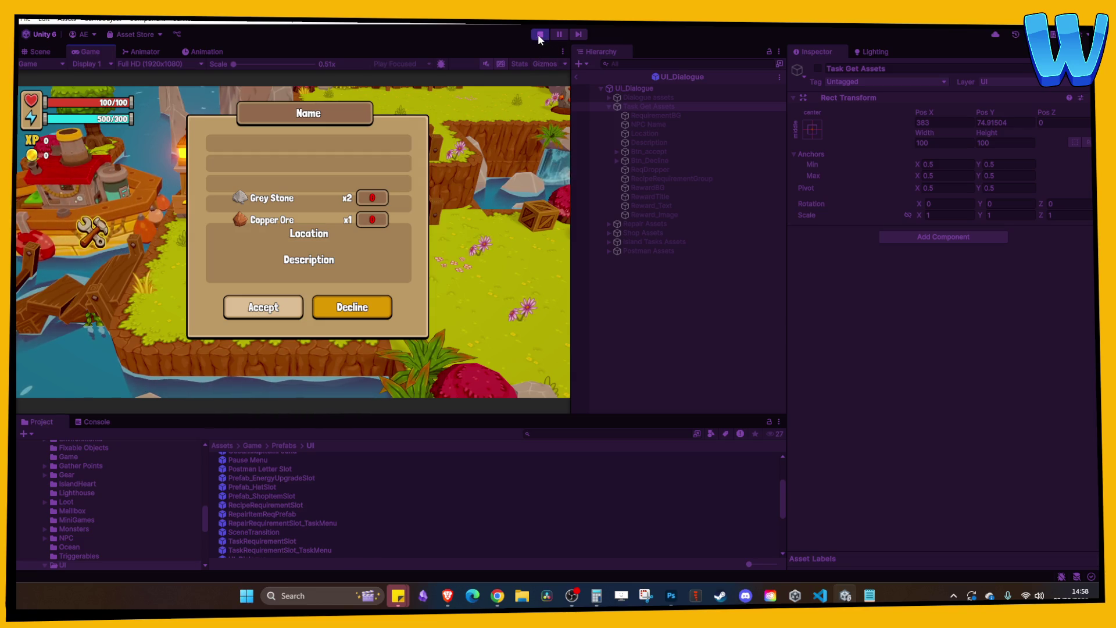
pyautogui.click(538, 34)
pyautogui.click(619, 105)
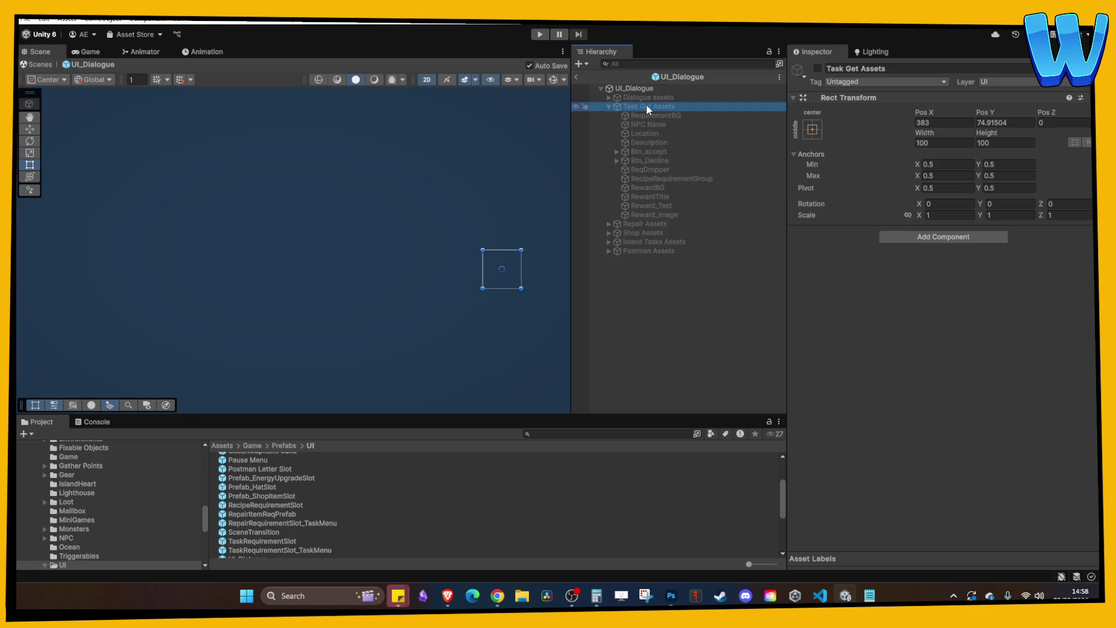
# - Open the UI_Dialogue prefab for editing via Prefab > Open
pyautogui.rightClick(645, 106)
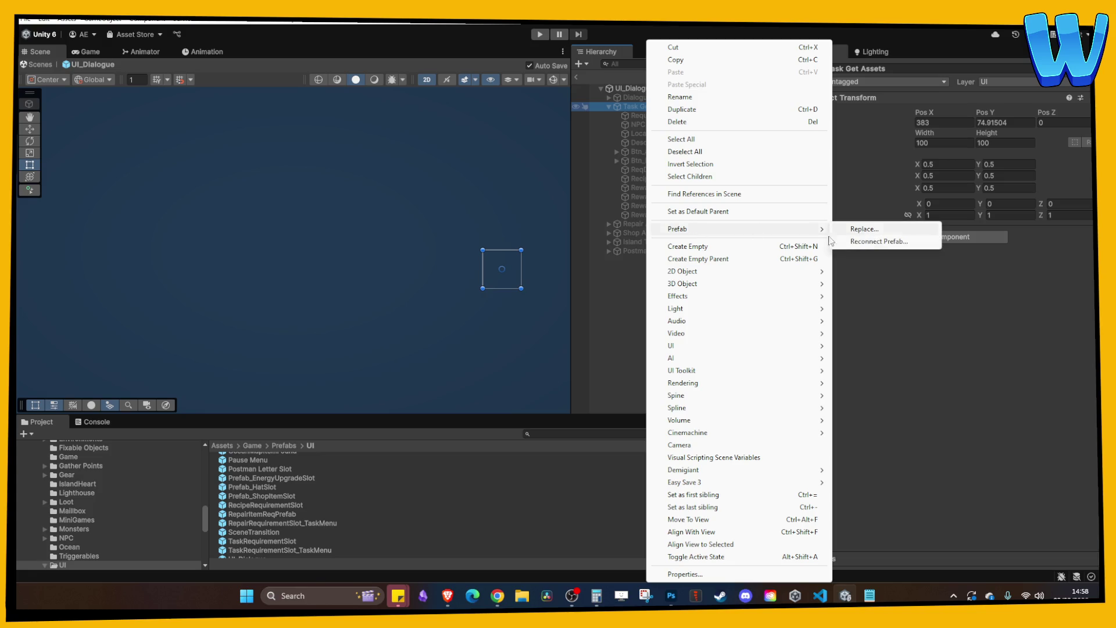
pyautogui.moveTo(722, 231)
pyautogui.click(850, 228)
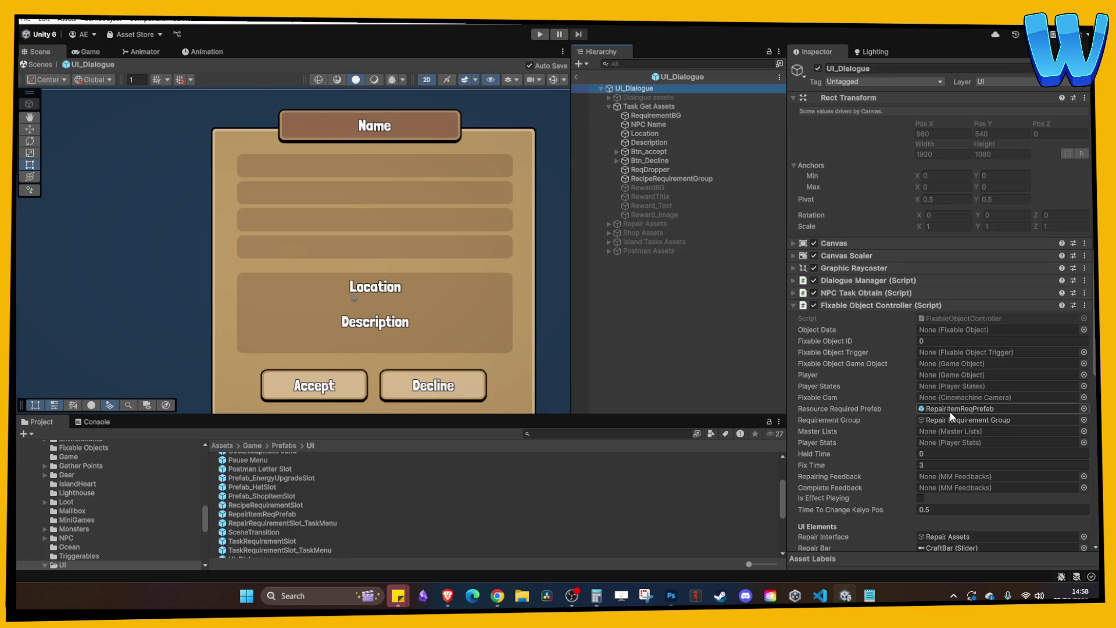
pyautogui.scroll(-1, 930, 406)
pyautogui.scroll(-1, 859, 384)
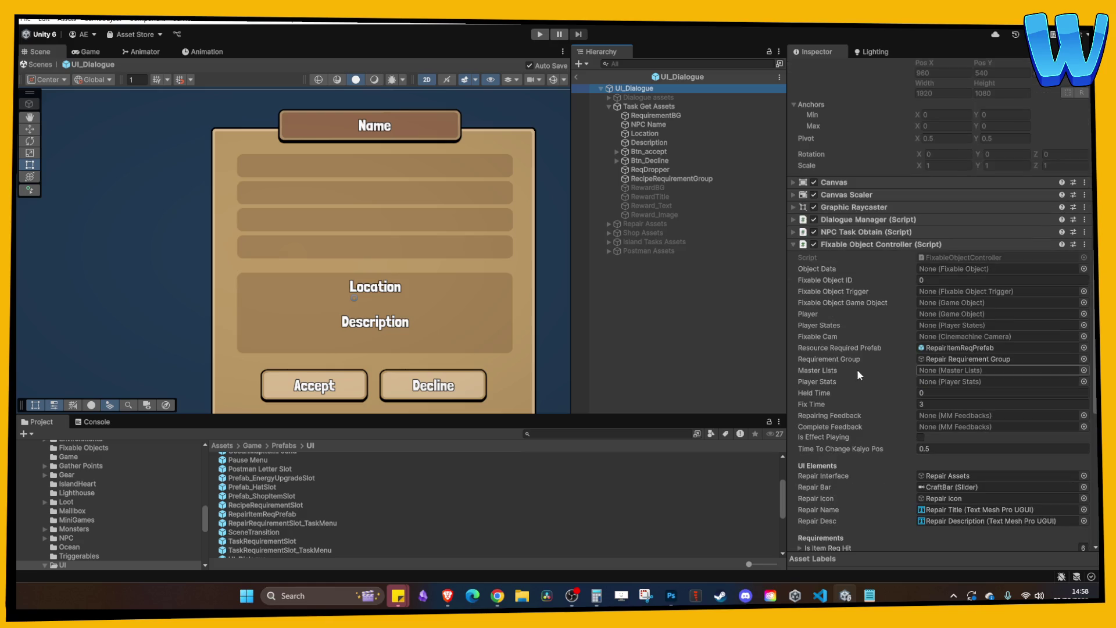
# - Place a RepairItemReqPrefab instance inside RecipeRequirementGroup
pyautogui.click(945, 348)
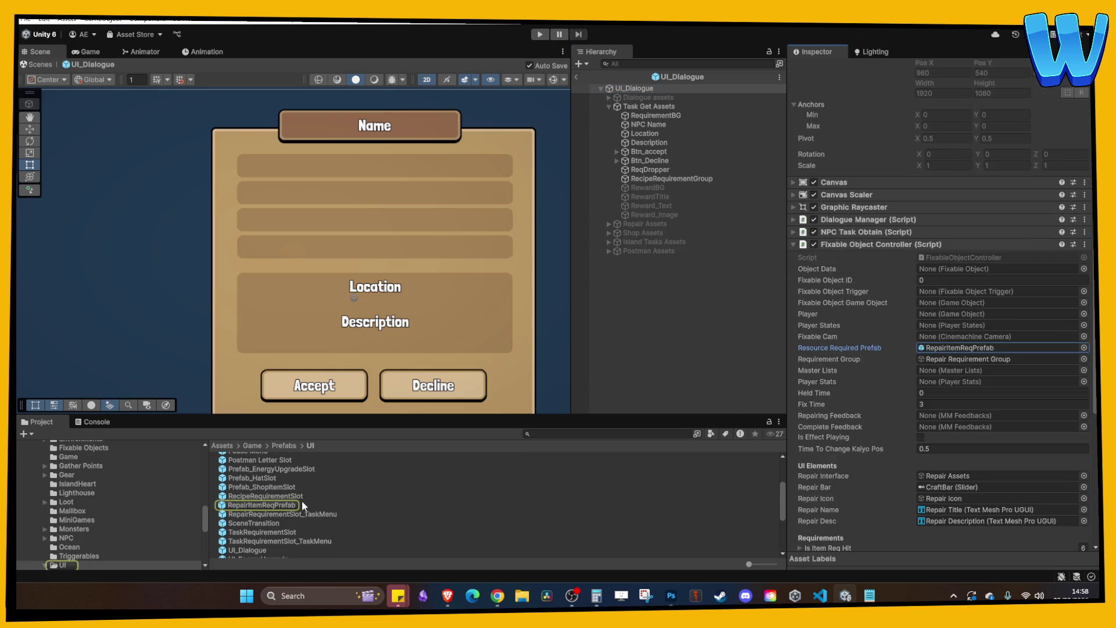
pyautogui.click(284, 506)
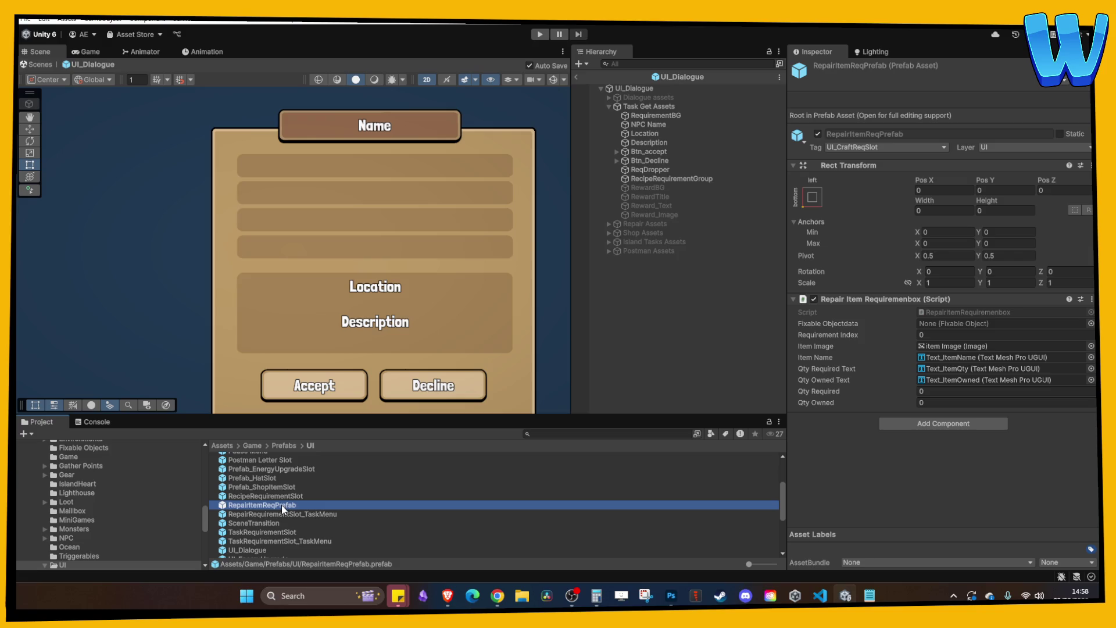
pyautogui.moveTo(283, 509)
pyautogui.mouseDown()
pyautogui.moveTo(682, 222)
pyautogui.moveTo(663, 177)
pyautogui.mouseUp()
pyautogui.scroll(-1, 409, 244)
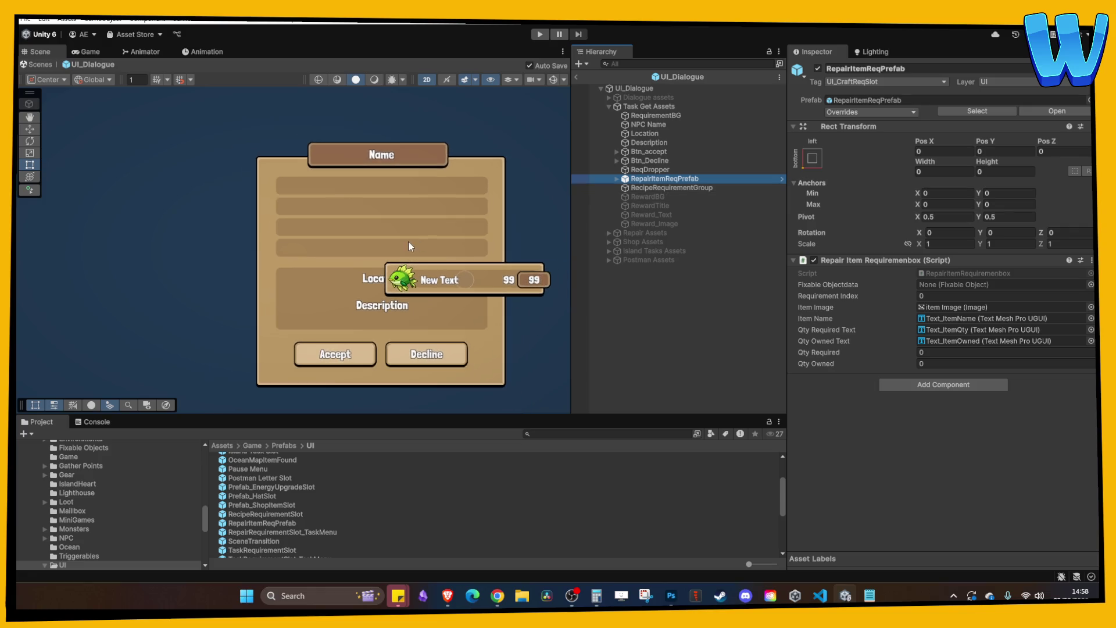
pyautogui.scroll(3, 402, 237)
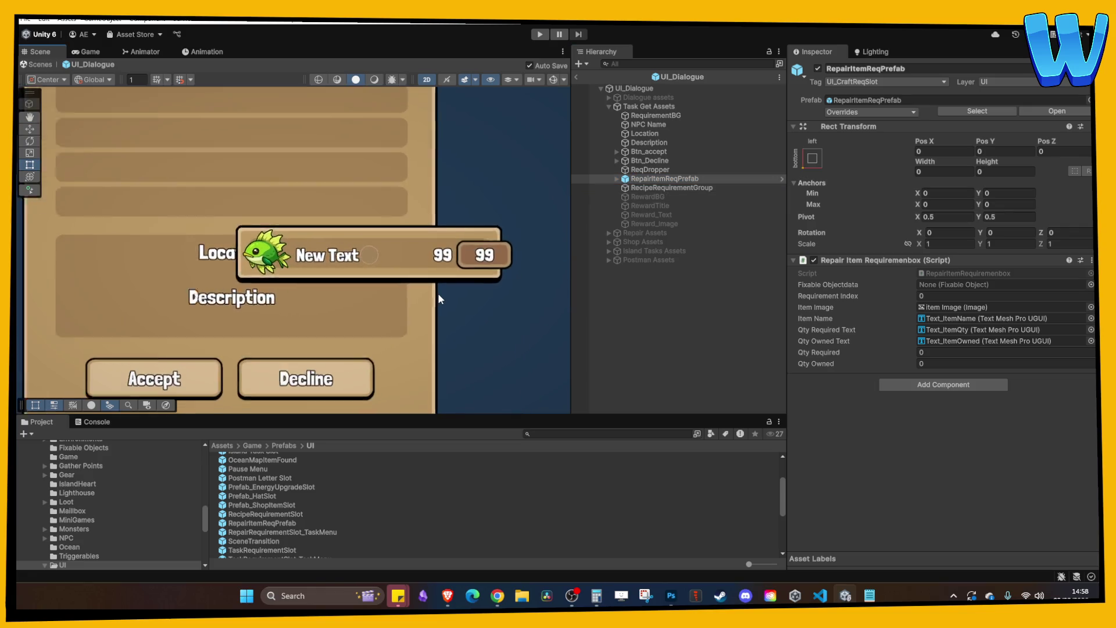
pyautogui.scroll(-3, 438, 293)
pyautogui.click(681, 187)
pyautogui.moveTo(660, 178); pyautogui.dragTo(686, 189)
# - Duplicate the repair slot, then undo all additions and select the UI_Dialogue root
pyautogui.hotkey('ctrl', 'd')
pyautogui.hotkey('ctrl', 'd')
pyautogui.hotkey('ctrl', 'd')
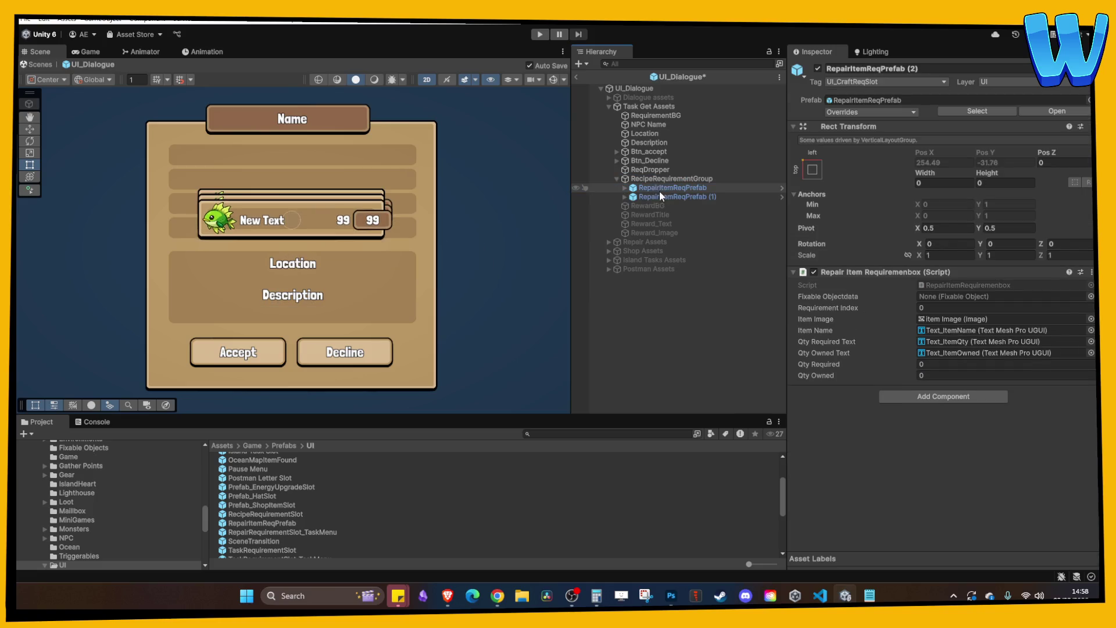
pyautogui.hotkey('ctrl', 'z')
pyautogui.hotkey('ctrl', 'z')
pyautogui.hotkey('ctrl', 'z')
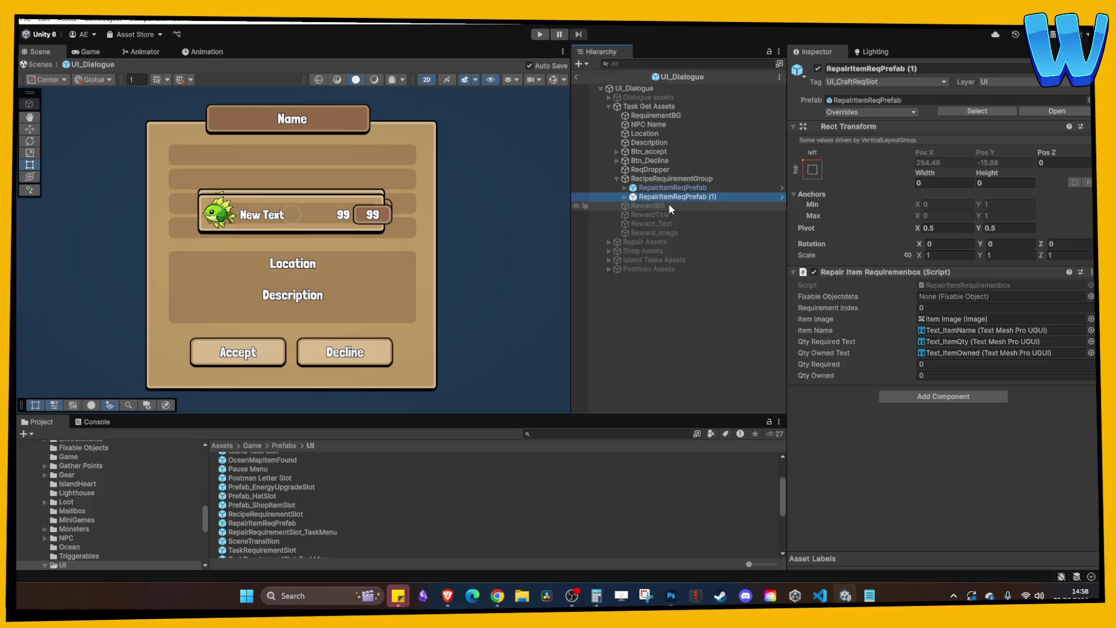
pyautogui.hotkey('ctrl', 'z')
pyautogui.click(654, 179)
pyautogui.click(643, 106)
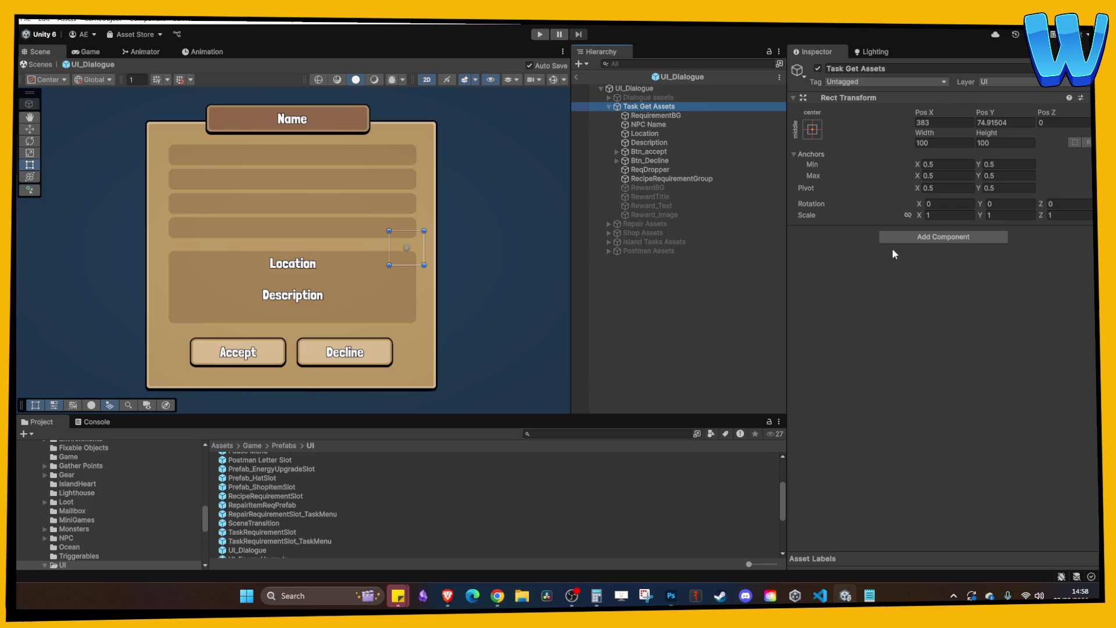
pyautogui.click(656, 89)
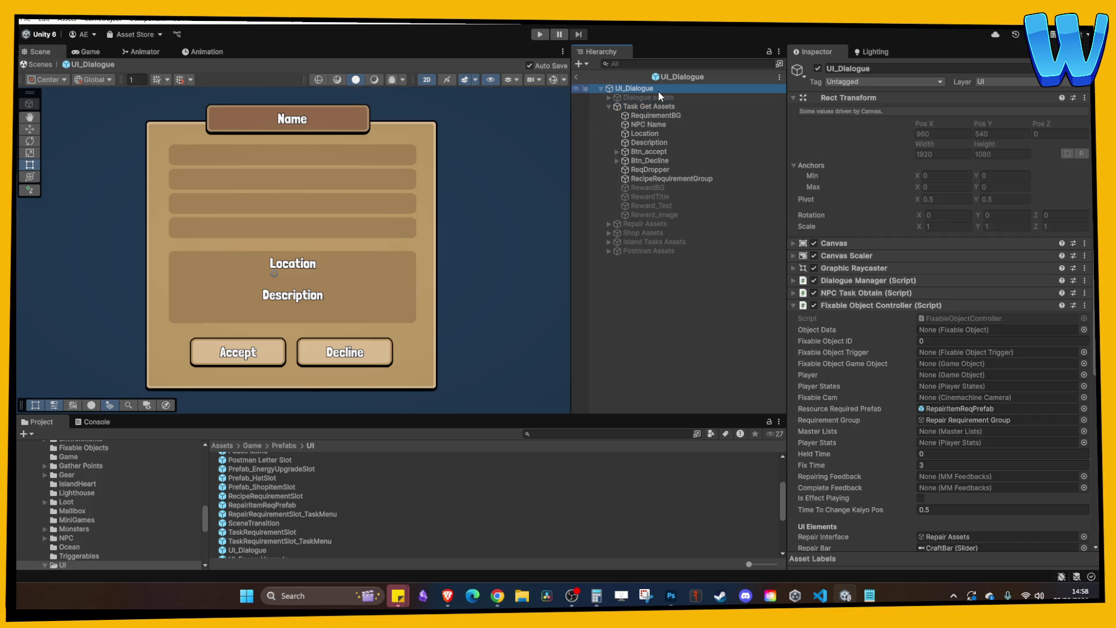
# - Add TaskRequirementSlot rows under RecipeRequirementGroup by duplicating the slot
pyautogui.click(868, 305)
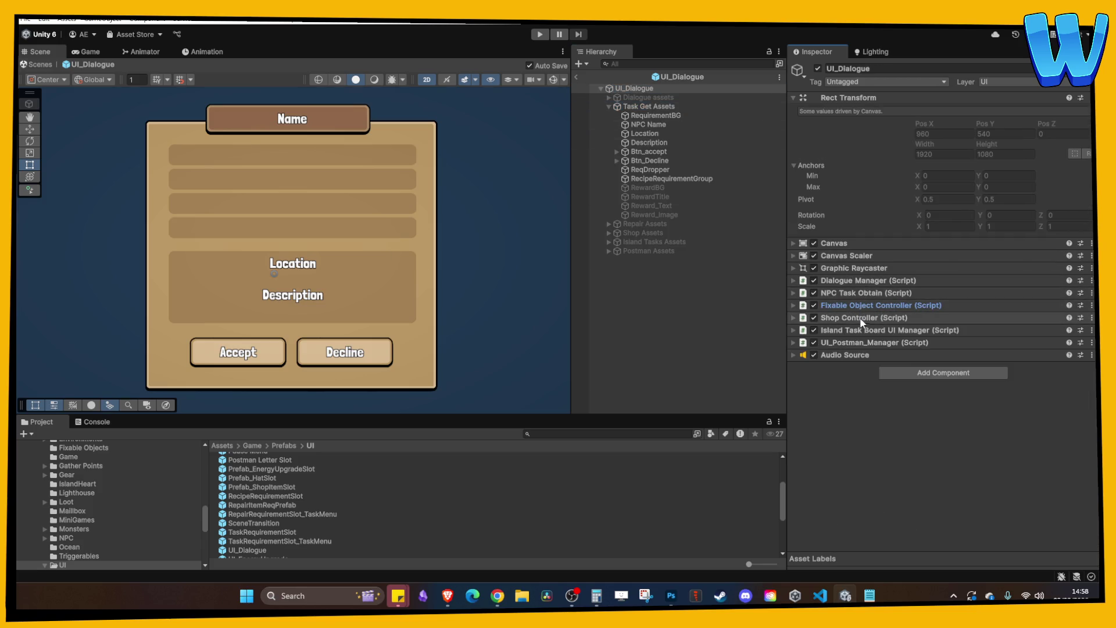
pyautogui.click(852, 293)
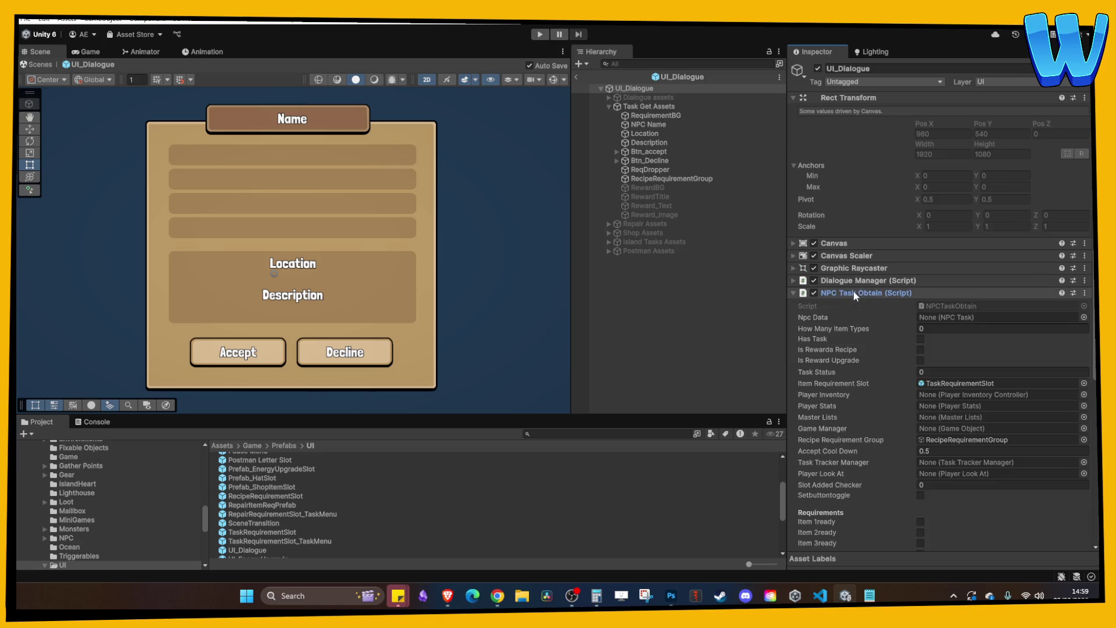
pyautogui.scroll(-1, 895, 326)
pyautogui.click(943, 353)
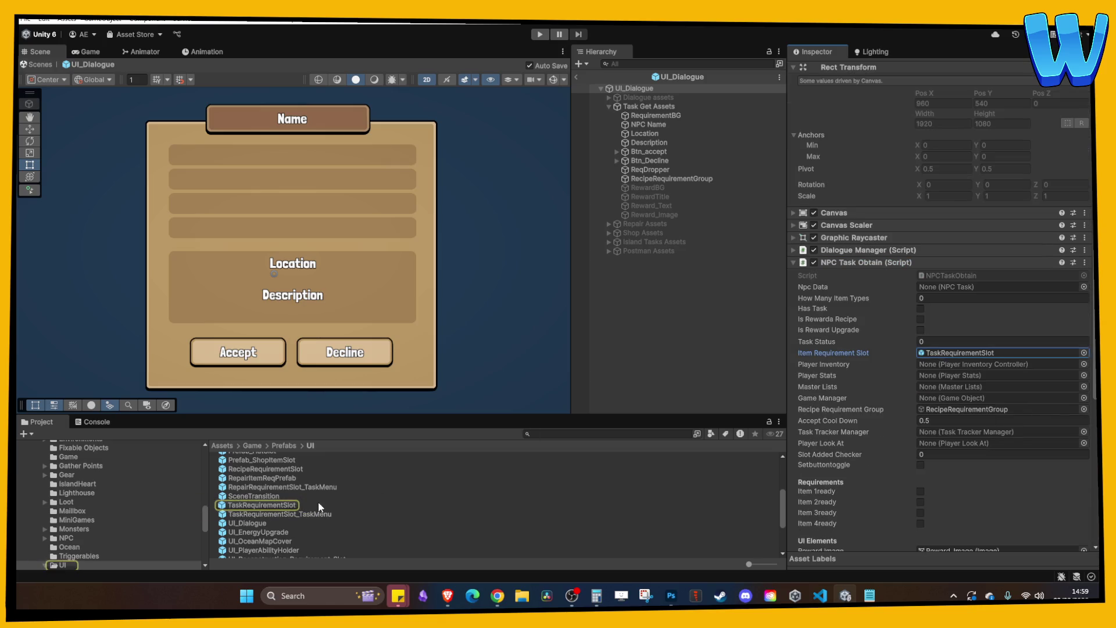
pyautogui.moveTo(656, 180); pyautogui.dragTo(656, 179)
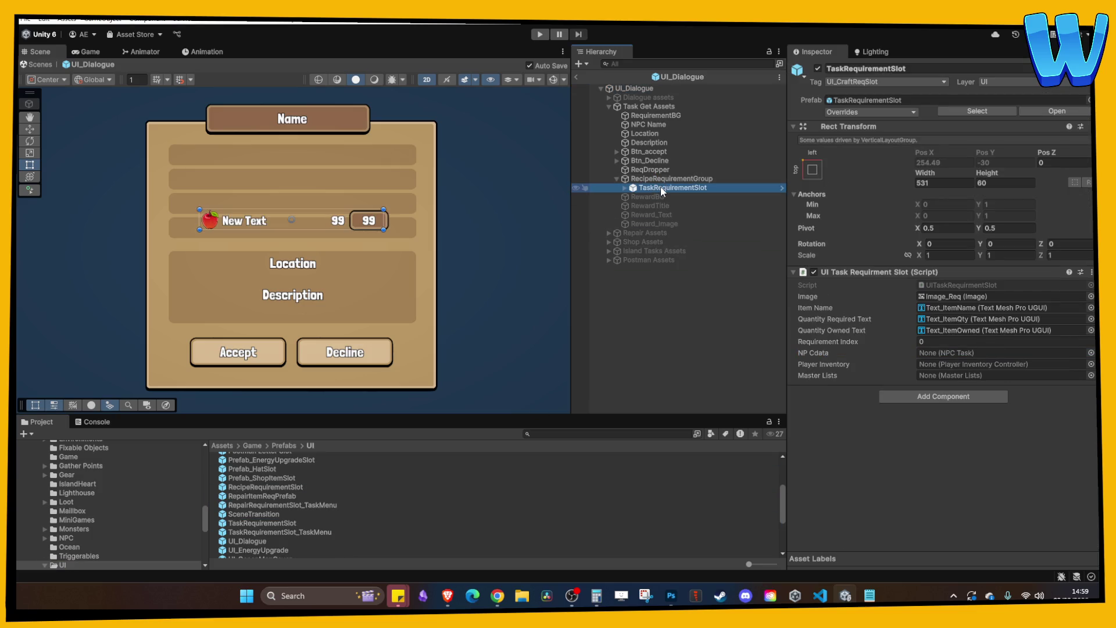
pyautogui.hotkey('ctrl', 'd')
pyautogui.hotkey('ctrl', 'd')
pyautogui.hotkey('ctrl', 'd')
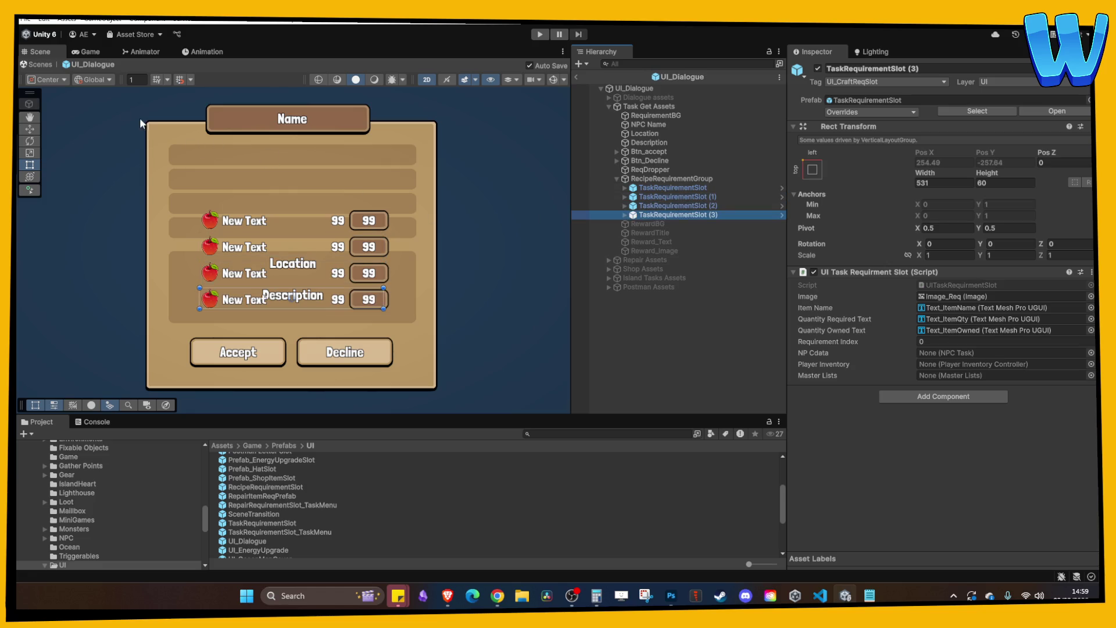
# - Raise the slot group to the panel's upper area, tighten spacing to about 9.5, and save
pyautogui.click(672, 179)
pyautogui.press('w')
pyautogui.moveTo(302, 211); pyautogui.dragTo(306, 145)
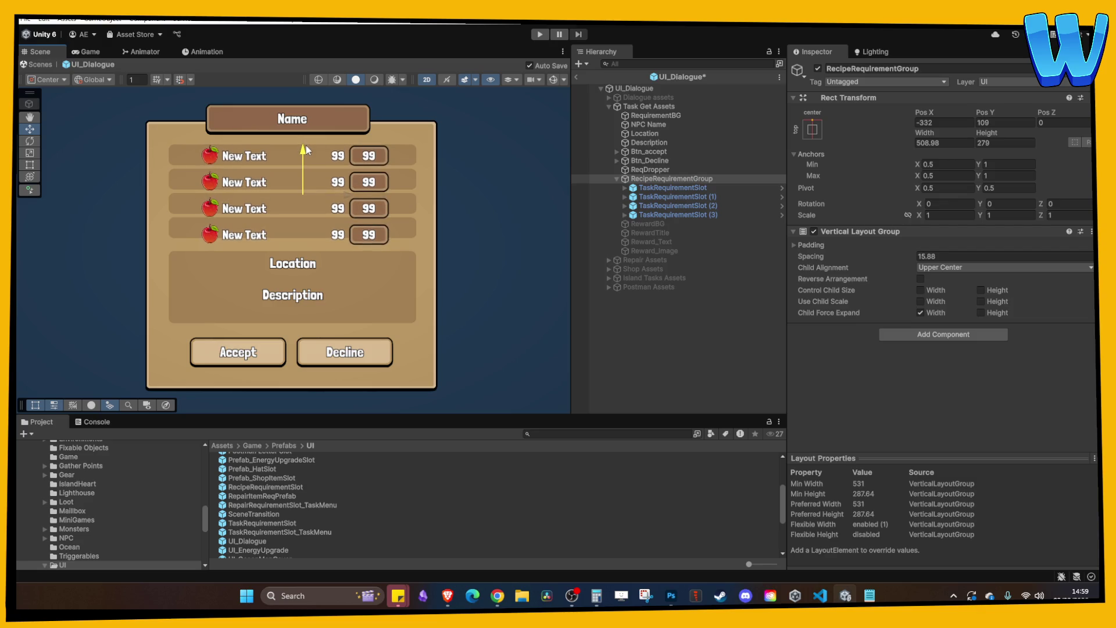
pyautogui.scroll(2, 336, 175)
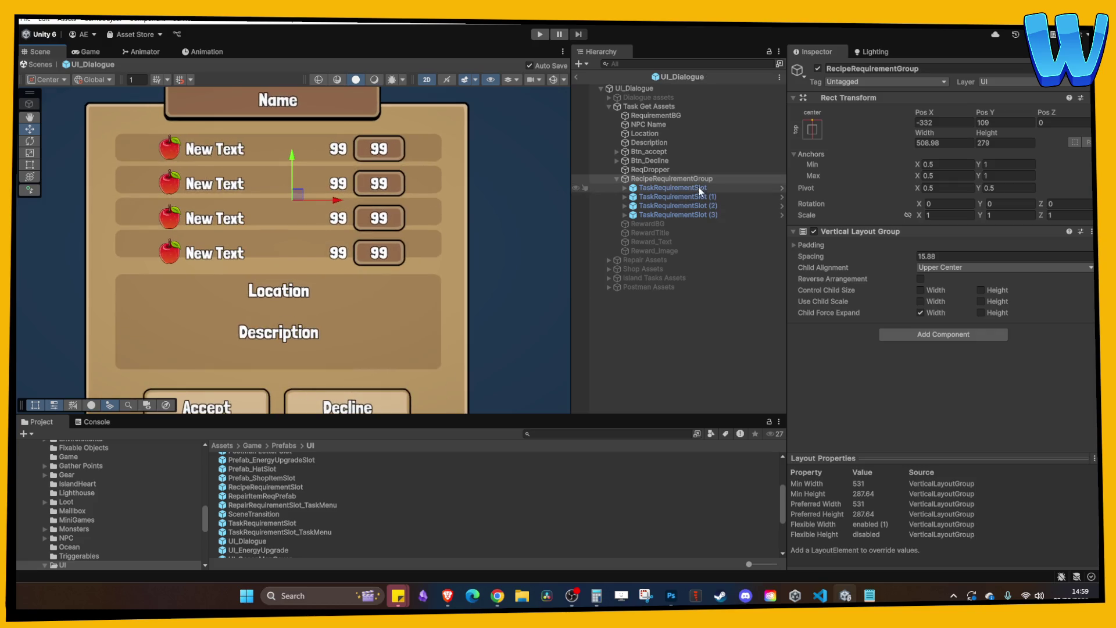
pyautogui.moveTo(912, 253); pyautogui.dragTo(790, 246)
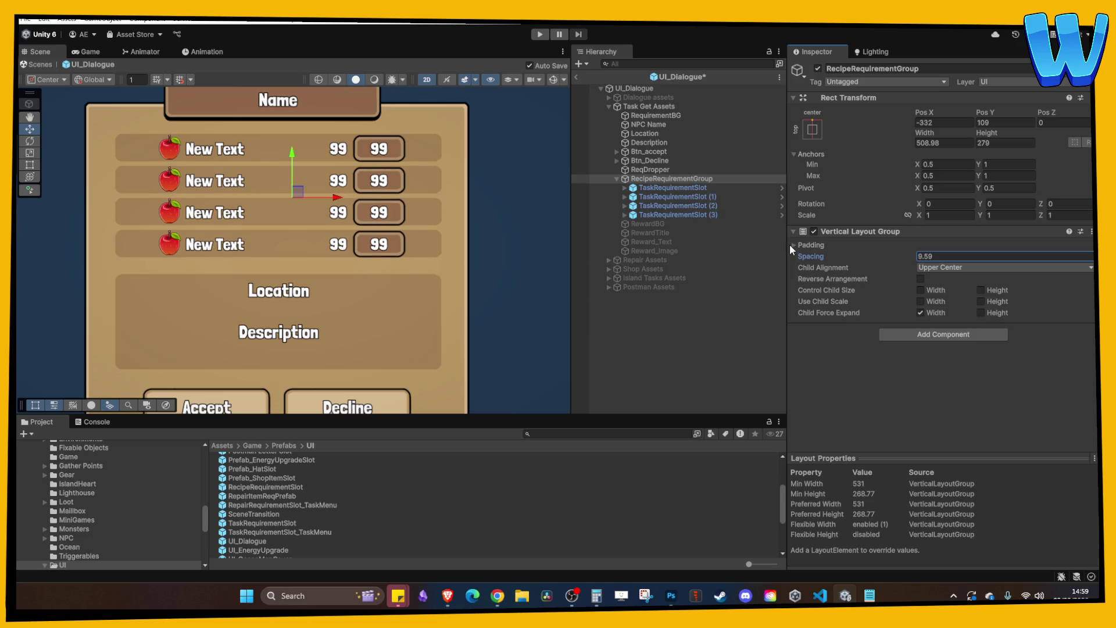
pyautogui.hotkey('ctrl', 's')
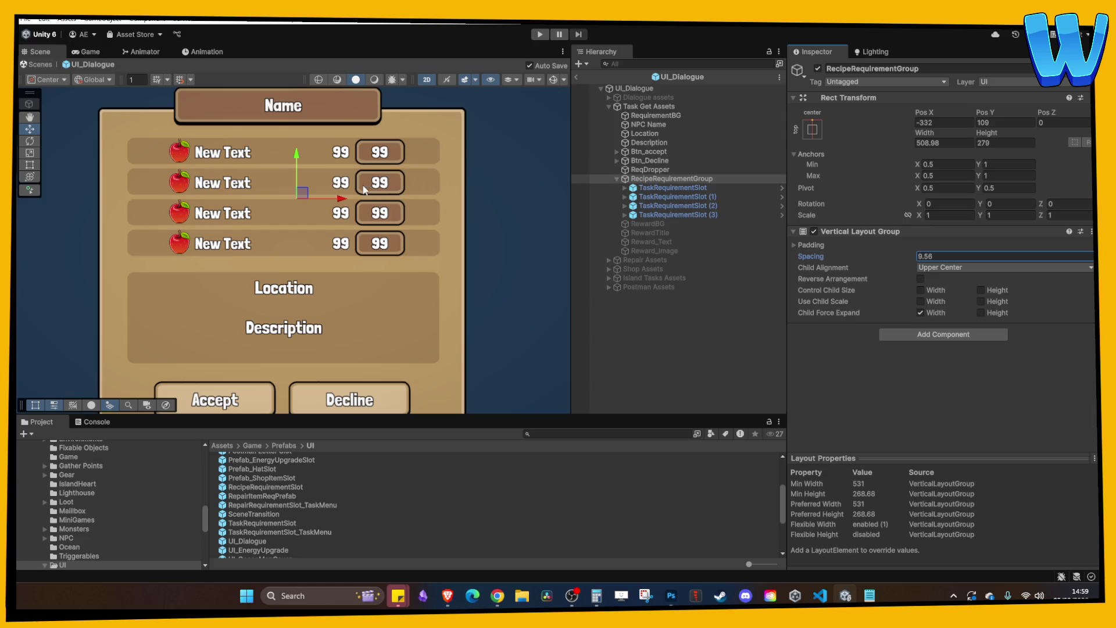
# - Shift the RecipeRequirementGroup left, then right to center the slot rows
pyautogui.scroll(-2, 497, 293)
pyautogui.moveTo(363, 218); pyautogui.dragTo(325, 218)
pyautogui.click(685, 330)
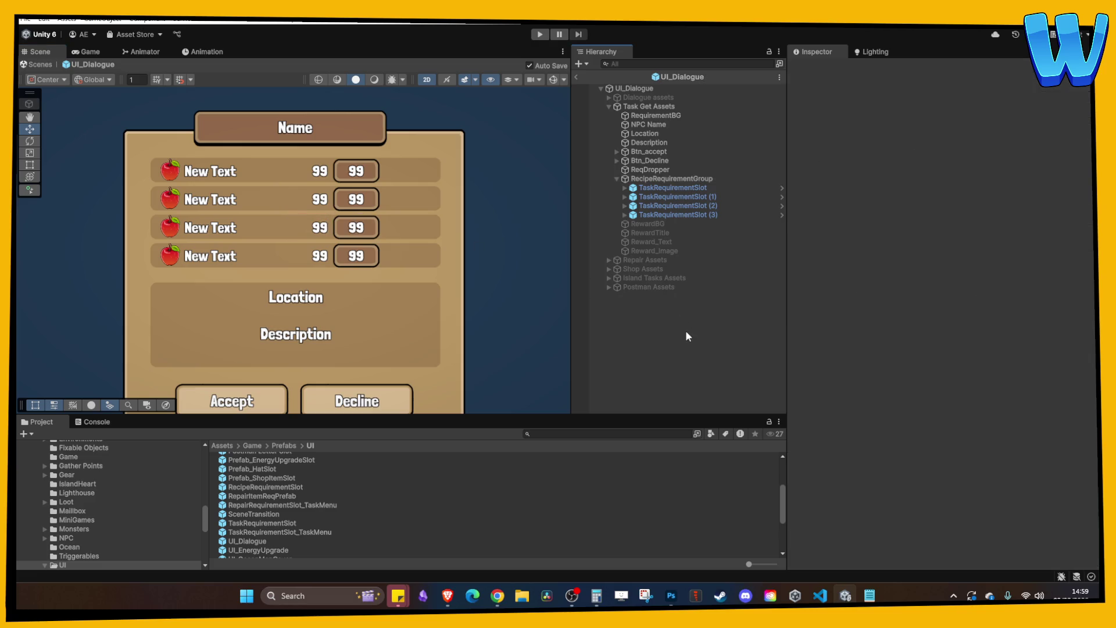
pyautogui.click(674, 196)
pyautogui.click(701, 381)
pyautogui.scroll(-3, 393, 242)
pyautogui.scroll(3, 408, 245)
pyautogui.scroll(-2, 318, 227)
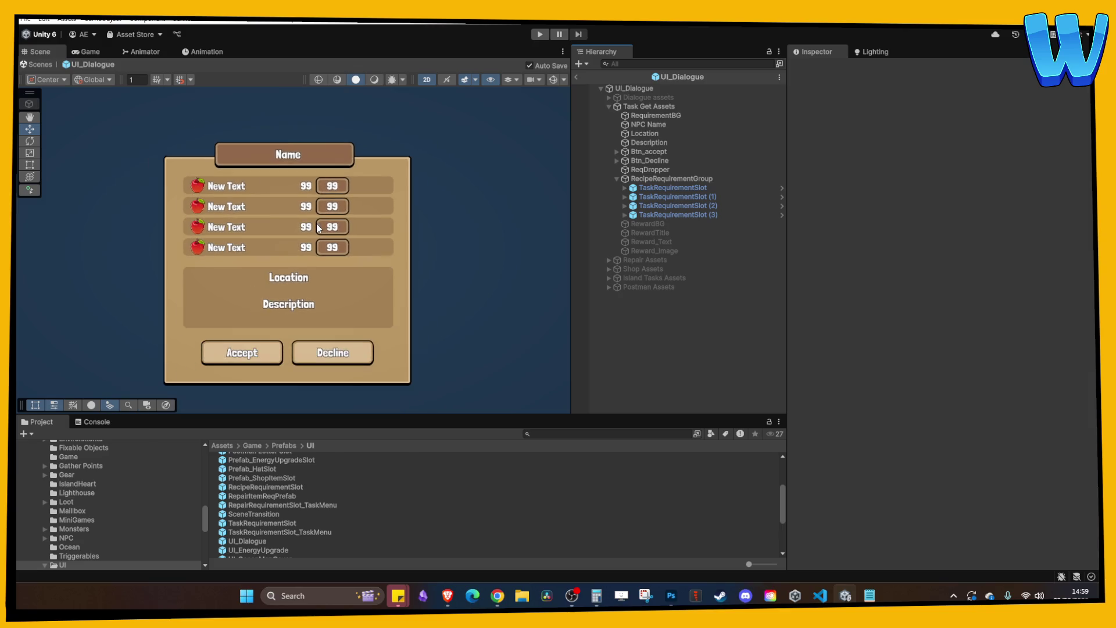
pyautogui.click(675, 190)
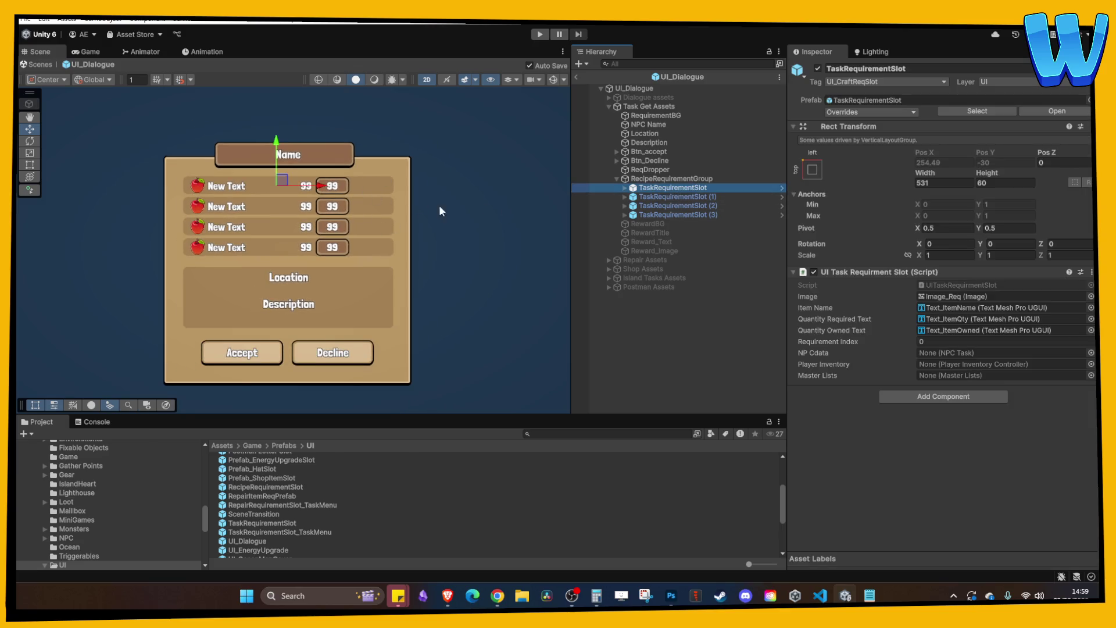
pyautogui.click(608, 179)
pyautogui.moveTo(331, 220); pyautogui.dragTo(346, 219)
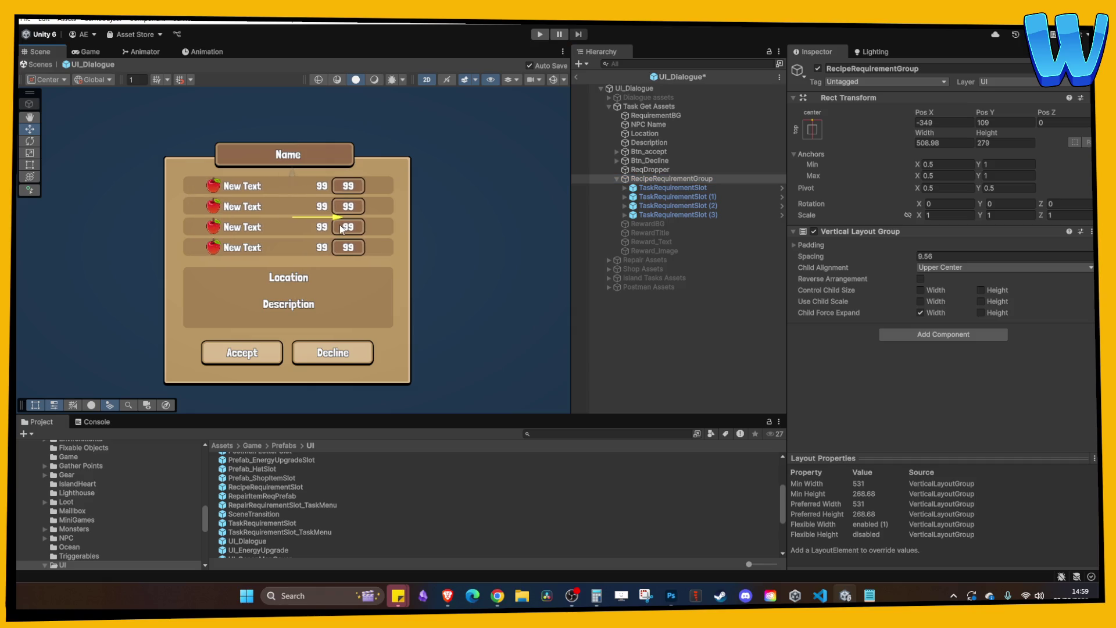
pyautogui.click(675, 190)
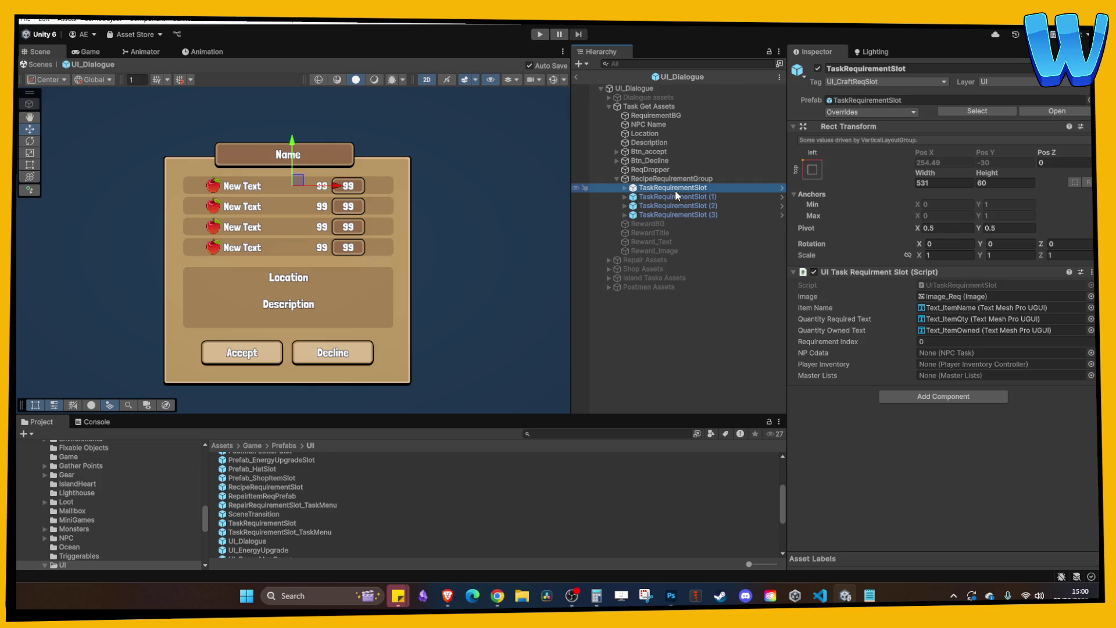
# - Delete all four TaskRequirementSlot rows and start play mode
pyautogui.scroll(3, 396, 299)
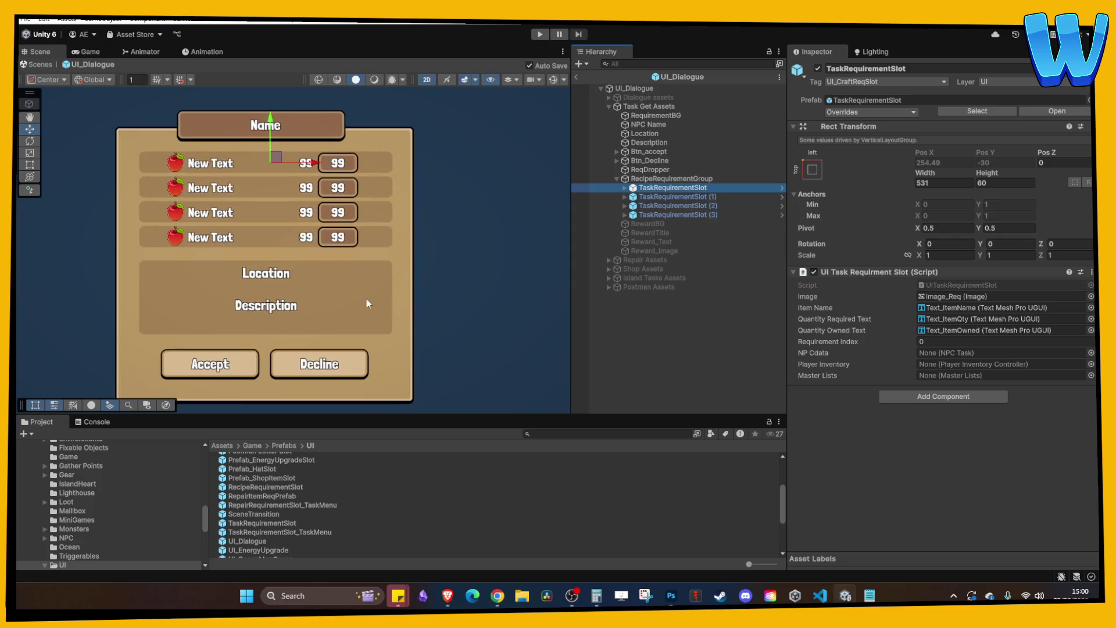
pyautogui.moveTo(369, 294); pyautogui.dragTo(367, 292)
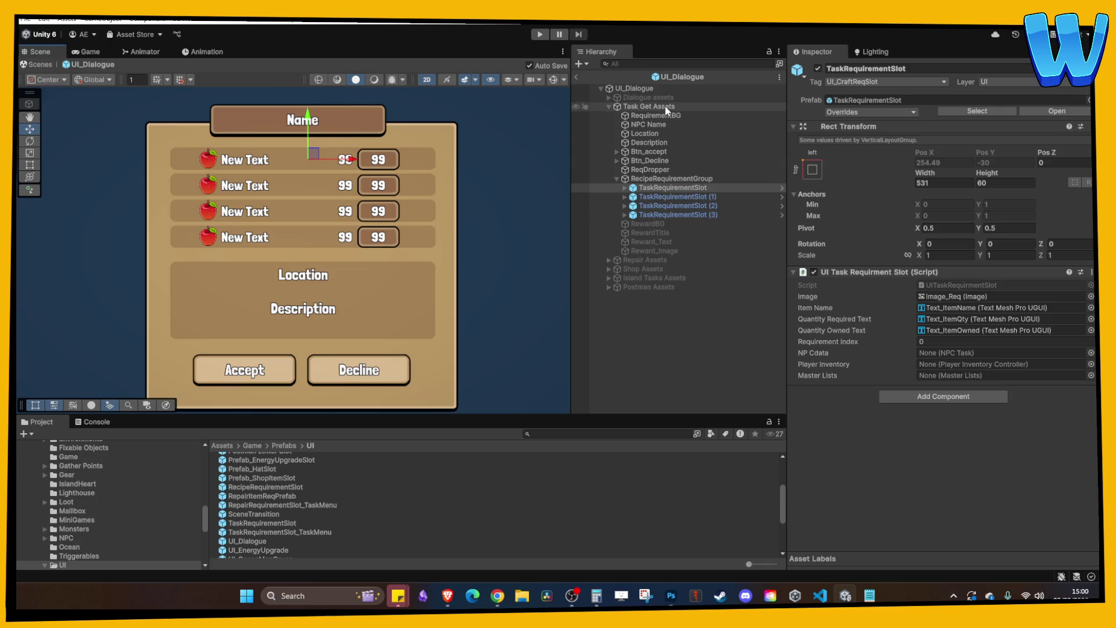
pyautogui.scroll(-2, 460, 280)
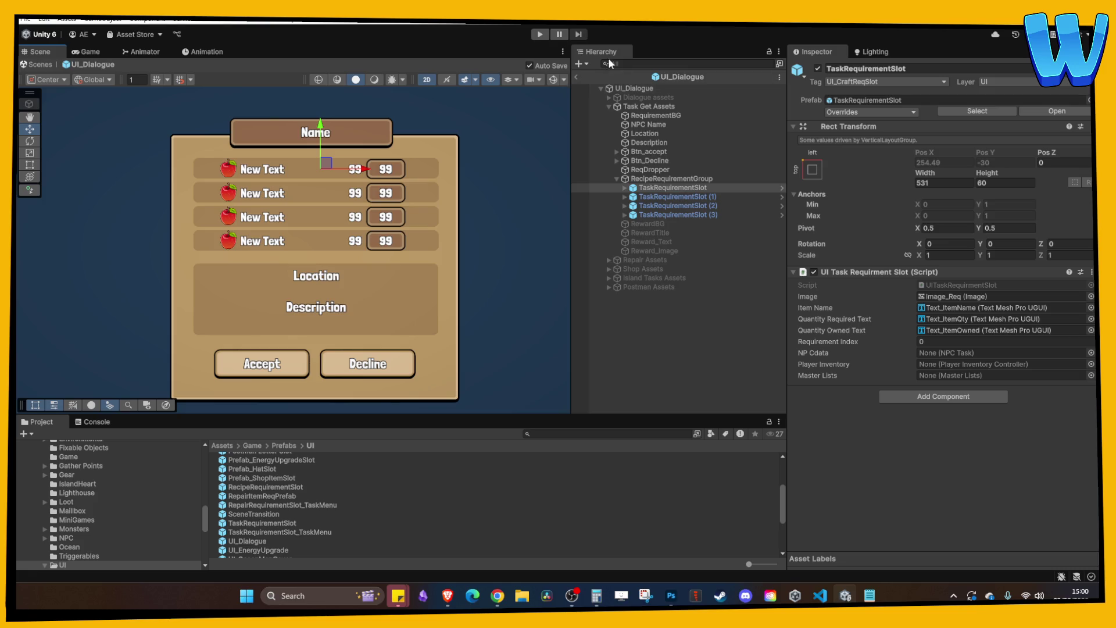
pyautogui.keyDown('shift'); pyautogui.click(665, 214); pyautogui.keyUp('shift')
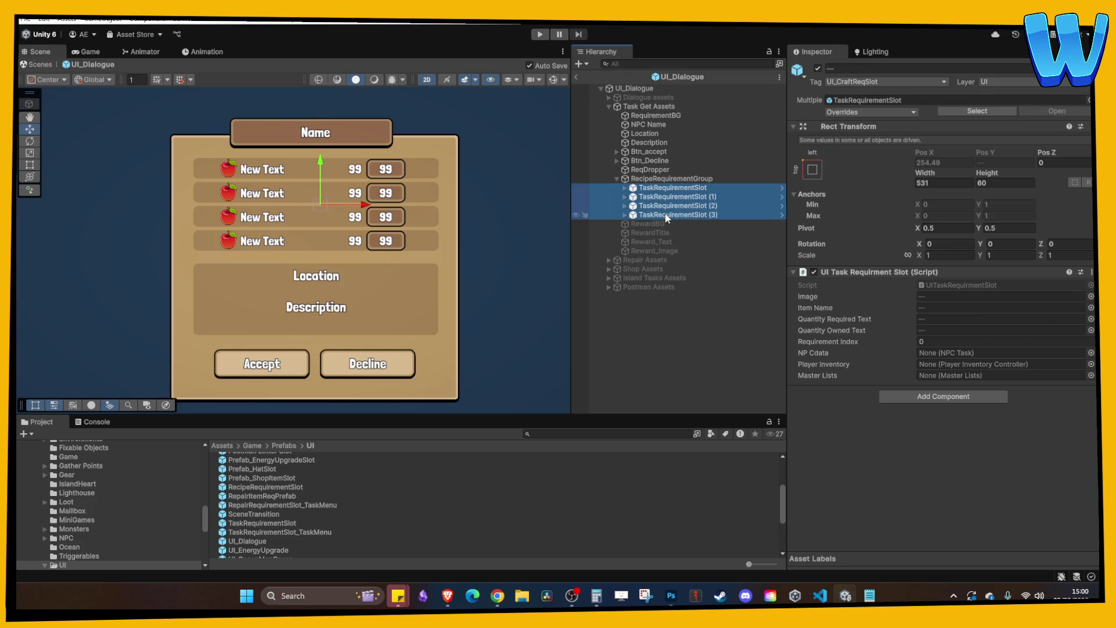
pyautogui.press('Delete')
pyautogui.click(540, 35)
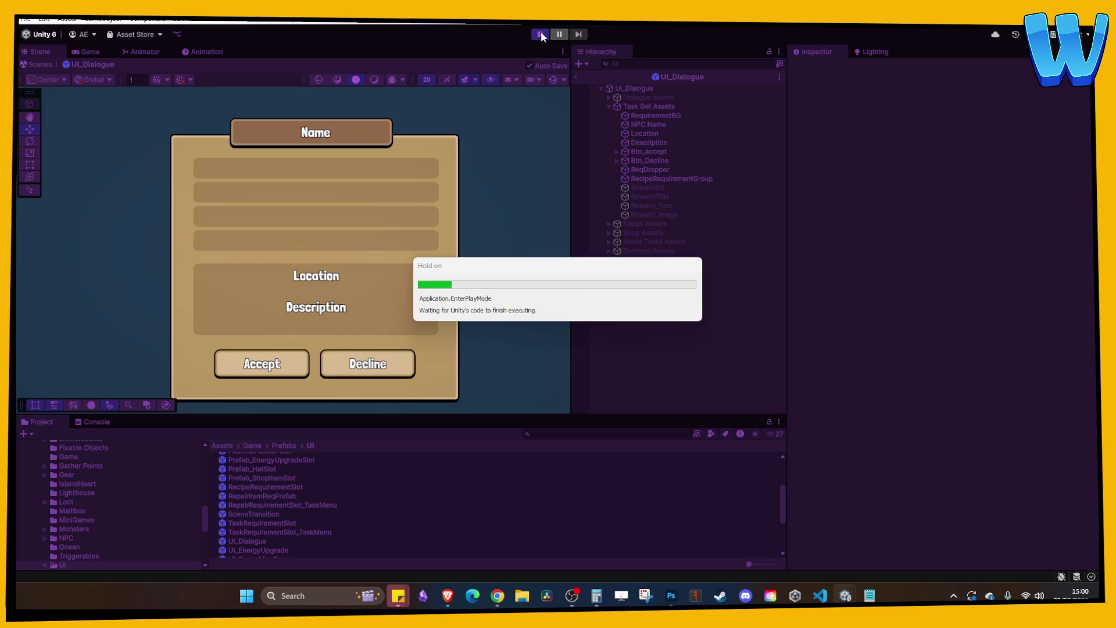
# - Deactivate the Task Get Assets panel, then play and advance the dialogue
pyautogui.click(541, 35)
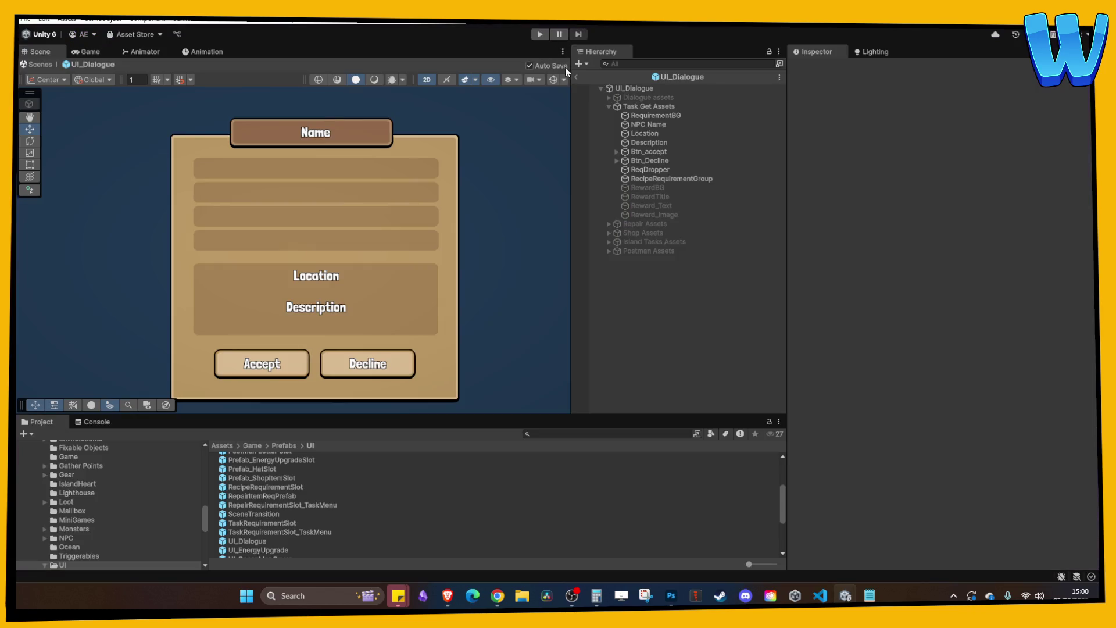
pyautogui.click(643, 107)
pyautogui.click(818, 68)
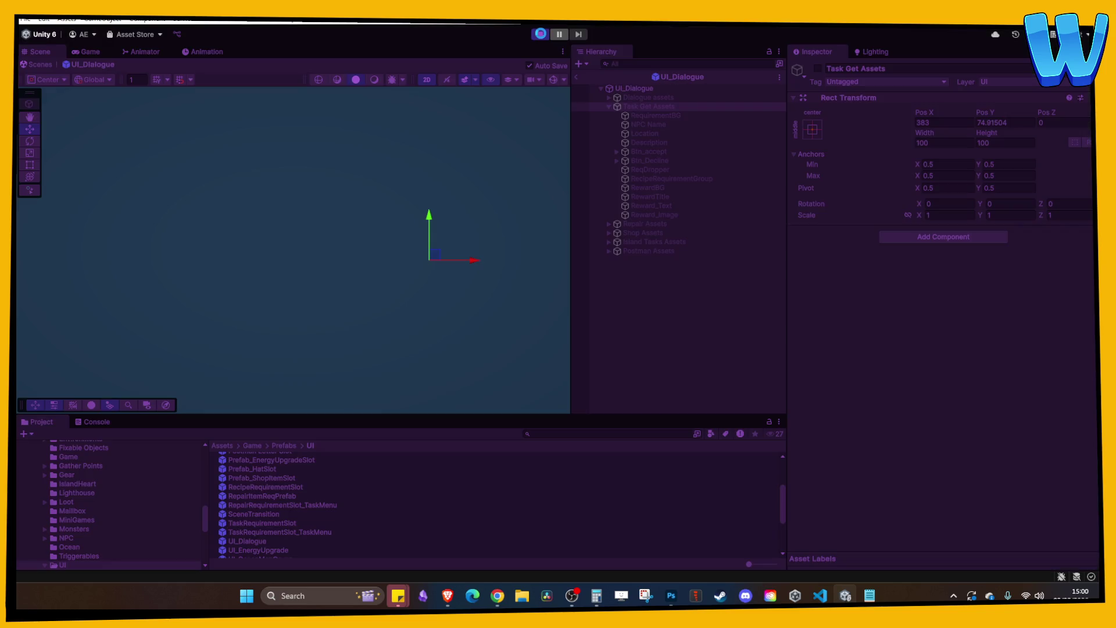
pyautogui.click(540, 34)
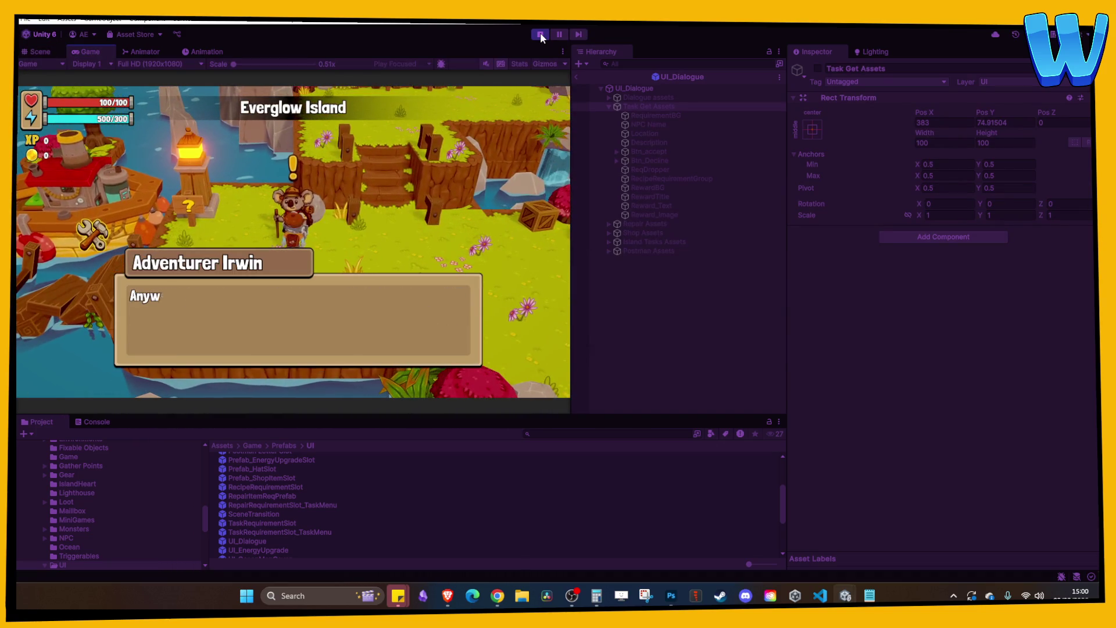
pyautogui.press('space')
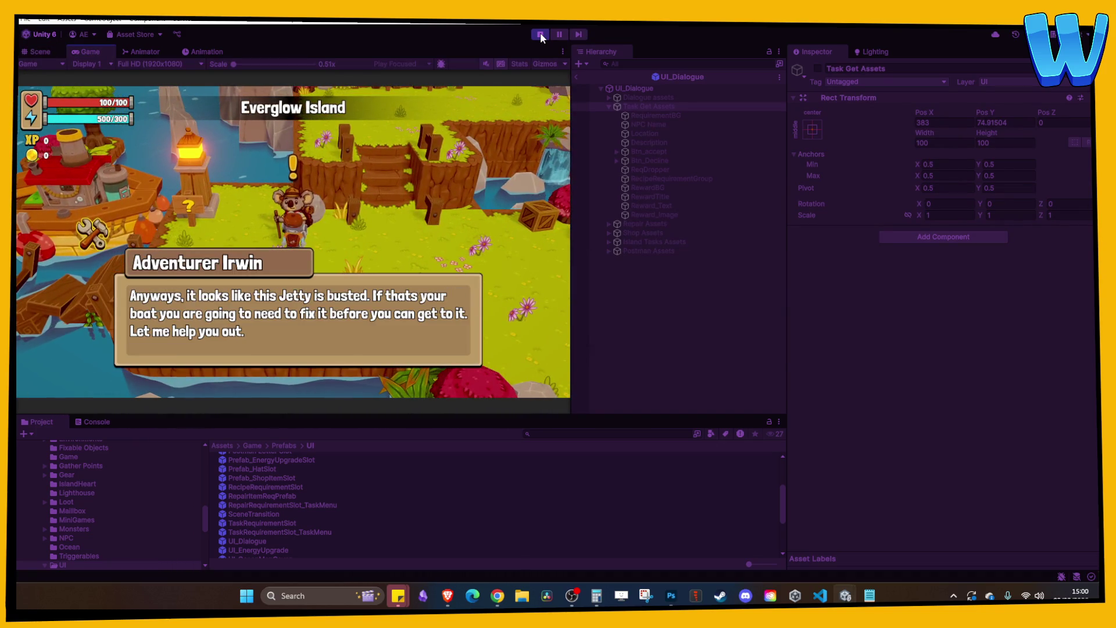
pyautogui.press('space')
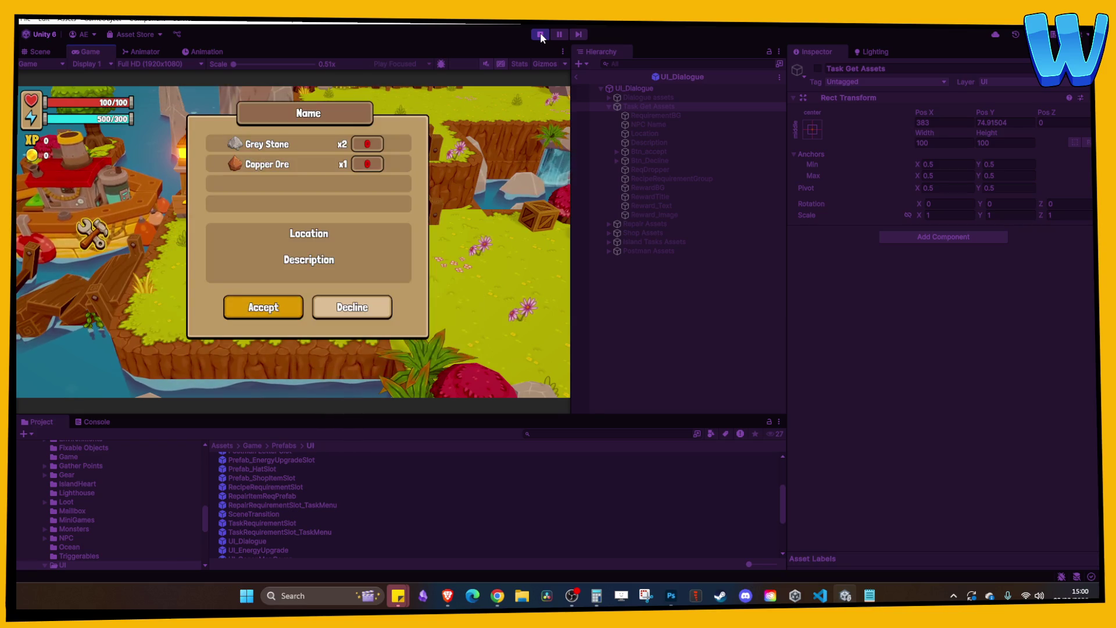
# - Toggle the popup between Accept and Decline, stop play, and open the NPCTaskObtain script
pyautogui.press('Right')
pyautogui.press('Left')
pyautogui.press('Right')
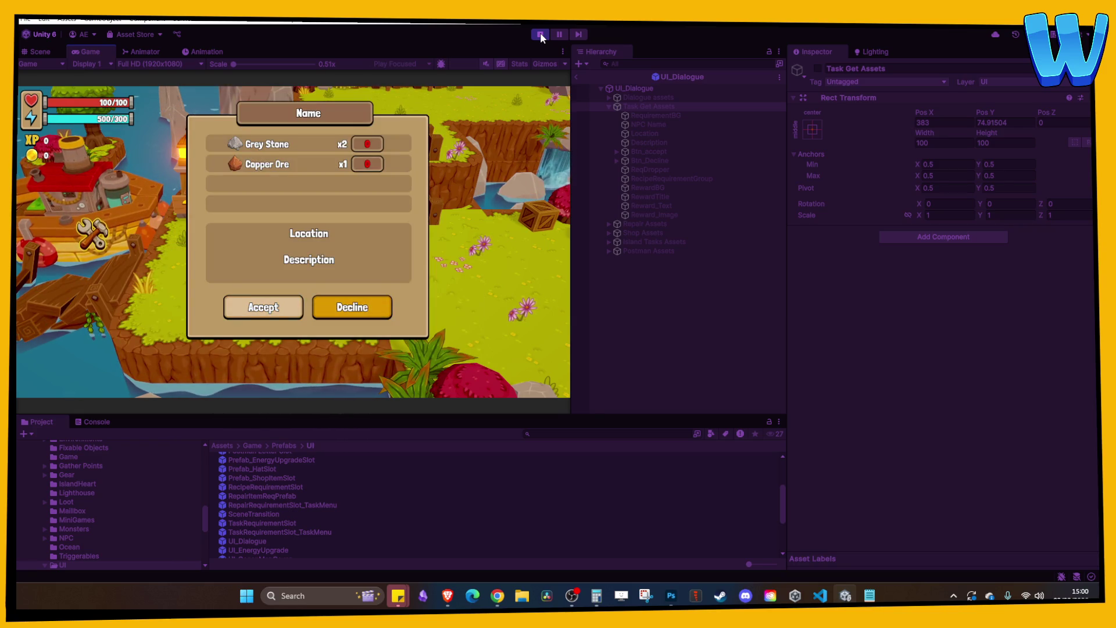
pyautogui.press('Left')
pyautogui.press('Right')
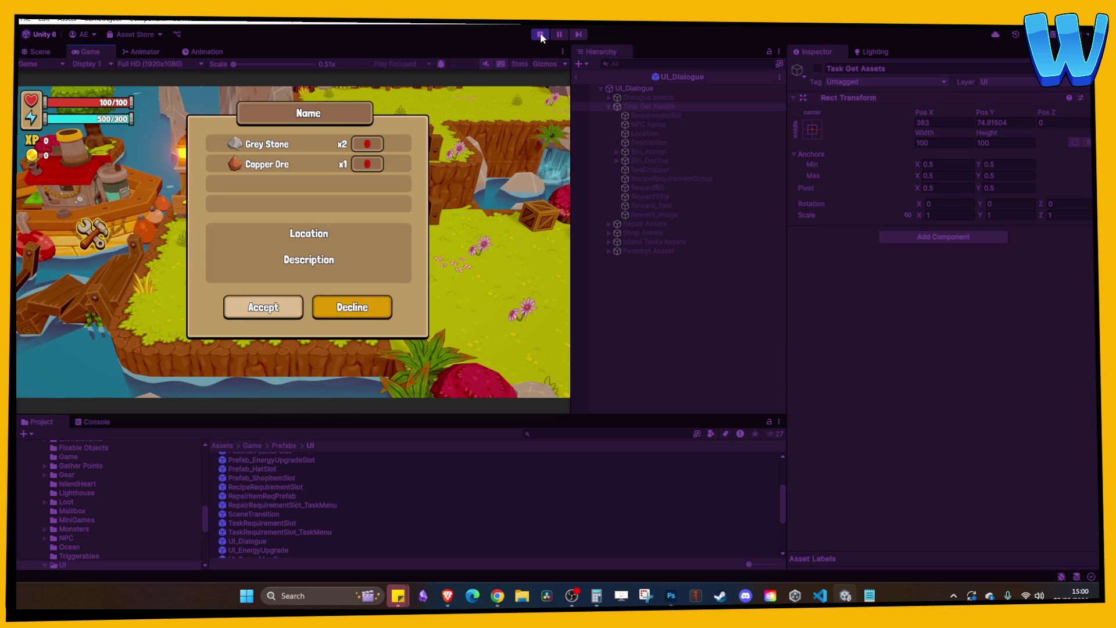
pyautogui.press('Return')
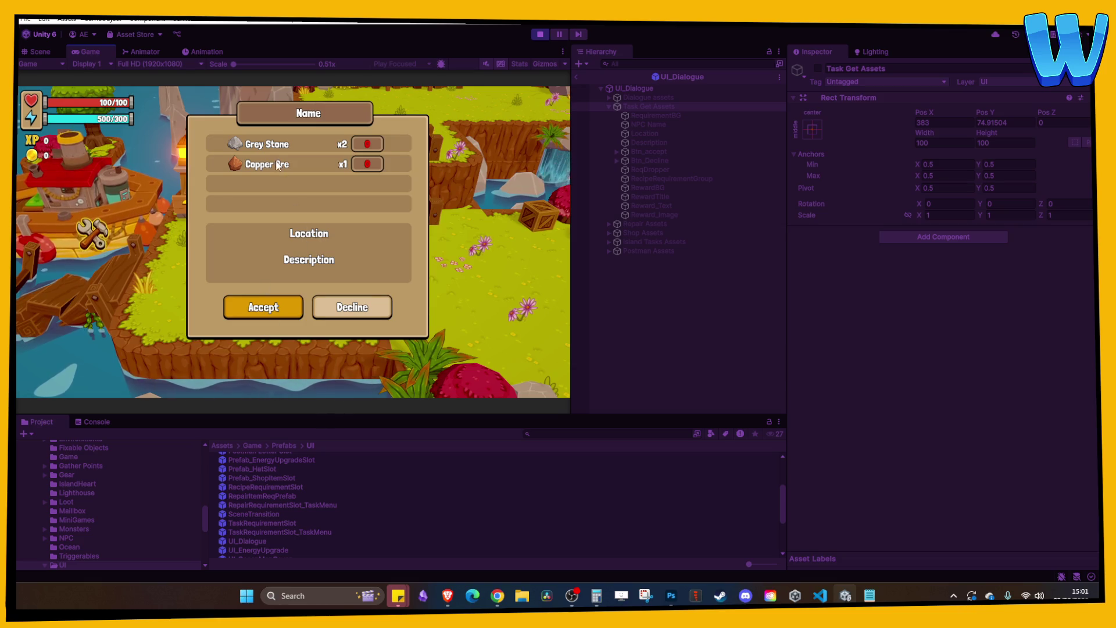
pyautogui.press('Right')
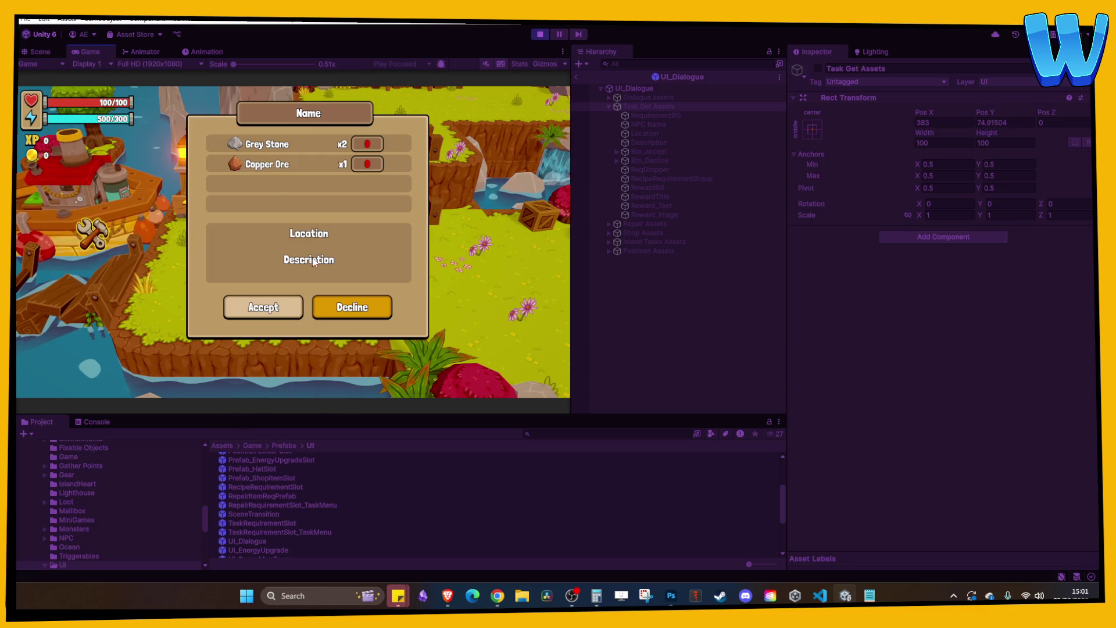
pyautogui.click(540, 34)
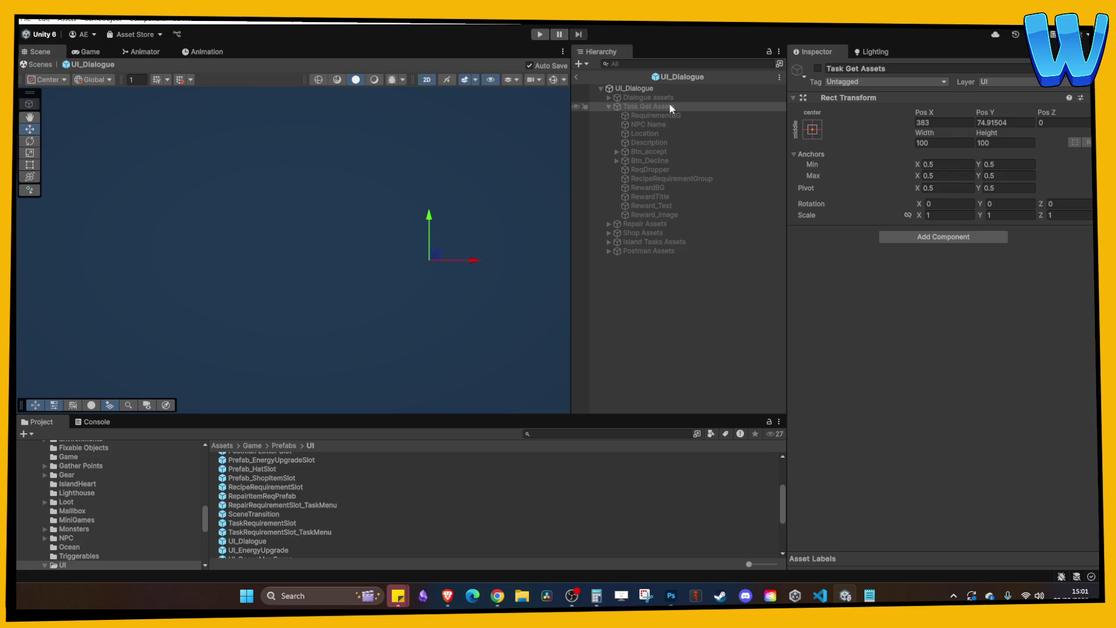
pyautogui.click(635, 89)
pyautogui.doubleClick(944, 305)
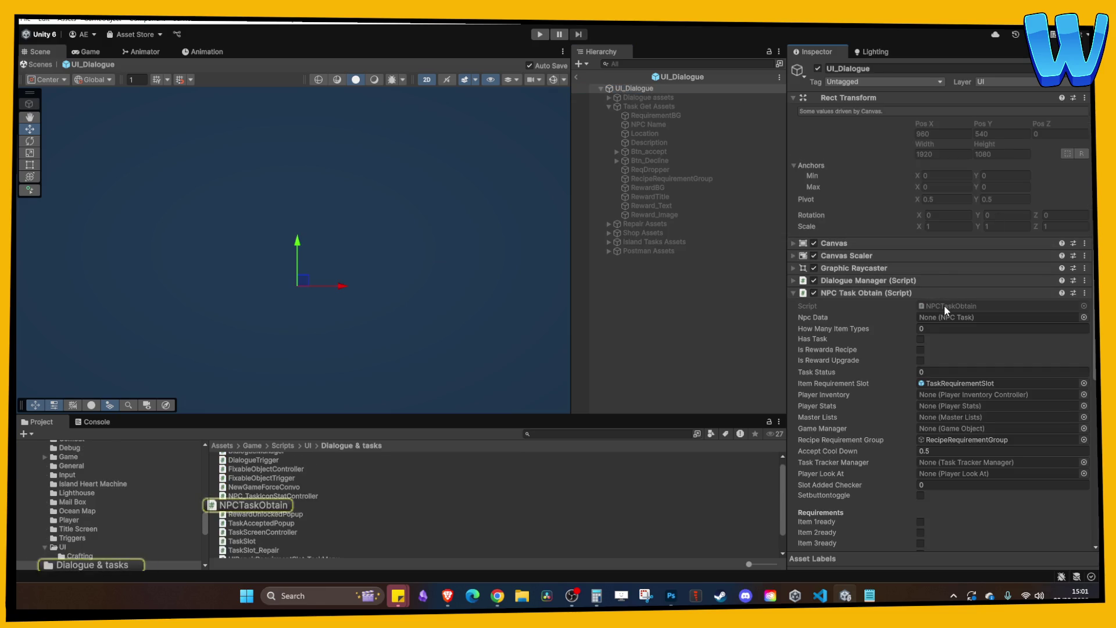
# - Begin a new declaration line below rewardName, then undo it
pyautogui.scroll(-9, 499, 215)
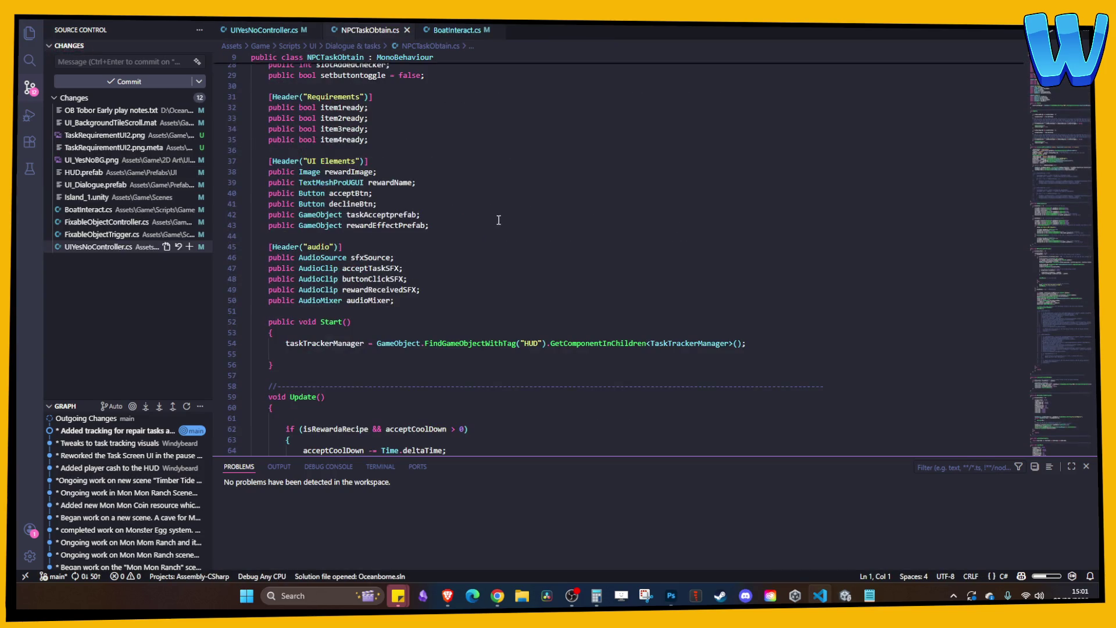
pyautogui.scroll(-5, 501, 217)
pyautogui.scroll(9, 503, 219)
pyautogui.click(436, 366)
pyautogui.click(426, 323)
pyautogui.press('Return')
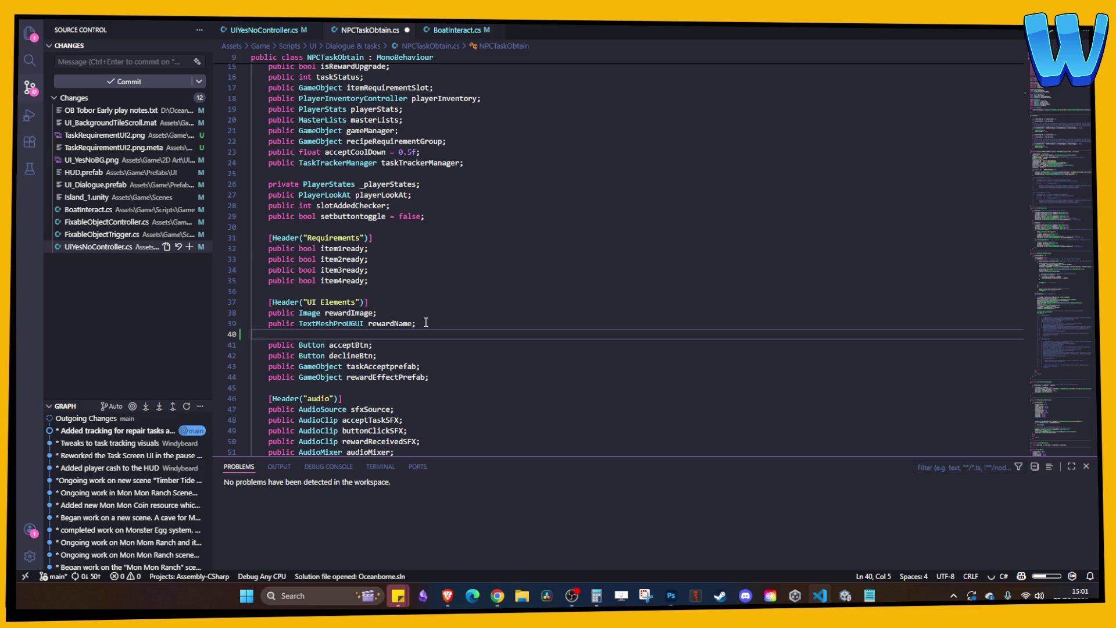
pyautogui.write('public')
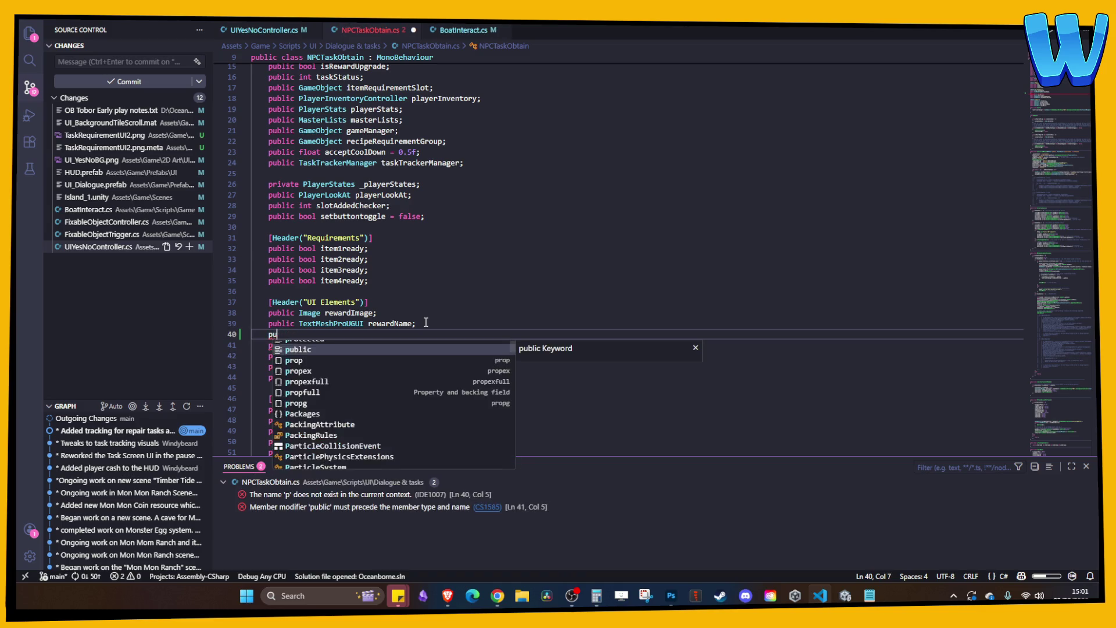
pyautogui.press('Escape')
pyautogui.click(426, 313)
pyautogui.hotkey('ctrl', 'z')
pyautogui.hotkey('ctrl', 'z')
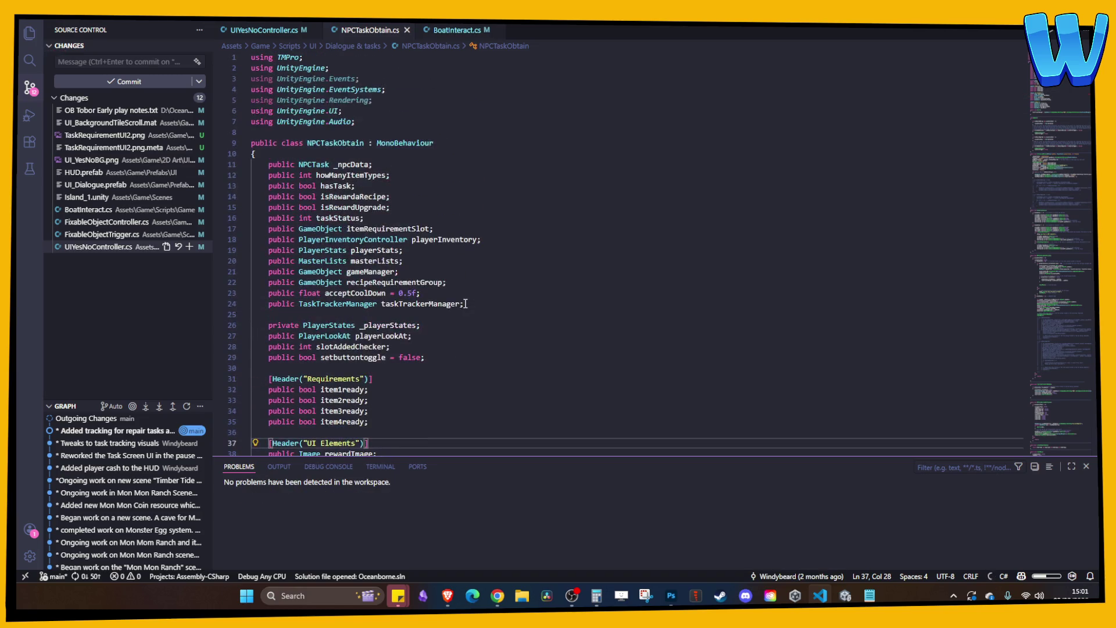
# - Add 'public TextMeshProUGUI NPCName;' below the rewardName field
pyautogui.scroll(-3, 435, 314)
pyautogui.click(429, 295)
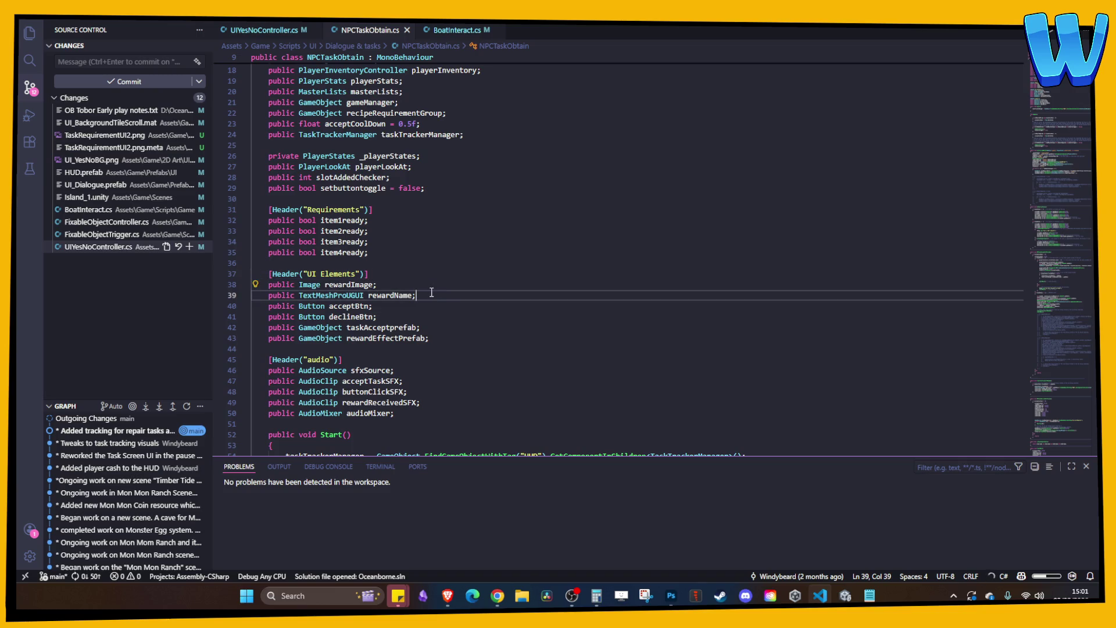
pyautogui.press('Return')
pyautogui.write('public Tex')
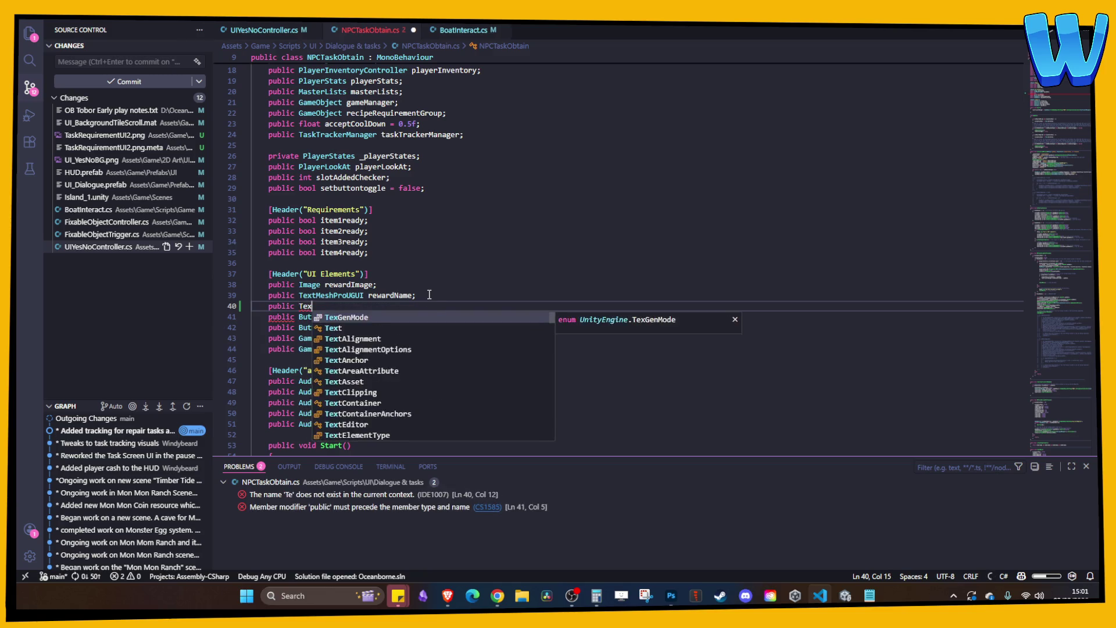
pyautogui.write('tMeshPro')
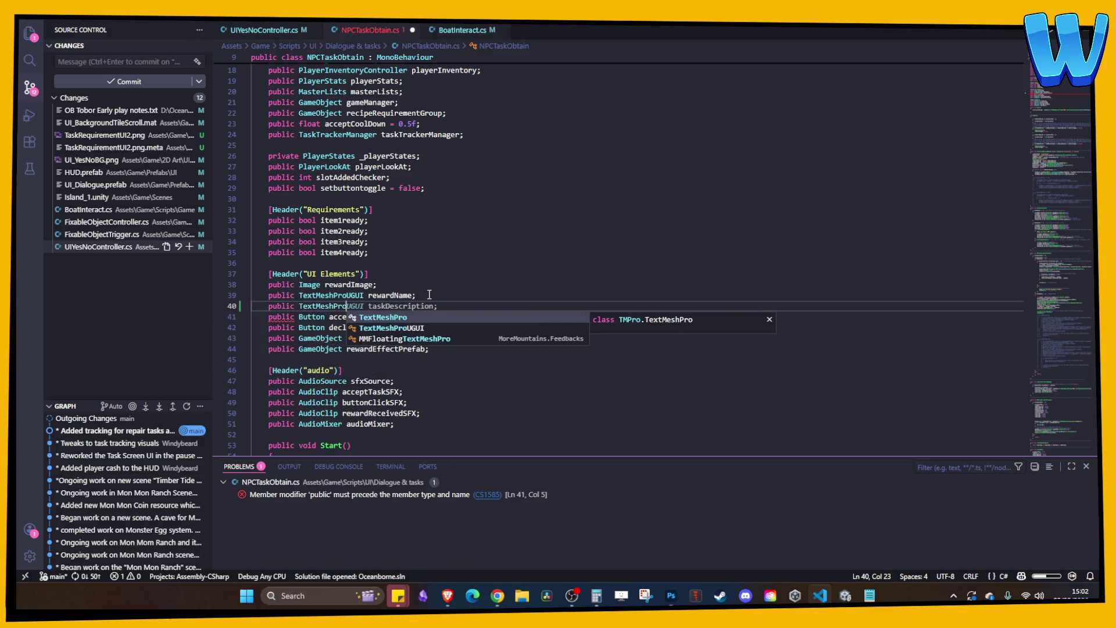
pyautogui.write('UGUI ')
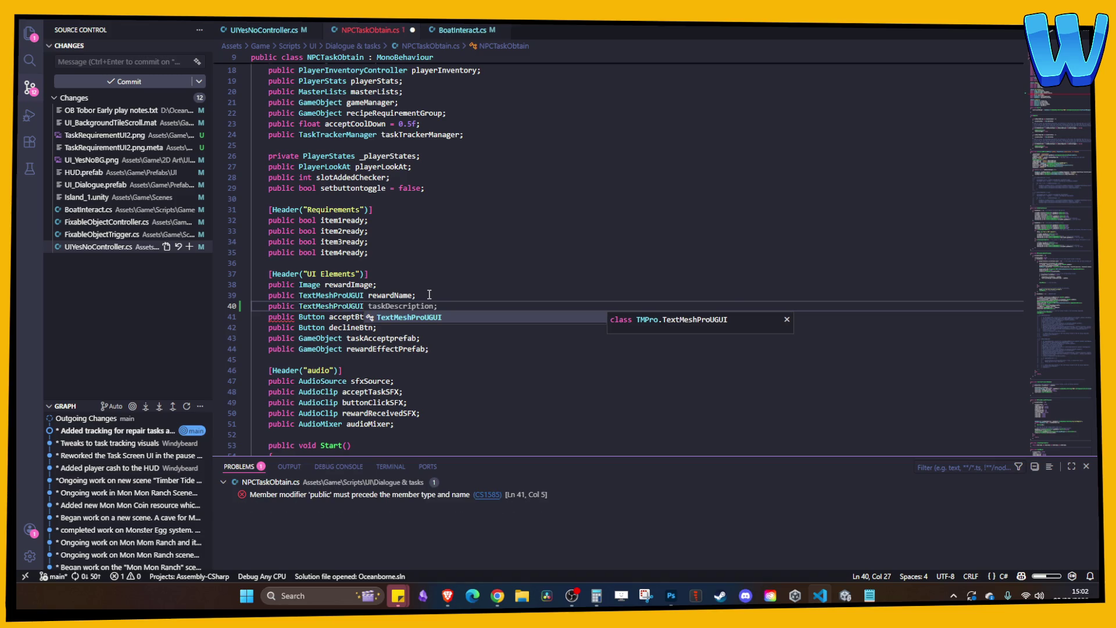
pyautogui.write('N')
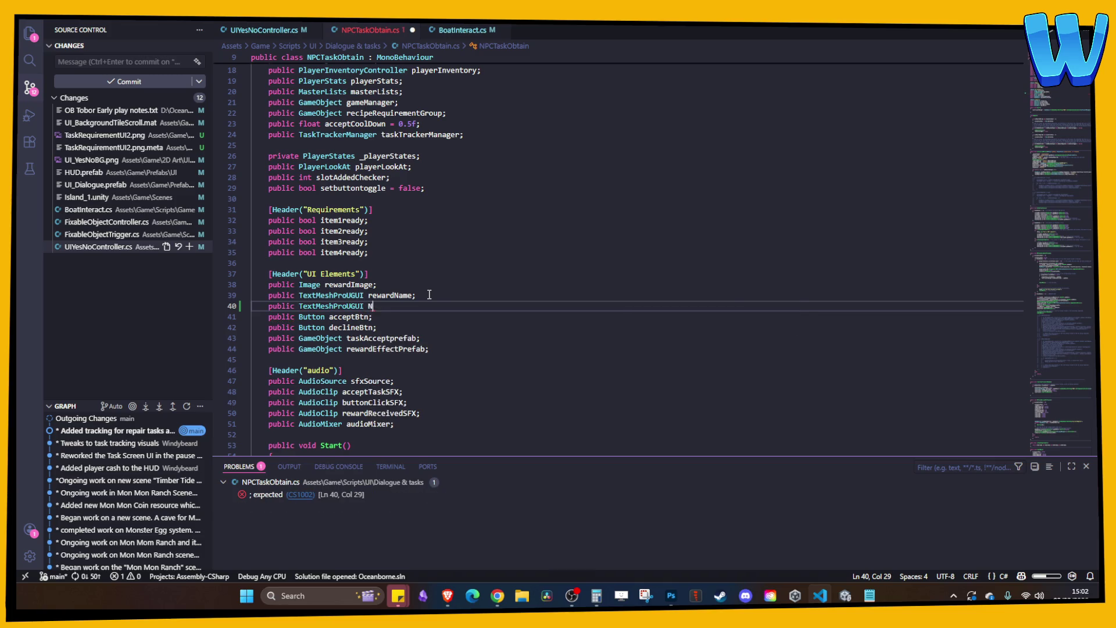
pyautogui.write('PCName;')
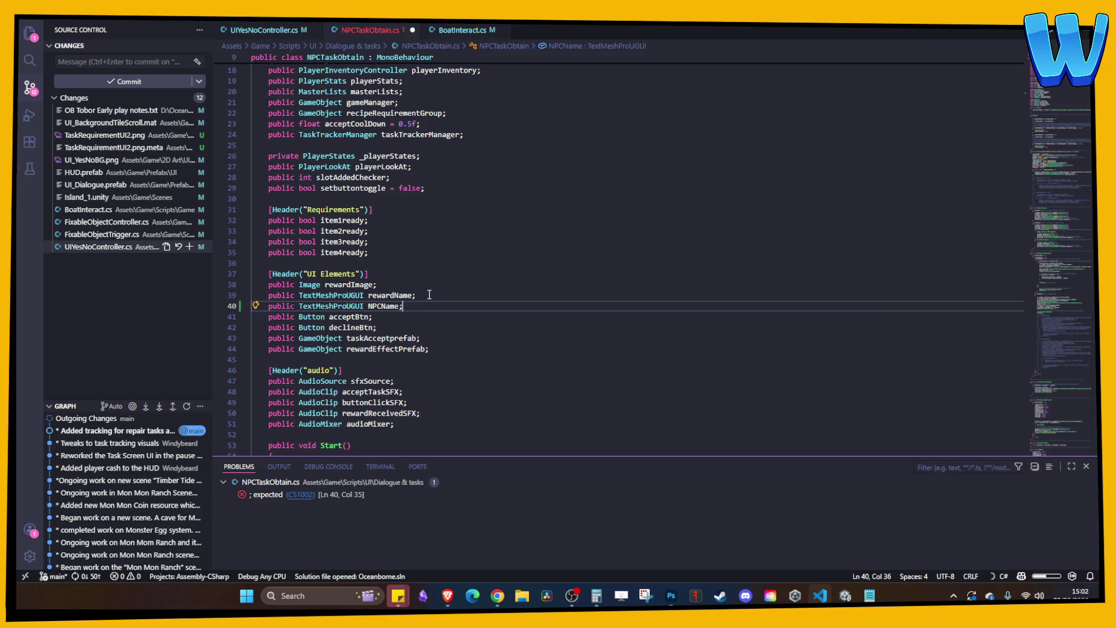
pyautogui.press('Return')
# - Add TextMeshProUGUI taskDescription and taskLocation fields and save the script
pyautogui.write('publlic')
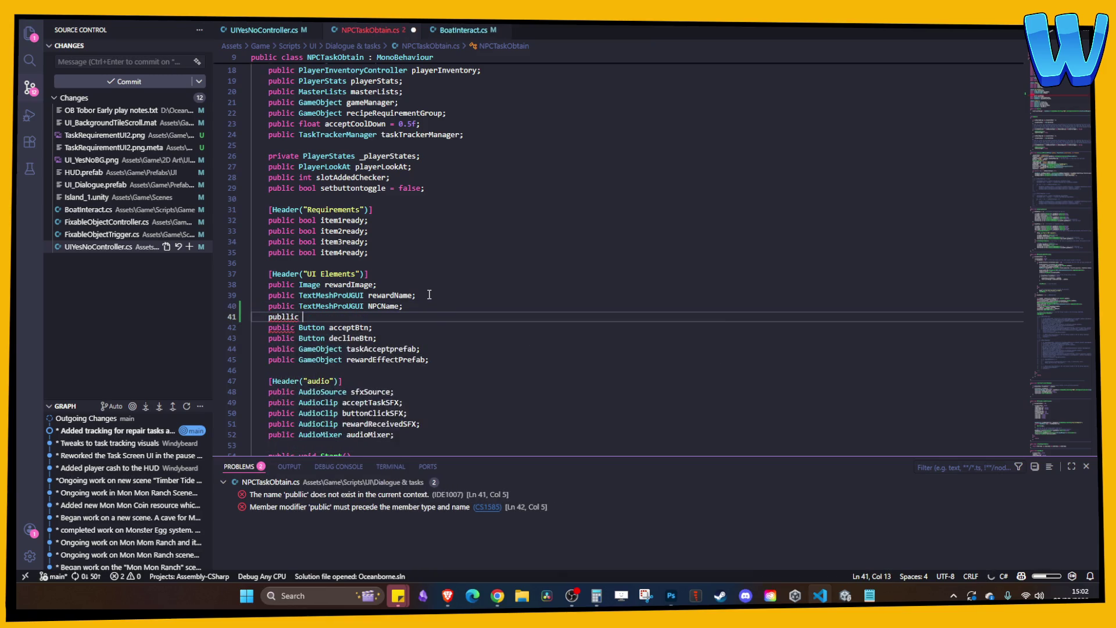
pyautogui.press('BackSpace')
pyautogui.press('BackSpace')
pyautogui.press('BackSpace')
pyautogui.write('ic')
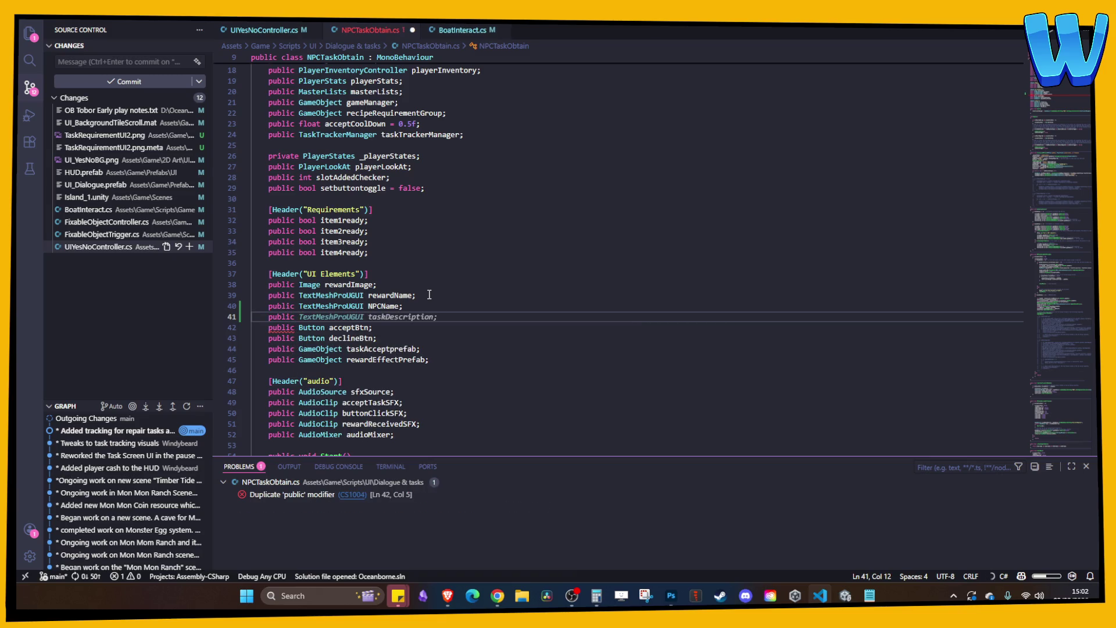
pyautogui.press('Tab')
pyautogui.press('Return')
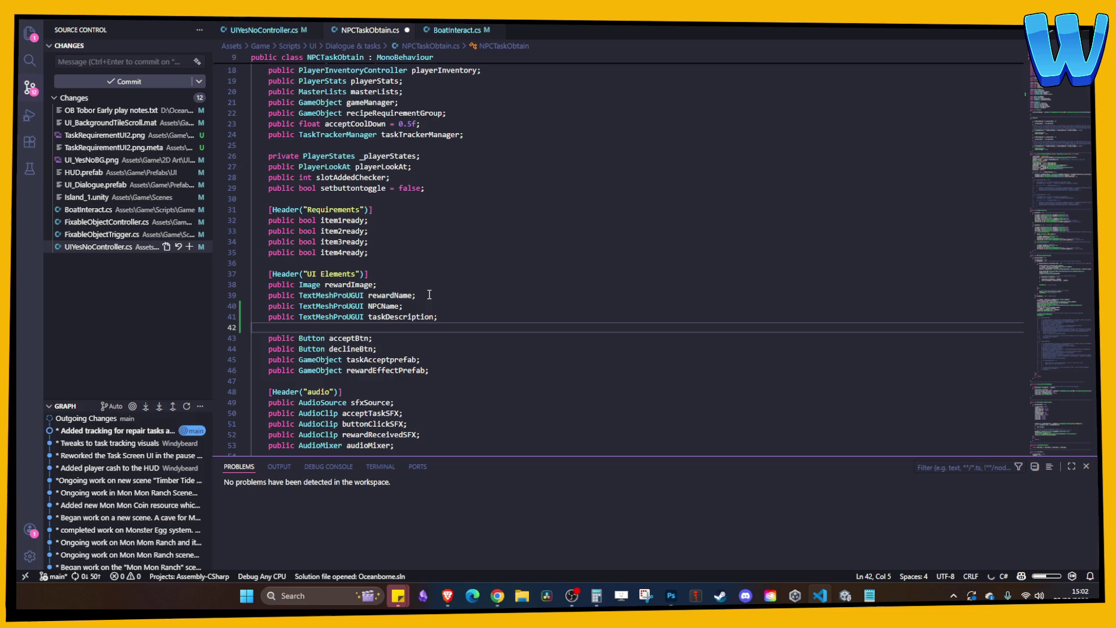
pyautogui.write('public TextMeshProUGUI taskLocation;')
pyautogui.hotkey('ctrl', 's')
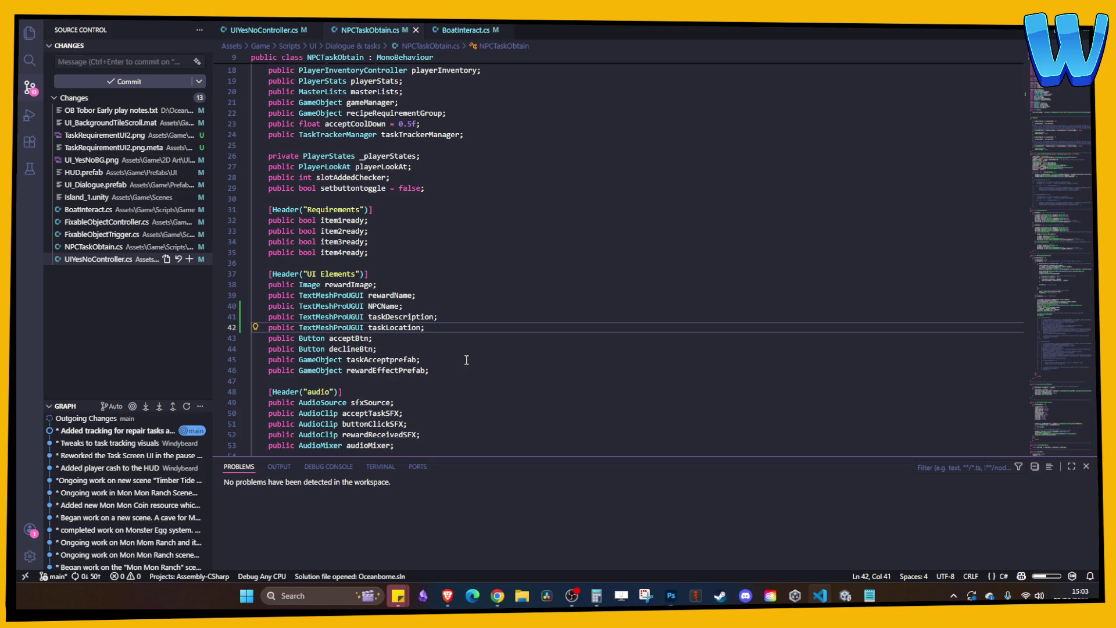
pyautogui.click(459, 222)
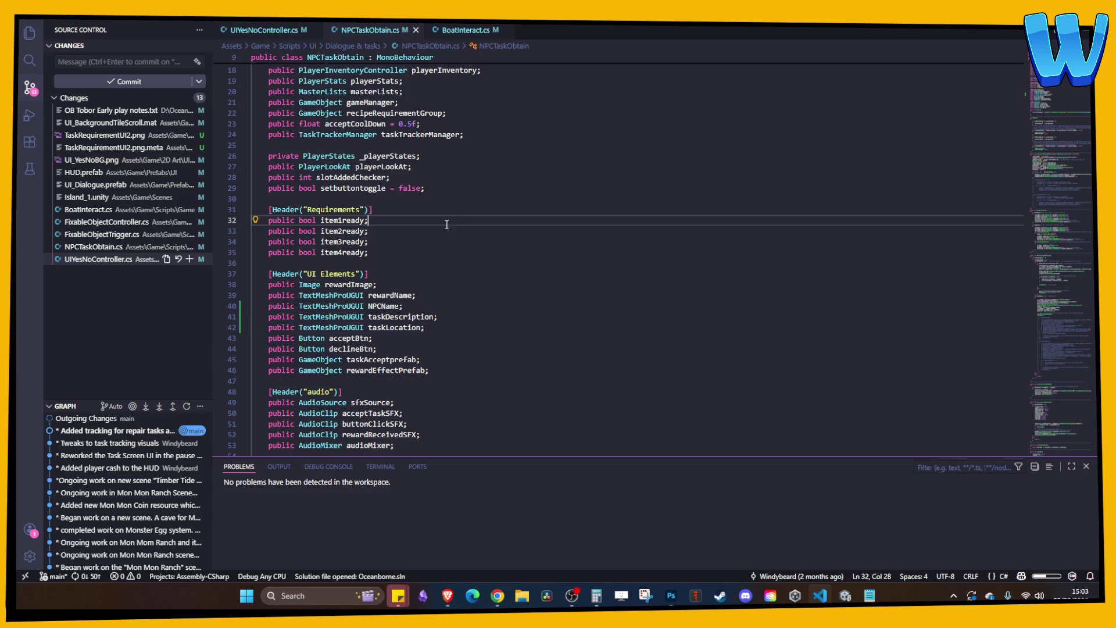
# - Assign the NPC Name, Description and Location texts to NPC Name, Task Description and Task Location
pyautogui.moveTo(845, 595)
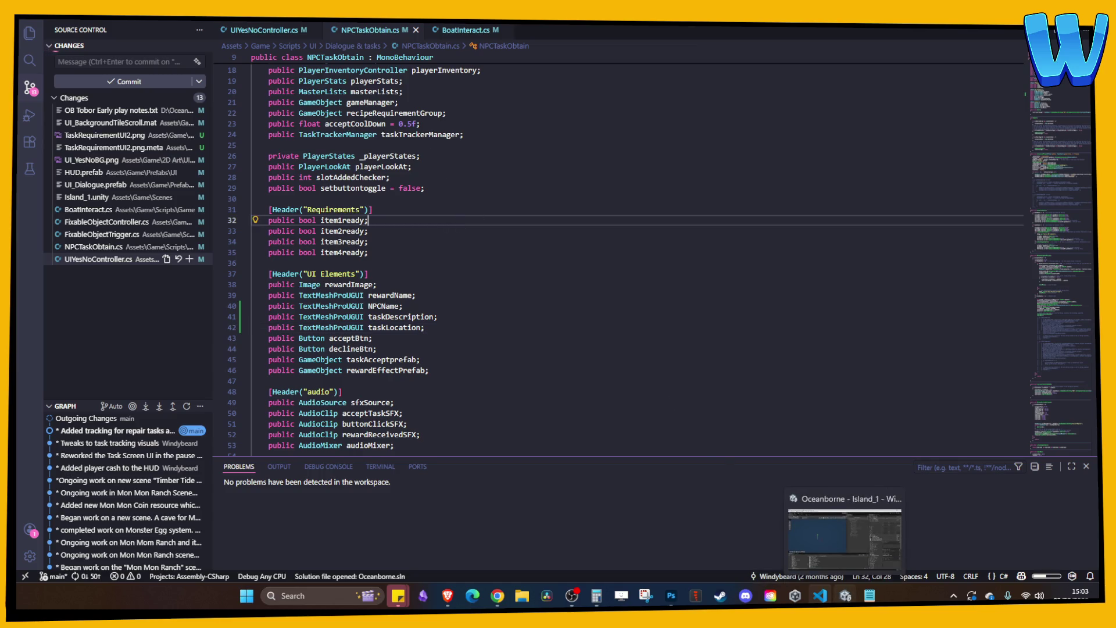
pyautogui.click(844, 547)
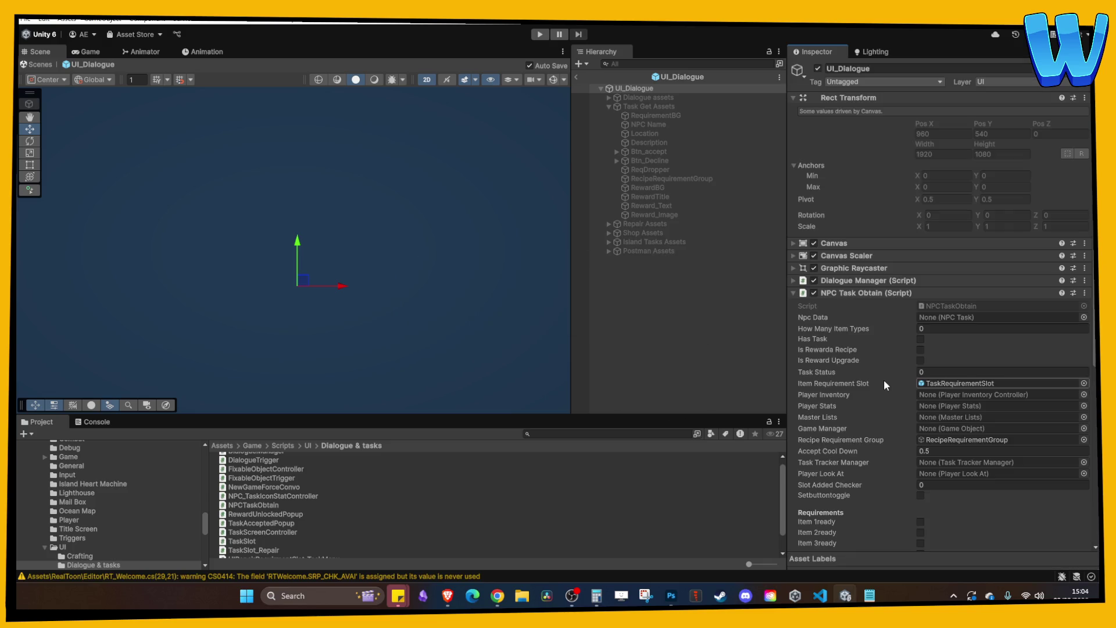
pyautogui.scroll(-6, 884, 382)
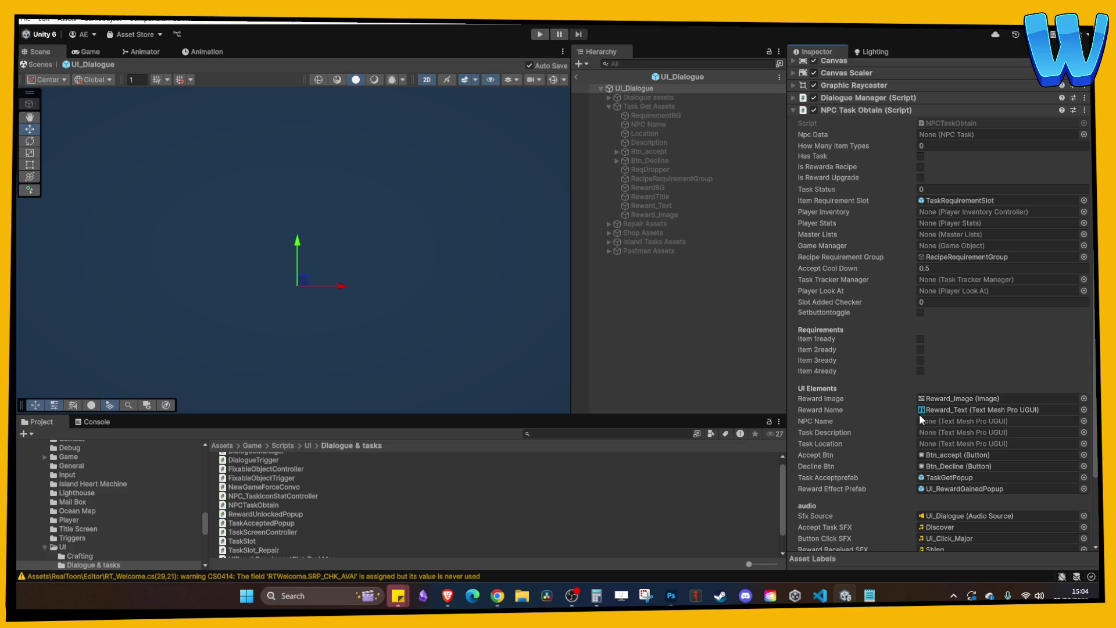
pyautogui.moveTo(663, 125)
pyautogui.mouseDown()
pyautogui.moveTo(971, 429)
pyautogui.moveTo(958, 418)
pyautogui.mouseUp()
pyautogui.moveTo(661, 140)
pyautogui.mouseDown()
pyautogui.moveTo(959, 257)
pyautogui.moveTo(937, 434)
pyautogui.moveTo(953, 432)
pyautogui.mouseUp()
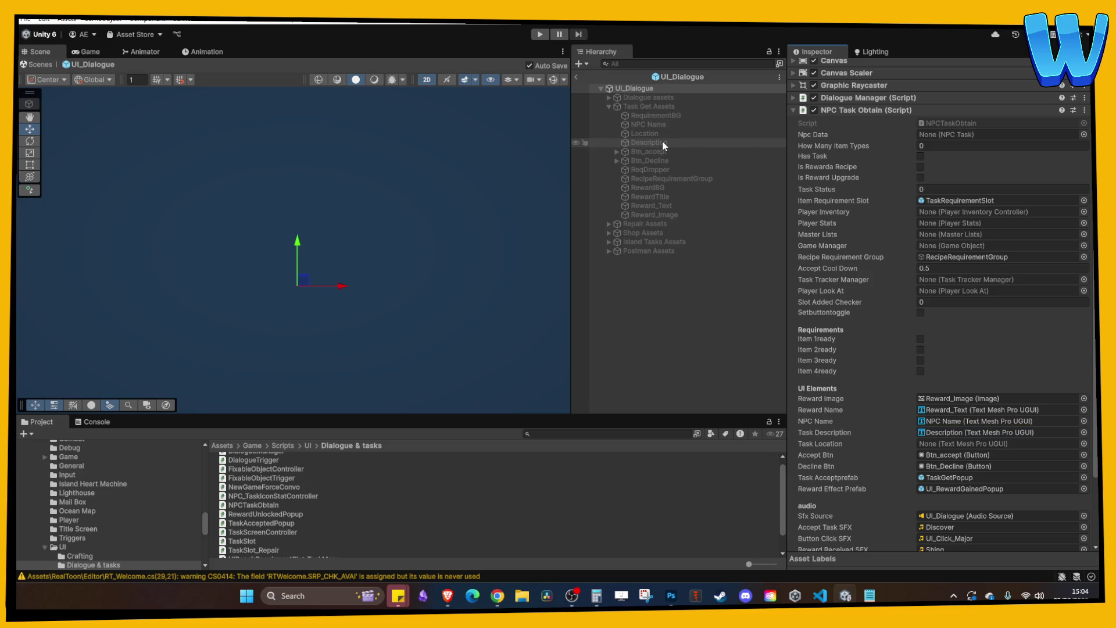
pyautogui.moveTo(663, 134)
pyautogui.mouseDown()
pyautogui.moveTo(829, 188)
pyautogui.moveTo(966, 443)
pyautogui.mouseUp()
pyautogui.click(968, 444)
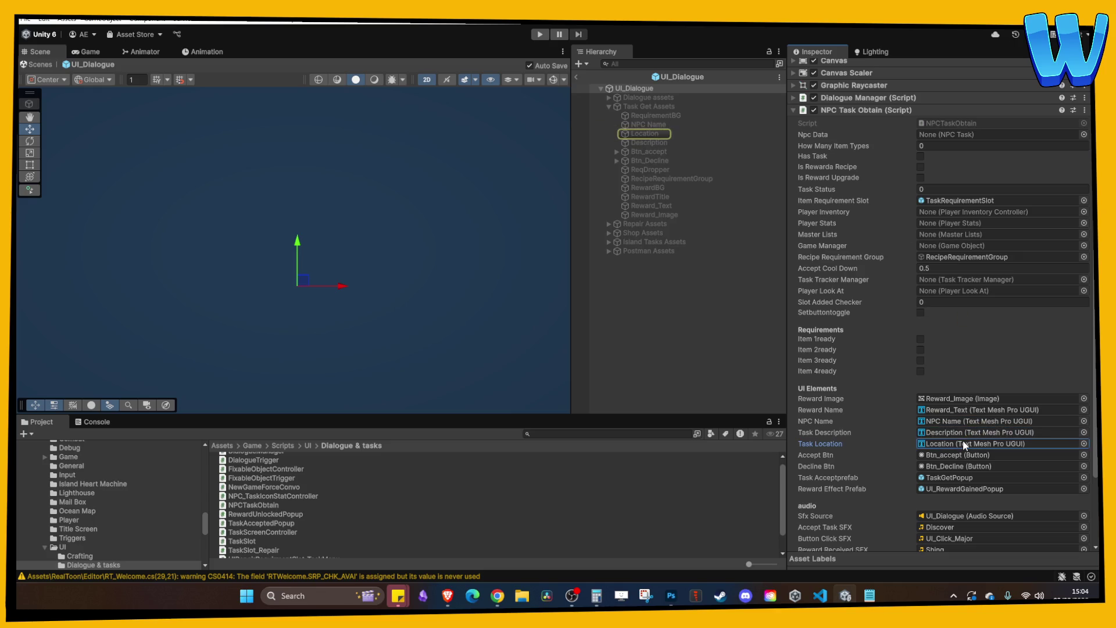
pyautogui.click(593, 325)
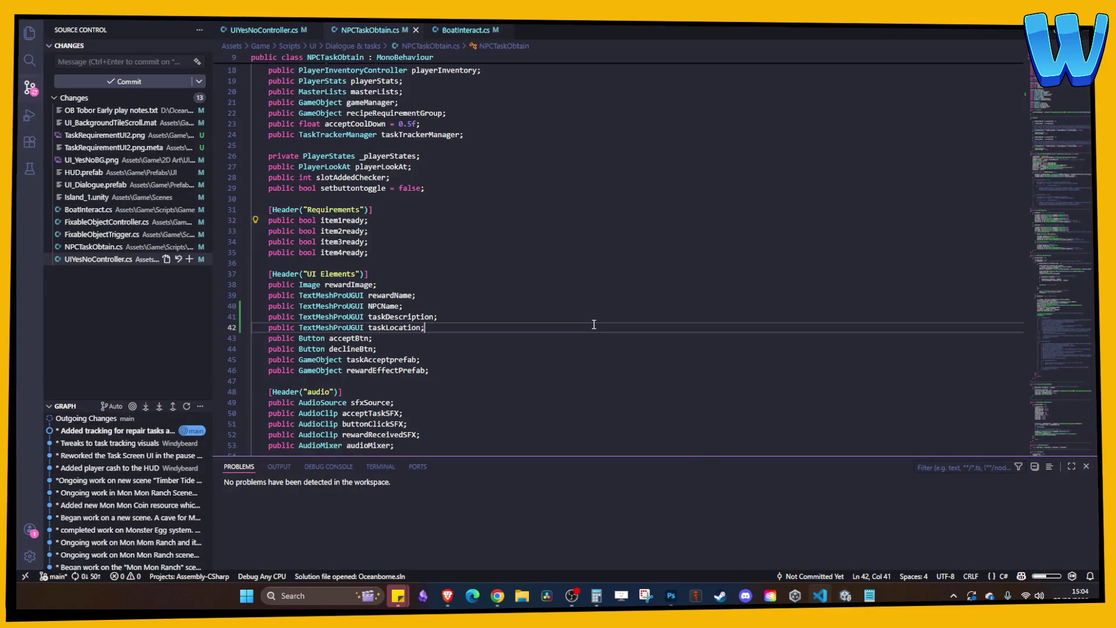
# - Scroll through NPCTaskObtain.cs looking for the InitialiseNPCTask method
pyautogui.scroll(-10, 601, 318)
pyautogui.scroll(8, 600, 317)
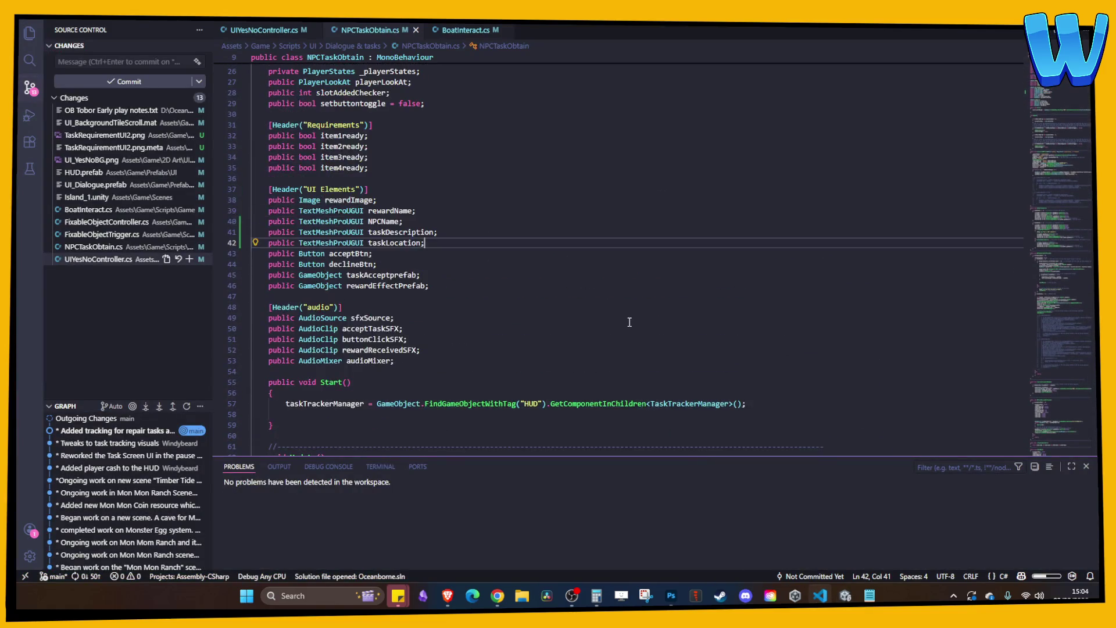
pyautogui.scroll(-6, 628, 320)
pyautogui.scroll(-5, 636, 322)
pyautogui.scroll(4, 523, 262)
pyautogui.scroll(-4, 418, 204)
pyautogui.scroll(-6, 419, 204)
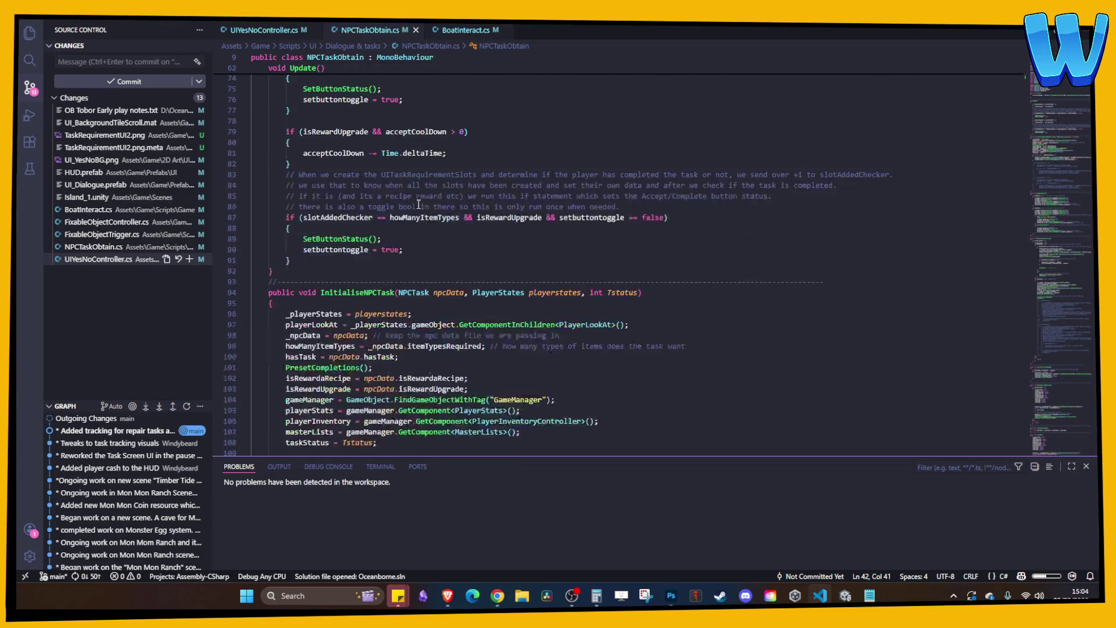
# - Place the caret below the taskStatus line in InitialiseNPCTask, then return to Unity
pyautogui.click(362, 181)
pyautogui.click(566, 297)
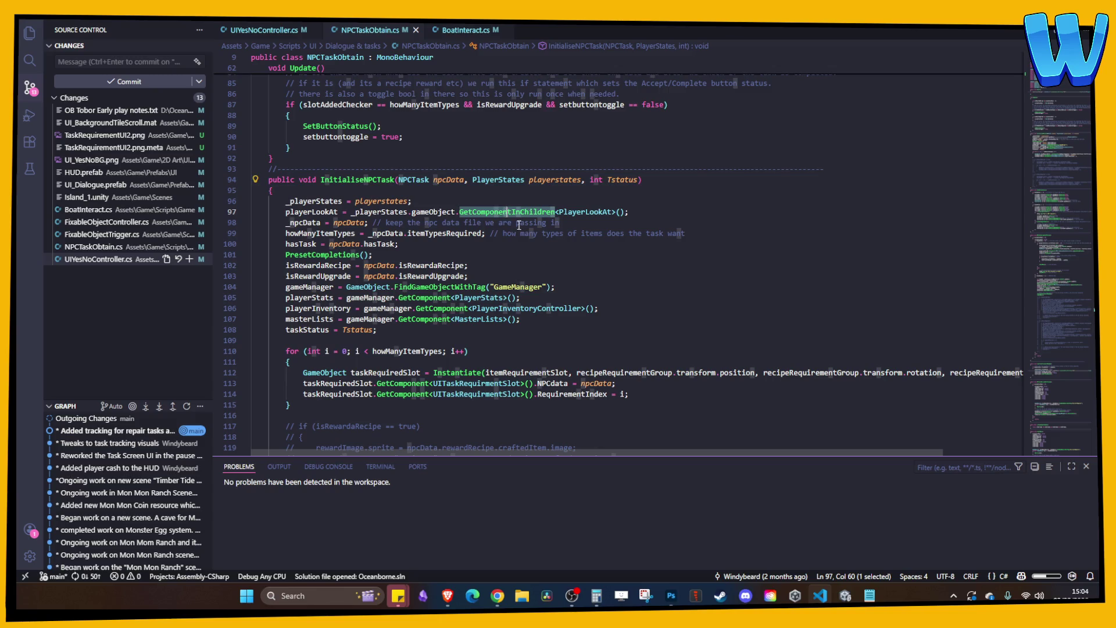
pyautogui.click(568, 331)
pyautogui.scroll(-1, 567, 333)
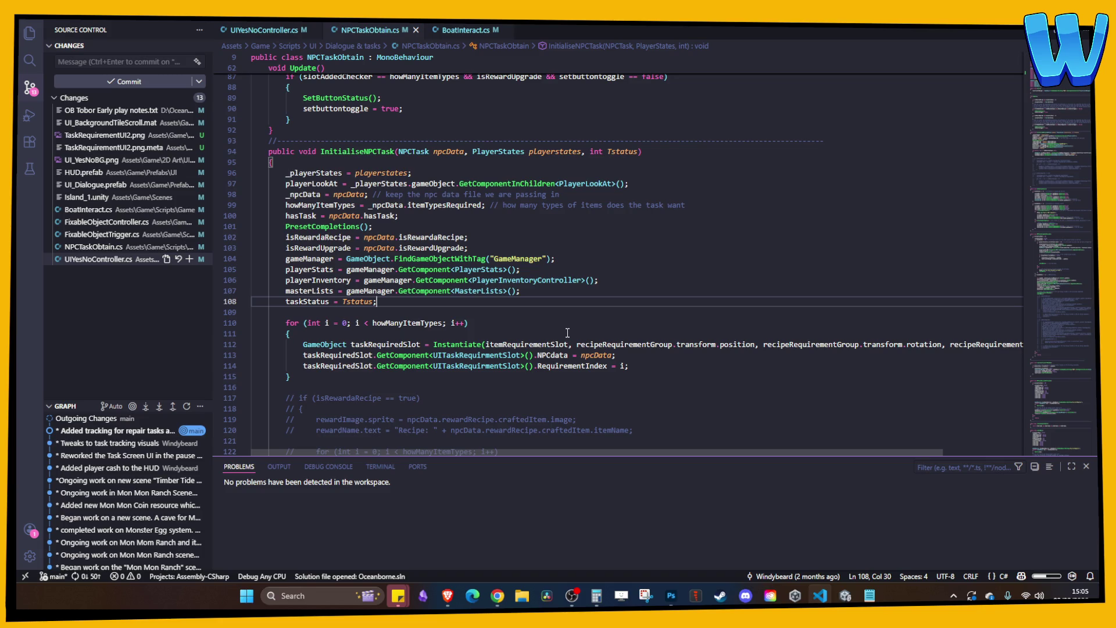
pyautogui.click(544, 316)
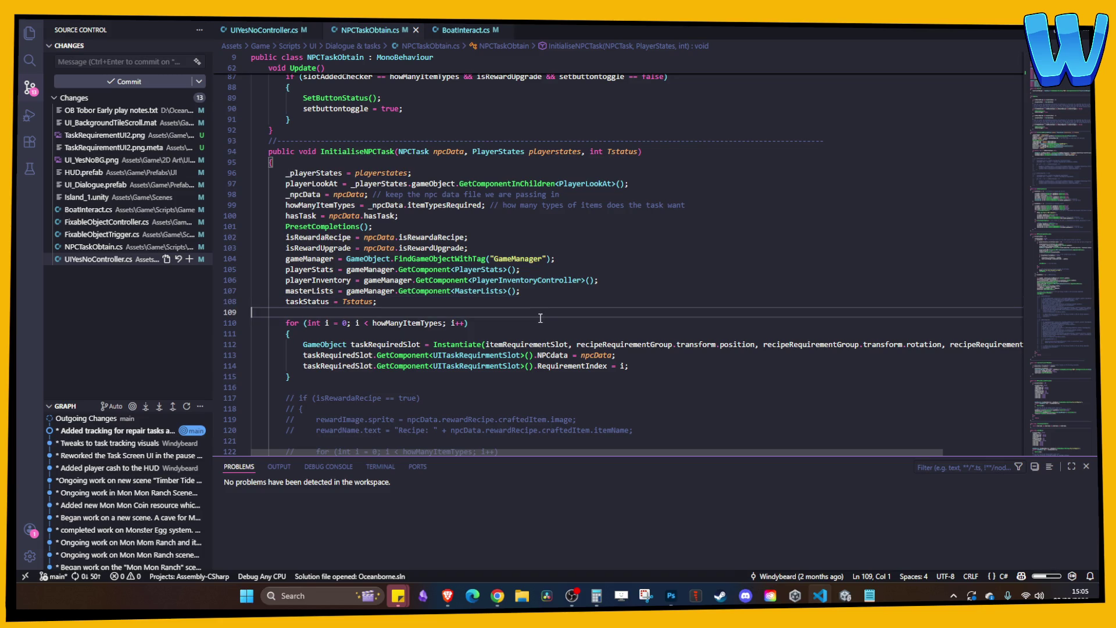
pyautogui.click(845, 596)
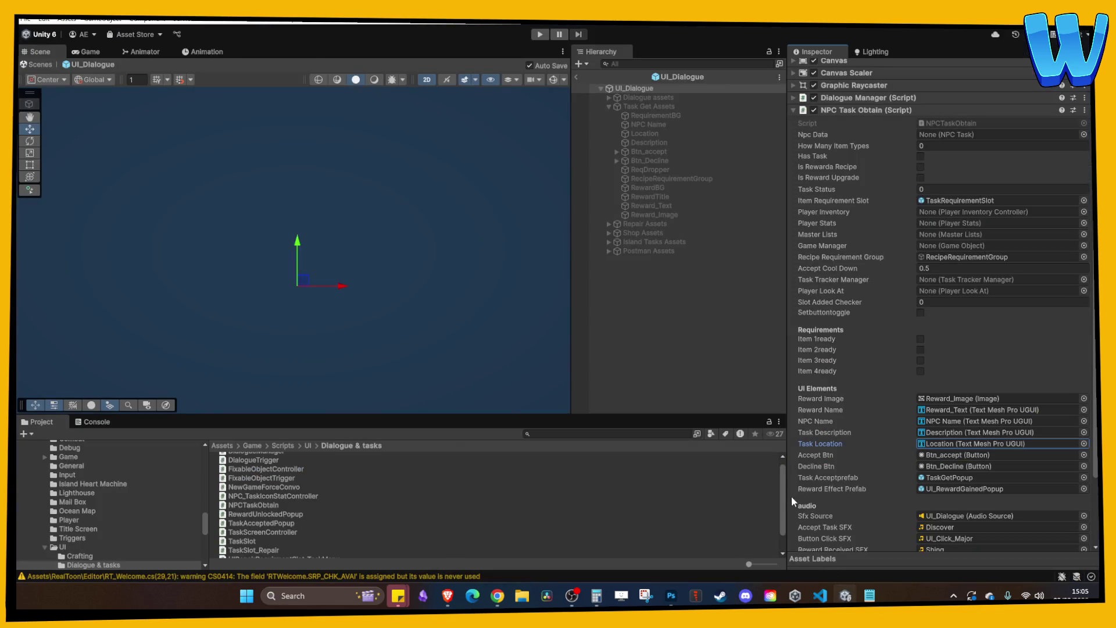
# - Play-test in a maximized Game view, talking to the koala and accepting Adventurer Irwin's task
pyautogui.click(539, 35)
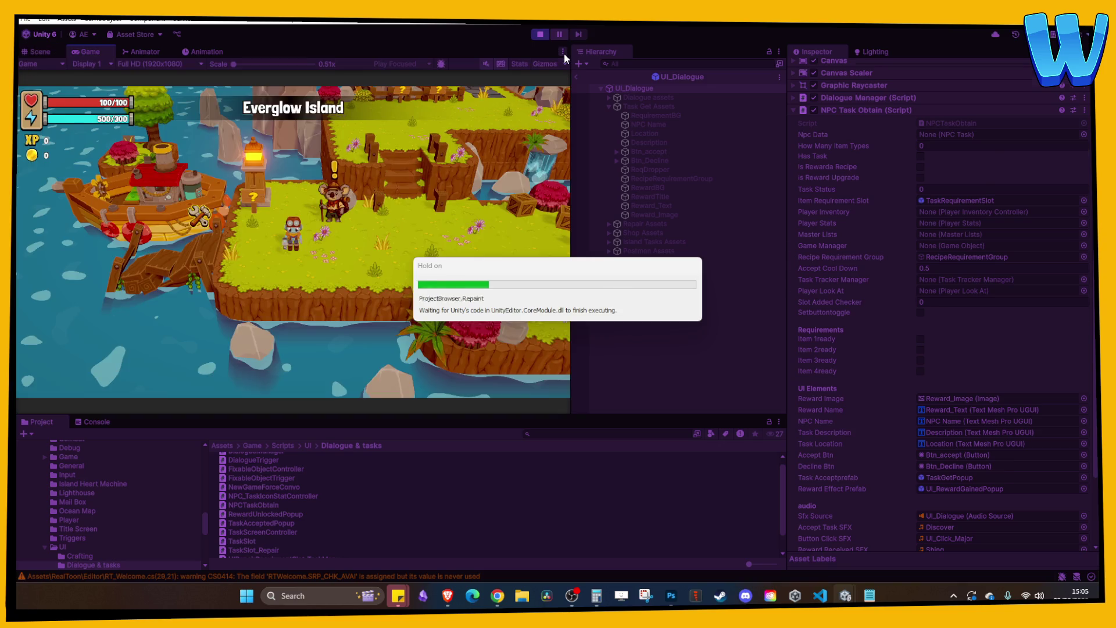
pyautogui.click(563, 53)
pyautogui.click(585, 92)
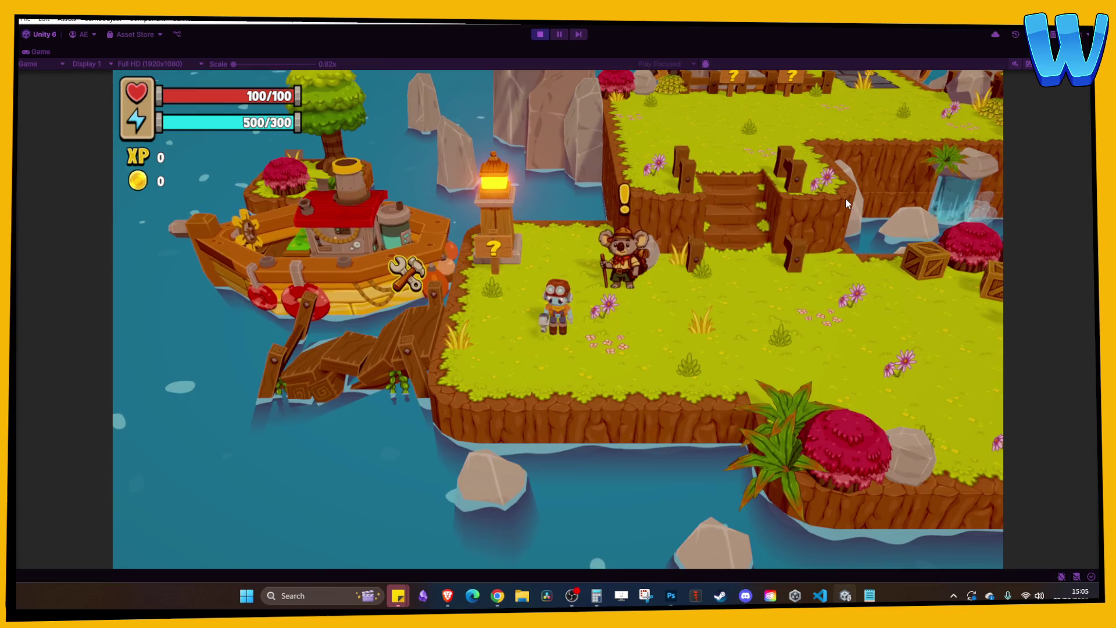
pyautogui.press('w')
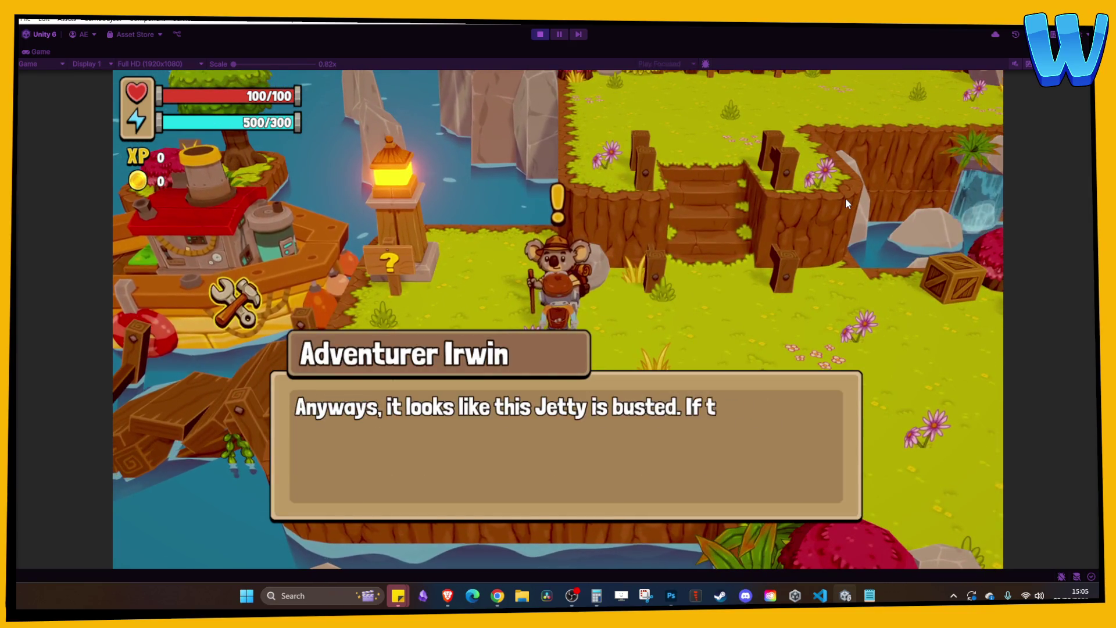
pyautogui.press('space')
pyautogui.press('space')
pyautogui.press('space')
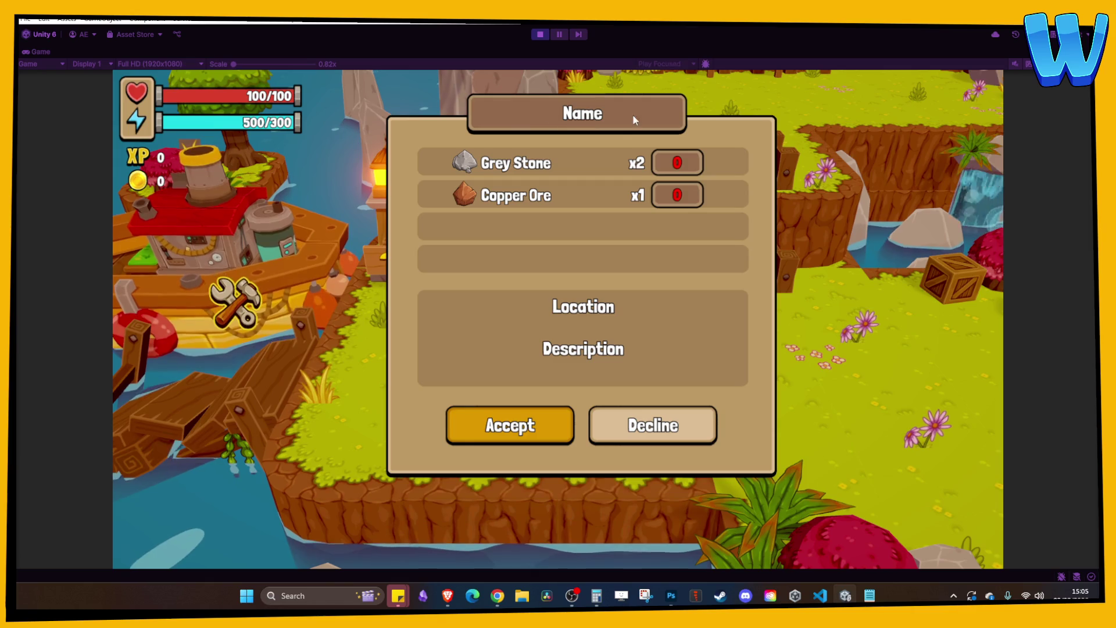
pyautogui.press('space')
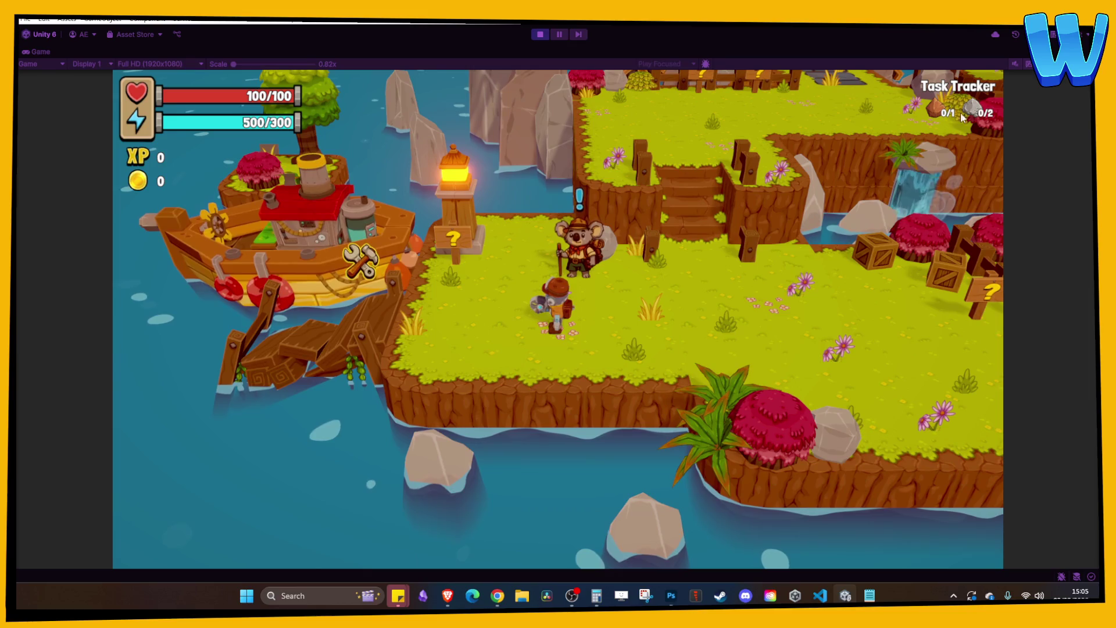
# - Browse Adventurer Irwin's task and the repairs list in the game menu, tracking a repair
pyautogui.press('i')
pyautogui.press('Right')
pyautogui.press('Right')
pyautogui.press('Right')
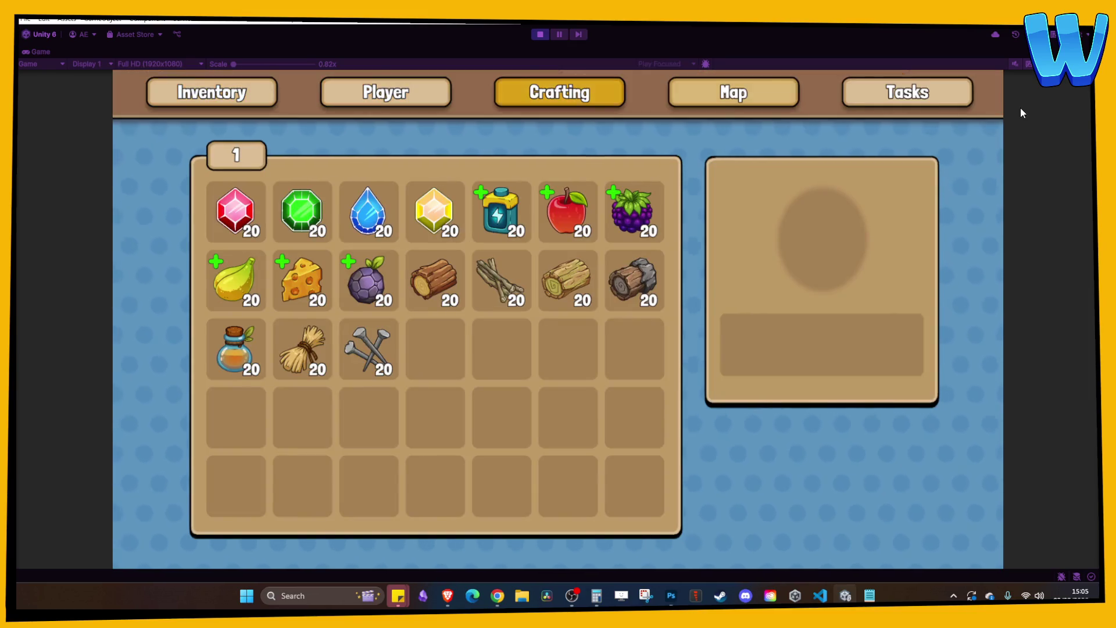
pyautogui.press('Down')
pyautogui.press('Down')
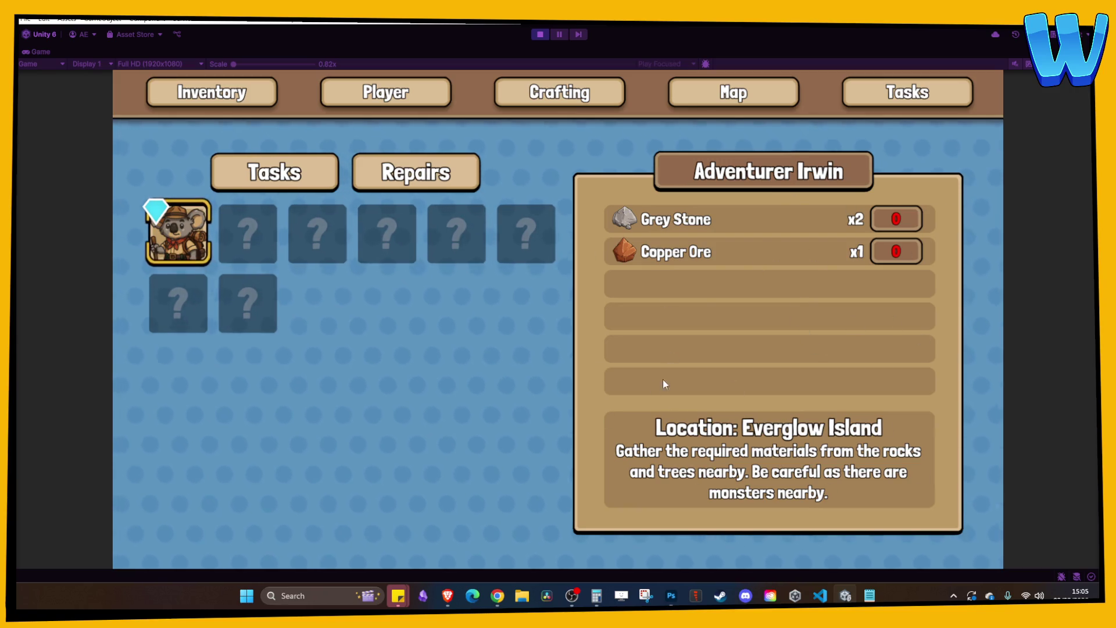
pyautogui.press('Right')
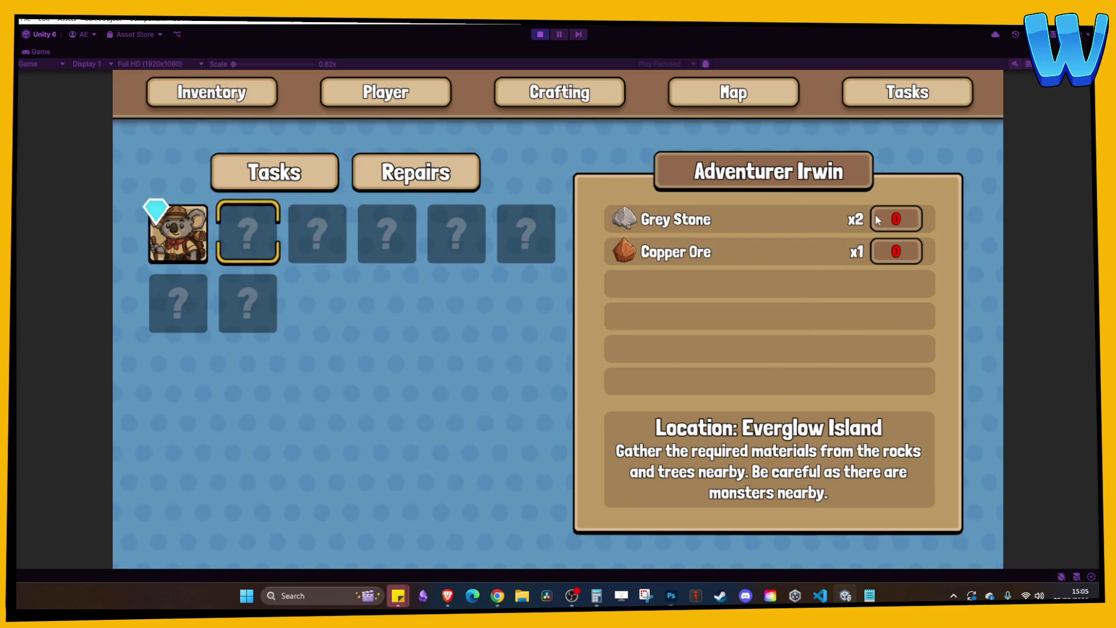
pyautogui.press('Left')
pyautogui.press('Right')
pyautogui.press('e')
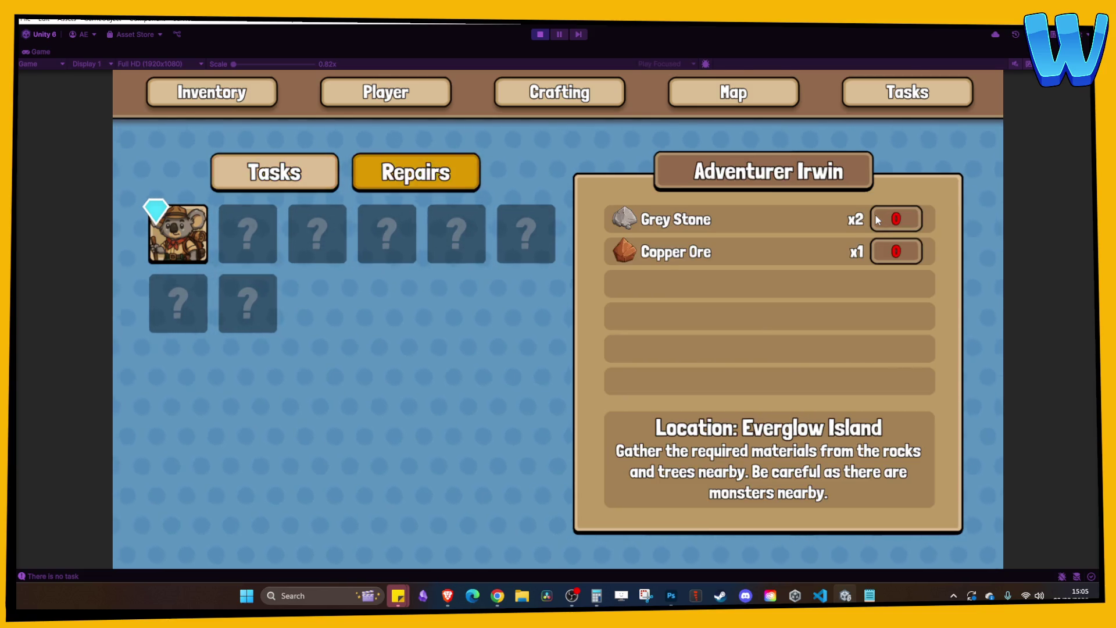
pyautogui.press('Escape')
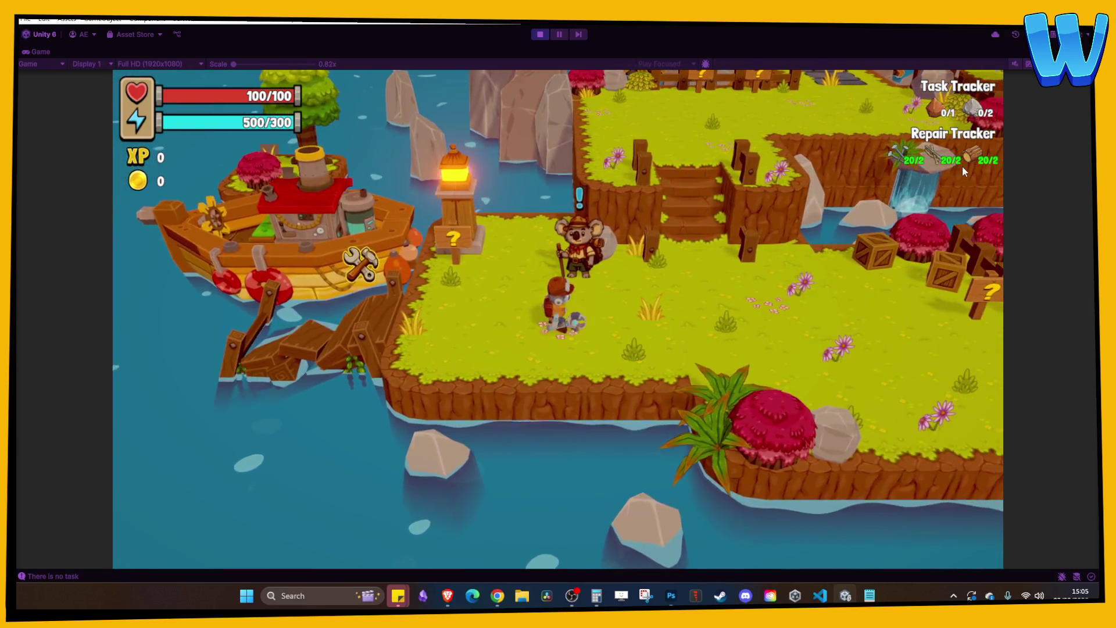
# - Check a repair's material requirements and stop tracking it
pyautogui.press('i')
pyautogui.press('e')
pyautogui.press('e')
pyautogui.press('e')
pyautogui.press('Right')
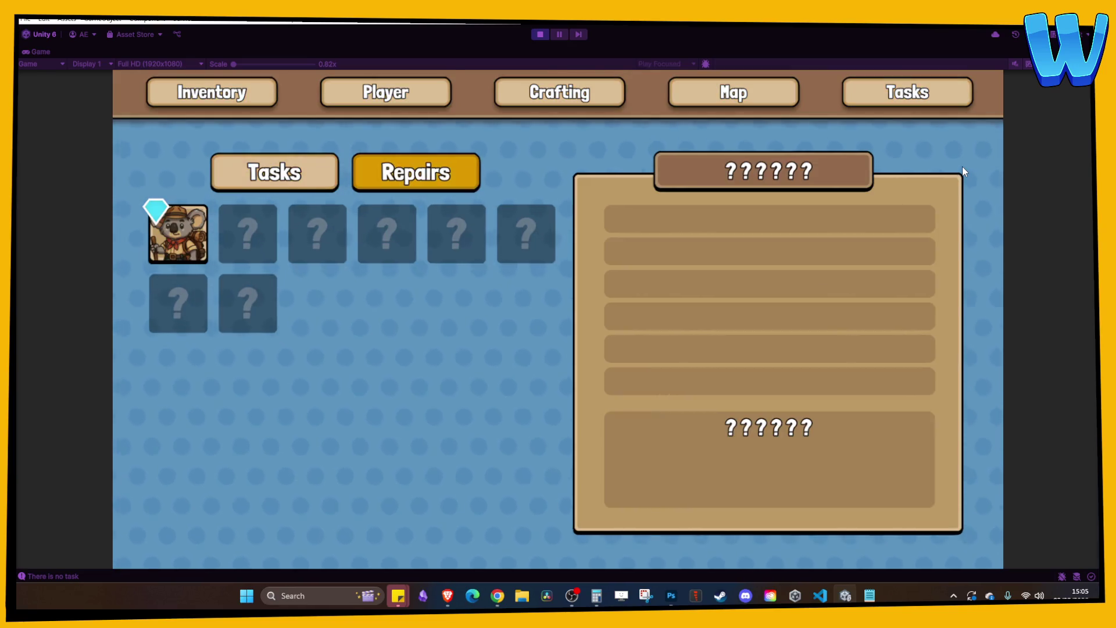
pyautogui.press('Down')
pyautogui.press('Left')
pyautogui.press('Left')
pyautogui.press('Left')
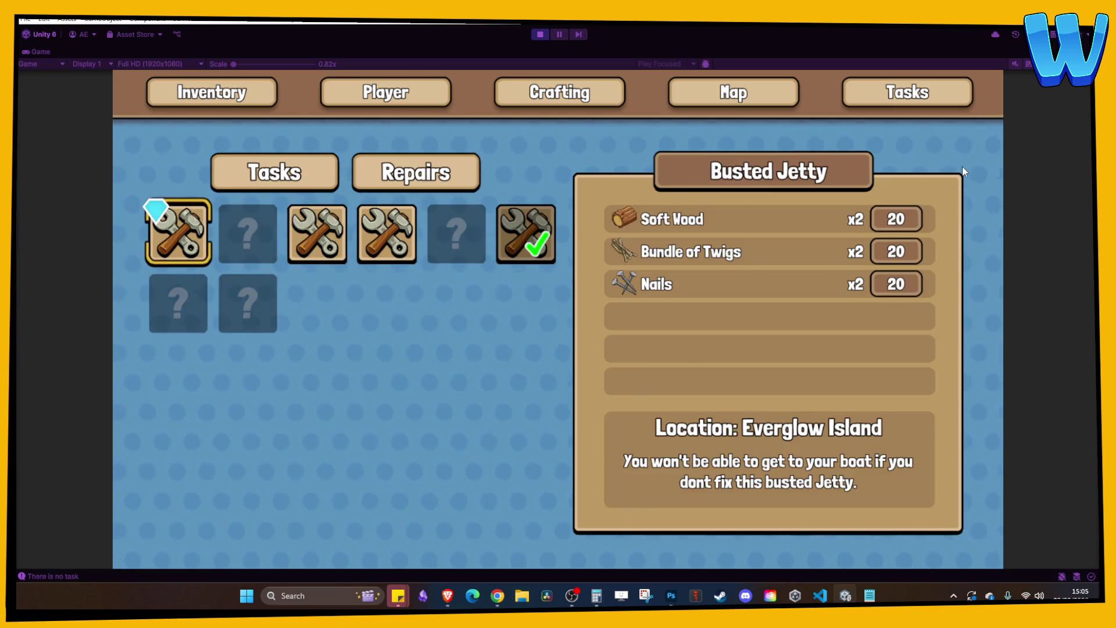
pyautogui.press('Return')
pyautogui.press('Escape')
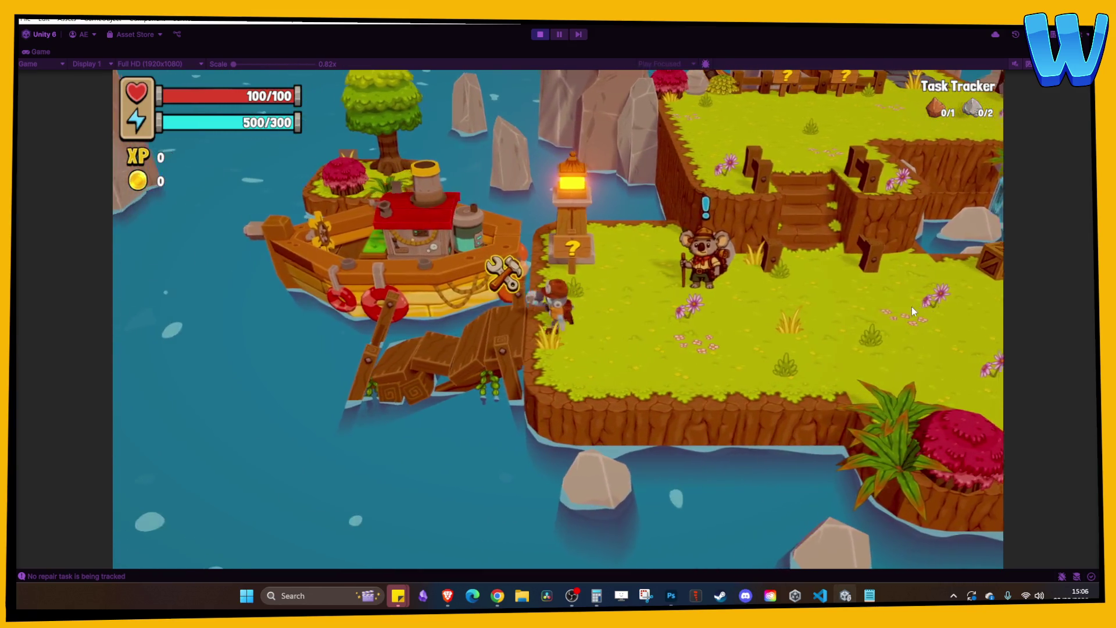
# - Select and carry out the Busted Jetty repair from the repairs list
pyautogui.press('Escape')
pyautogui.press('Right')
pyautogui.press('Right')
pyautogui.press('Right')
pyautogui.press('Down')
pyautogui.press('Right')
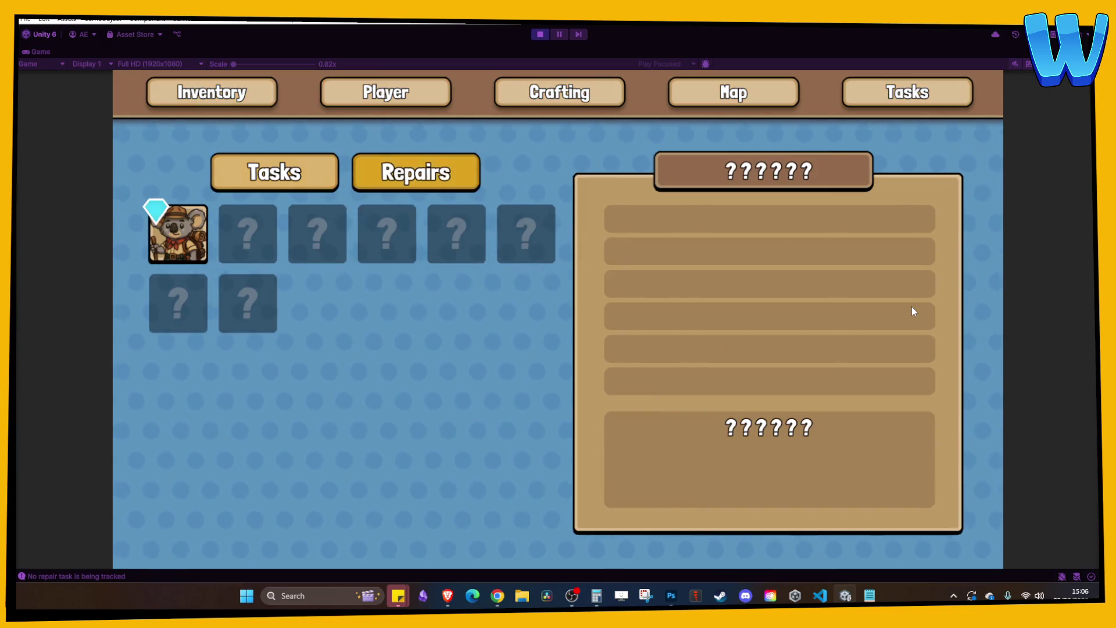
pyautogui.press('Return')
pyautogui.press('Down')
pyautogui.press('Return')
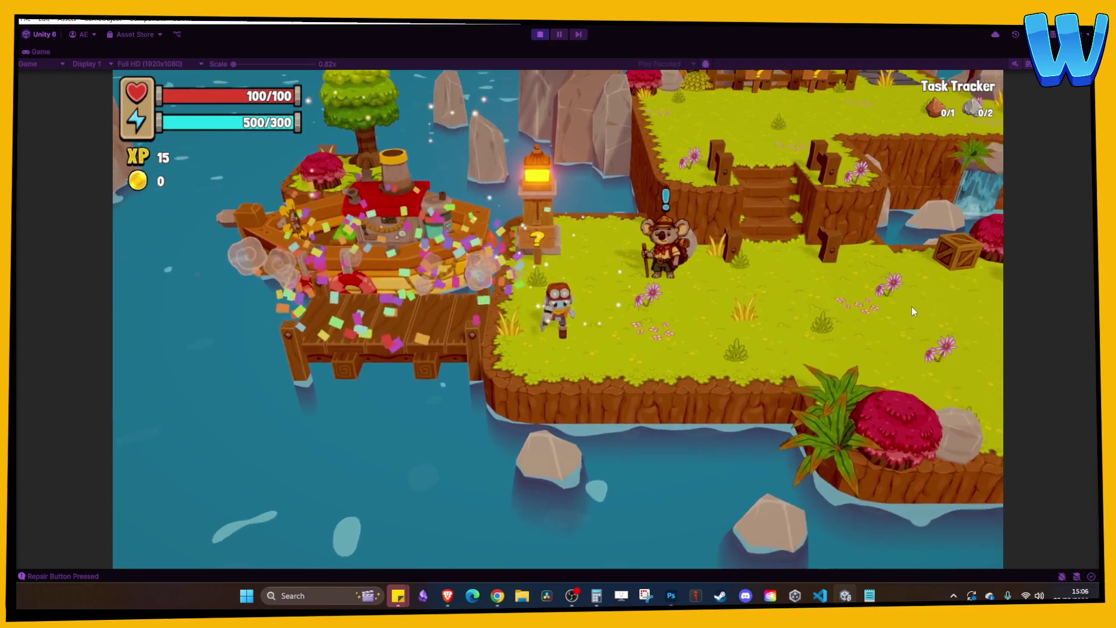
# - Check Busted Jetty's updated material counts, then walk to the koala and talk to it
pyautogui.press('Tab')
pyautogui.press('e')
pyautogui.press('e')
pyautogui.press('e')
pyautogui.press('Right')
pyautogui.press('Down')
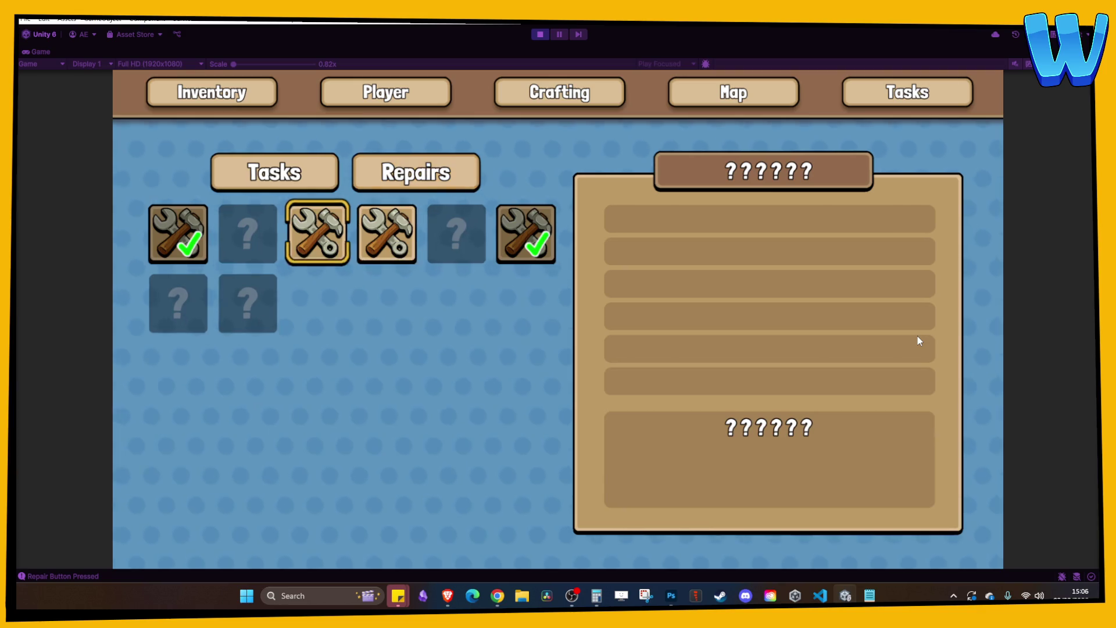
pyautogui.press('Left')
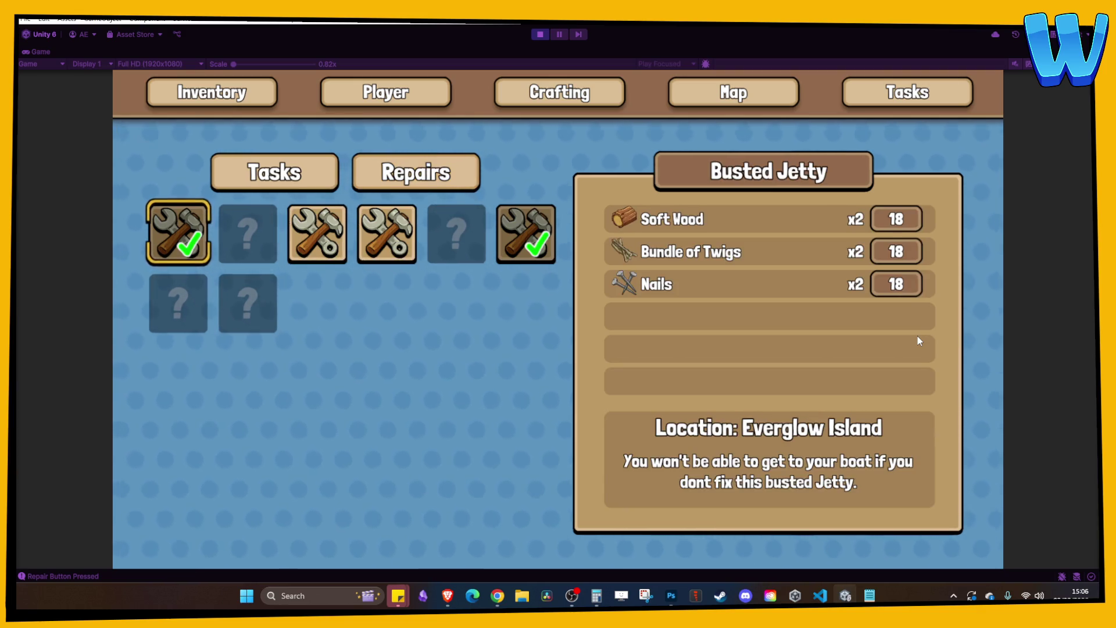
pyautogui.press('Tab')
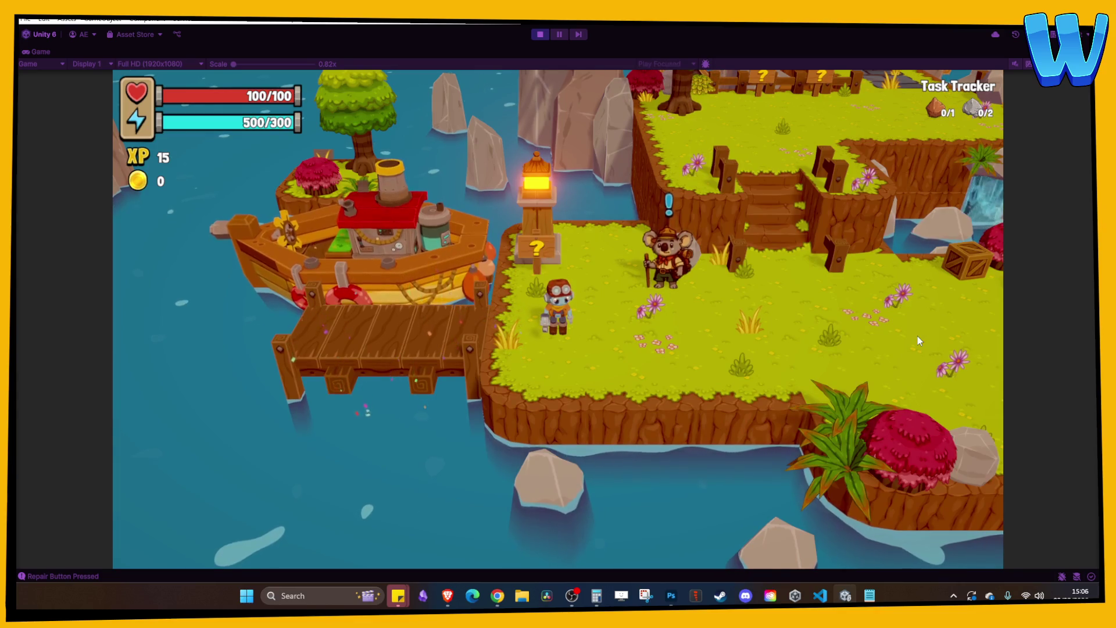
pyautogui.press('d')
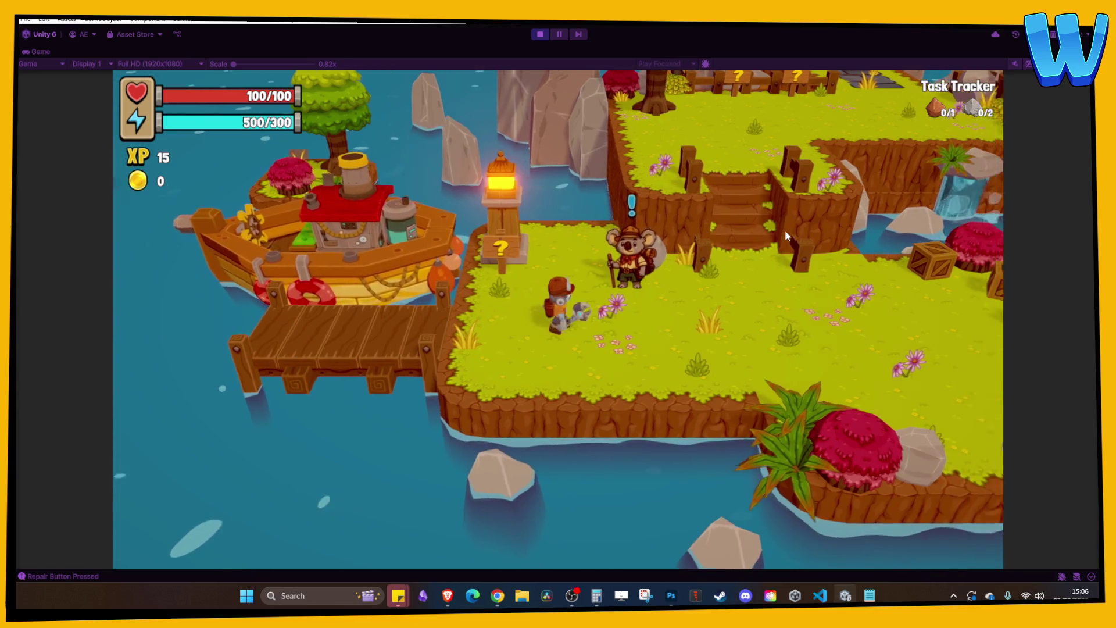
pyautogui.press('e')
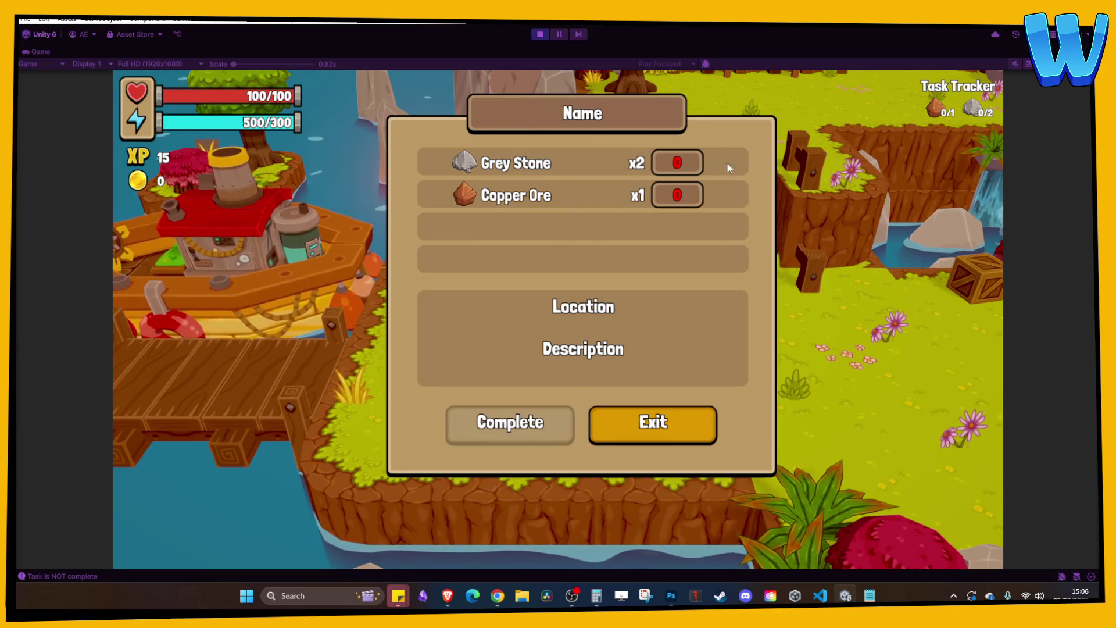
# - Stop play mode, select Task Get Assets, and return to NPCTaskObtain.cs at the taskStatus line
pyautogui.click(539, 35)
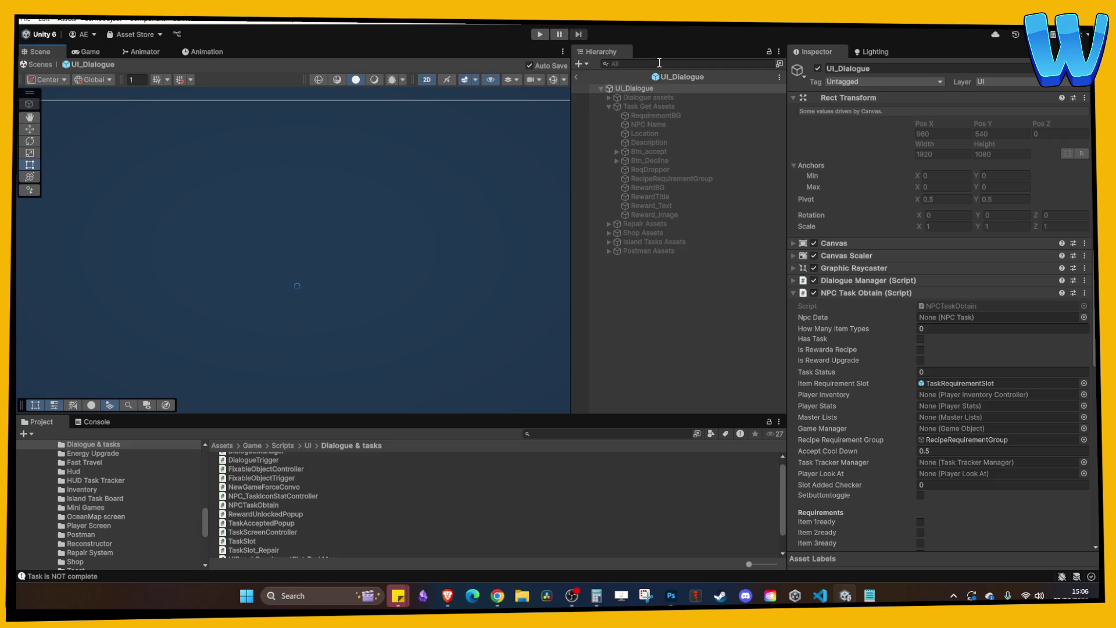
pyautogui.click(651, 106)
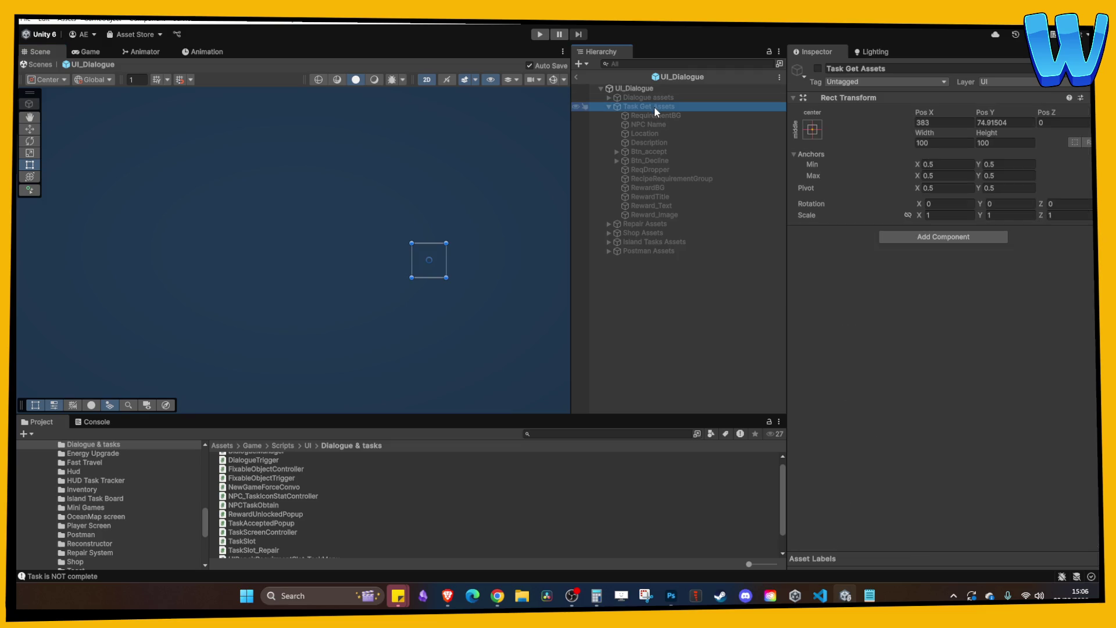
pyautogui.click(820, 595)
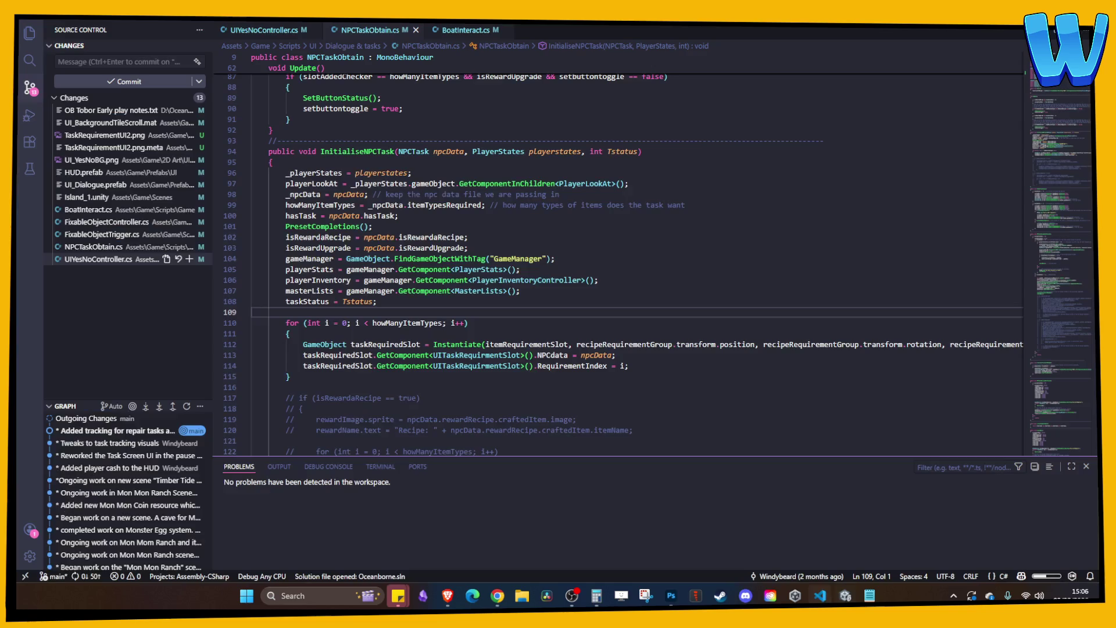
pyautogui.click(530, 301)
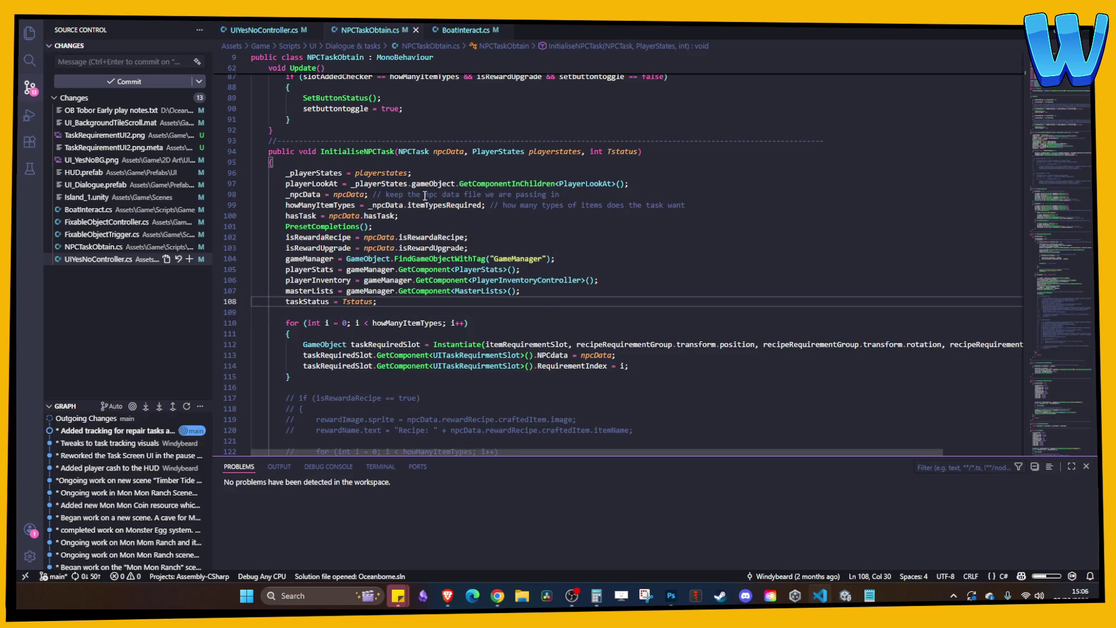
# - Review the InitialiseNPCTask code, ending at the taskStatus assignment line
pyautogui.click(313, 195)
pyautogui.click(442, 194)
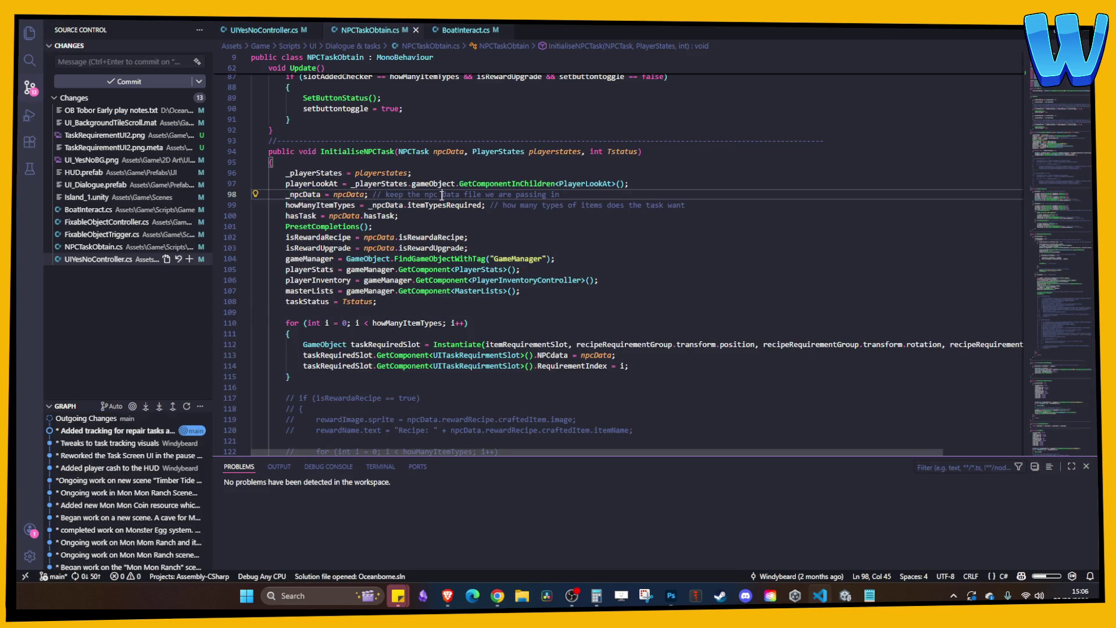
pyautogui.click(580, 194)
pyautogui.click(364, 152)
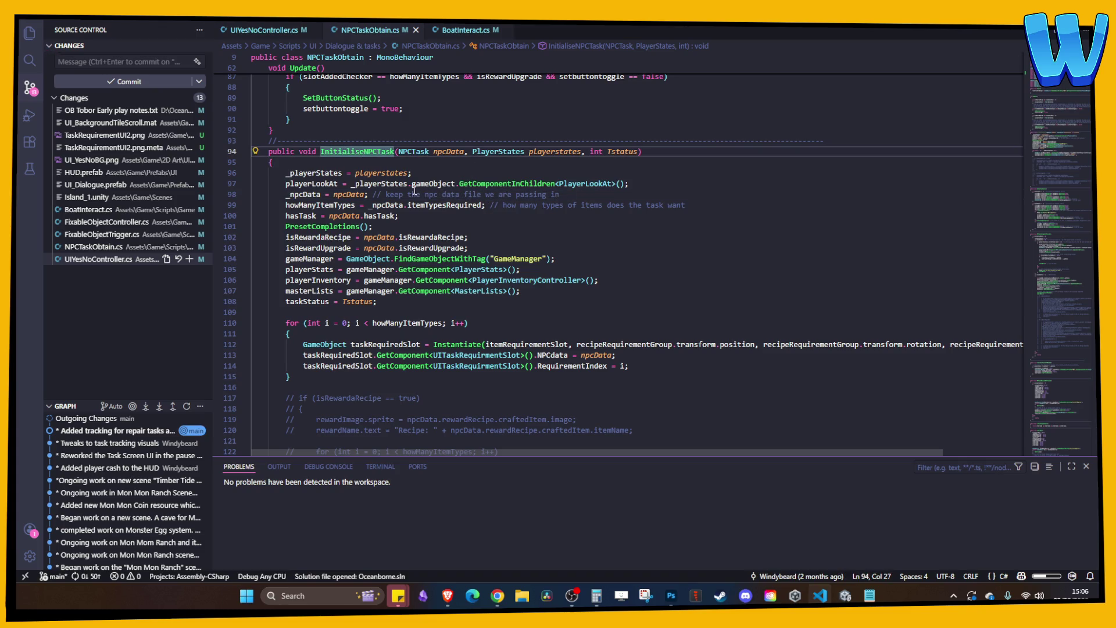
pyautogui.click(599, 196)
pyautogui.press('Return')
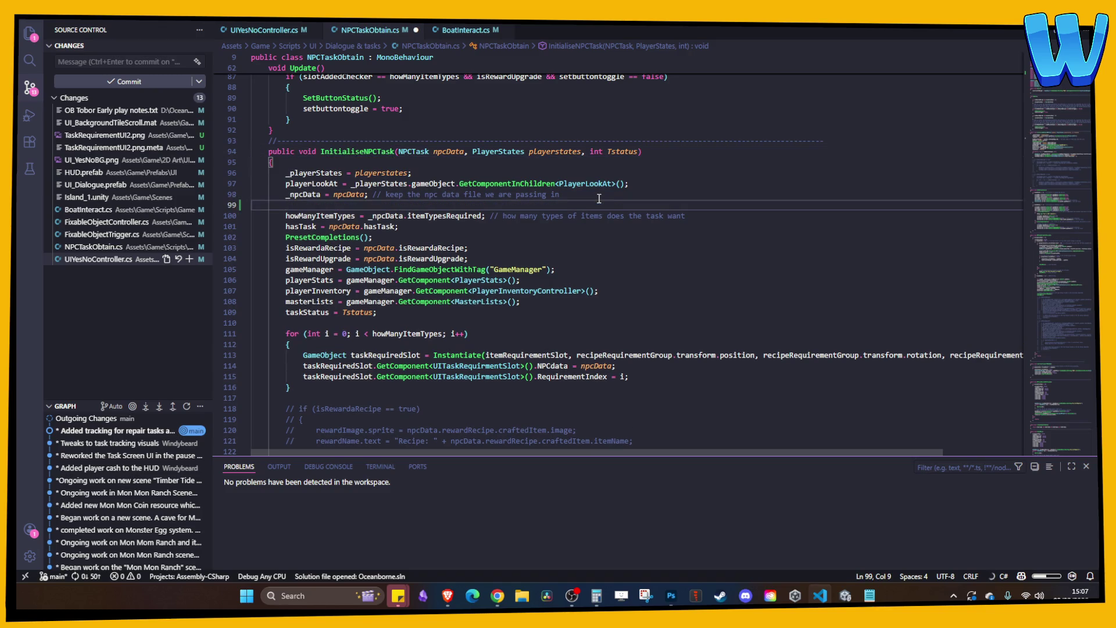
pyautogui.press('BackSpace')
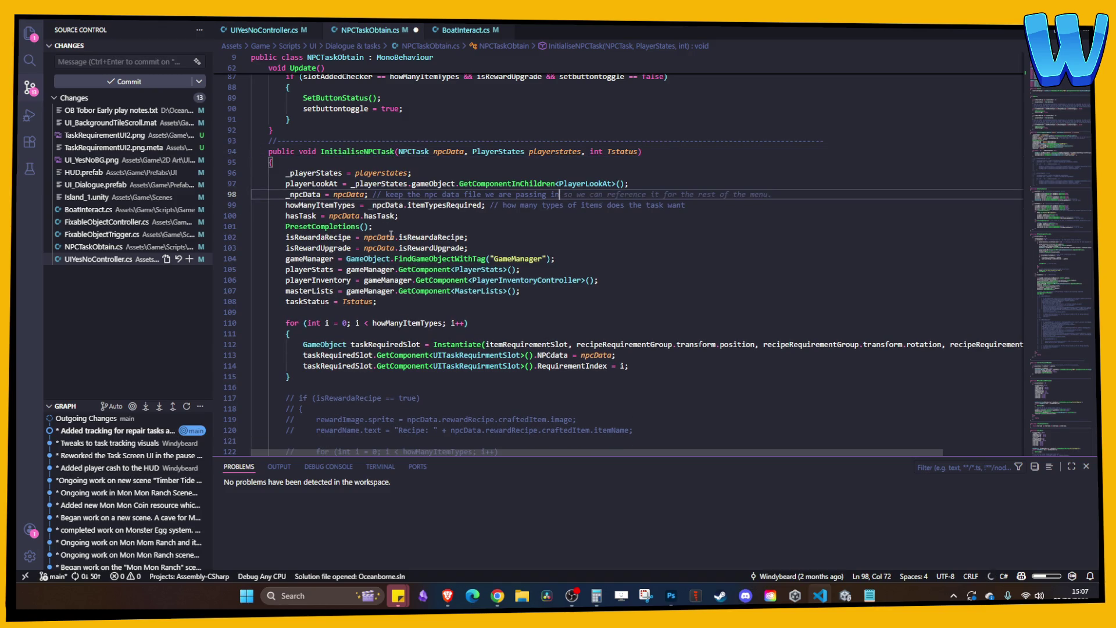
pyautogui.click(489, 248)
pyautogui.click(493, 242)
pyautogui.click(476, 298)
# - Add NPCName.text = npcData.name below the taskStatus assignment
pyautogui.press('Return')
pyautogui.press('Return')
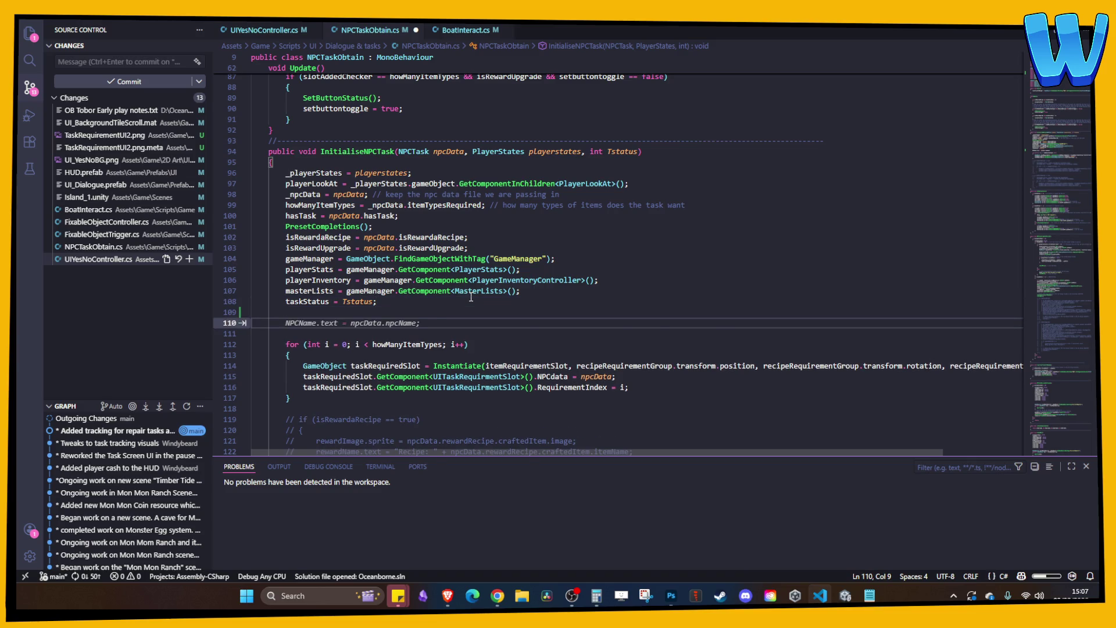
pyautogui.write('NPCName')
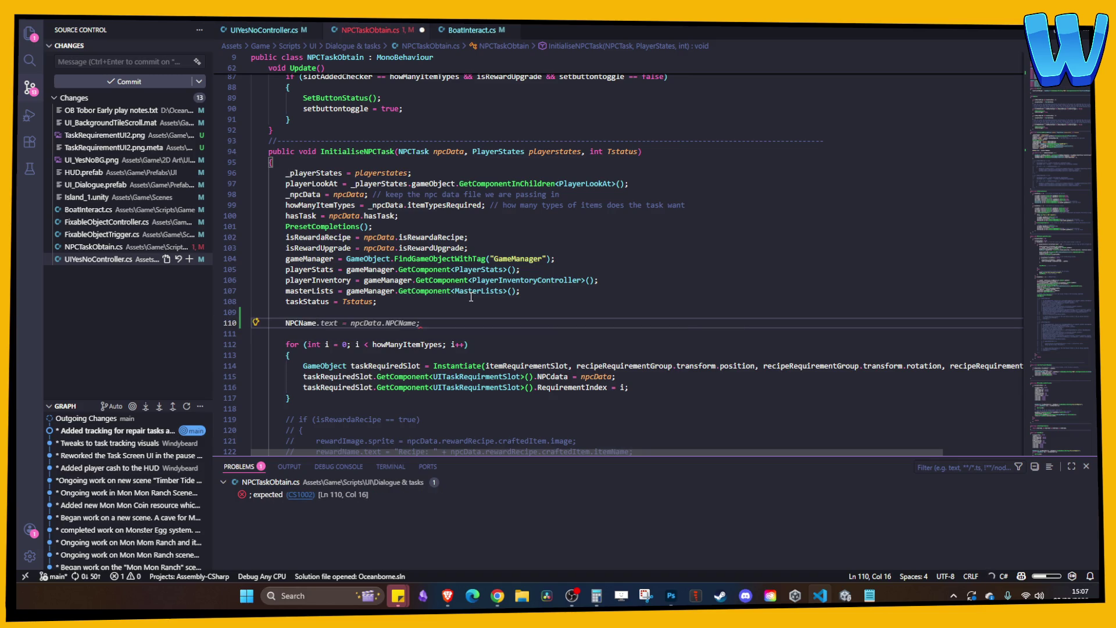
pyautogui.press('Tab')
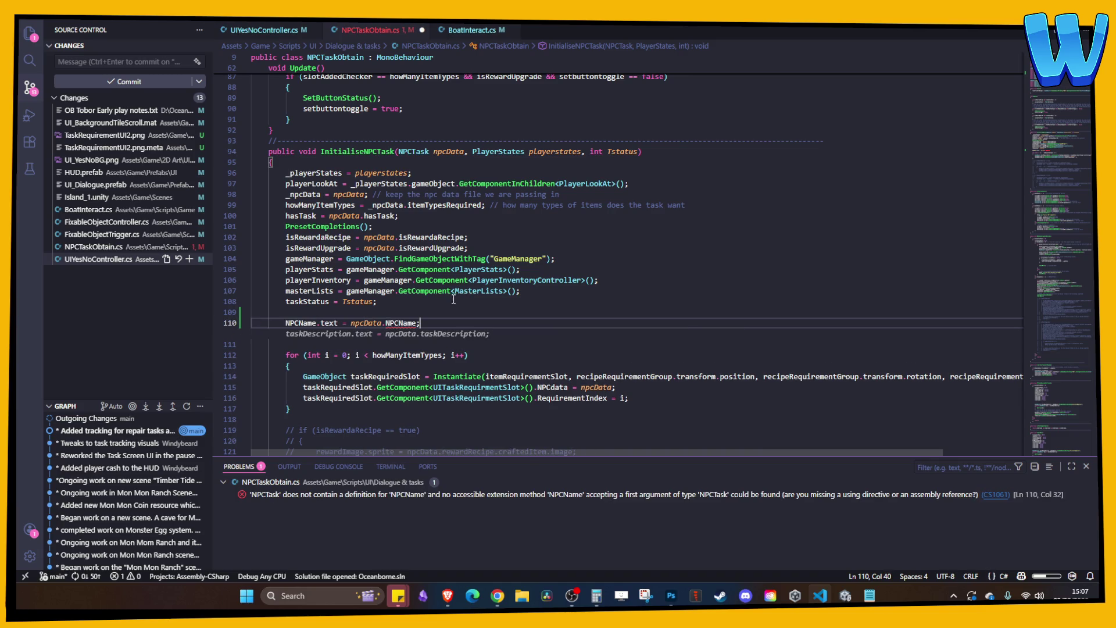
pyautogui.doubleClick(402, 323)
pyautogui.write('name')
pyautogui.press('Escape')
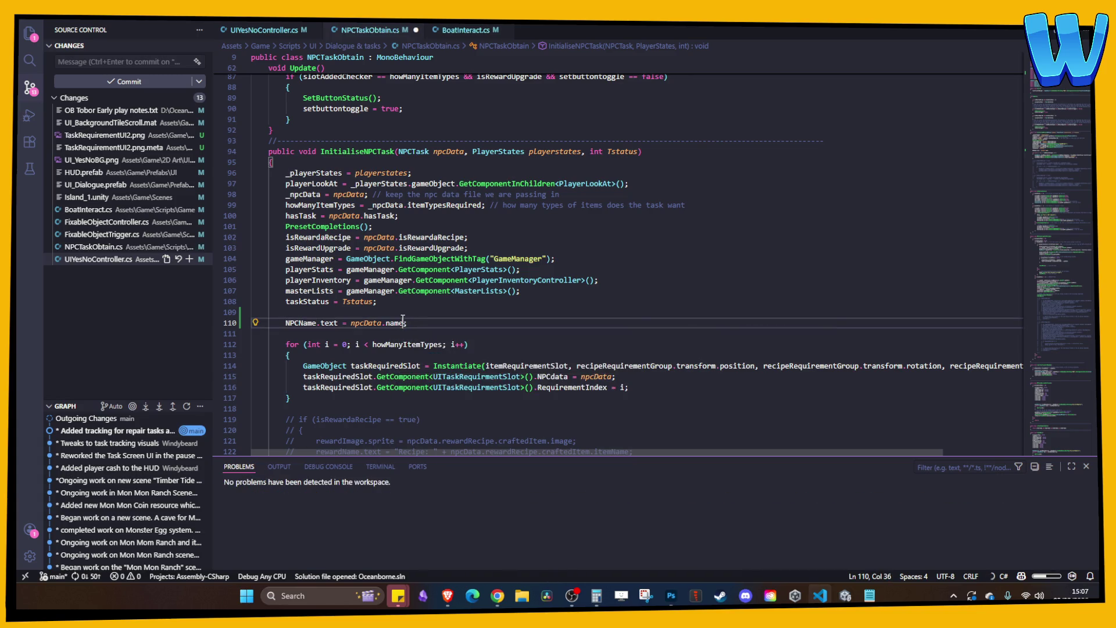
pyautogui.click(418, 326)
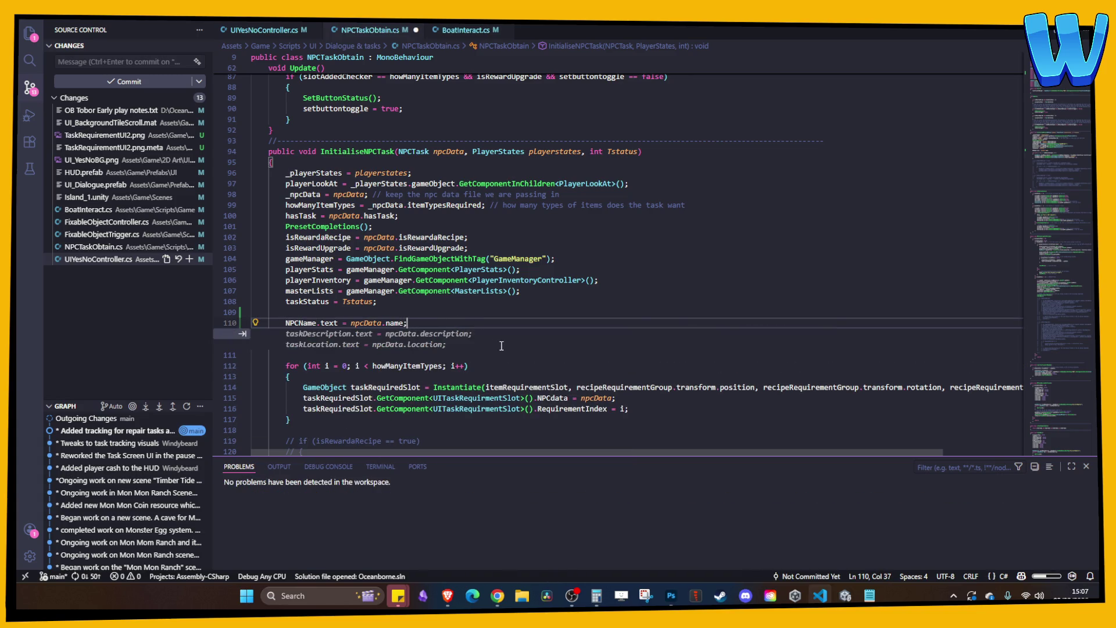
pyautogui.press('Tab')
# - Set taskDescription.text from npcData.taskSummary
pyautogui.doubleClick(458, 333)
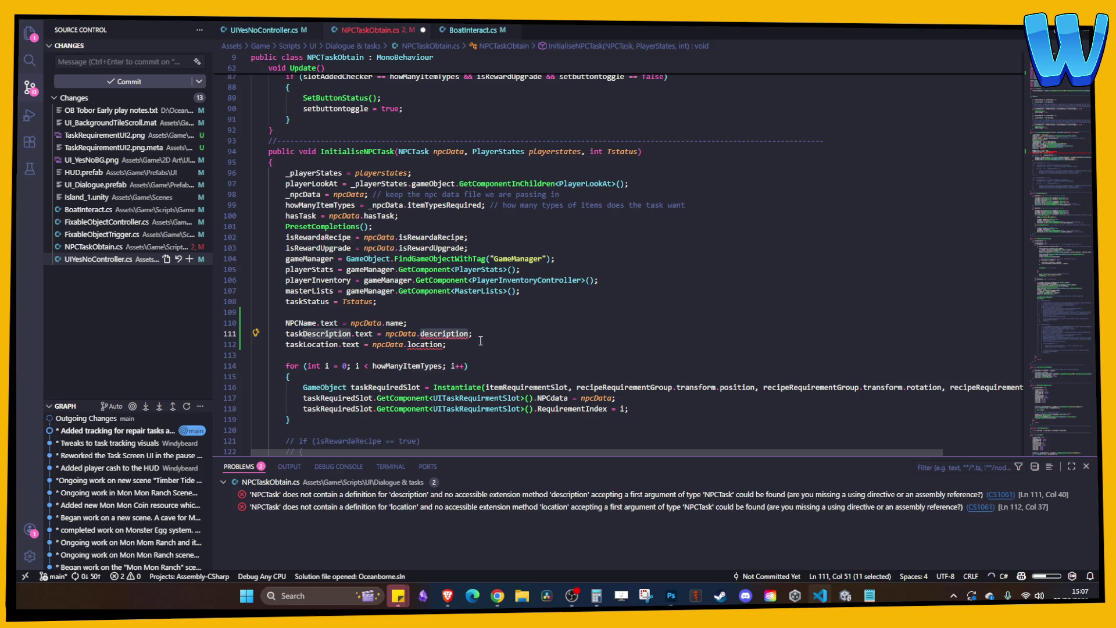
pyautogui.write('des')
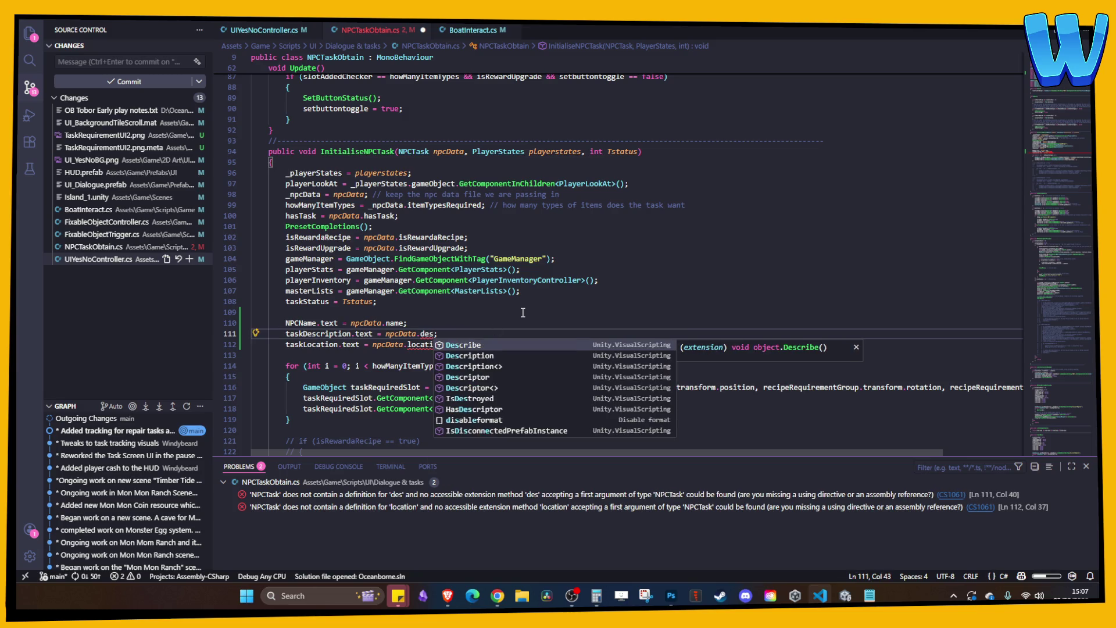
pyautogui.press('Return')
pyautogui.hotkey('ctrl', 'z')
pyautogui.hotkey('ctrl', 'z')
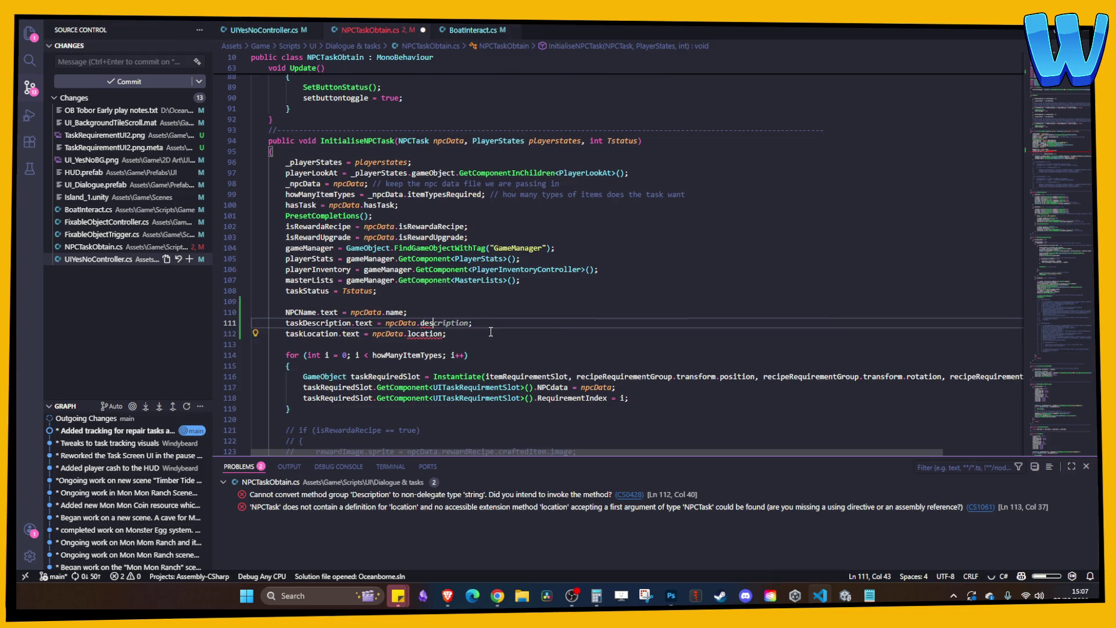
pyautogui.press('BackSpace')
pyautogui.write('task')
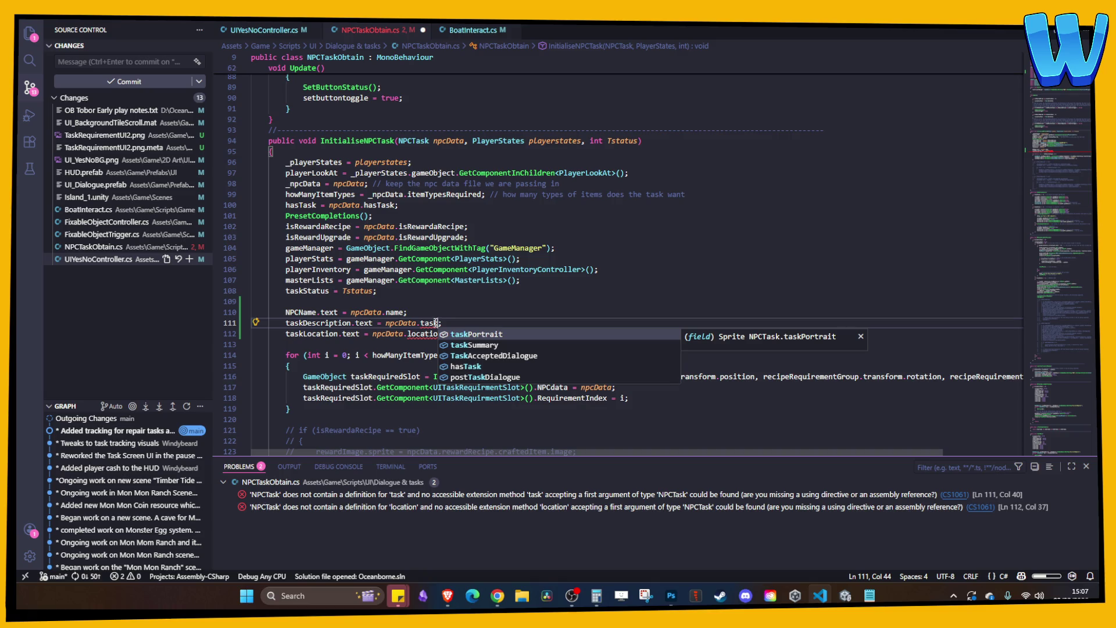
pyautogui.press('Down')
pyautogui.press('Return')
# - Set taskLocation.text to npcData.NpcIslandLocation.islandFriendlyName
pyautogui.doubleClick(425, 333)
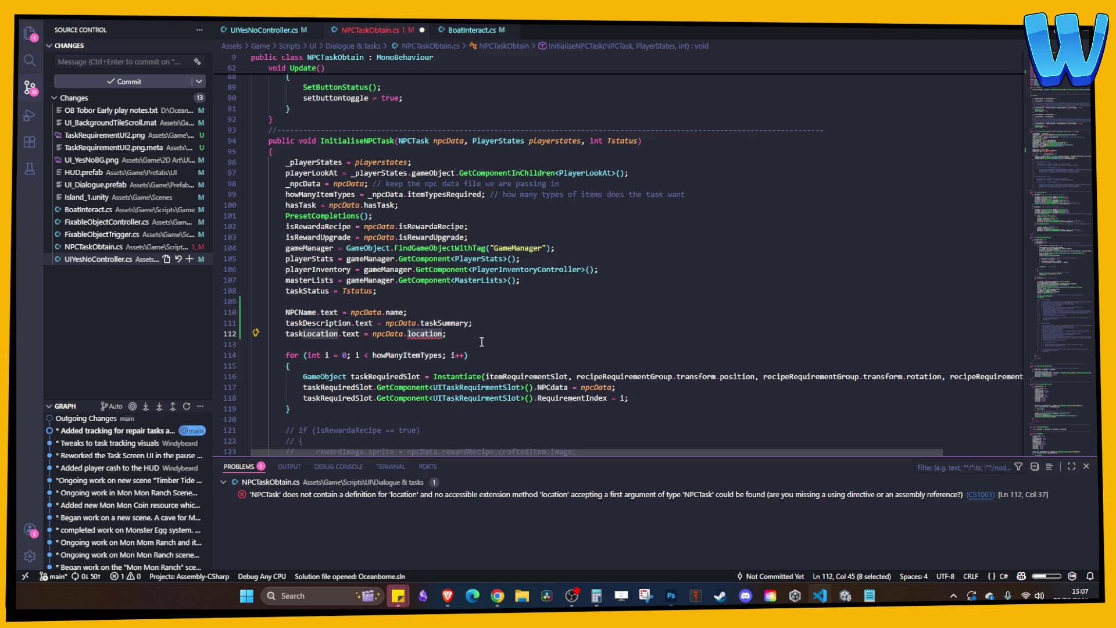
pyautogui.write('locati')
pyautogui.click(482, 346)
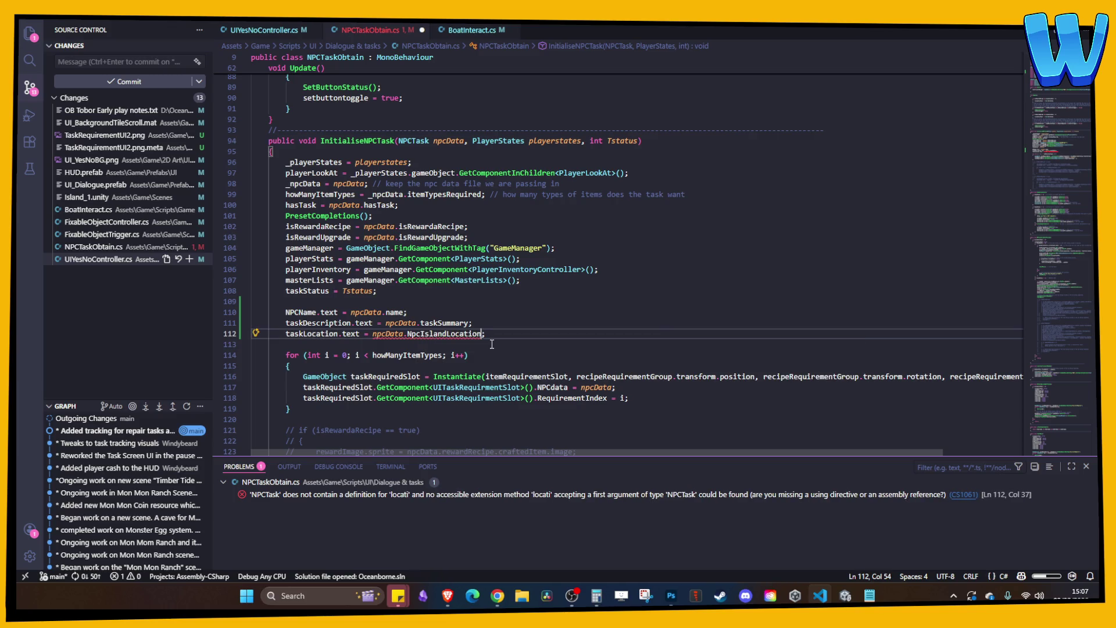
pyautogui.write('.')
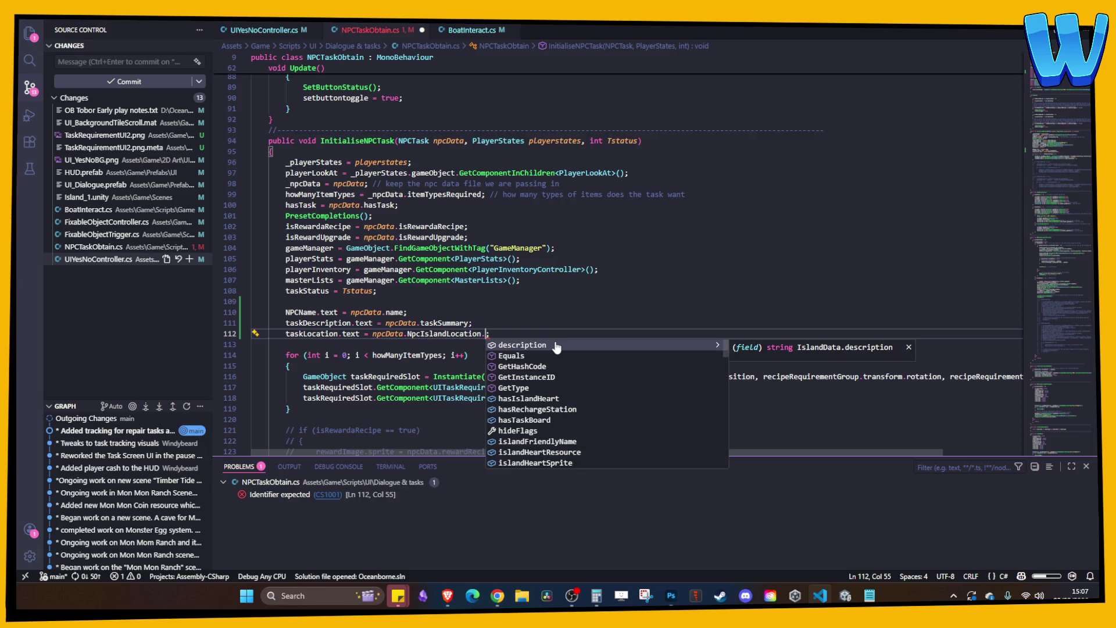
pyautogui.click(548, 442)
pyautogui.click(639, 353)
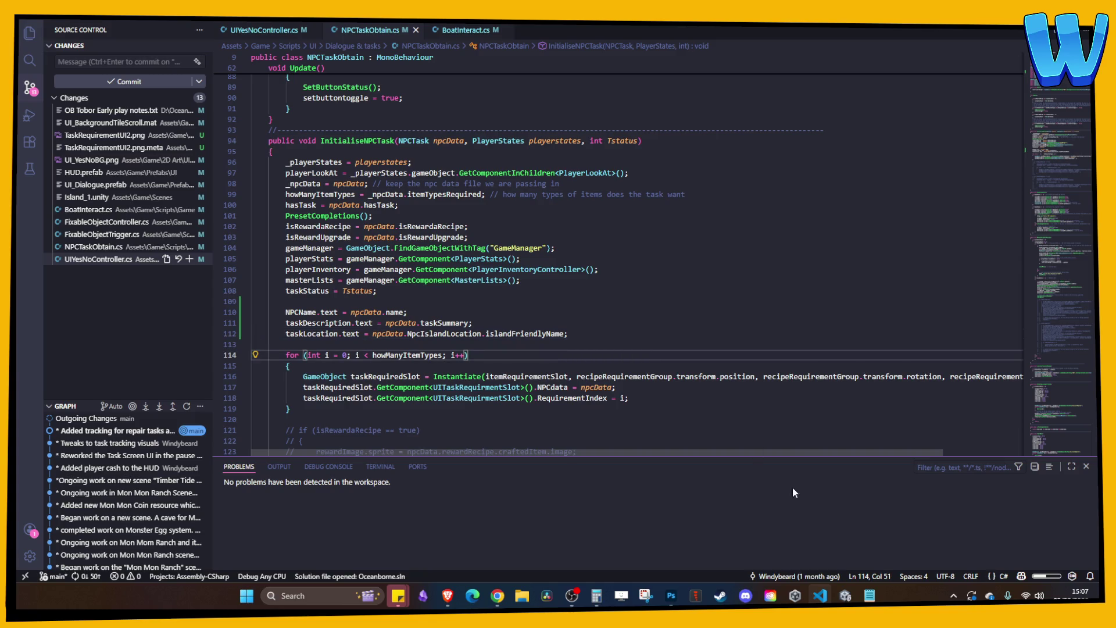
pyautogui.click(846, 595)
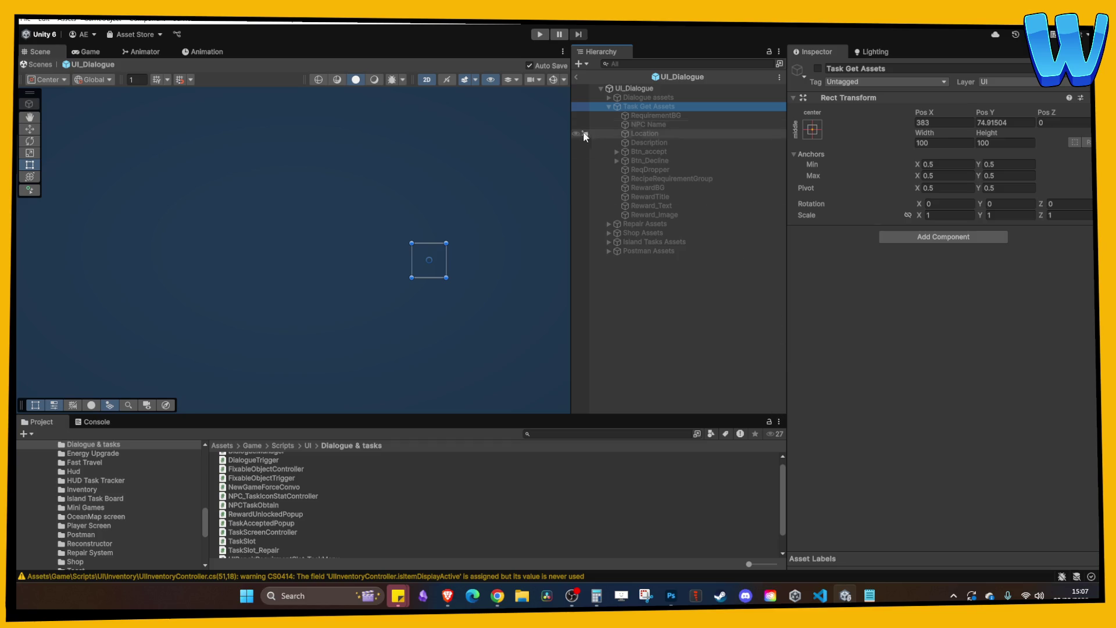
# - Return to Island_1 and play-test the popup showing Everglow Island and its description, then stop
pyautogui.click(576, 77)
pyautogui.click(700, 353)
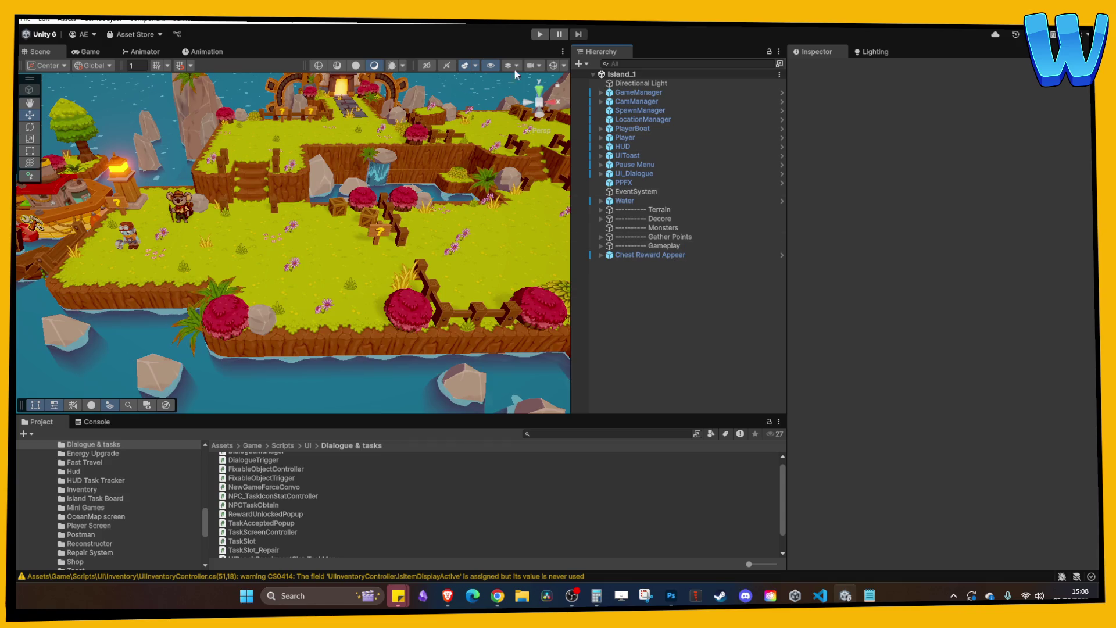
pyautogui.click(540, 36)
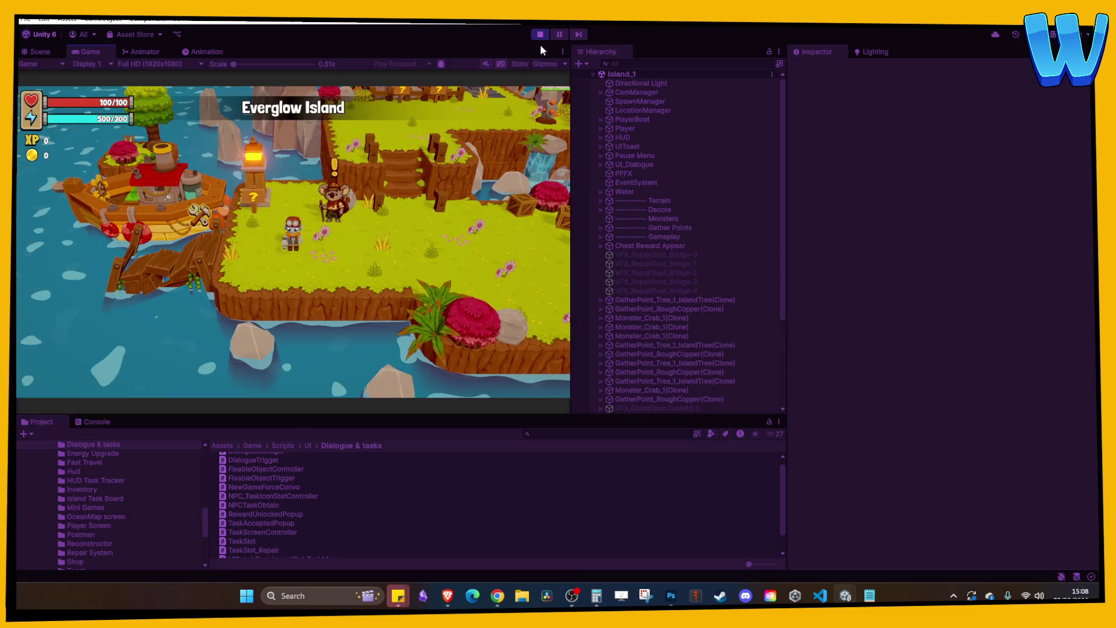
pyautogui.click(563, 51)
pyautogui.click(595, 93)
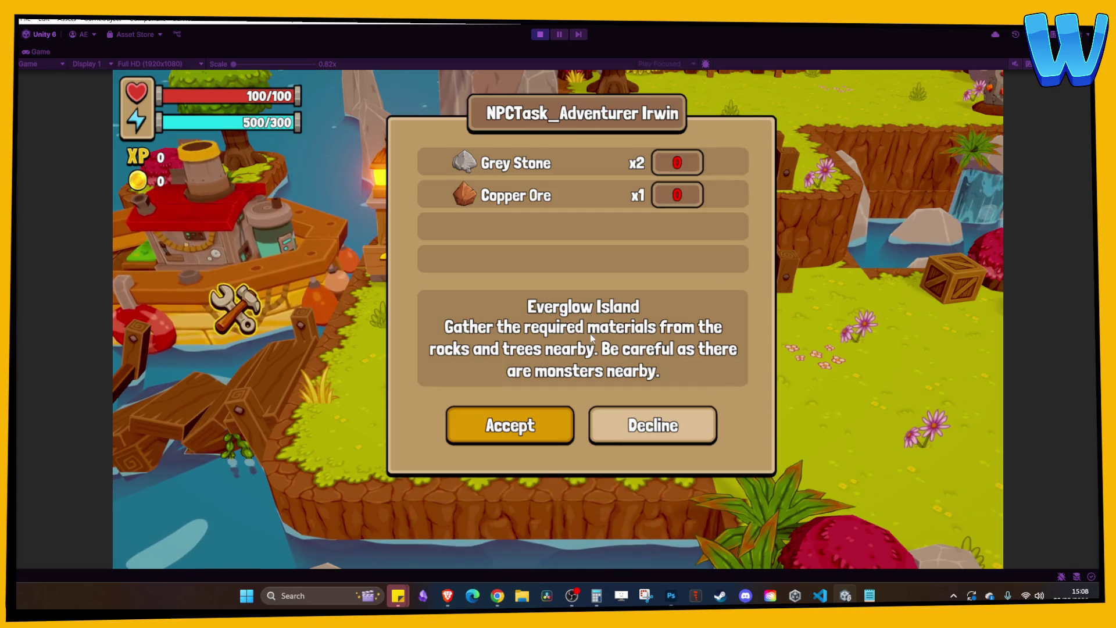
pyautogui.click(541, 35)
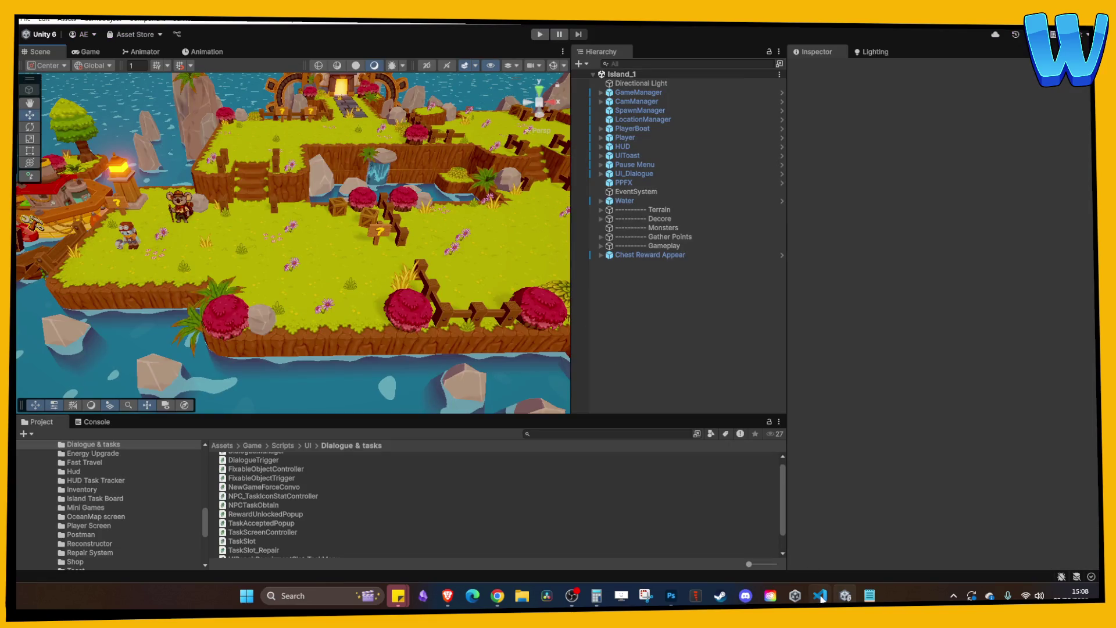
# - On line 110, replace npcData.name with the suggested NPCName field
pyautogui.click(820, 596)
pyautogui.doubleClick(393, 312)
pyautogui.press('BackSpace')
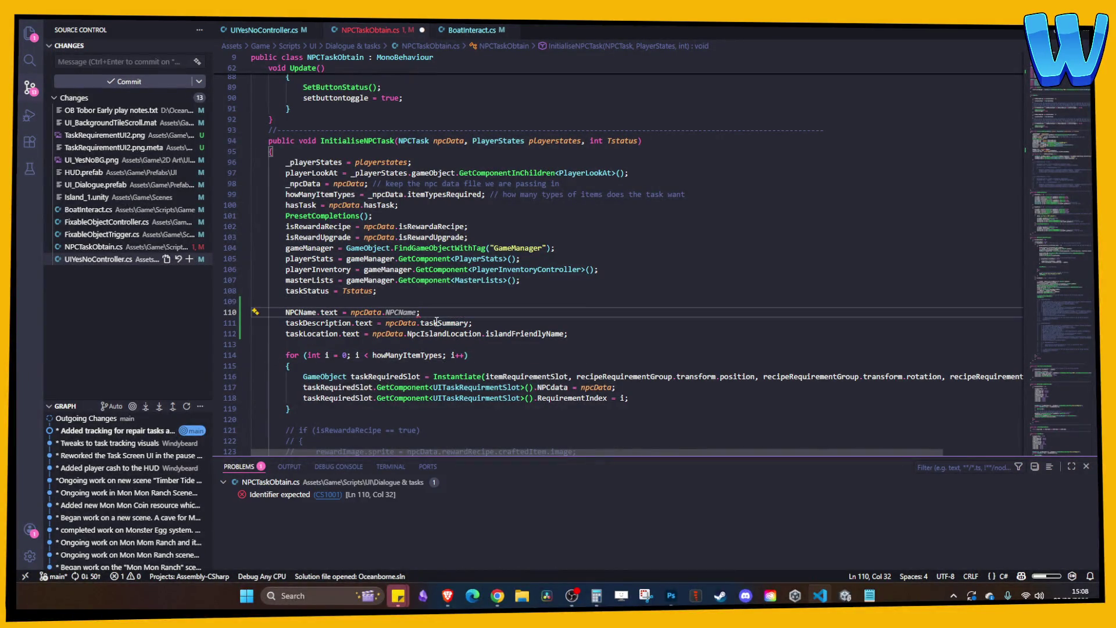
pyautogui.write('`')
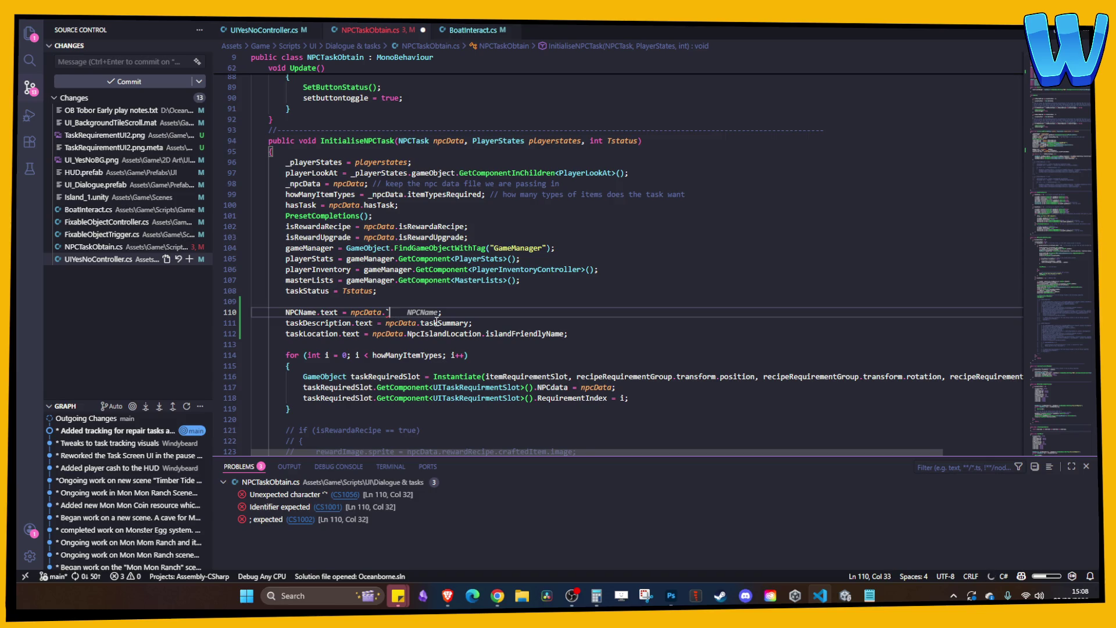
pyautogui.press('BackSpace')
pyautogui.press('Tab')
# - Correct line 110 to read npcData.NpcName, chosen from the IntelliSense member list
pyautogui.click(464, 334)
pyautogui.click(395, 313)
pyautogui.press('BackSpace')
pyautogui.press('BackSpace')
pyautogui.press('Delete')
pyautogui.press('Delete')
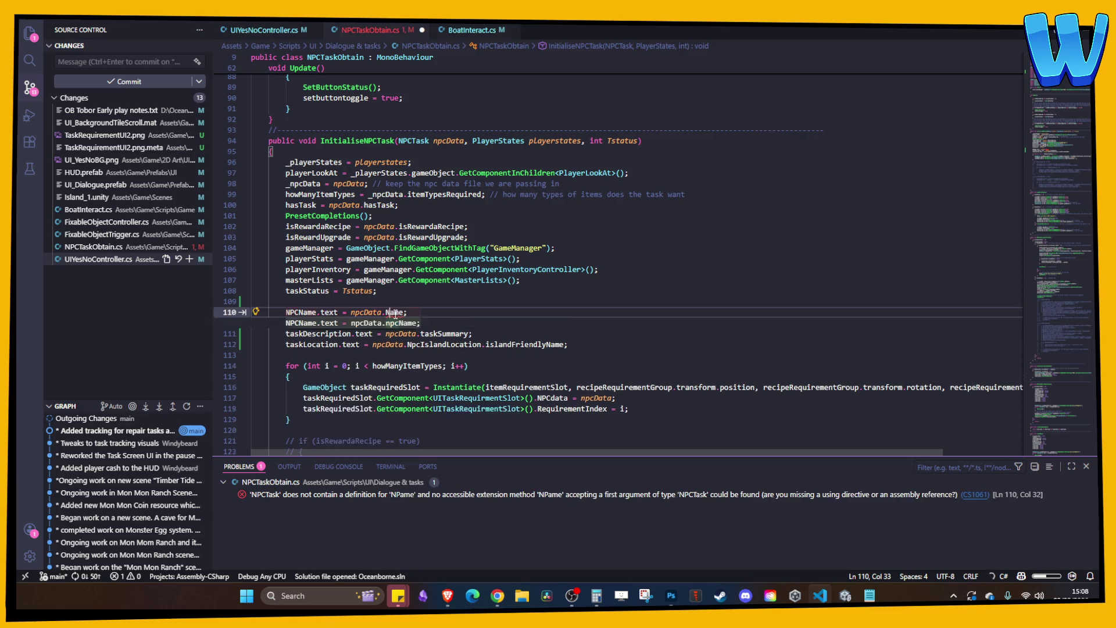
pyautogui.press('Delete')
pyautogui.press('Delete')
pyautogui.press('Delete')
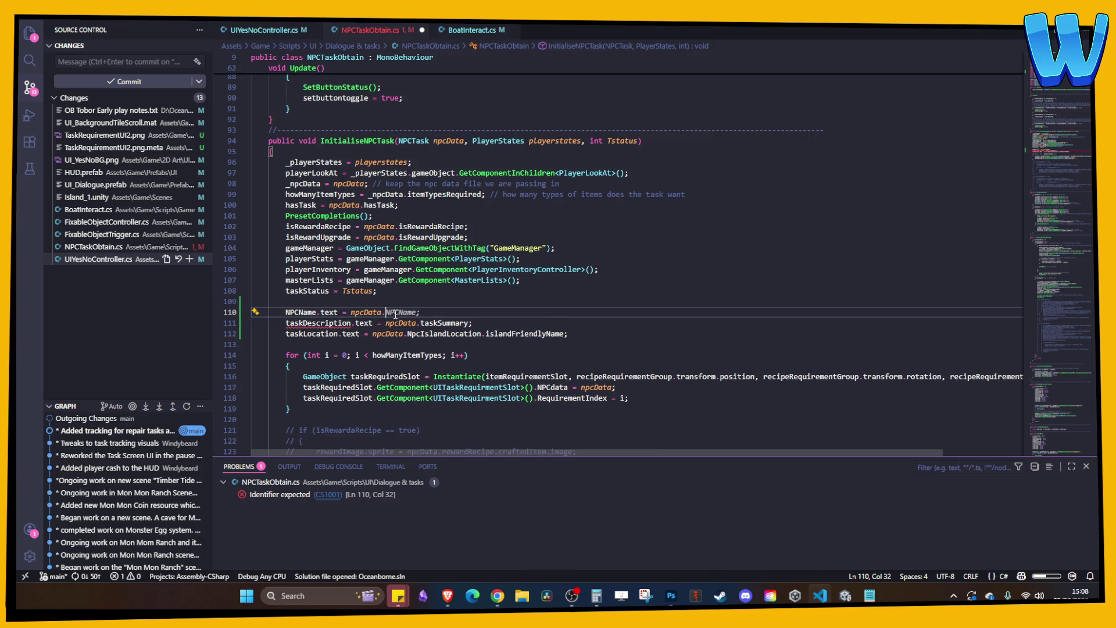
pyautogui.press('BackSpace')
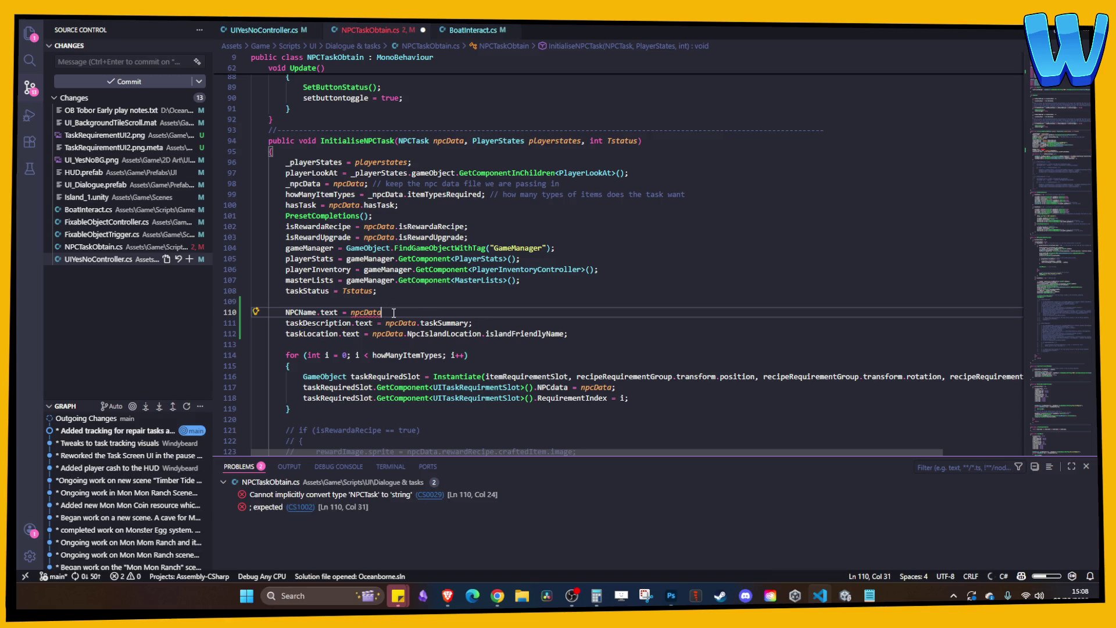
pyautogui.write('.')
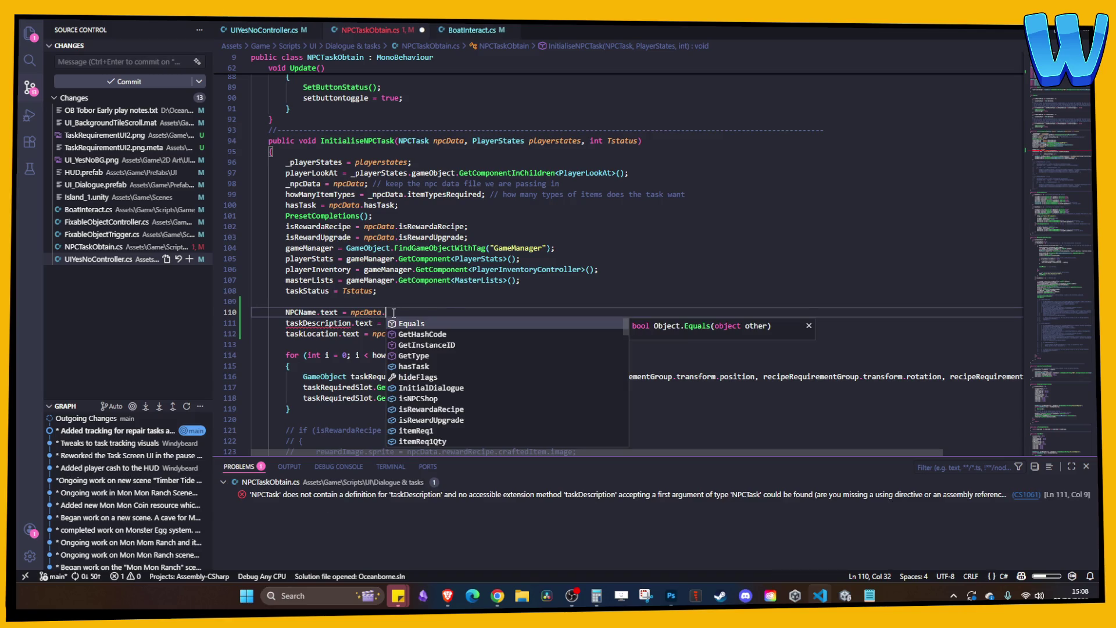
pyautogui.press('Down')
pyautogui.press('Down')
pyautogui.press('Down')
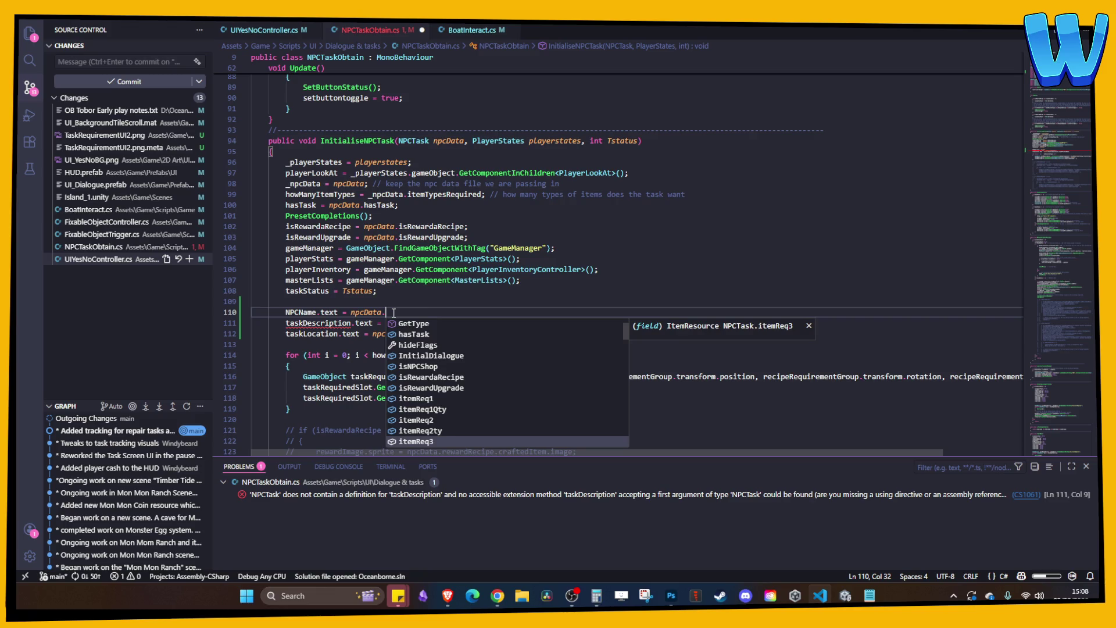
pyautogui.press('Down')
pyautogui.press('Down')
pyautogui.press('Down')
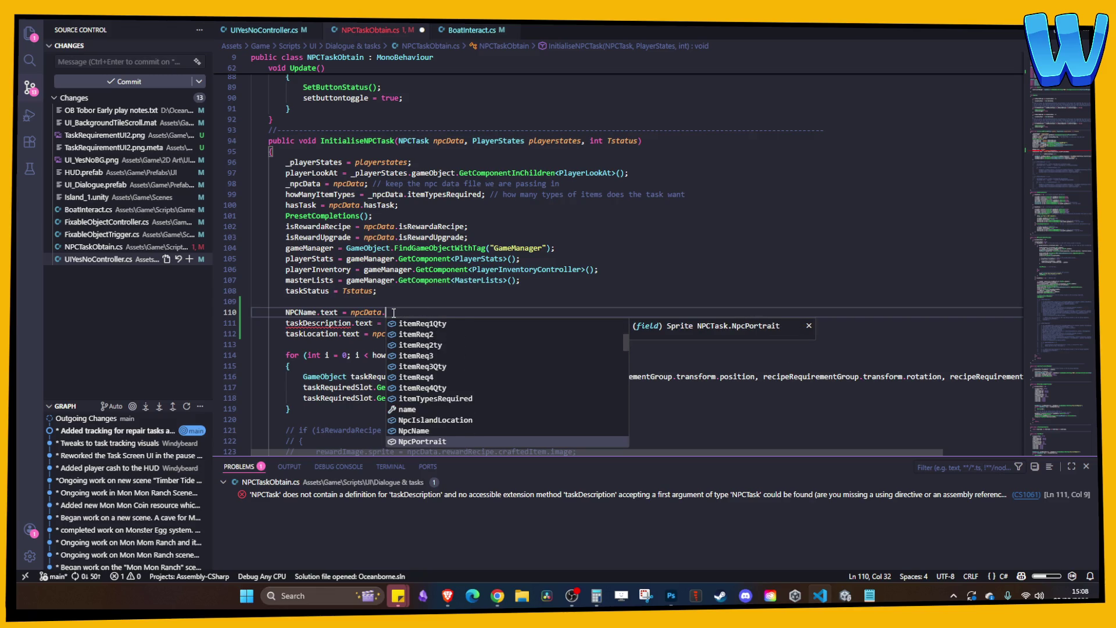
pyautogui.press('Up')
pyautogui.press('Return')
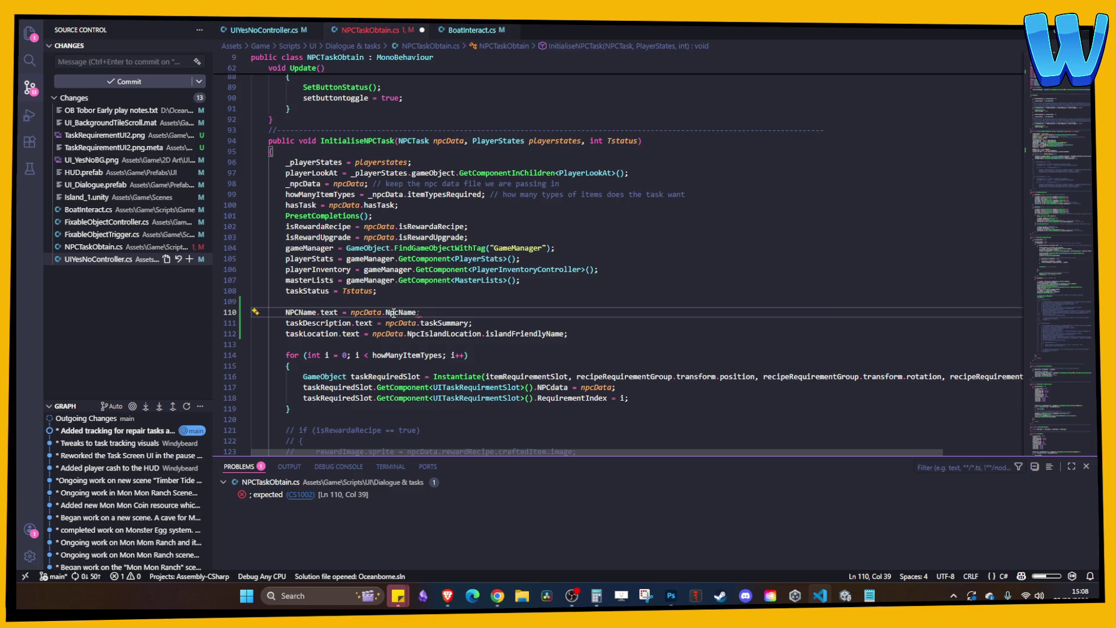
# - Add the closing semicolon, save the script, and return to Unity
pyautogui.write(';')
pyautogui.hotkey('ctrl', 's')
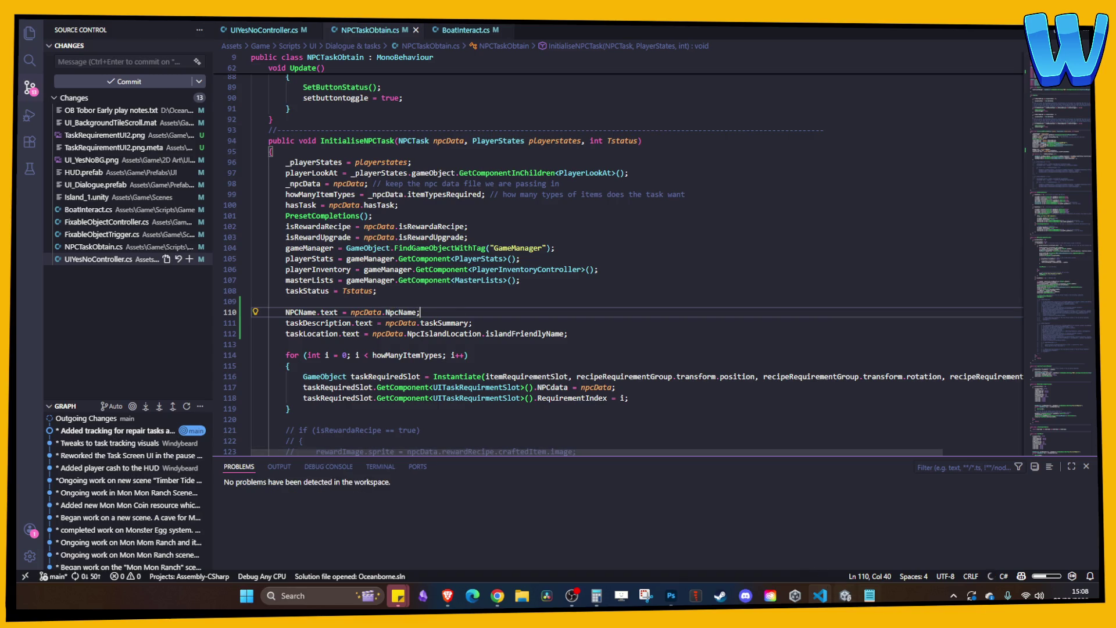
pyautogui.hotkey('alt', 'Tab')
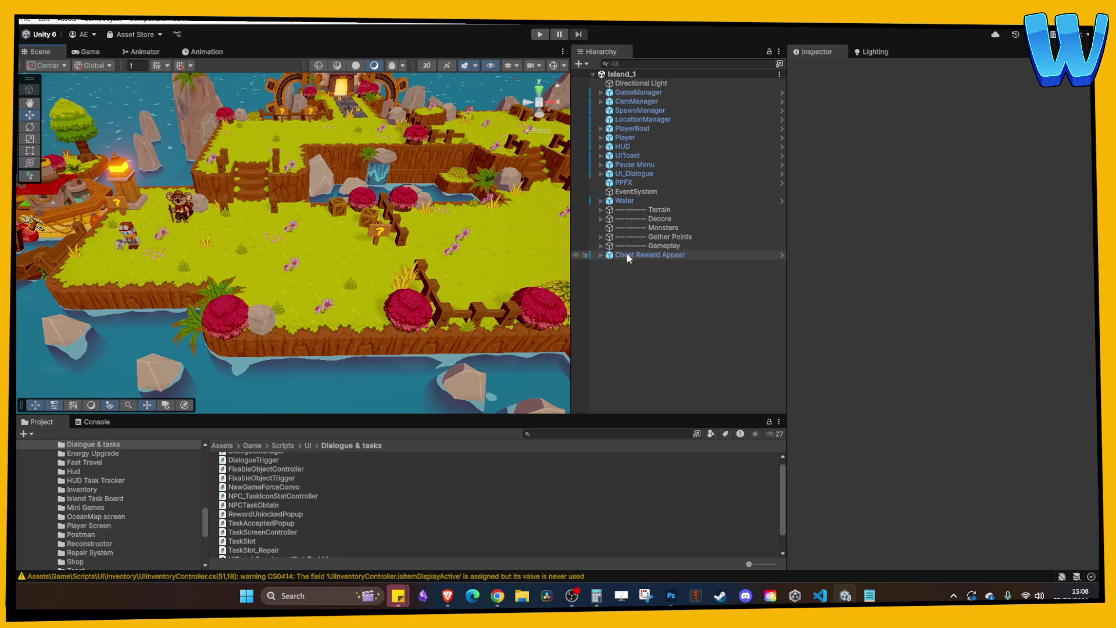
# - Open the UI_Dialogue prefab in isolation from its Prefab context menu
pyautogui.click(631, 146)
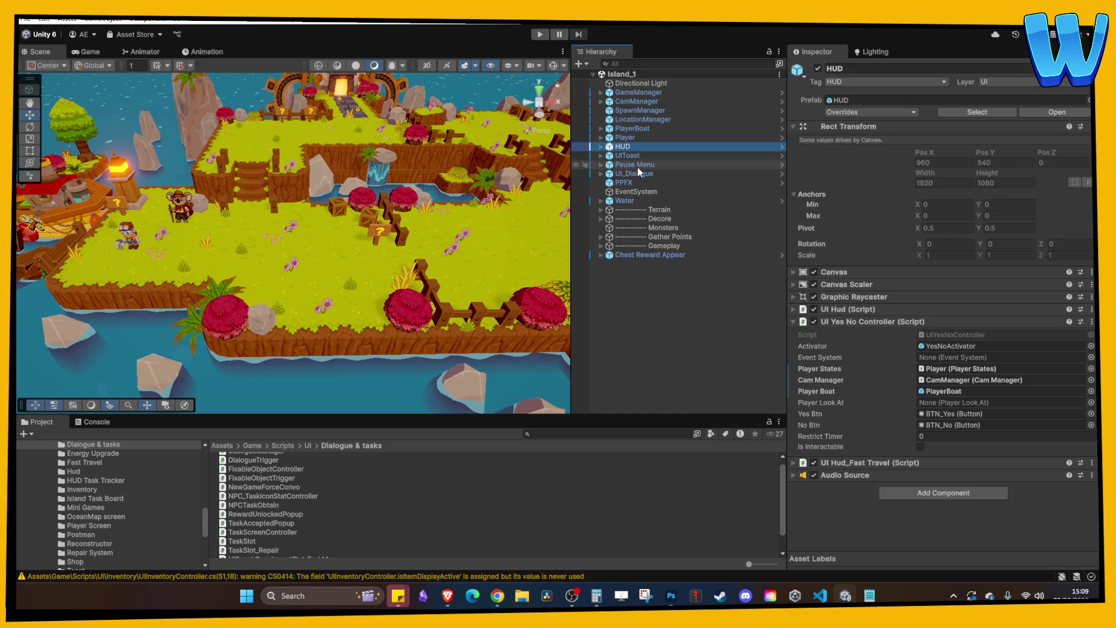
pyautogui.click(636, 172)
pyautogui.rightClick(636, 173)
pyautogui.moveTo(697, 256)
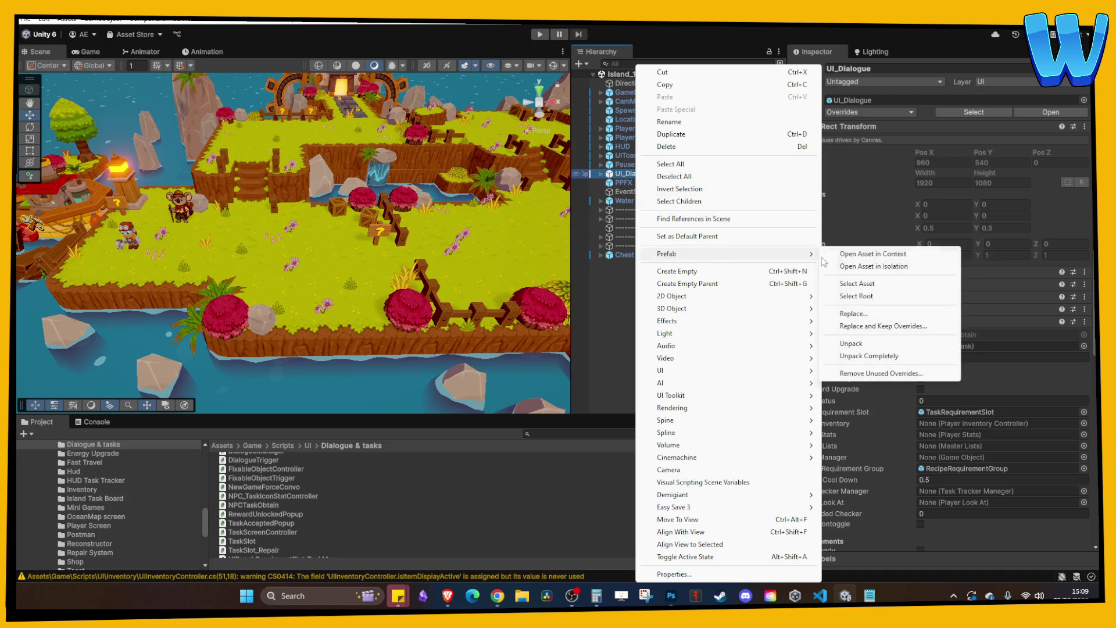
pyautogui.click(873, 266)
# - Enable the Task Get Assets panel and inspect its reward and ReqDropper objects
pyautogui.click(652, 107)
pyautogui.click(818, 68)
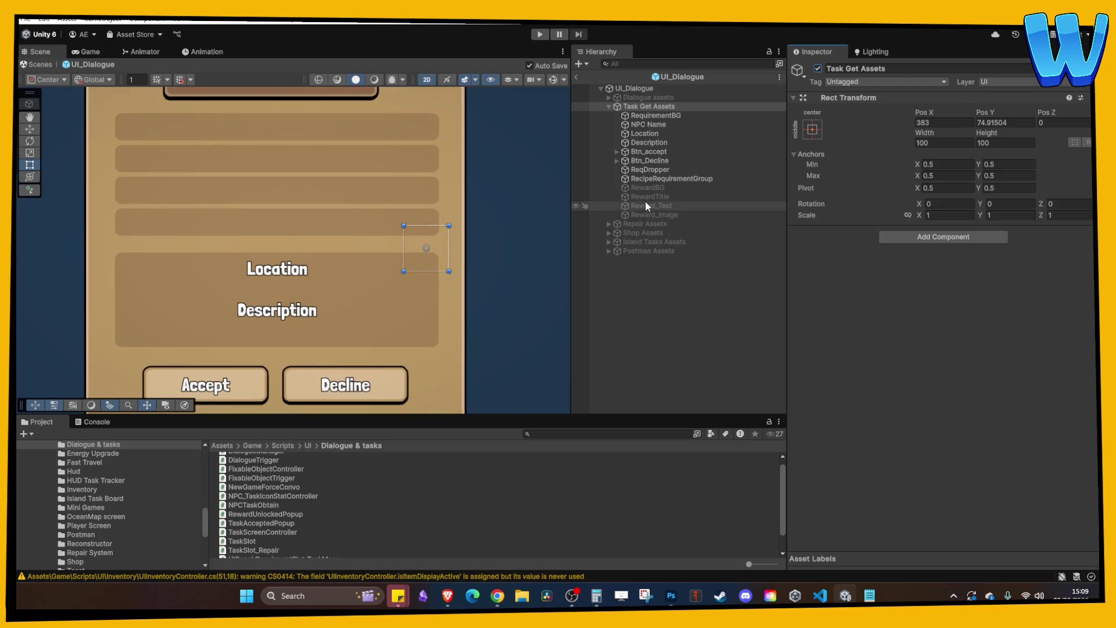
pyautogui.click(664, 197)
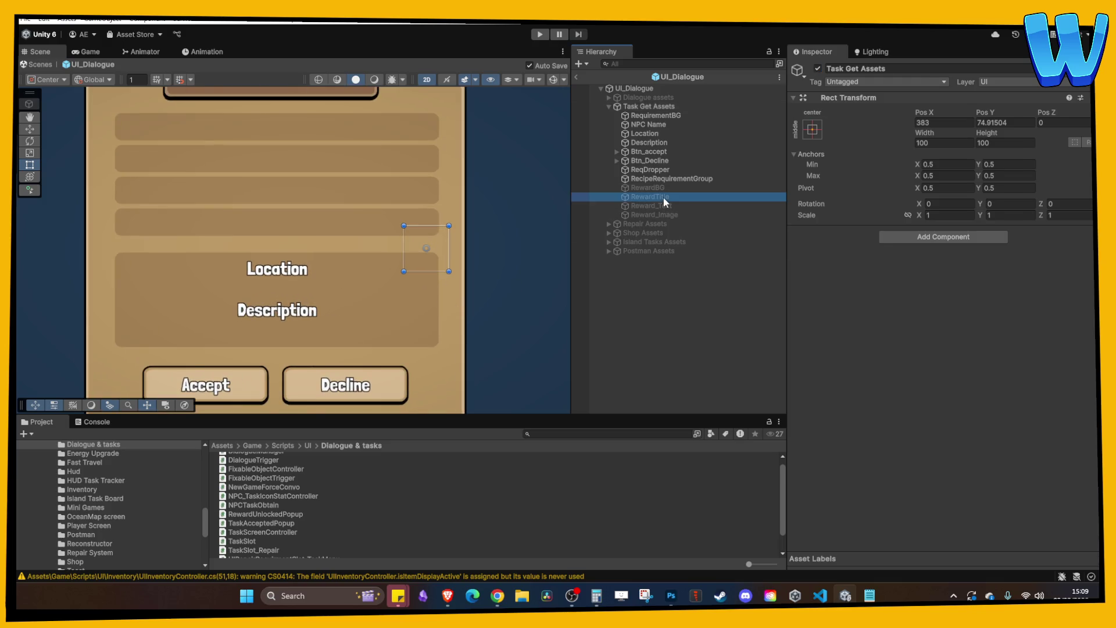
pyautogui.click(669, 206)
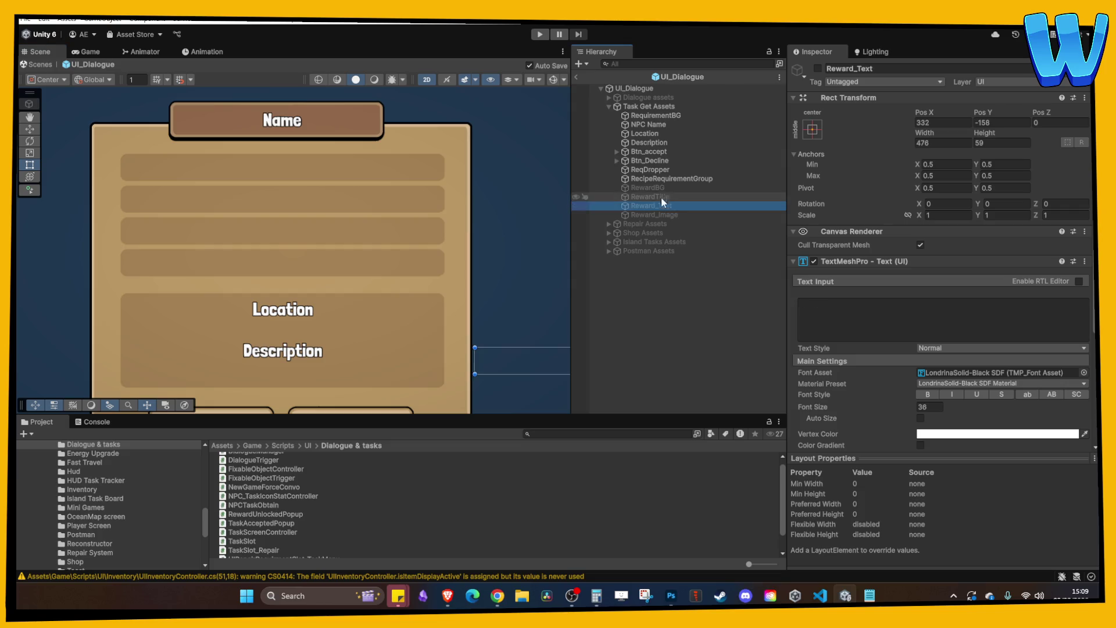
pyautogui.click(658, 188)
pyautogui.click(657, 178)
pyautogui.click(654, 173)
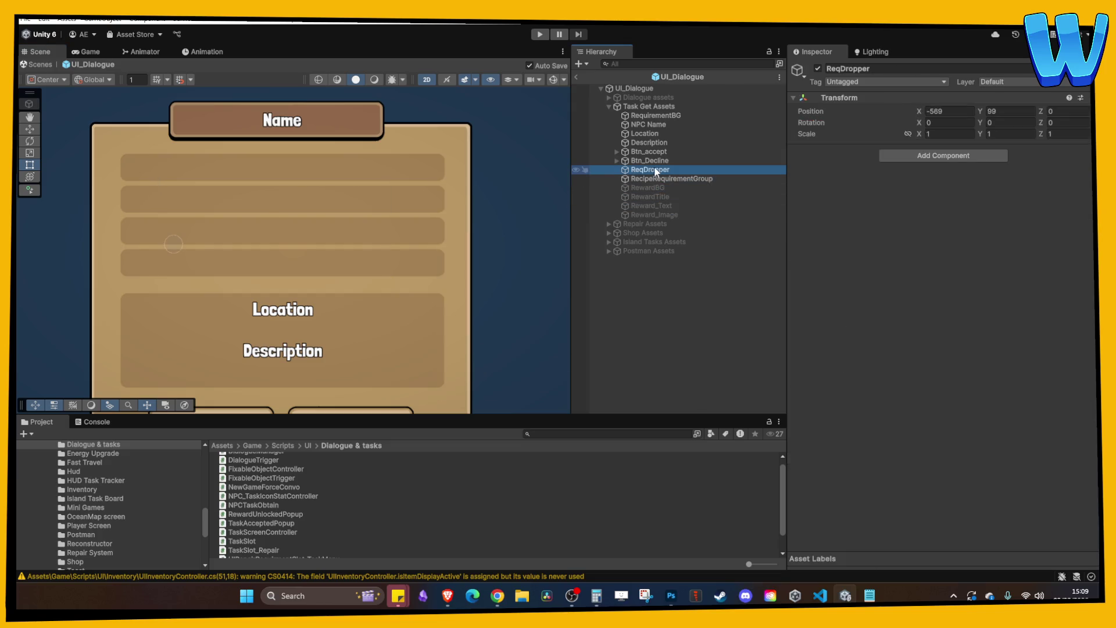
# - Set the Location text's font size to 48
pyautogui.click(650, 125)
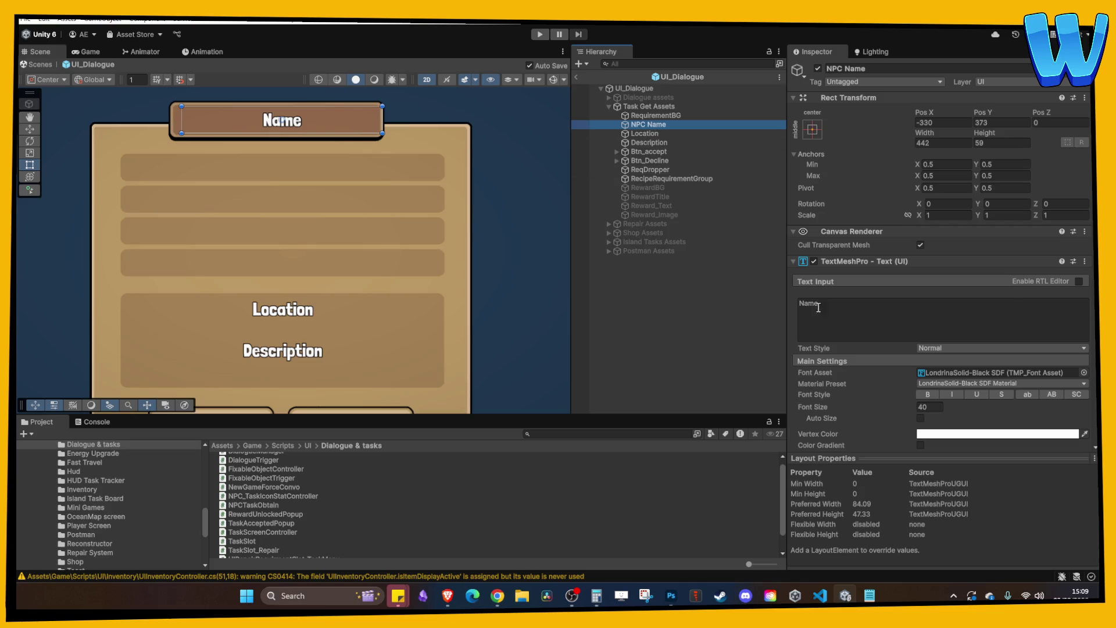
pyautogui.click(920, 406)
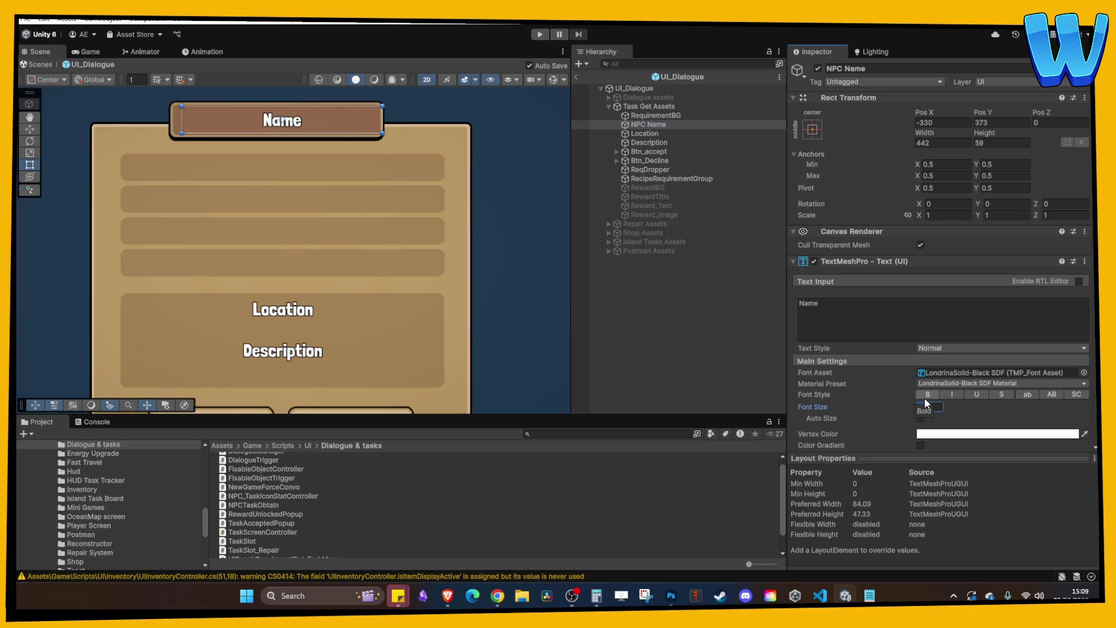
pyautogui.write('48')
pyautogui.click(651, 135)
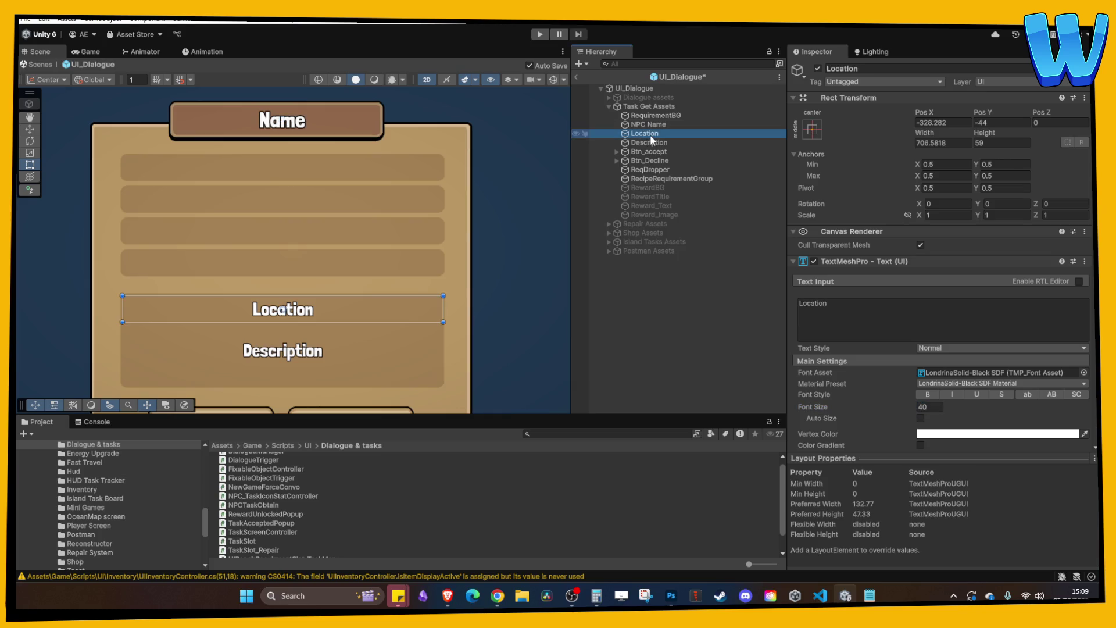
pyautogui.click(855, 301)
pyautogui.click(932, 408)
pyautogui.write('48')
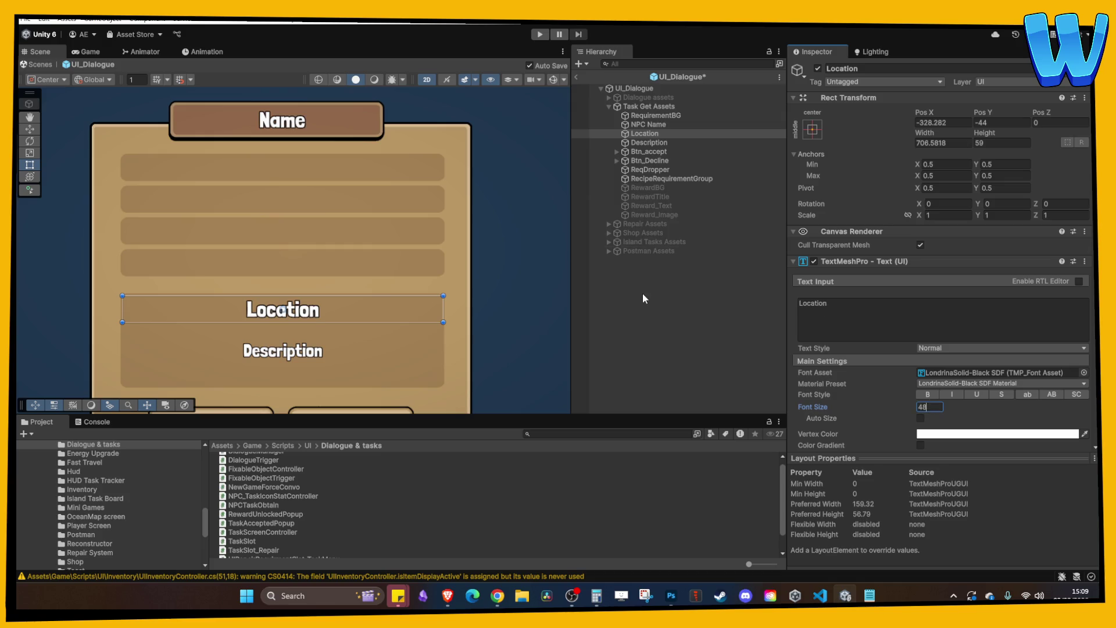
# - Move the Description text slightly lower, to Pos Y -141
pyautogui.click(649, 142)
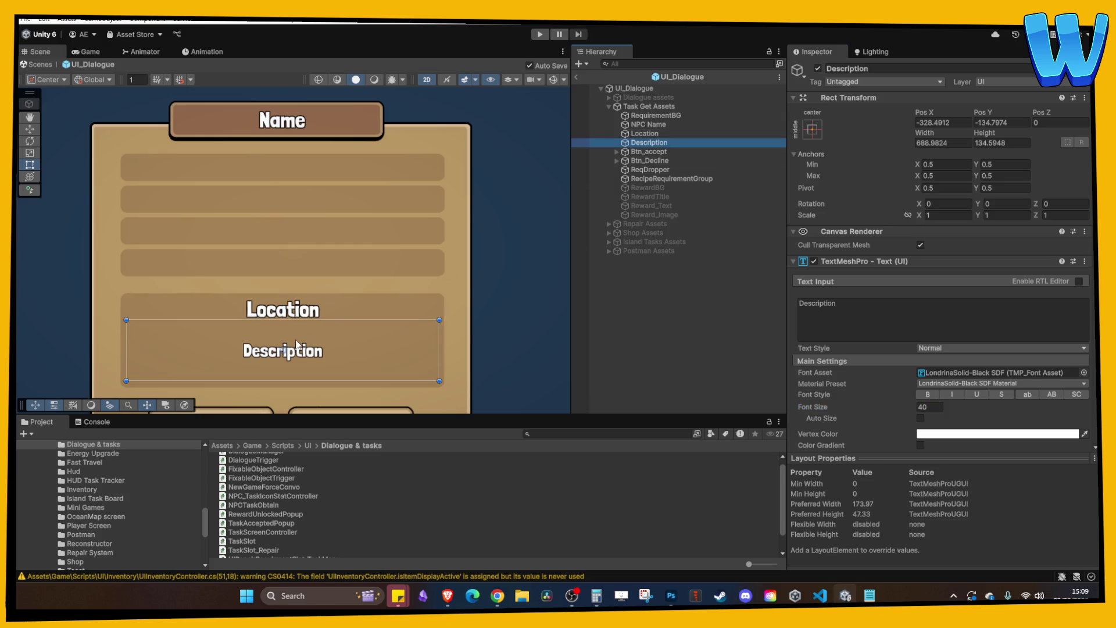
pyautogui.click(29, 129)
pyautogui.moveTo(282, 306); pyautogui.dragTo(283, 308)
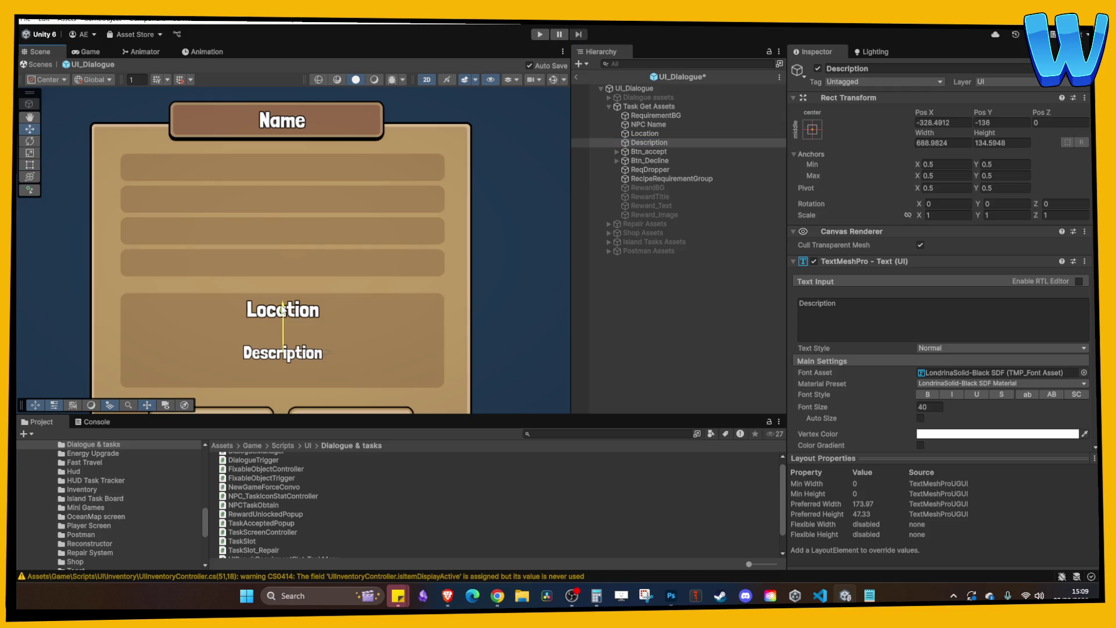
pyautogui.click(648, 152)
pyautogui.click(649, 144)
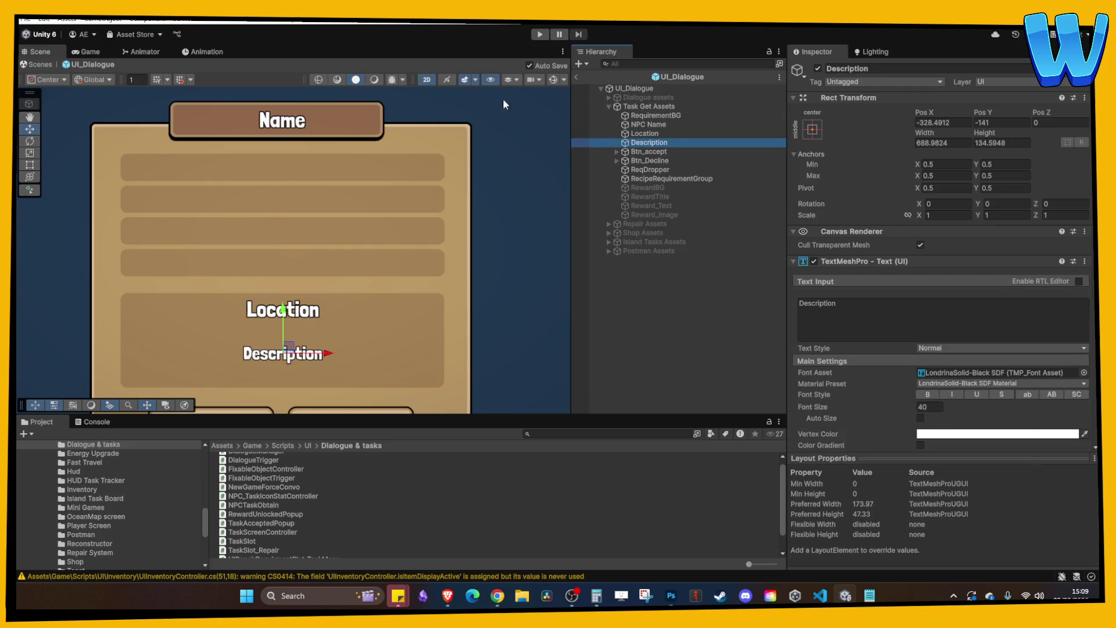
pyautogui.click(32, 168)
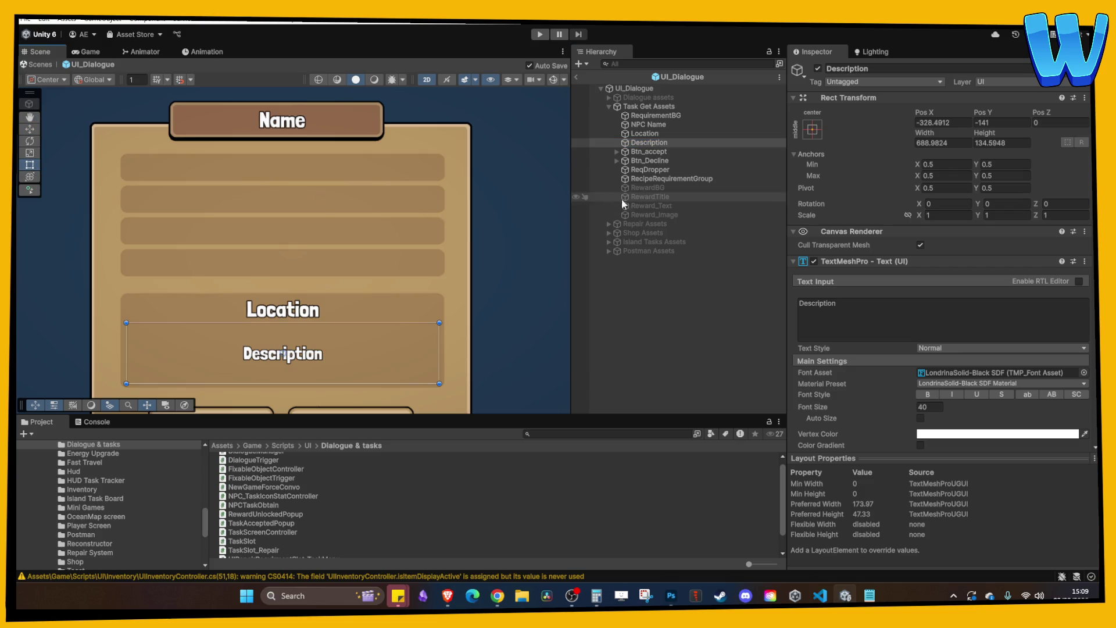
# - Hide the Task Get Assets panel again and start play mode
pyautogui.click(674, 106)
pyautogui.click(818, 69)
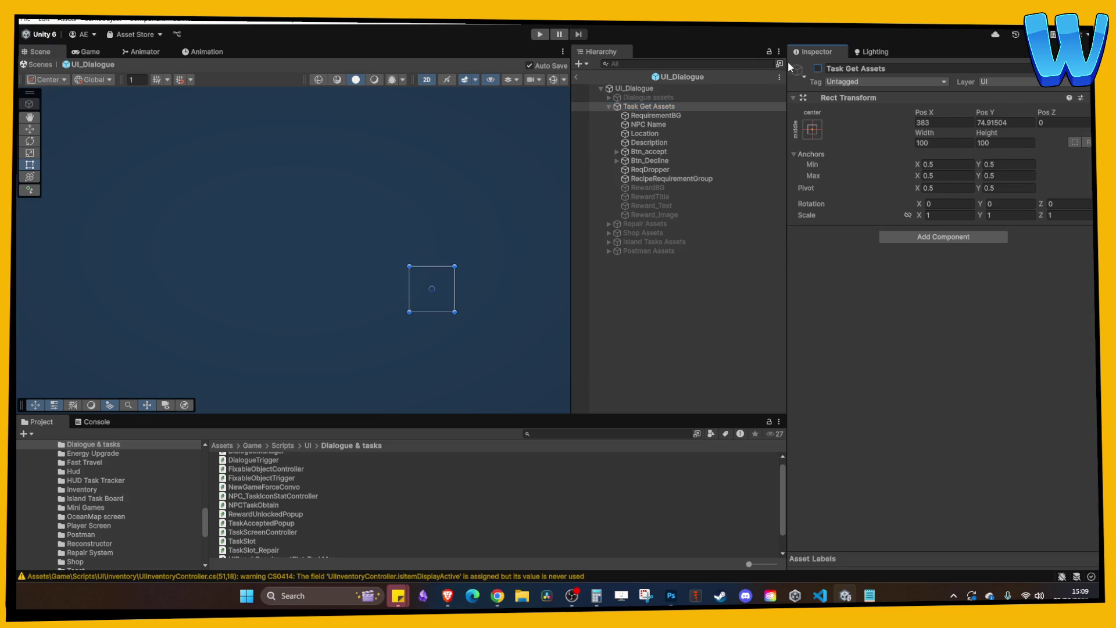
pyautogui.click(539, 34)
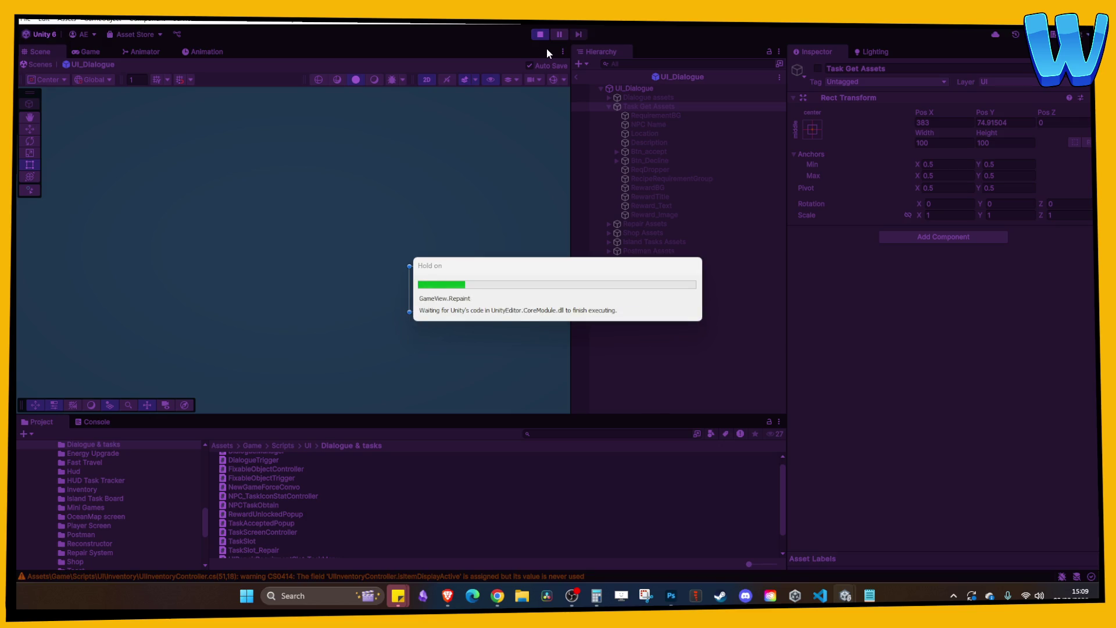
# - Maximize the Game view and talk to the koala NPC to bring up its task popup
pyautogui.press('w')
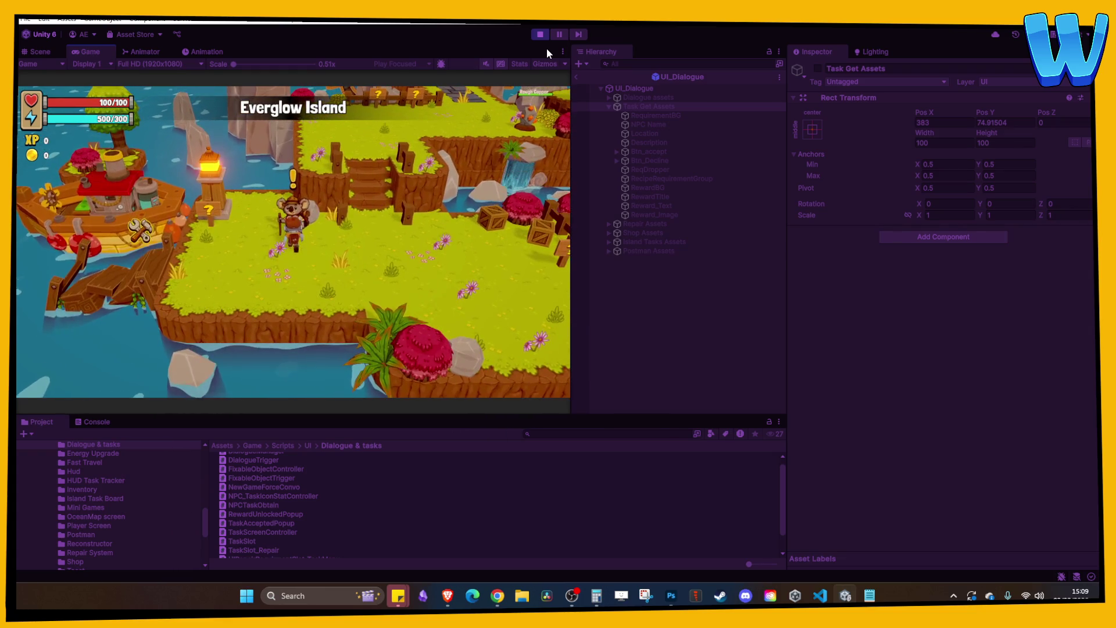
pyautogui.click(563, 51)
pyautogui.click(582, 92)
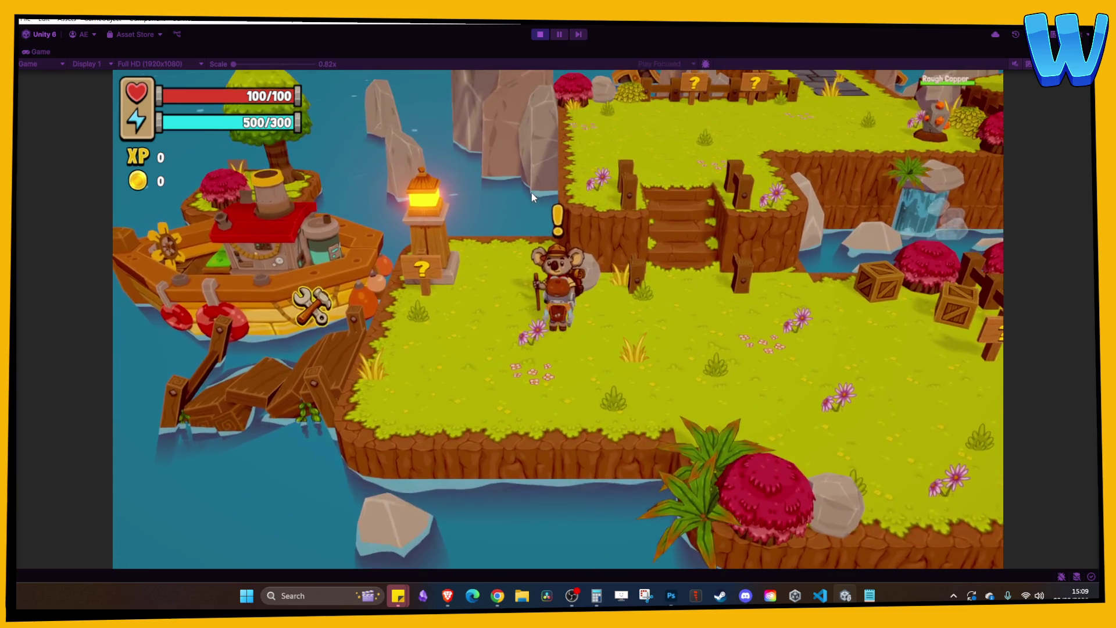
pyautogui.press('e')
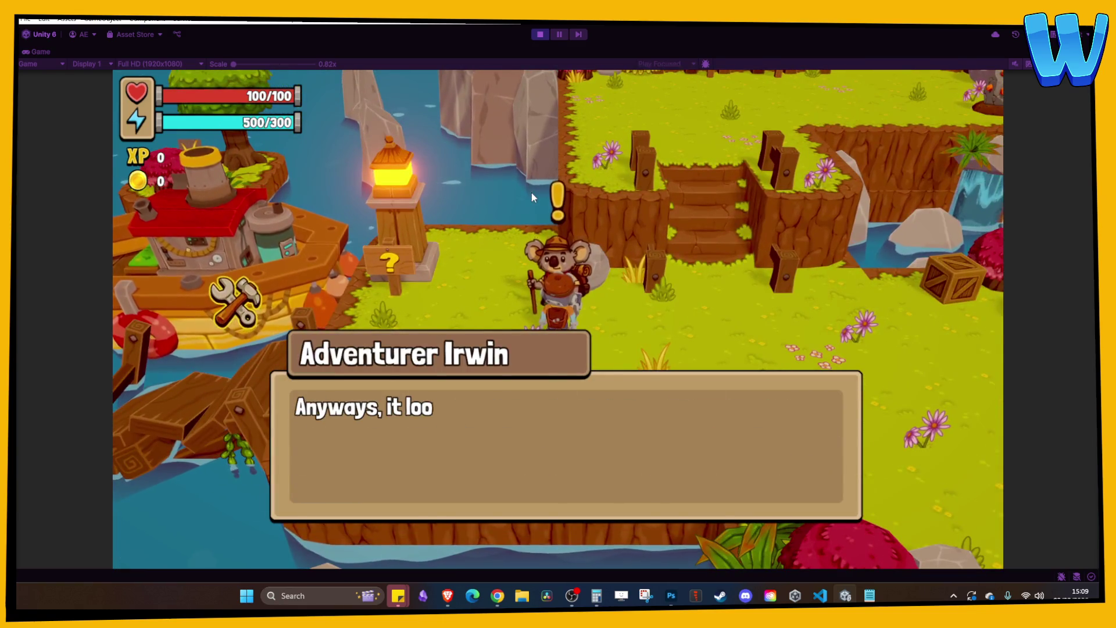
pyautogui.press('e')
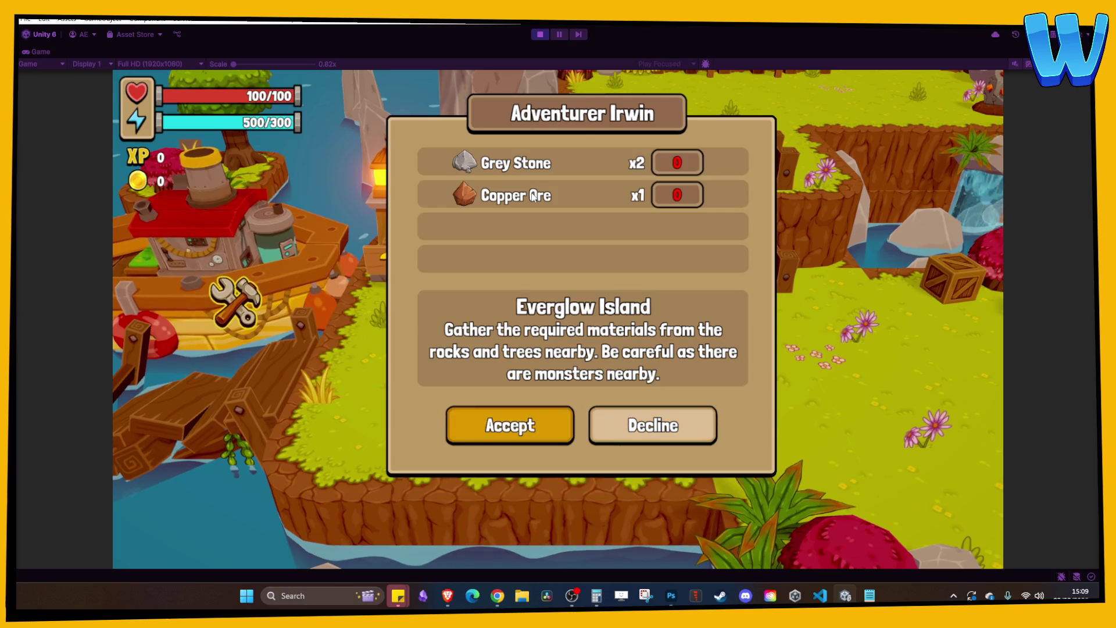
# - Toggle between Decline and Accept, then accept Adventurer Irwin's task
pyautogui.press('Right')
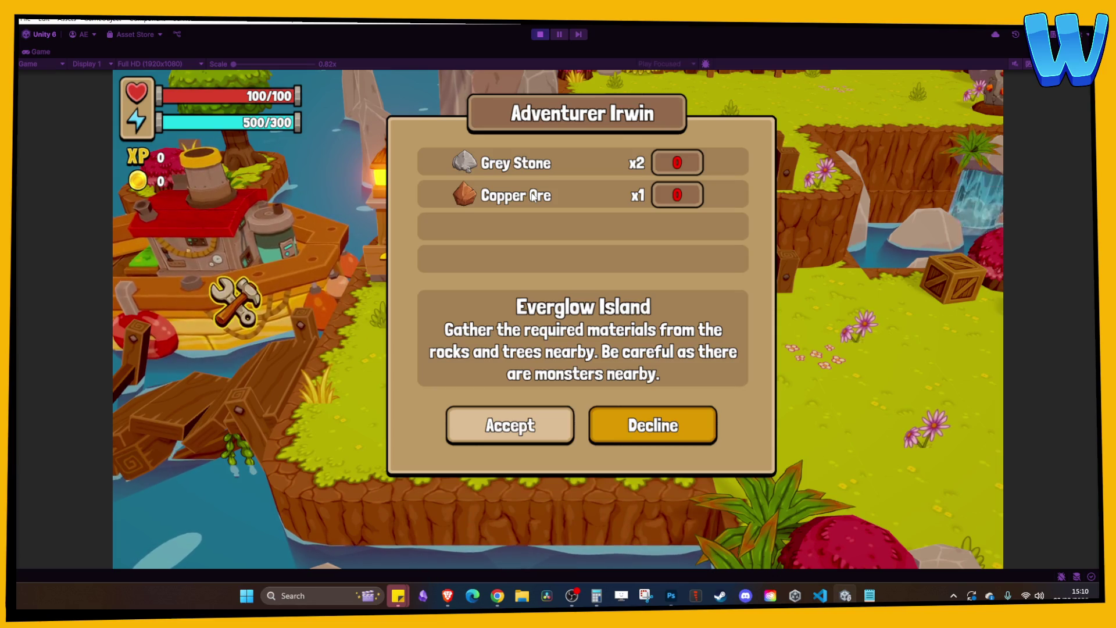
pyautogui.press('Left')
pyautogui.press('Right')
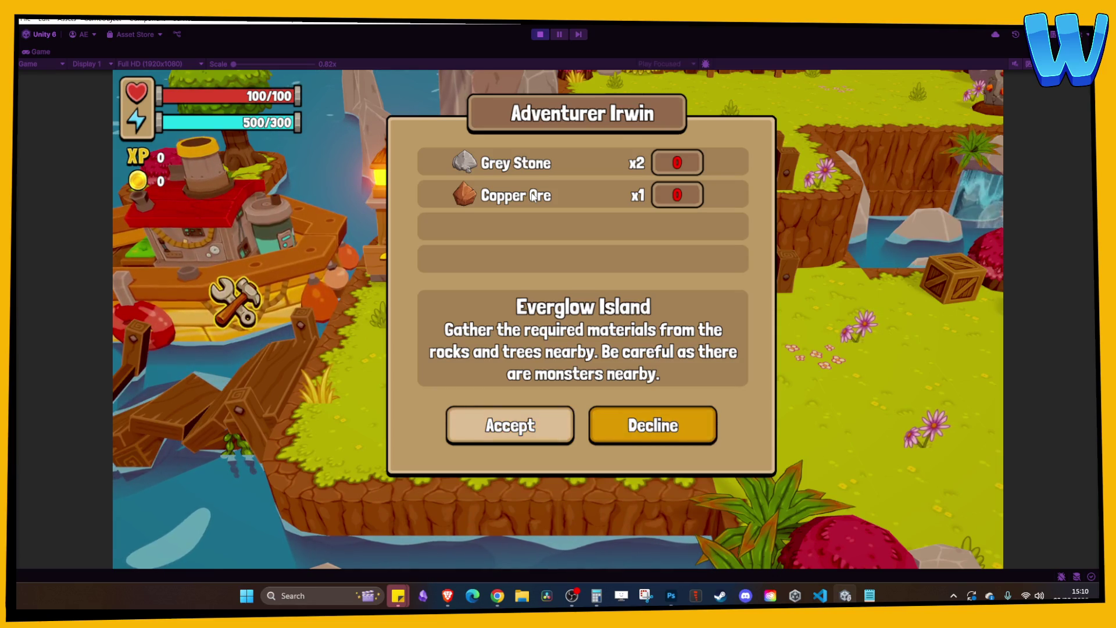
pyautogui.press('Left')
pyautogui.press('Right')
pyautogui.press('Left')
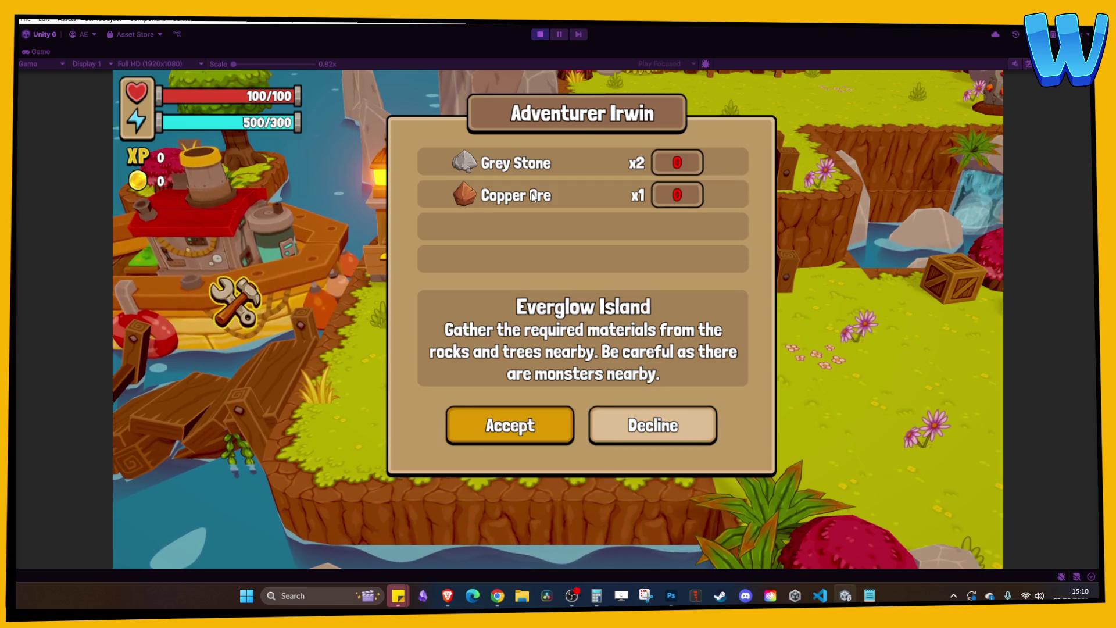
pyautogui.press('Return')
# - Break nearby crates, check the task details under Tasks, then stop play mode
pyautogui.press('d')
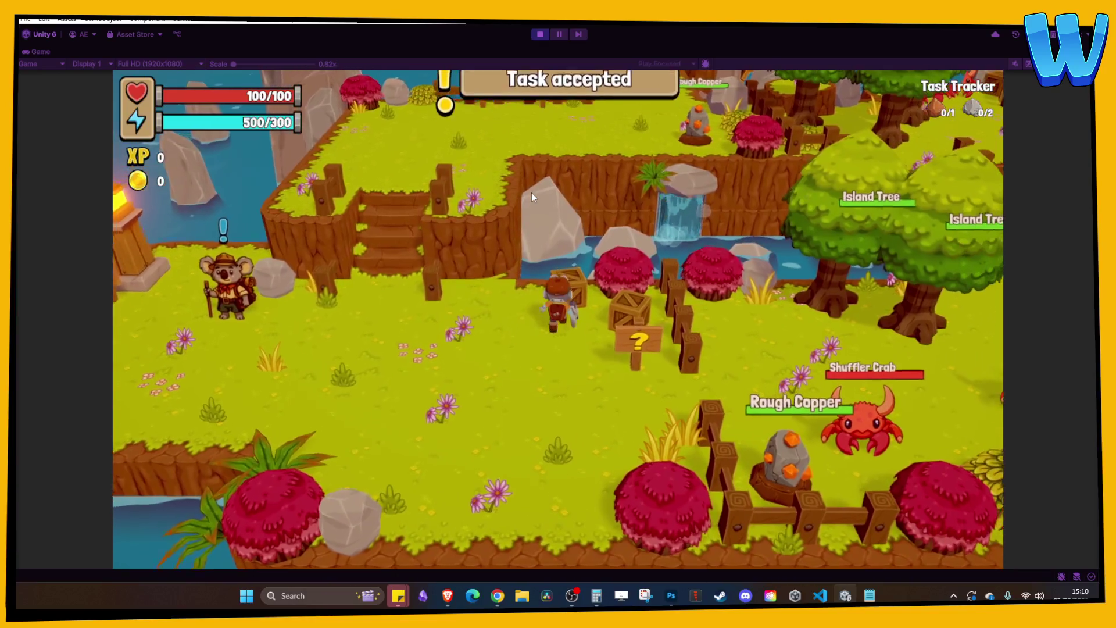
pyautogui.click(531, 193)
pyautogui.press('s')
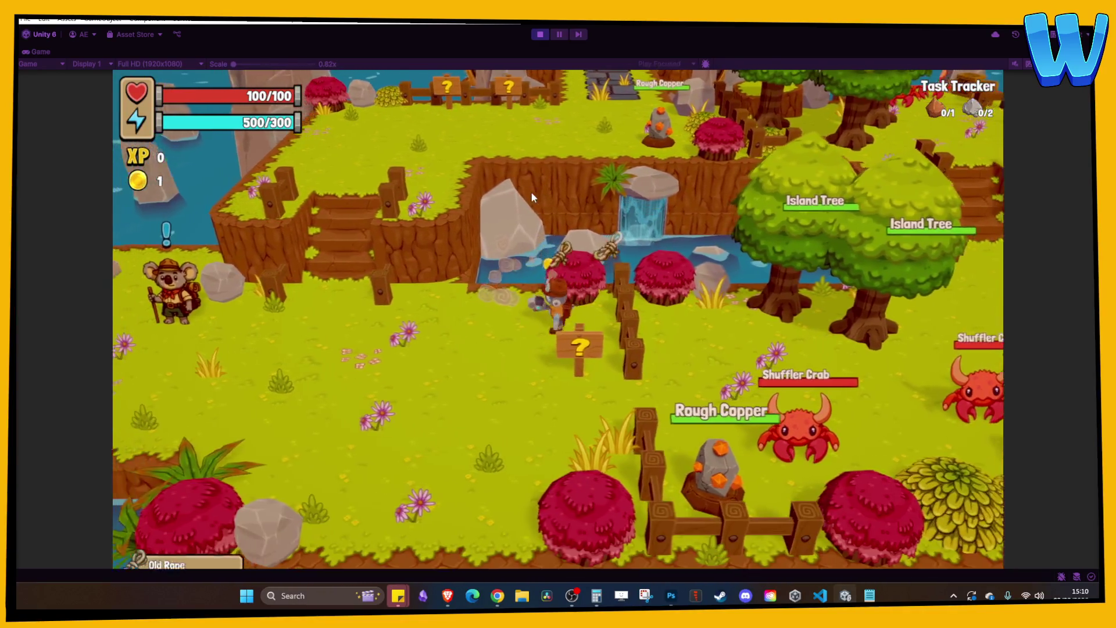
pyautogui.press('Tab')
pyautogui.press('Right')
pyautogui.press('Right')
pyautogui.press('Right')
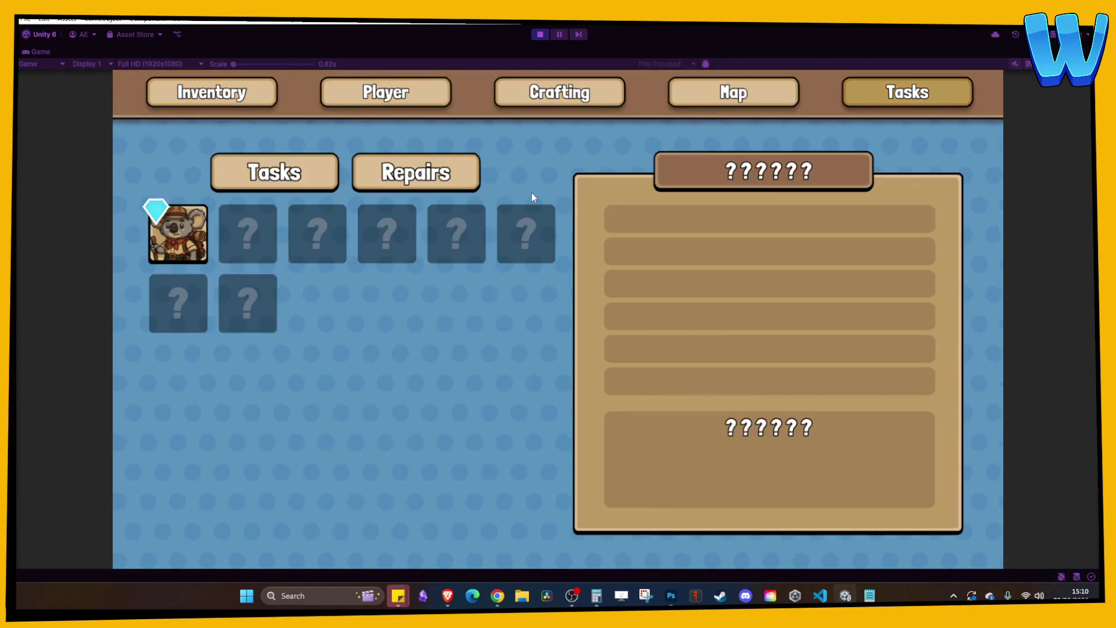
pyautogui.press('Down')
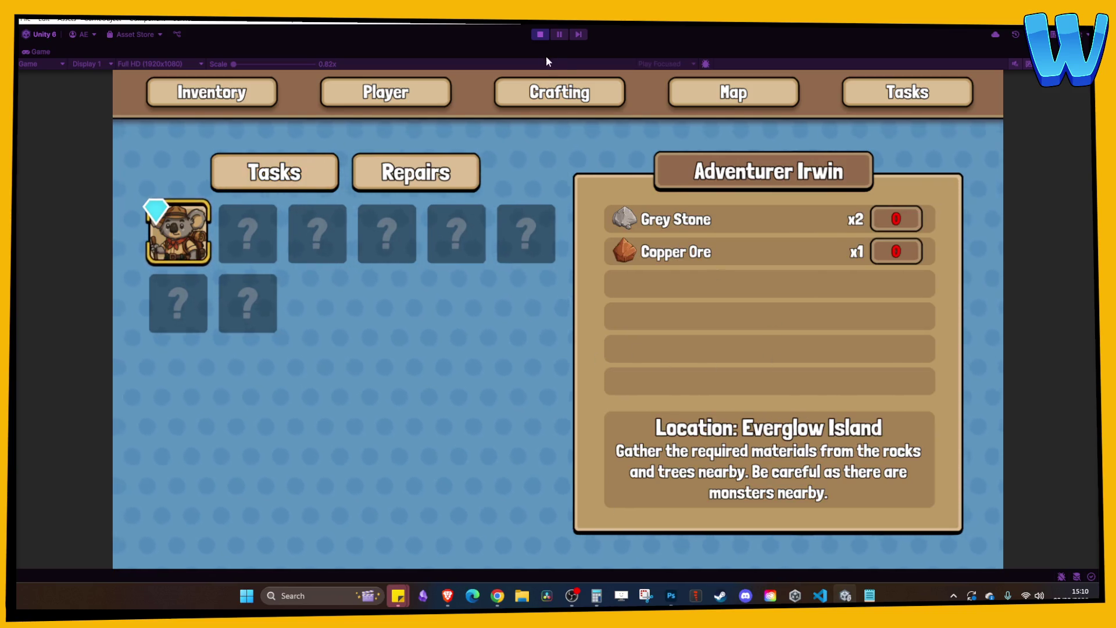
pyautogui.click(540, 36)
pyautogui.click(678, 365)
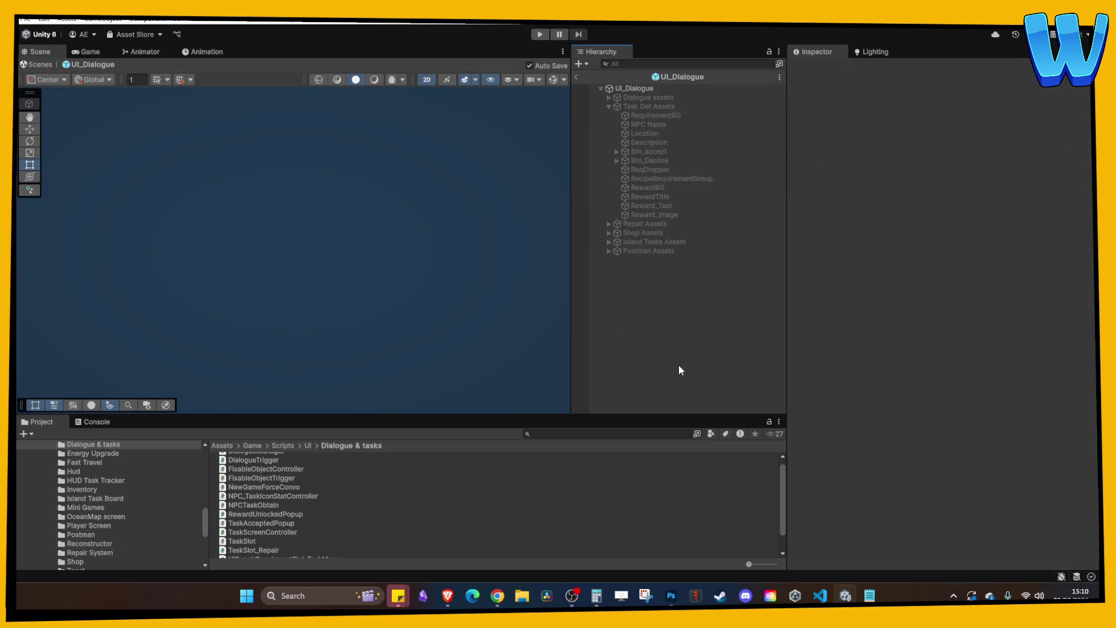
# - Open the Island_2_Farmstead Isle scene from Assets > Game > Scenes and run it
pyautogui.scroll(5, 146, 507)
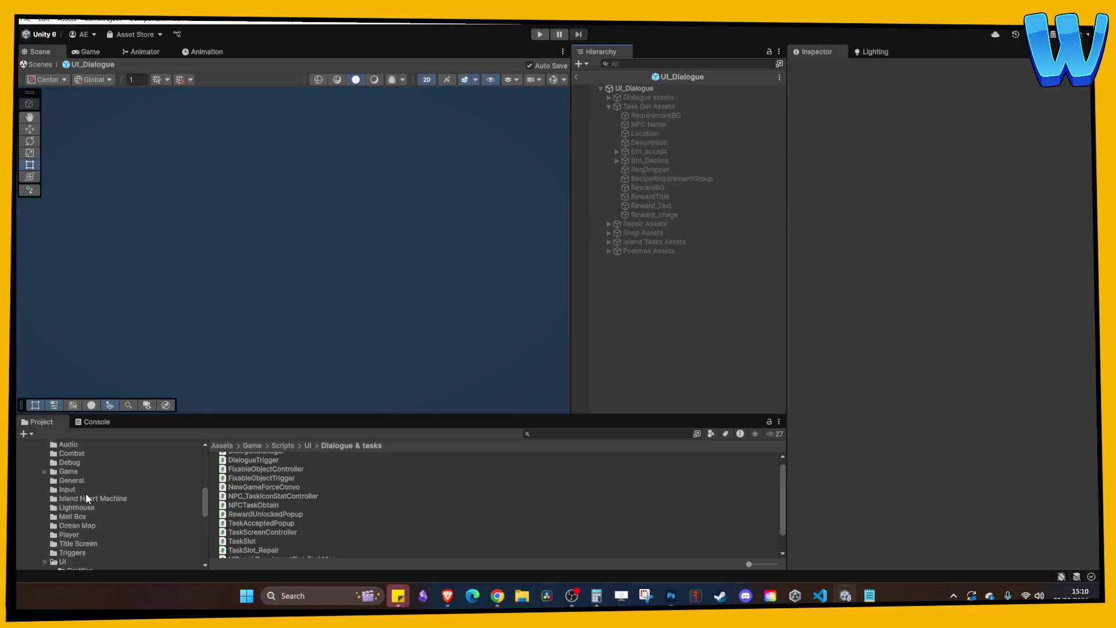
pyautogui.click(46, 528)
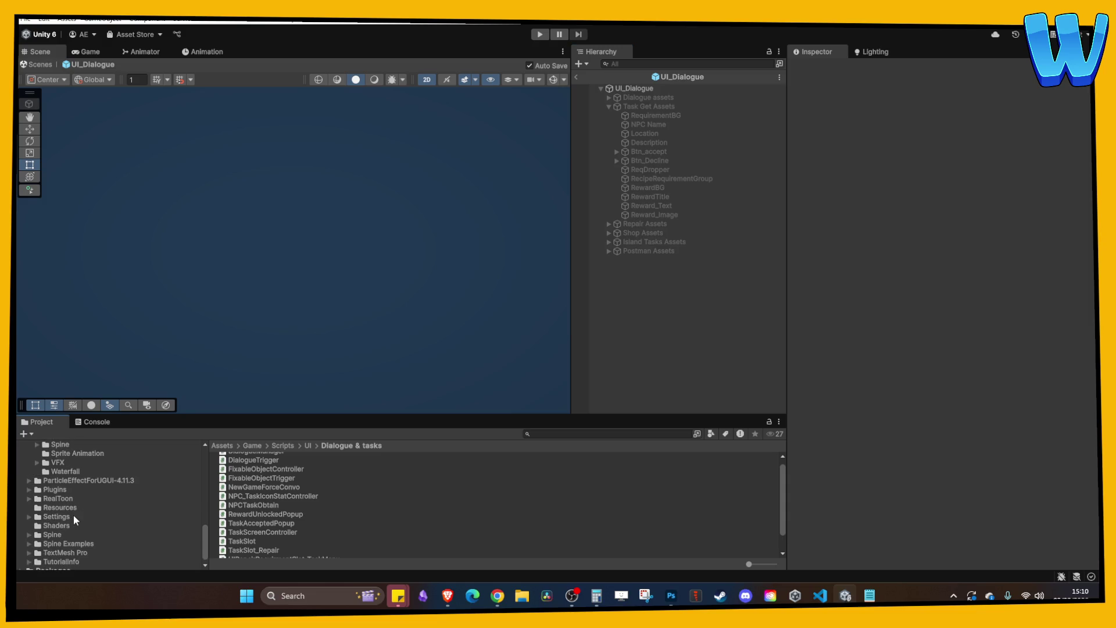
pyautogui.scroll(8, 65, 502)
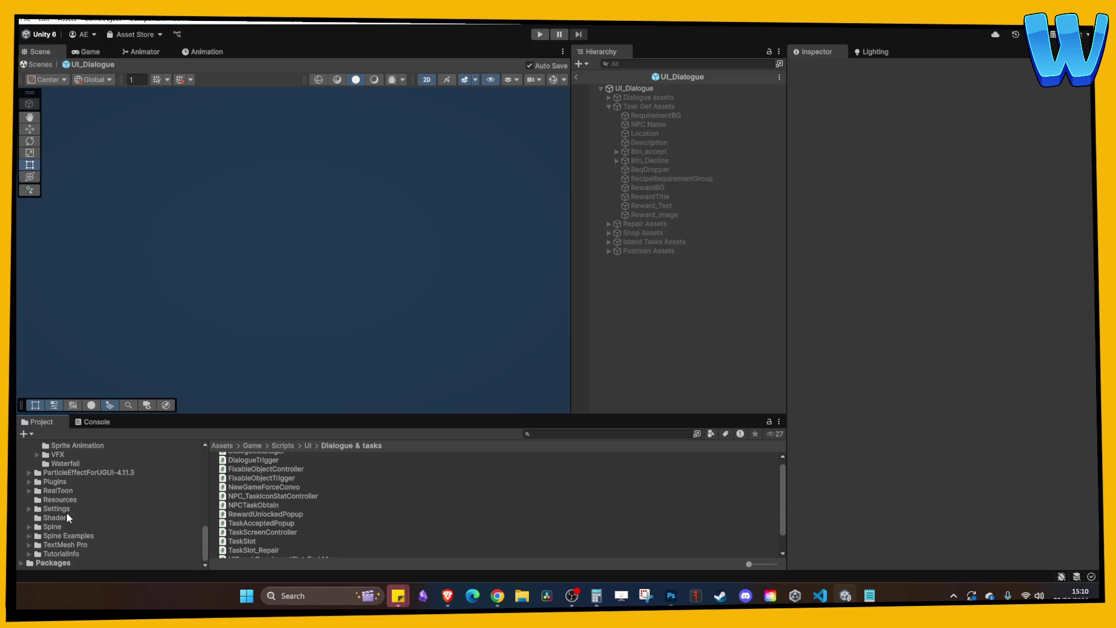
pyautogui.click(64, 486)
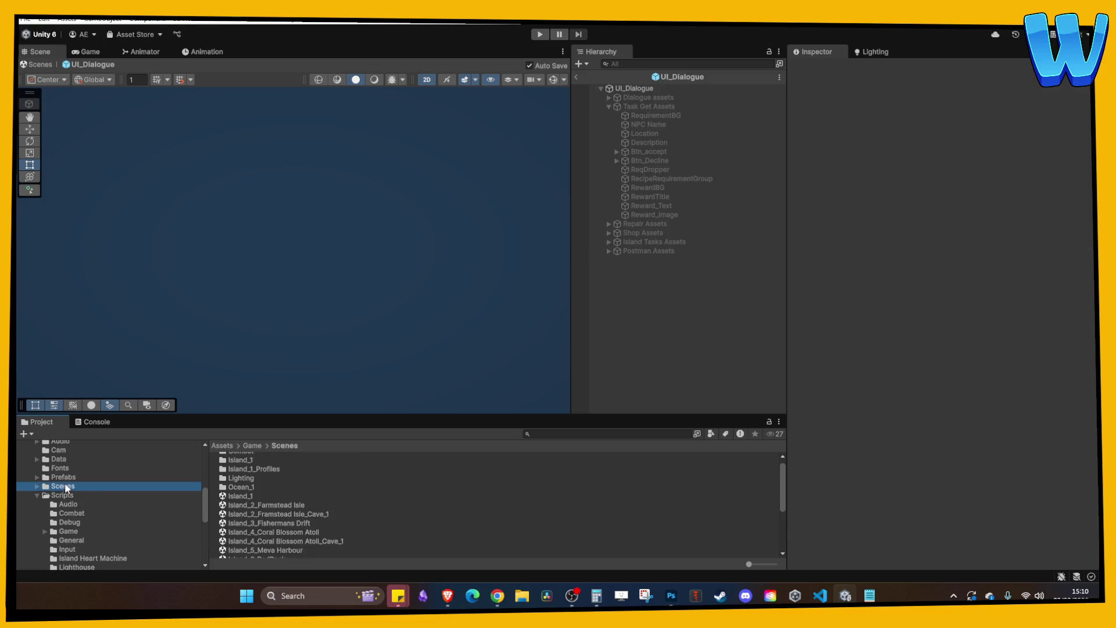
pyautogui.doubleClick(279, 505)
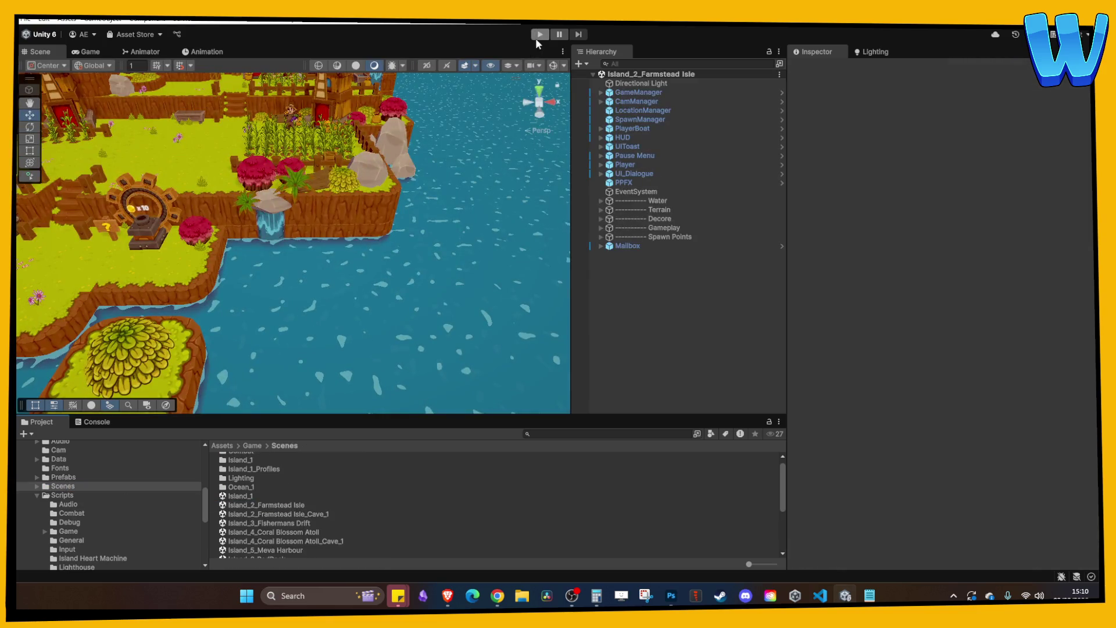
pyautogui.click(540, 35)
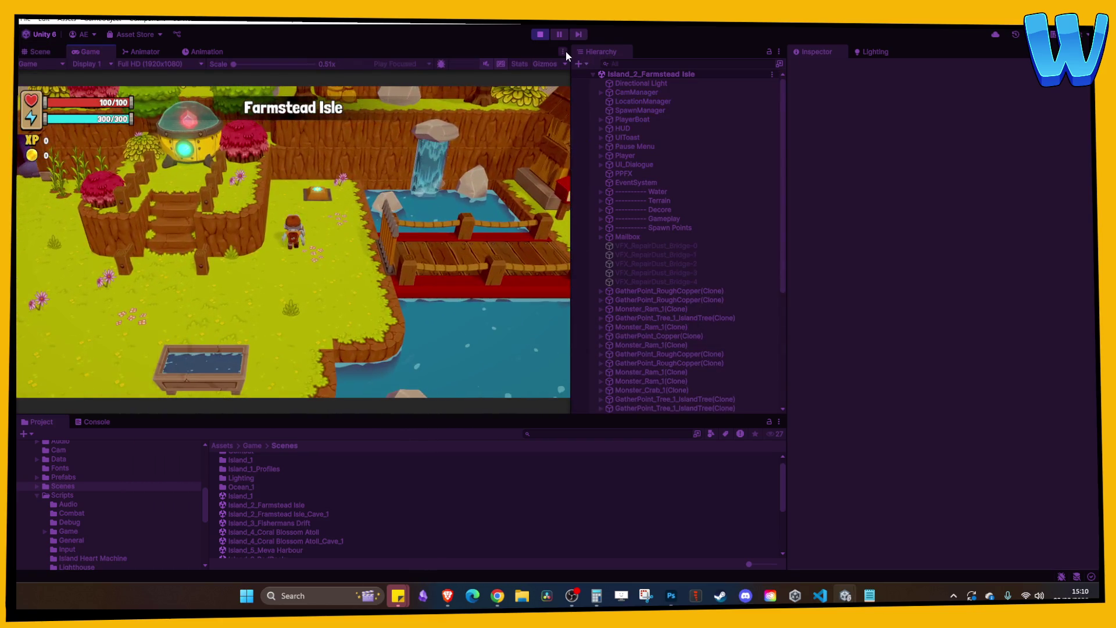
pyautogui.click(564, 52)
# - Maximize the Game view and walk across the bridge and ram field to farmer Clint
pyautogui.click(622, 94)
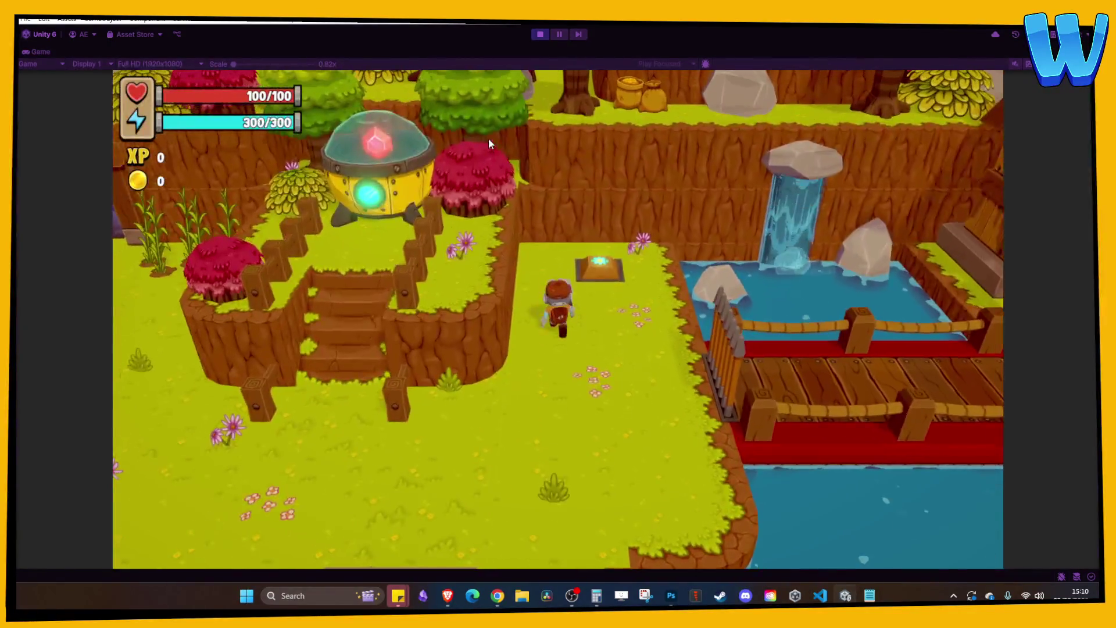
pyautogui.press('d')
pyautogui.press('s')
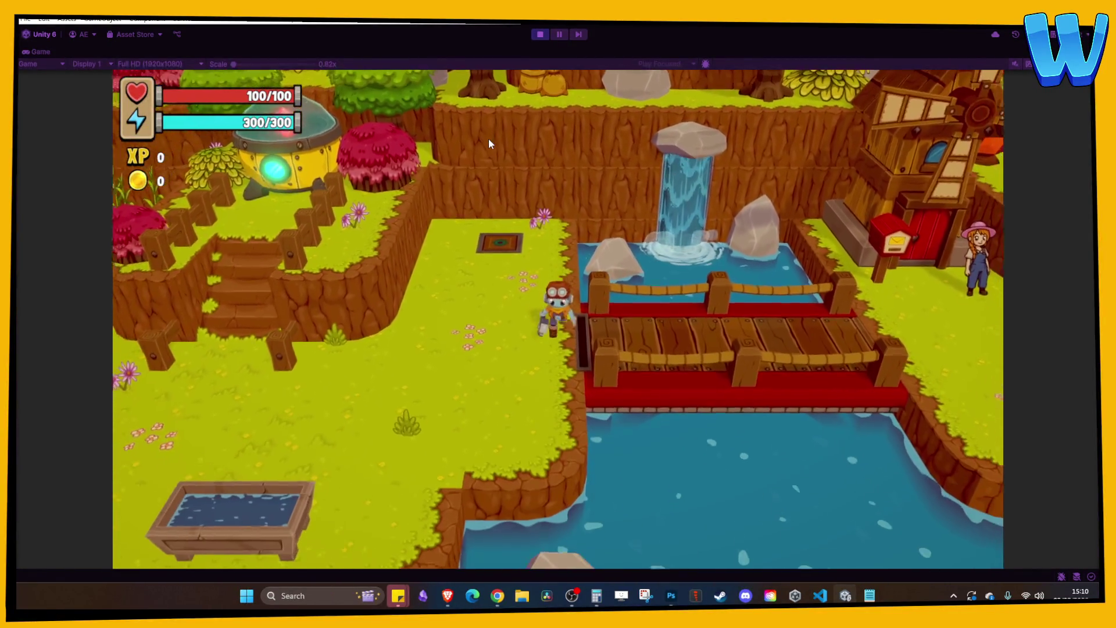
pyautogui.press('d')
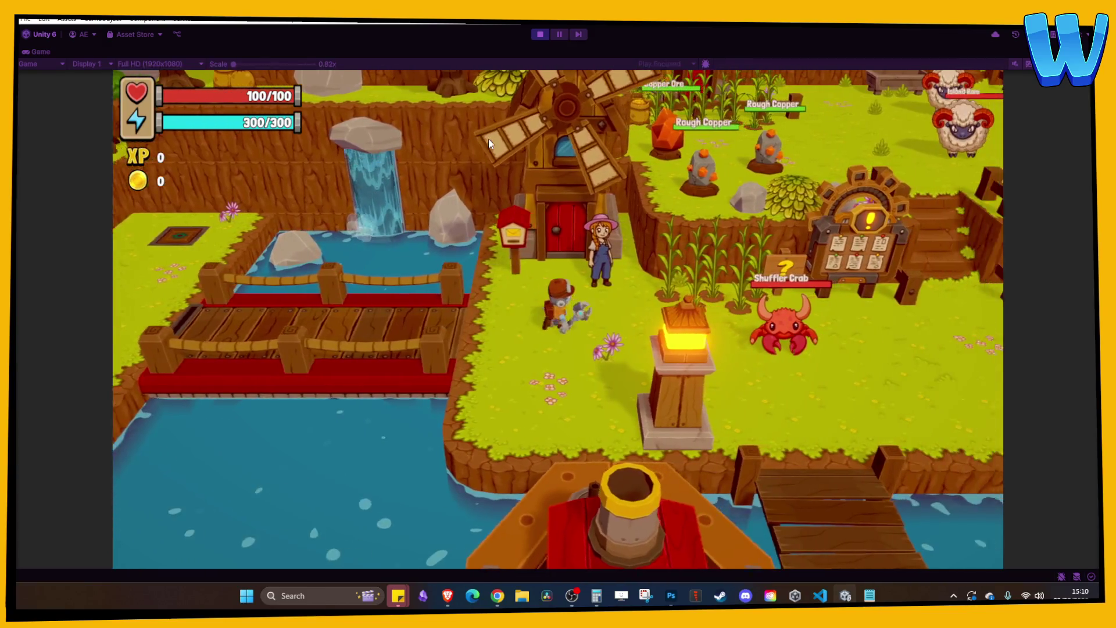
pyautogui.press('d')
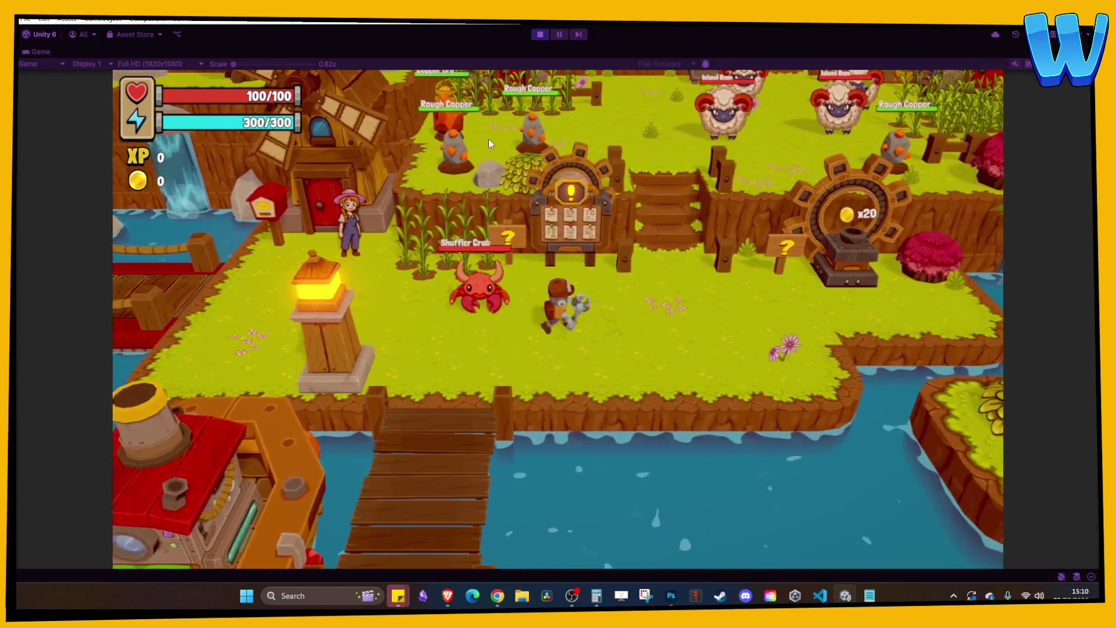
pyautogui.press('w')
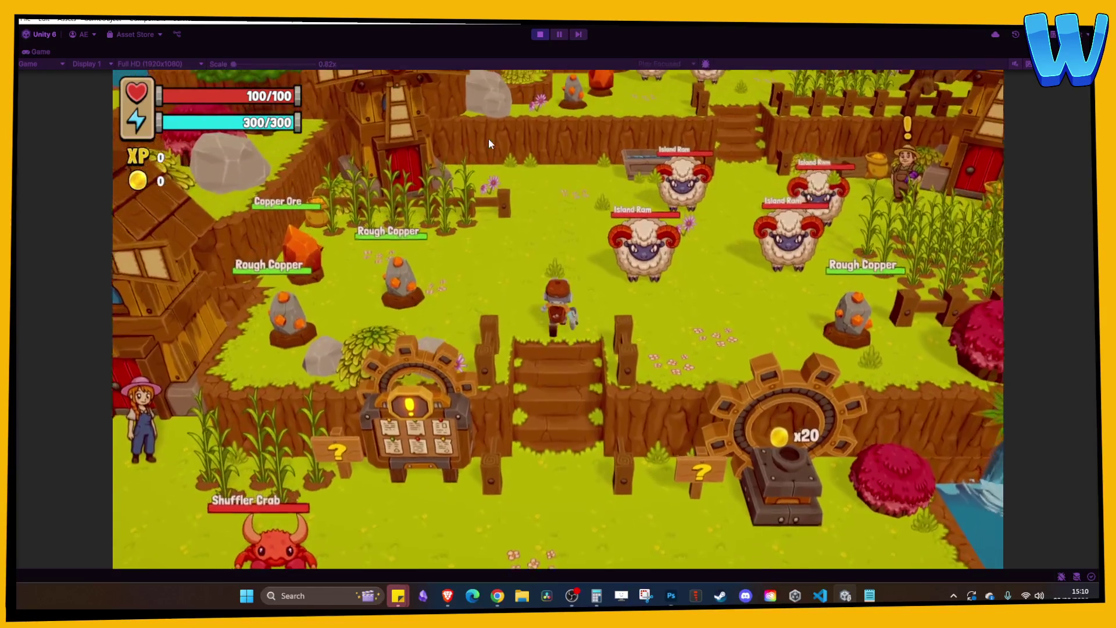
pyautogui.press('d')
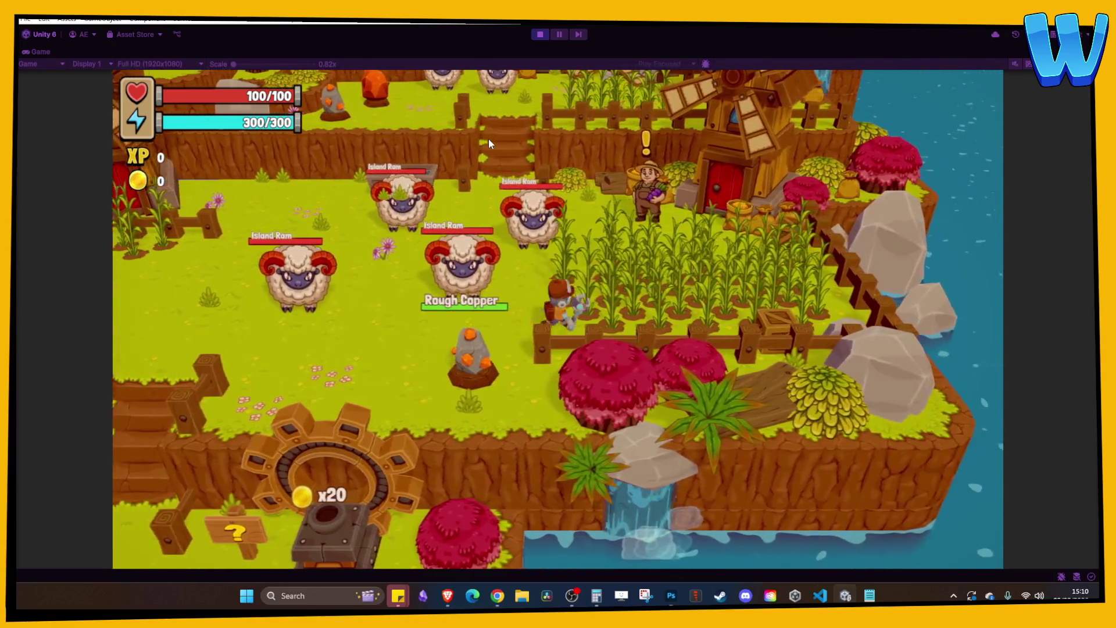
pyautogui.press('w')
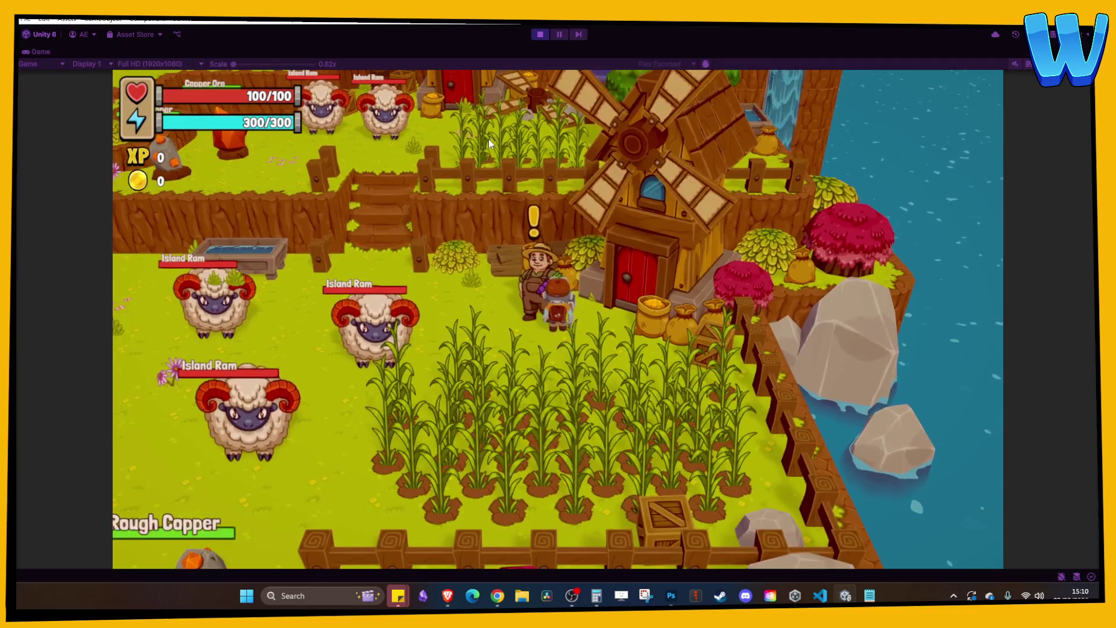
# - Talk to Clint, accept his task, and hit the rams to collect wool
pyautogui.press('e')
pyautogui.press('e')
pyautogui.press('e')
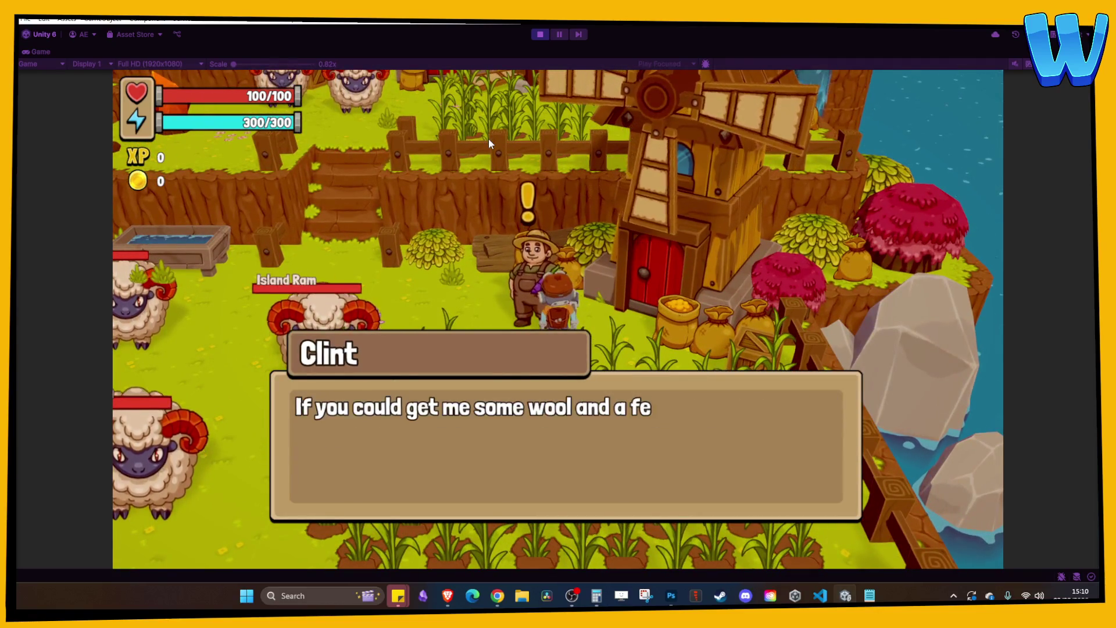
pyautogui.press('e')
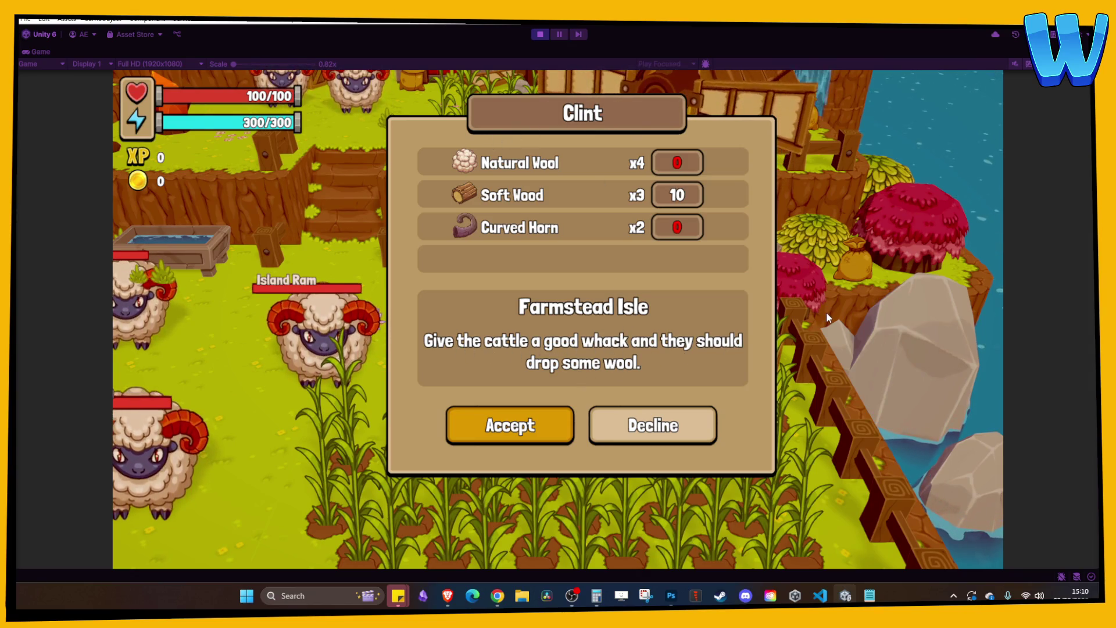
pyautogui.press('e')
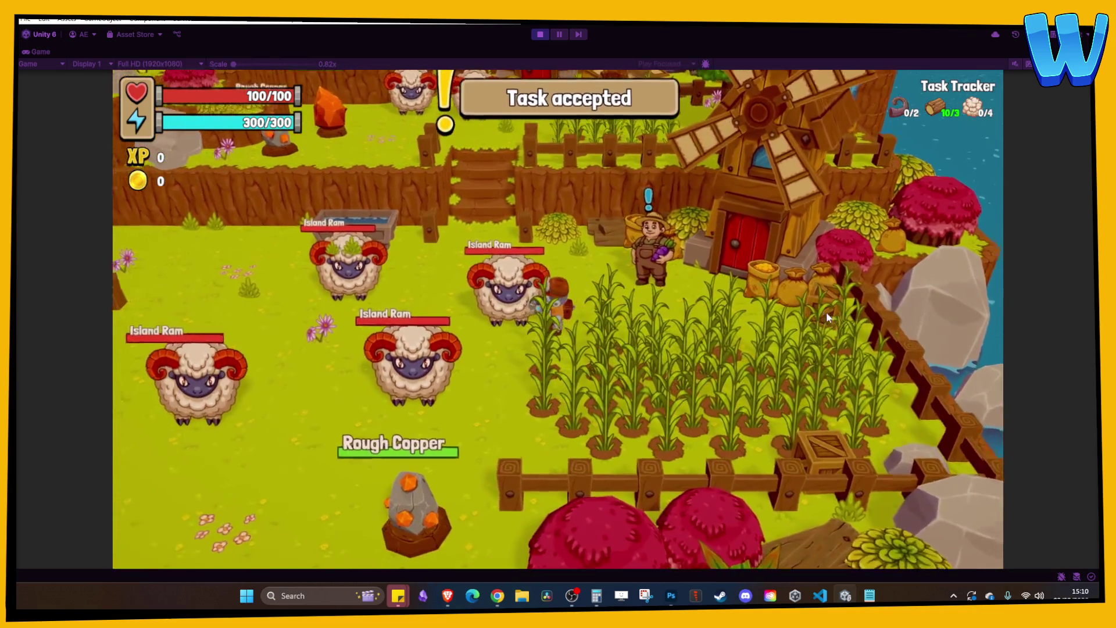
pyautogui.press('a')
pyautogui.click(825, 313)
pyautogui.click(826, 312)
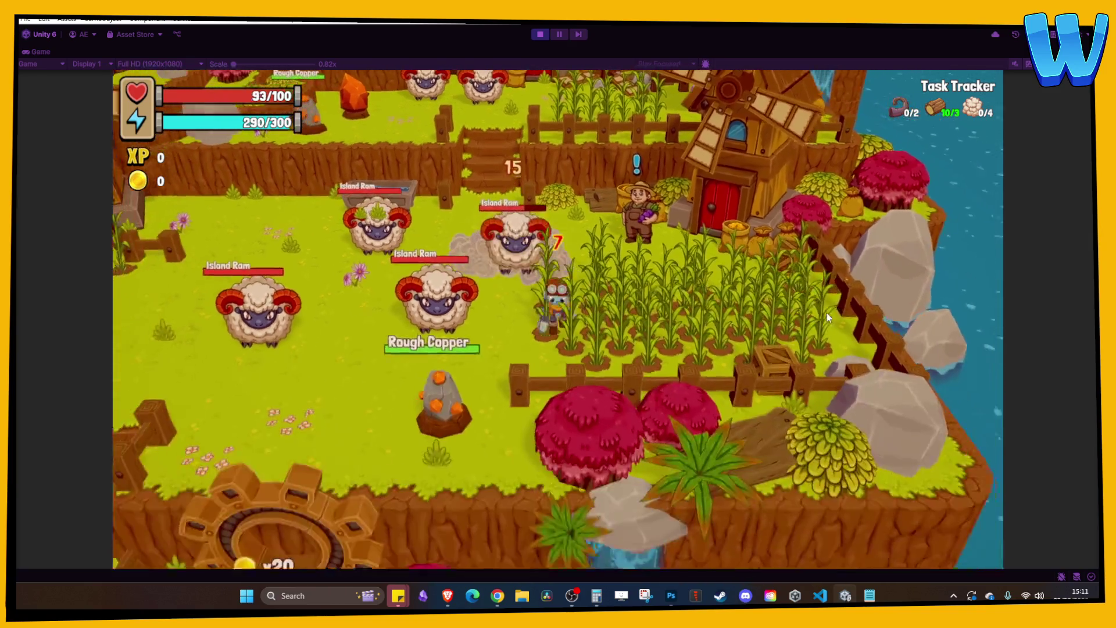
pyautogui.click(825, 312)
# - Walk to the dock, decline leaving the island, stop play, and open Island_1
pyautogui.press('a')
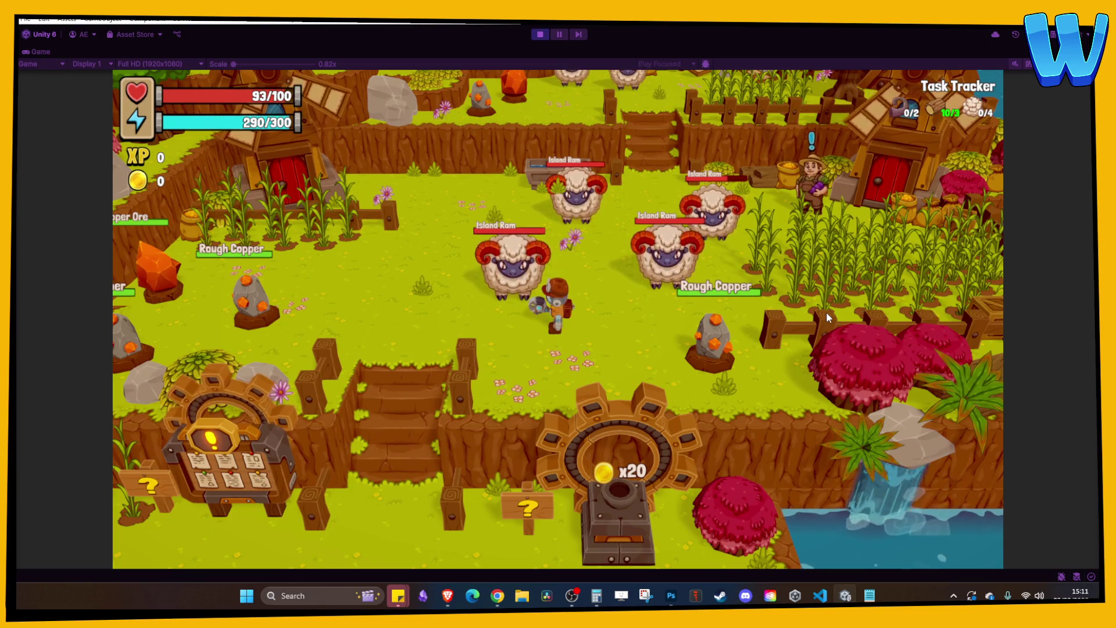
pyautogui.press('a')
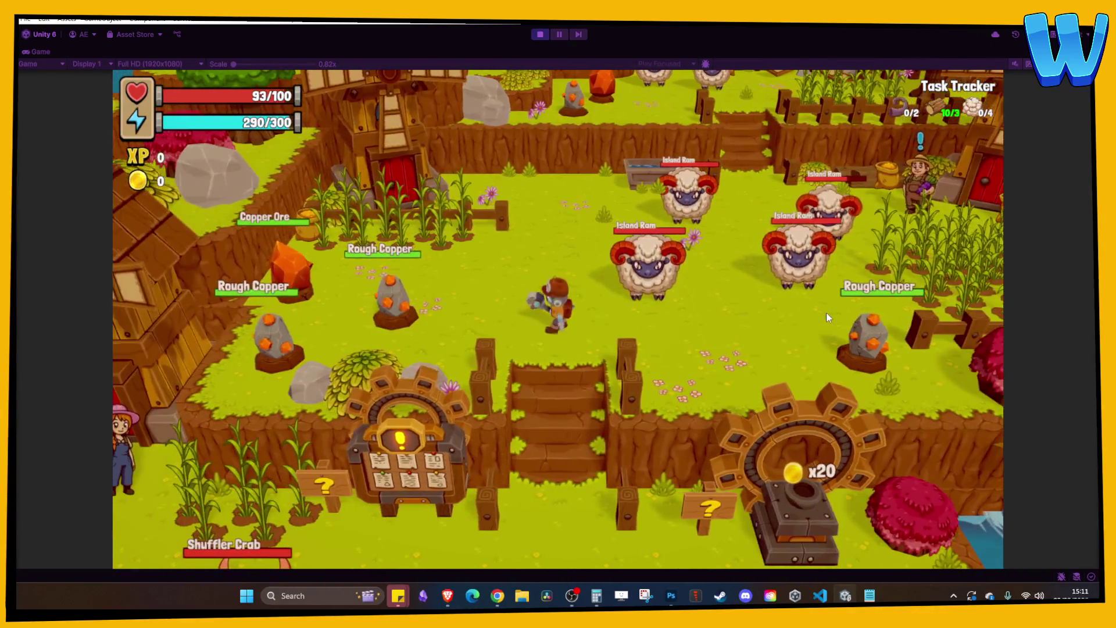
pyautogui.press('s')
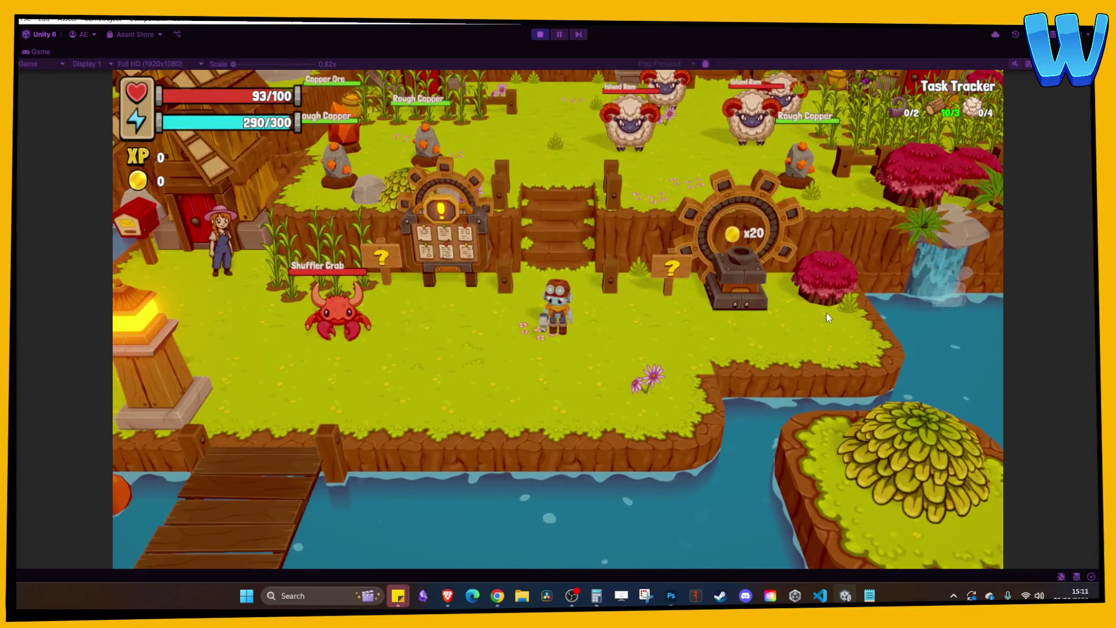
pyautogui.press('s')
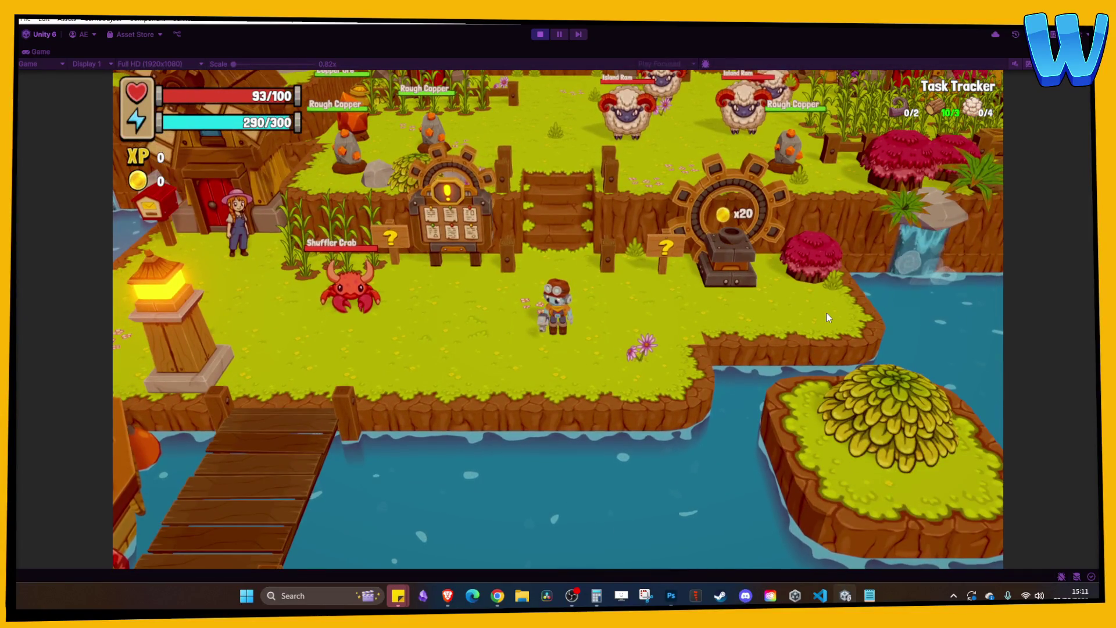
pyautogui.press('a')
pyautogui.press('s')
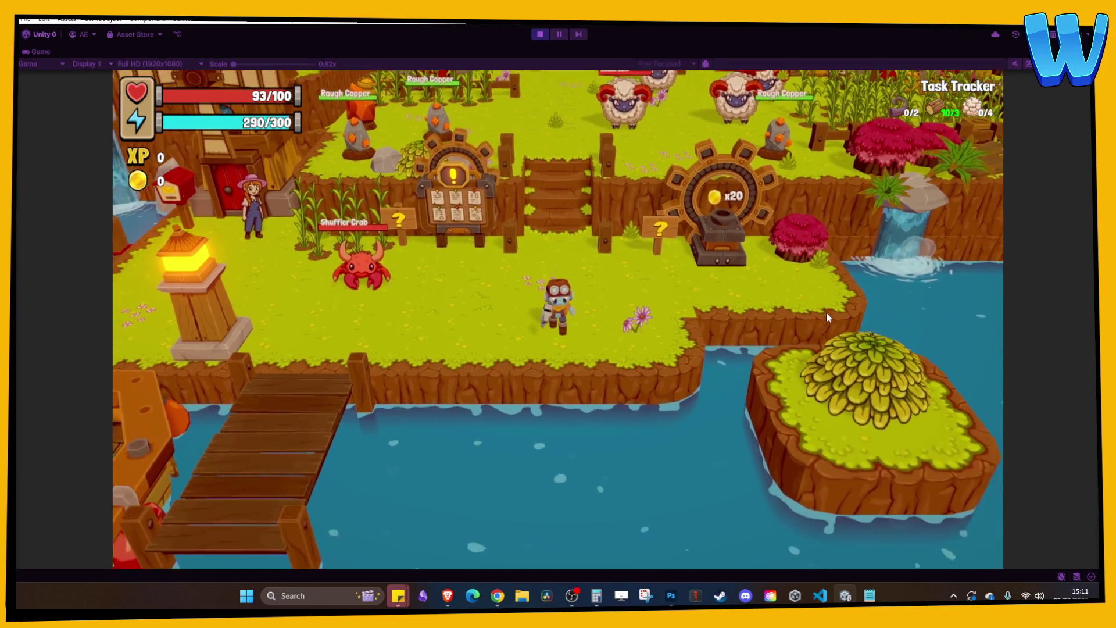
pyautogui.press('s')
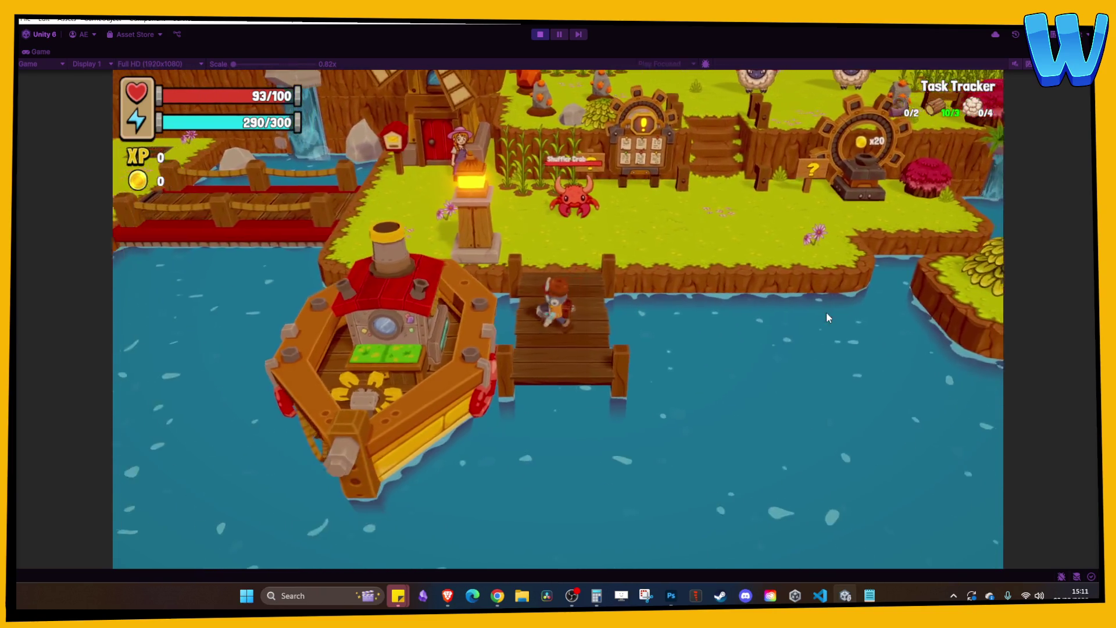
pyautogui.press('Escape')
pyautogui.press('w')
pyautogui.click(540, 34)
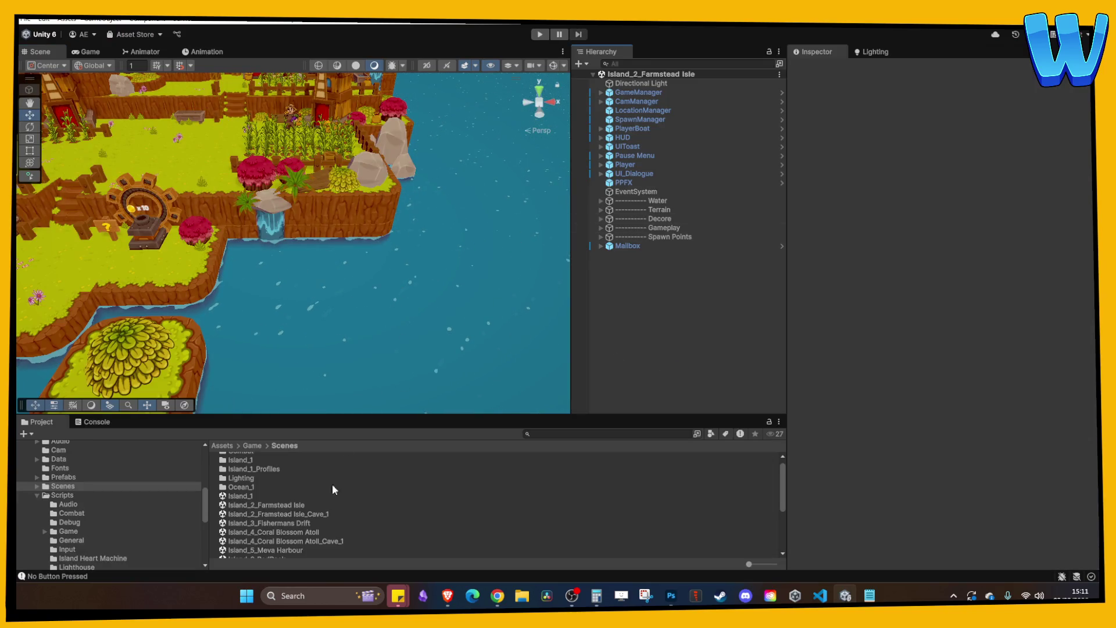
pyautogui.doubleClick(253, 497)
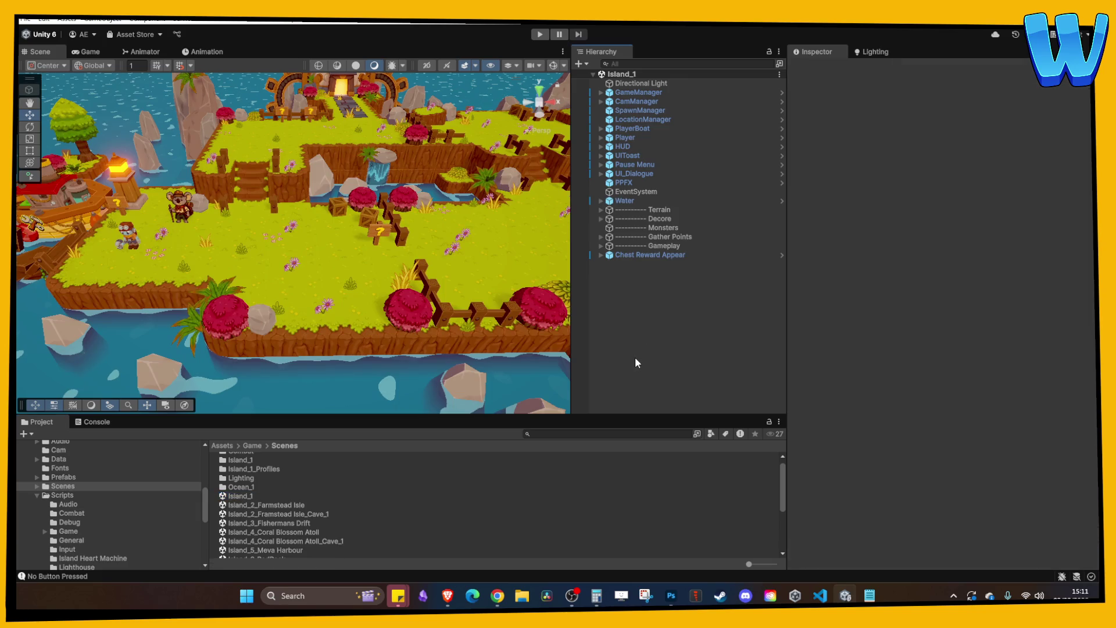
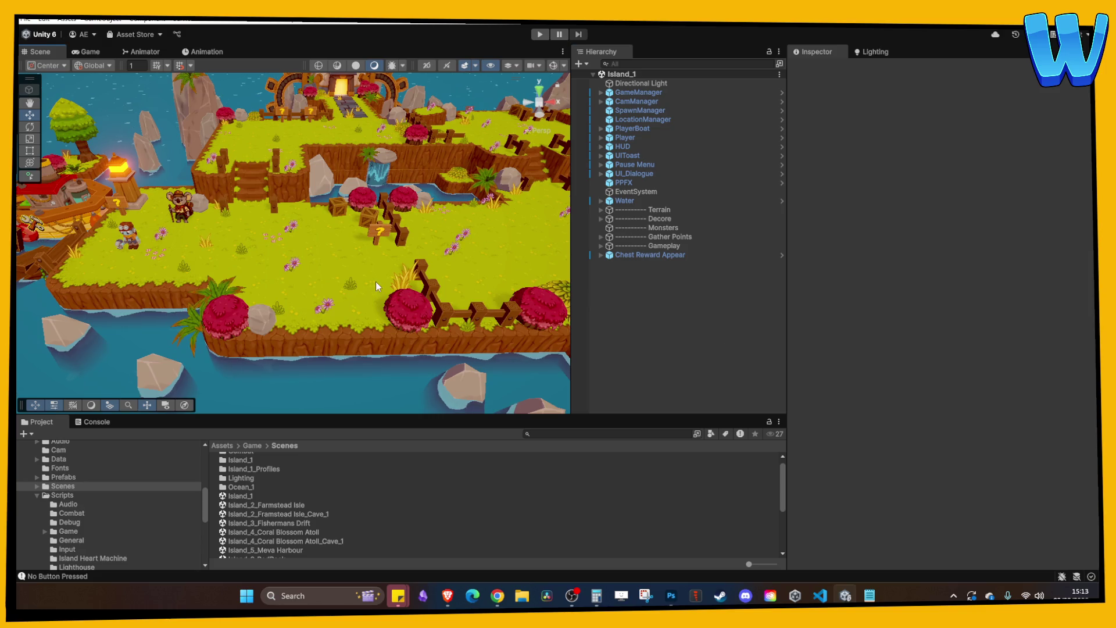
# - Select GameManager and expand its Player Inventory Controller component
pyautogui.moveTo(376, 282); pyautogui.dragTo(455, 288)
pyautogui.scroll(3, 420, 251)
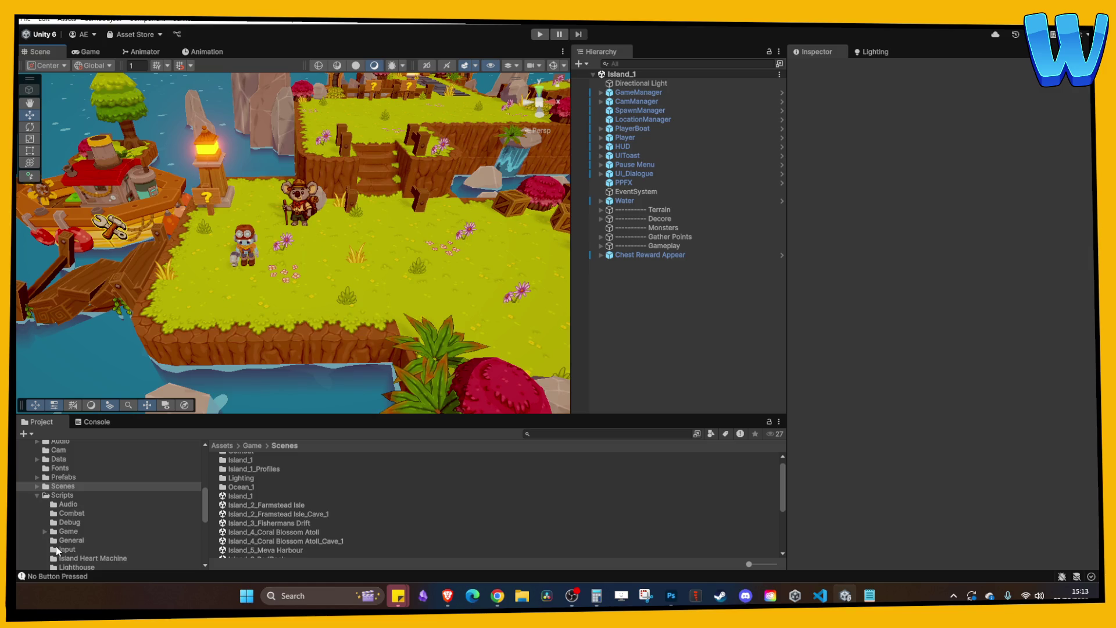
pyautogui.scroll(3, 66, 535)
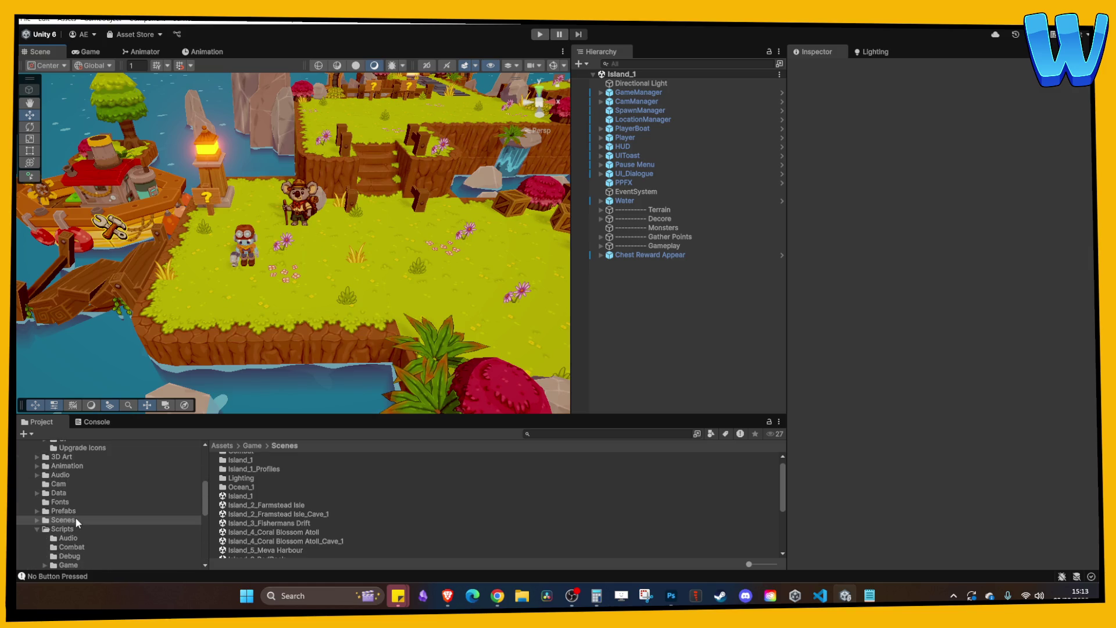
pyautogui.click(65, 527)
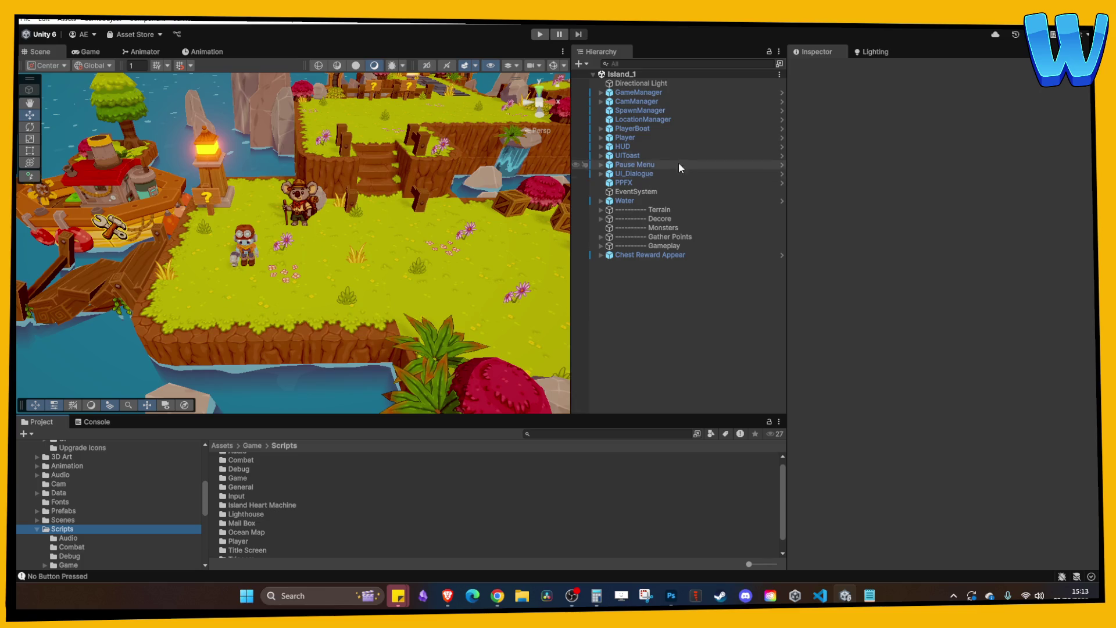
pyautogui.click(654, 92)
pyautogui.click(850, 200)
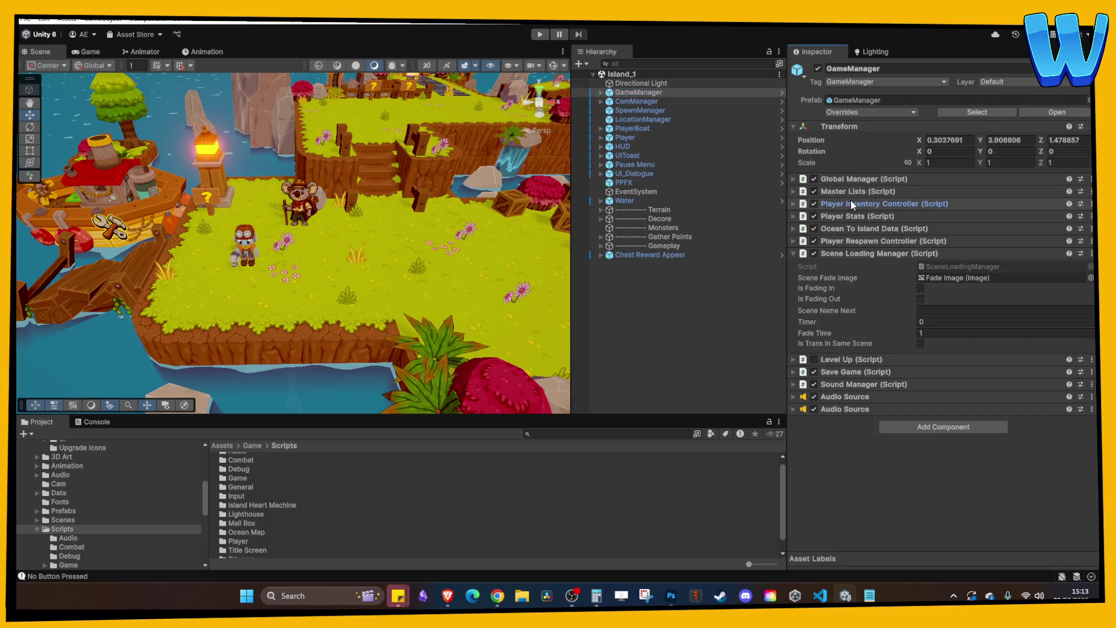
pyautogui.click(850, 200)
# - Revert the Repair Status list to its prefab value and fold it away
pyautogui.click(825, 459)
pyautogui.scroll(-1, 848, 438)
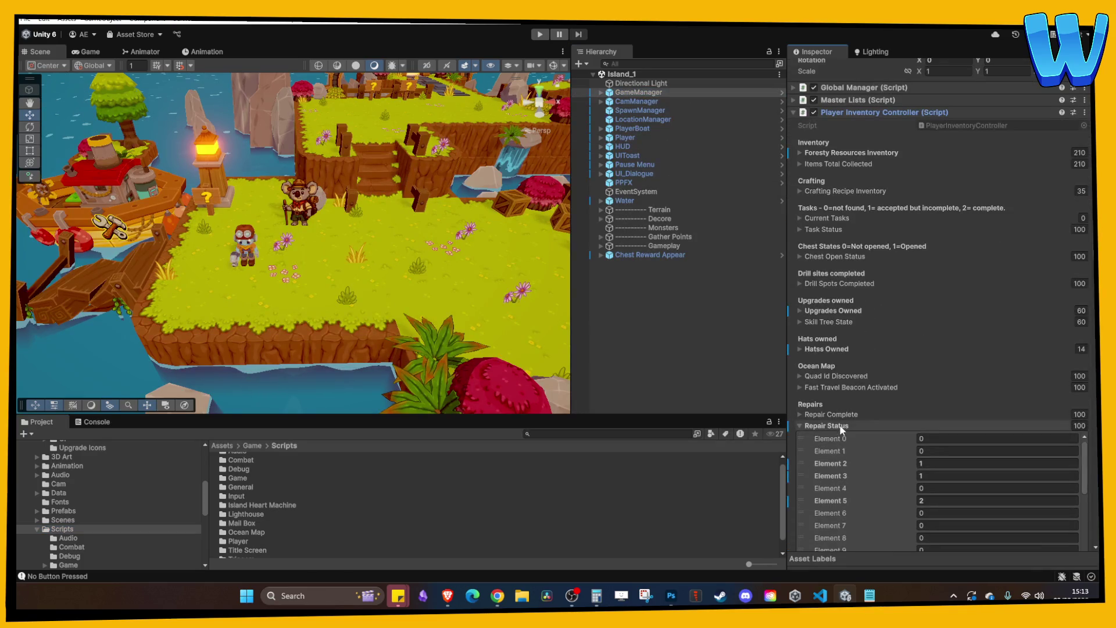
pyautogui.rightClick(825, 427)
pyautogui.click(870, 458)
pyautogui.click(842, 424)
# - Expand the Fast Travel Beacon Activated list to show its 100 unchecked entries
pyautogui.scroll(-2, 843, 424)
pyautogui.scroll(-6, 845, 429)
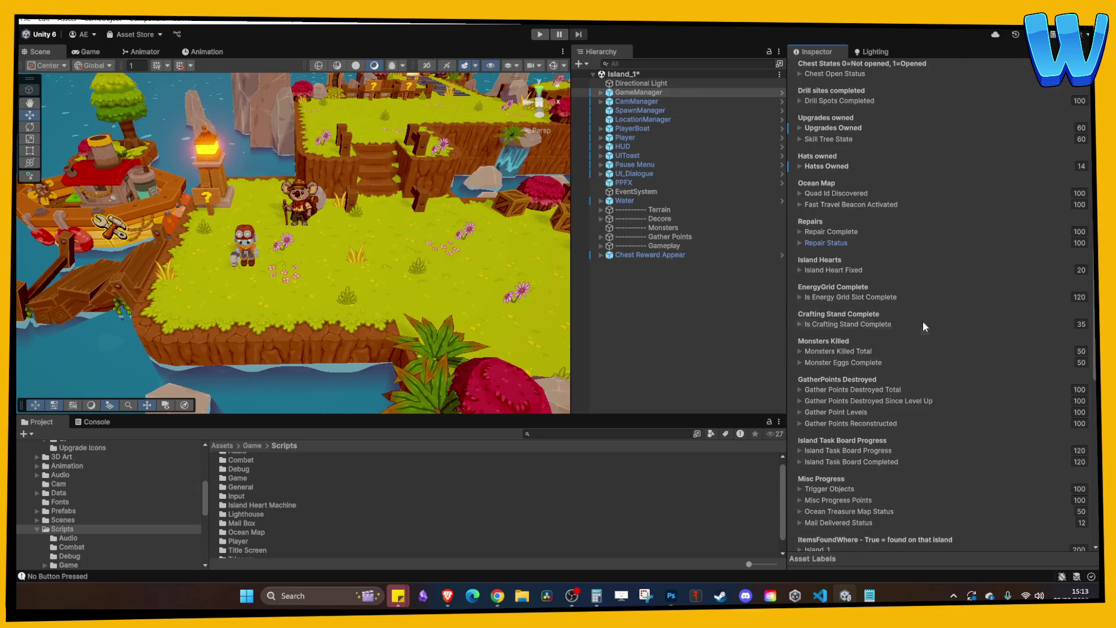
pyautogui.scroll(-6, 872, 378)
pyautogui.scroll(4, 876, 416)
pyautogui.scroll(-5, 874, 413)
pyautogui.scroll(4, 877, 404)
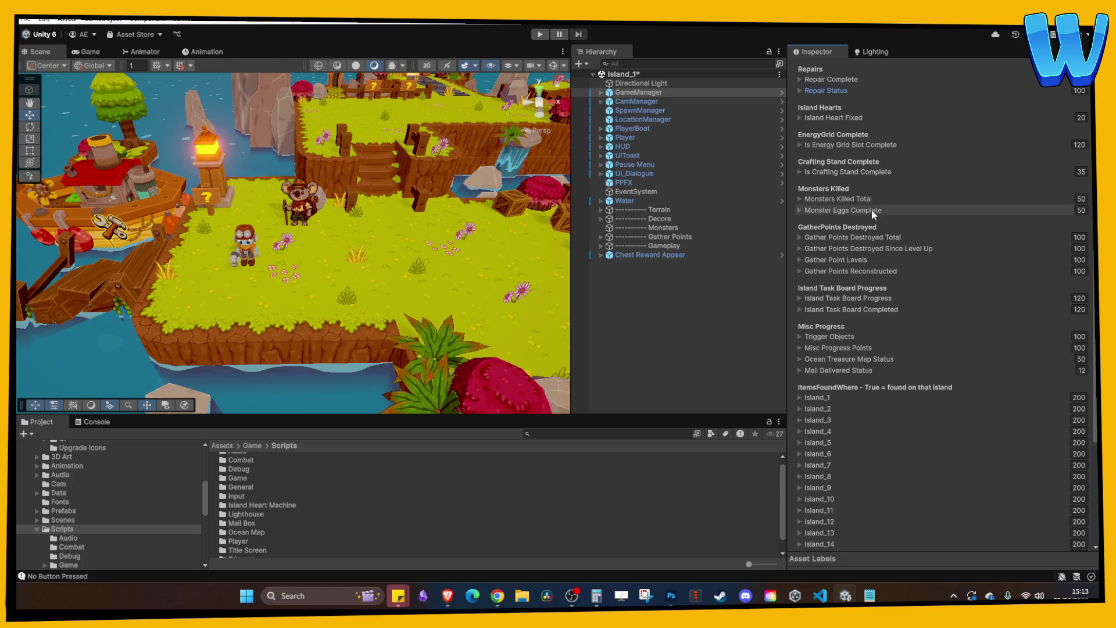
pyautogui.scroll(5, 841, 339)
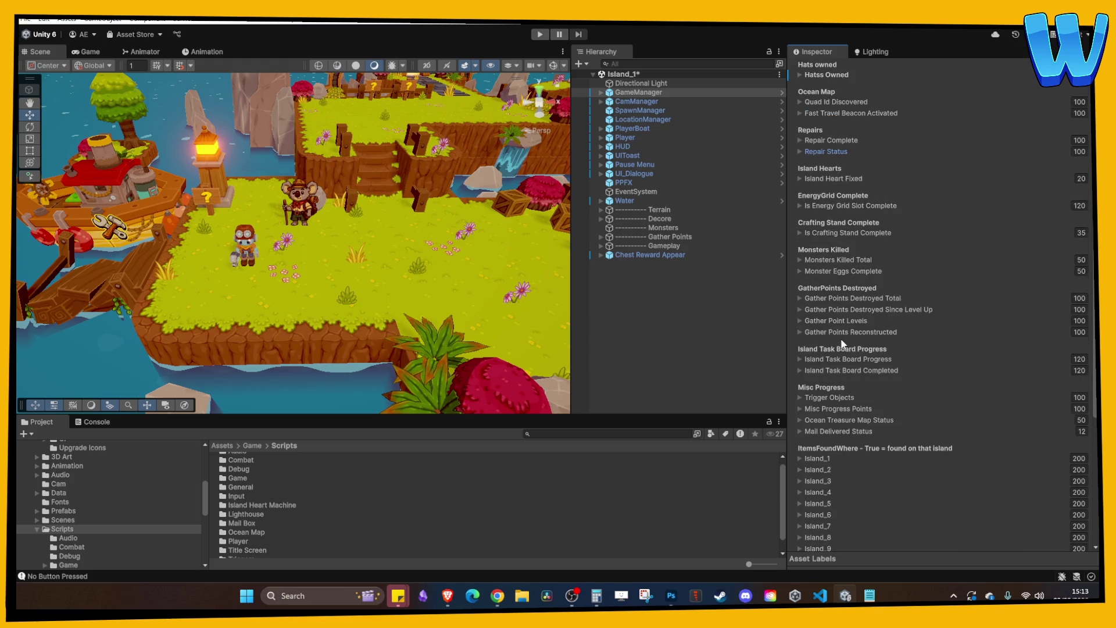
pyautogui.click(846, 174)
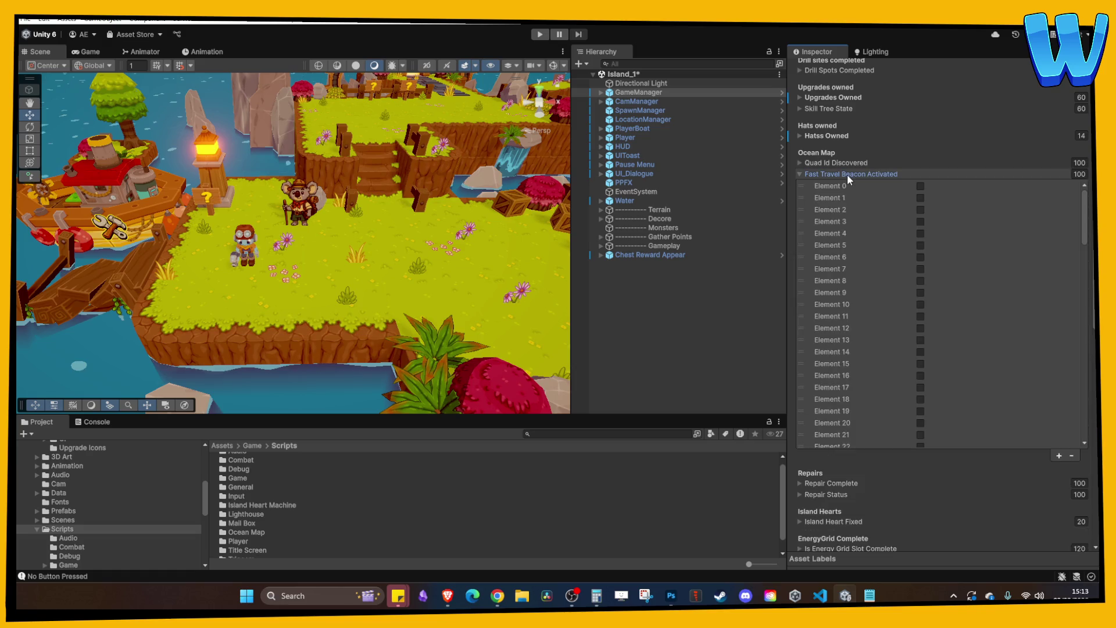
pyautogui.scroll(1, 845, 197)
pyautogui.click(843, 201)
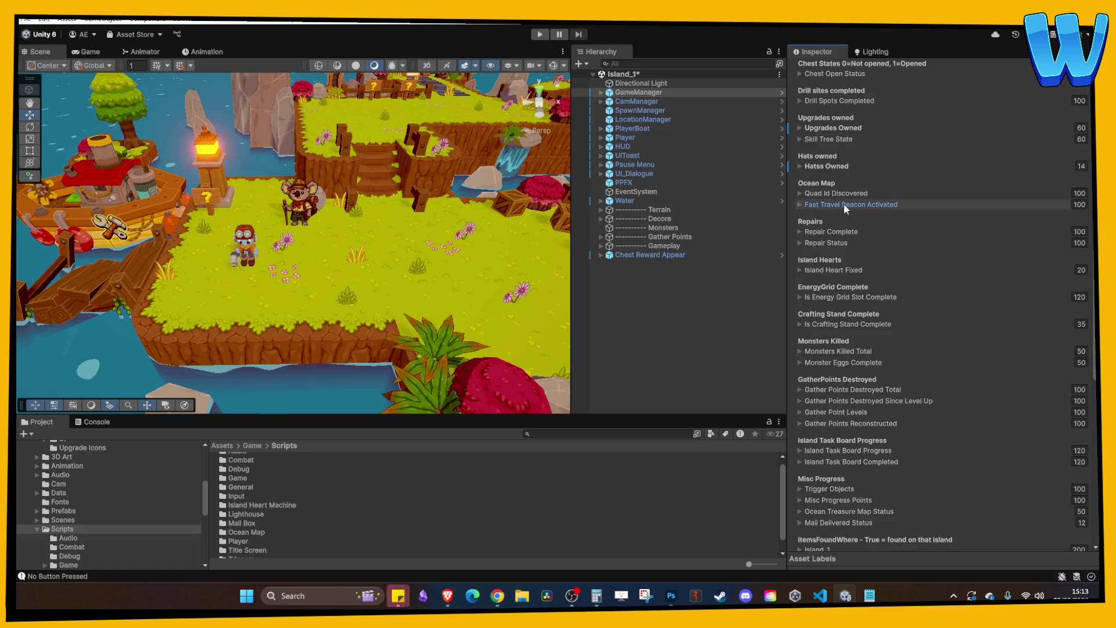
pyautogui.click(843, 204)
pyautogui.scroll(-10, 869, 325)
pyautogui.scroll(10, 875, 313)
pyautogui.scroll(1, 879, 305)
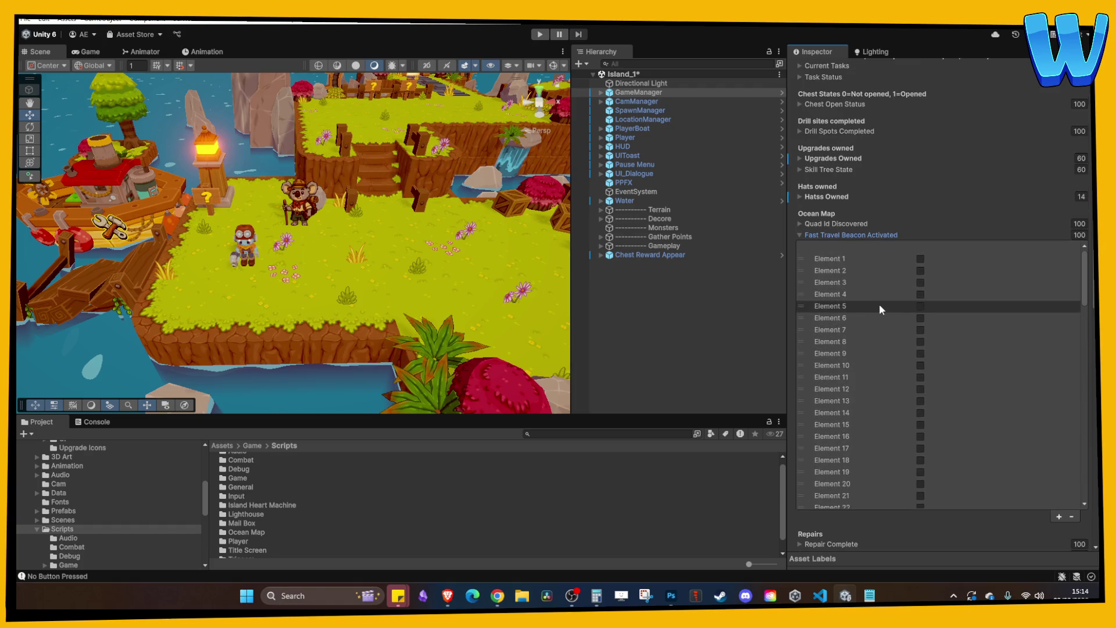
pyautogui.click(856, 237)
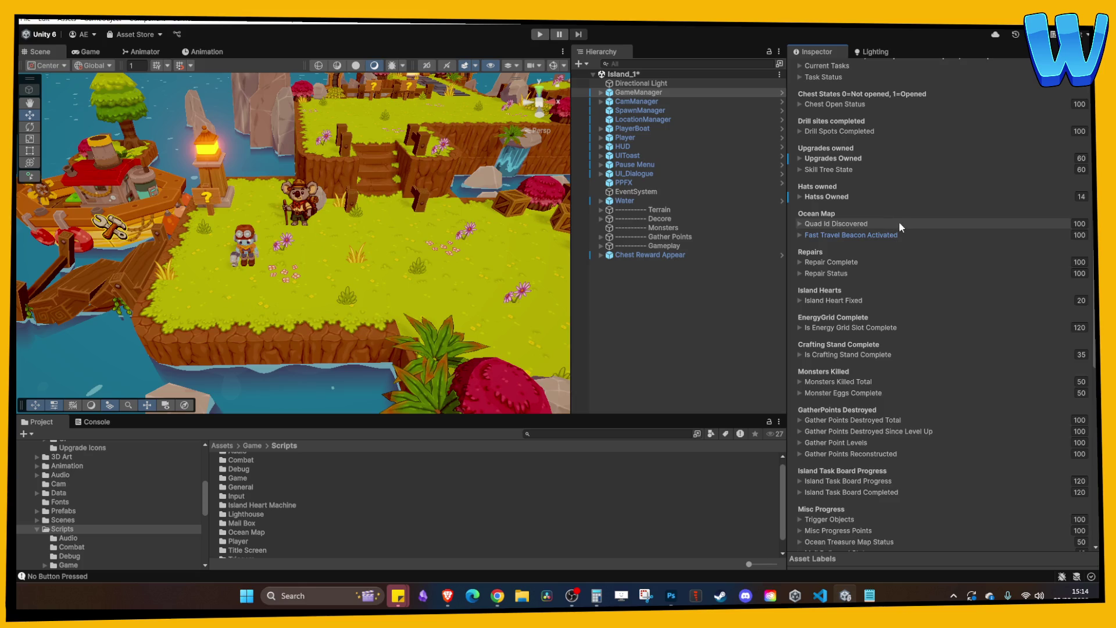
pyautogui.click(860, 235)
pyautogui.scroll(-3, 923, 274)
pyautogui.scroll(-15, 924, 294)
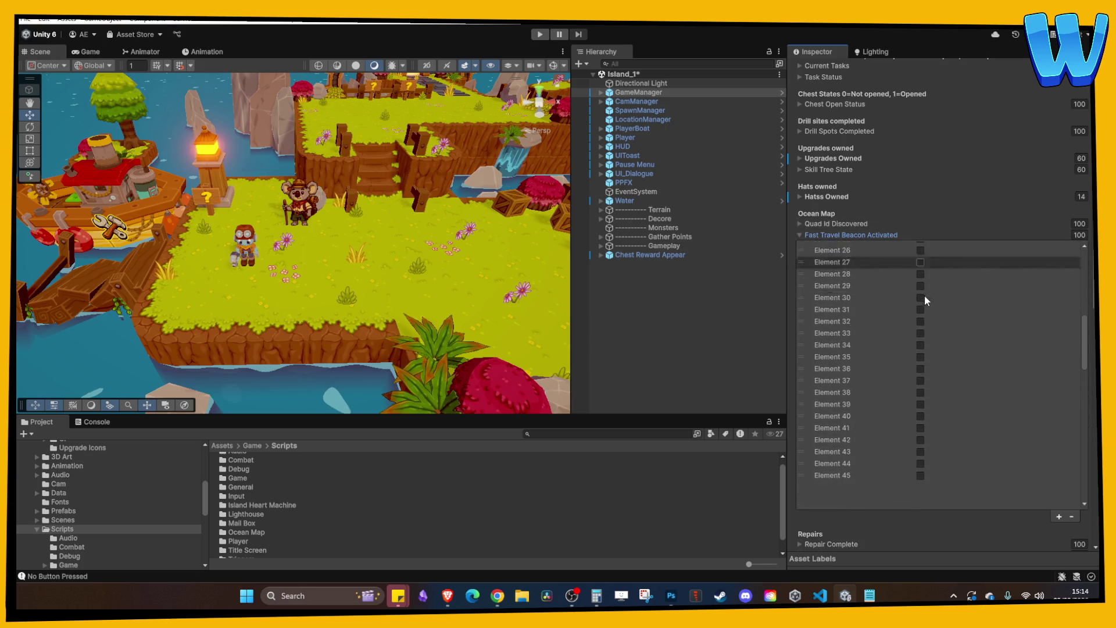
pyautogui.scroll(12, 938, 303)
pyautogui.scroll(6, 948, 300)
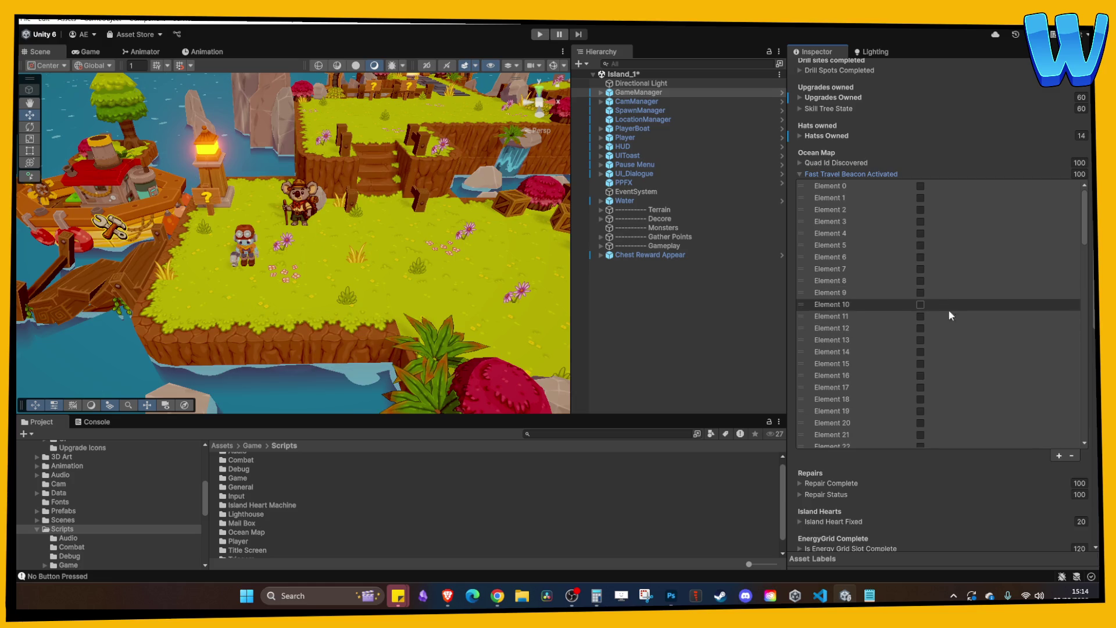
pyautogui.scroll(2, 939, 244)
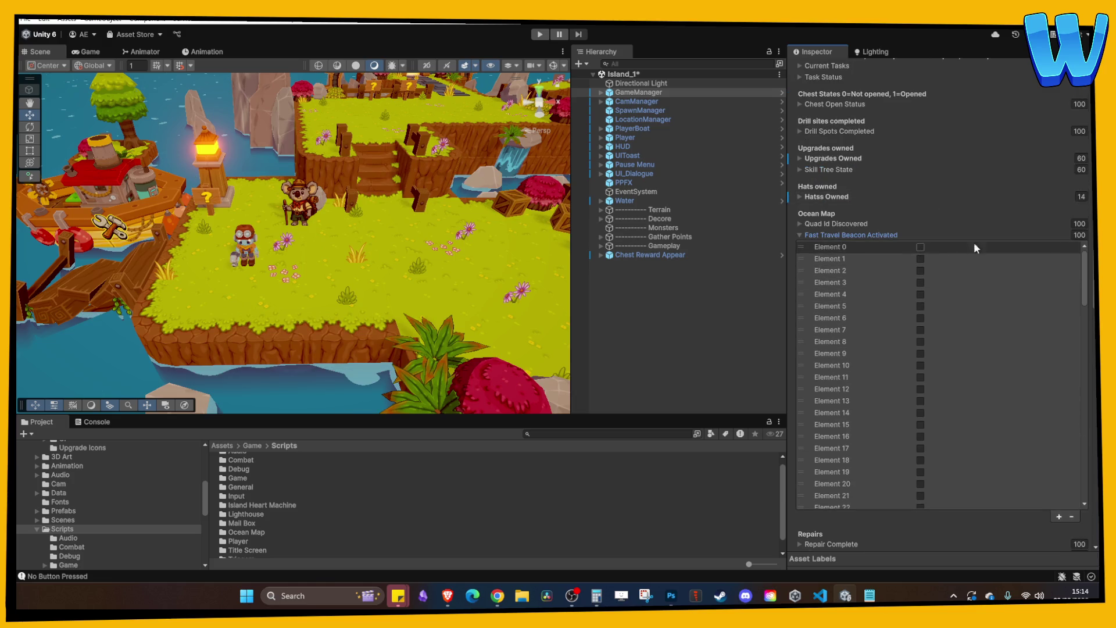
pyautogui.scroll(-8, 922, 295)
pyautogui.scroll(-20, 936, 293)
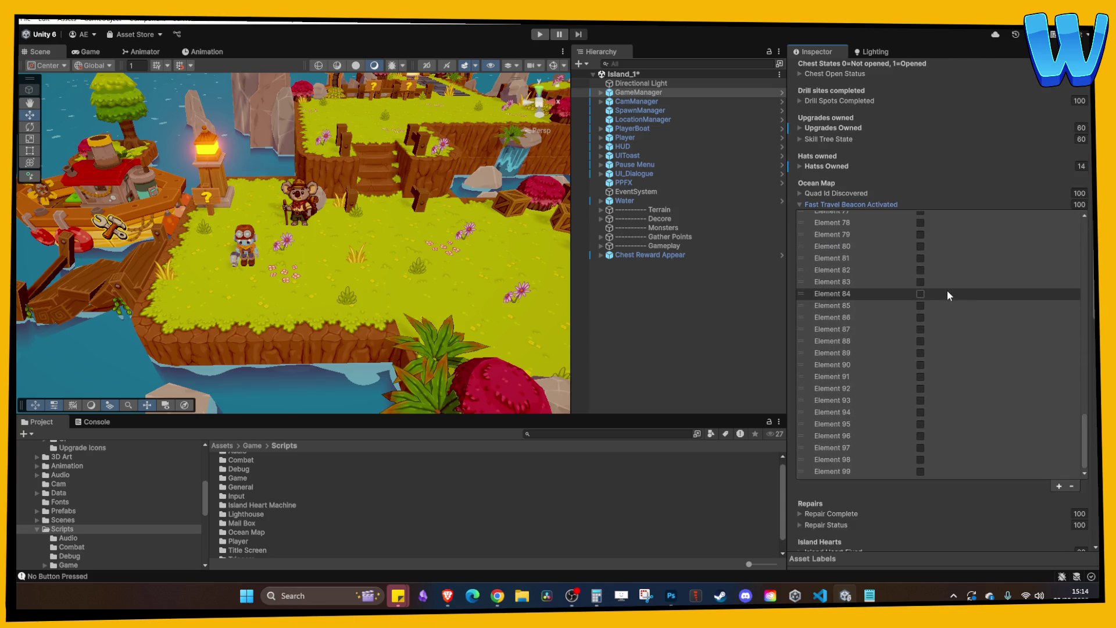
pyautogui.click(859, 173)
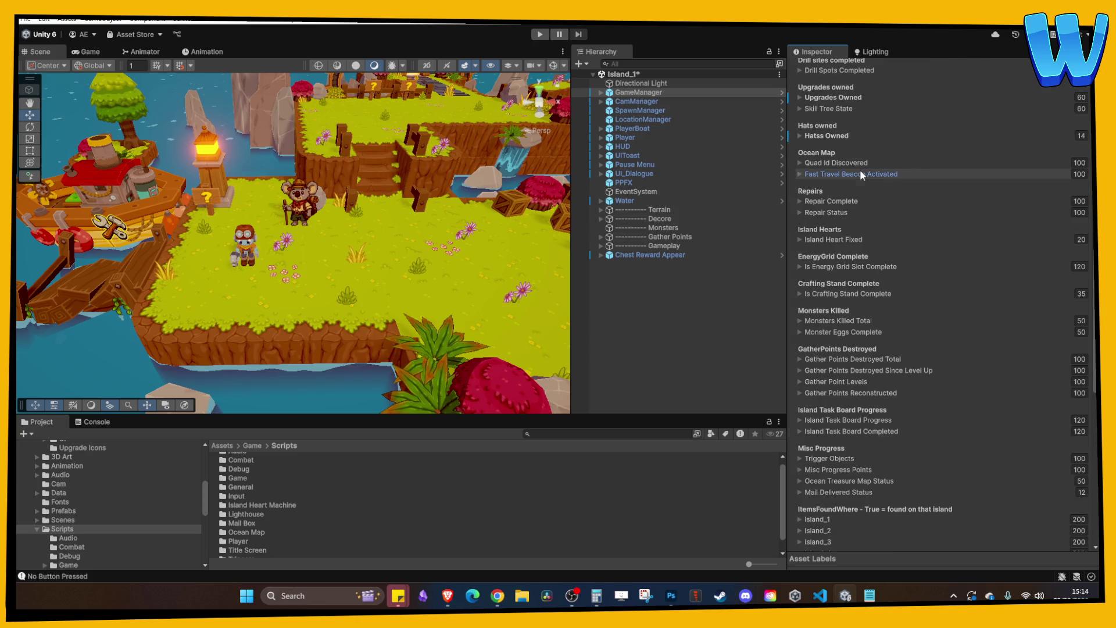
pyautogui.scroll(1, 358, 244)
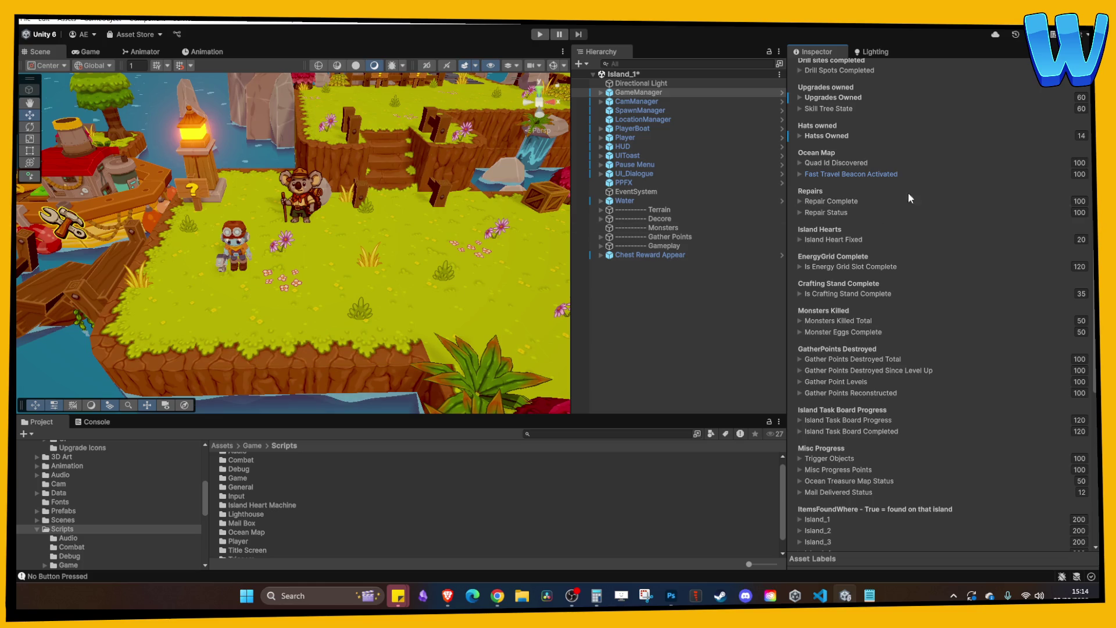
pyautogui.click(856, 163)
pyautogui.scroll(-5, 900, 294)
pyautogui.scroll(-12, 900, 298)
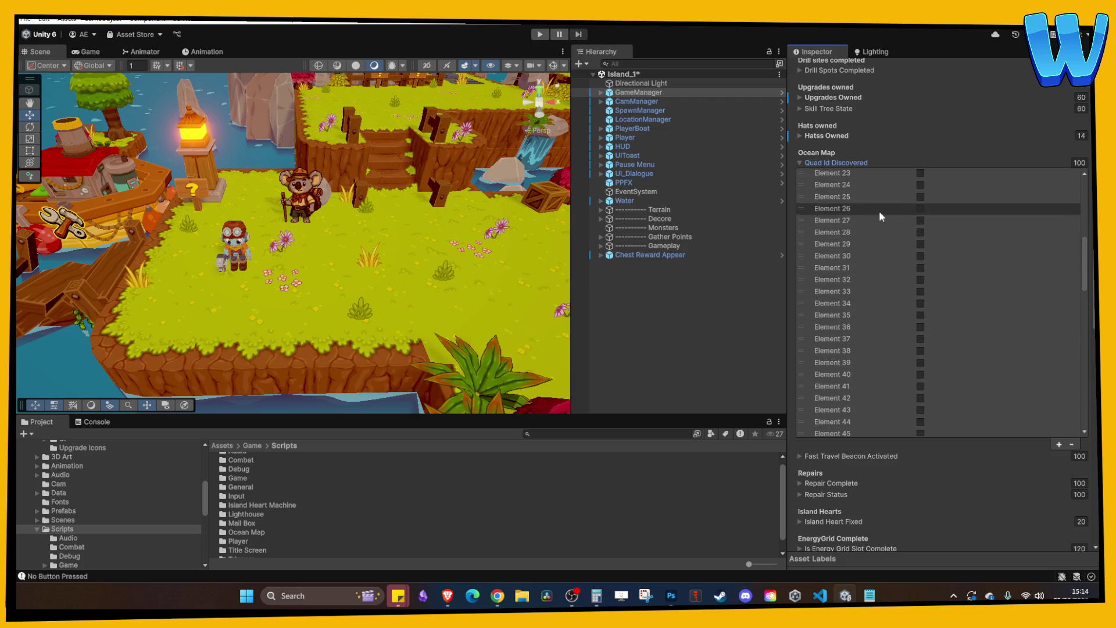
pyautogui.click(850, 162)
pyautogui.scroll(10, 866, 191)
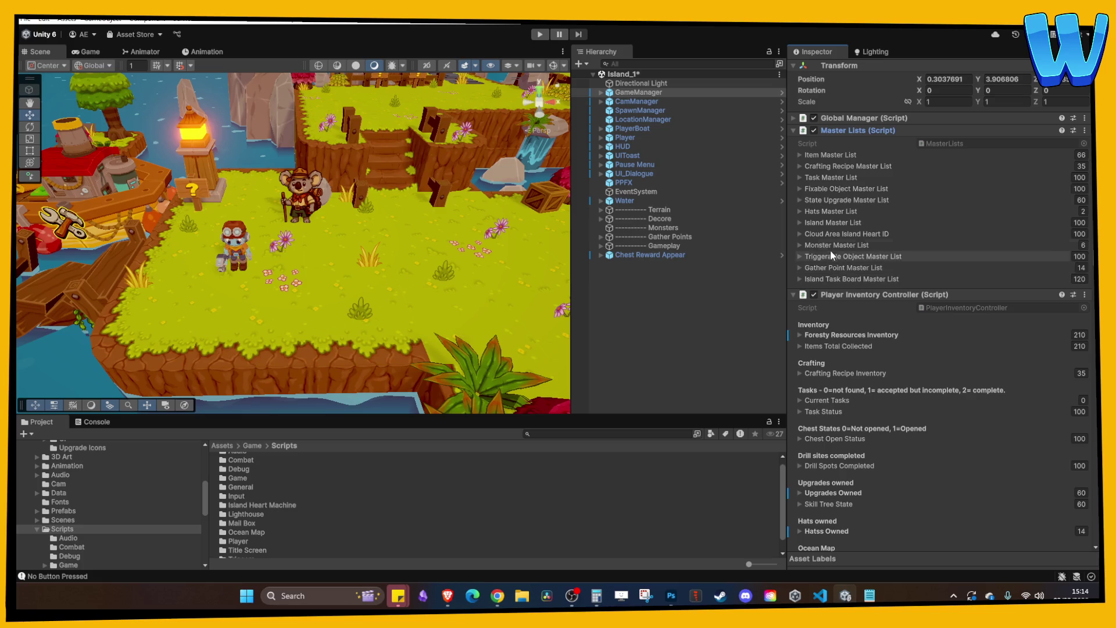
# - Follow Island Master List Element 54 to the IslandData_Island_5 Meva Harbour asset and inspect it
pyautogui.click(824, 223)
pyautogui.scroll(-10, 871, 242)
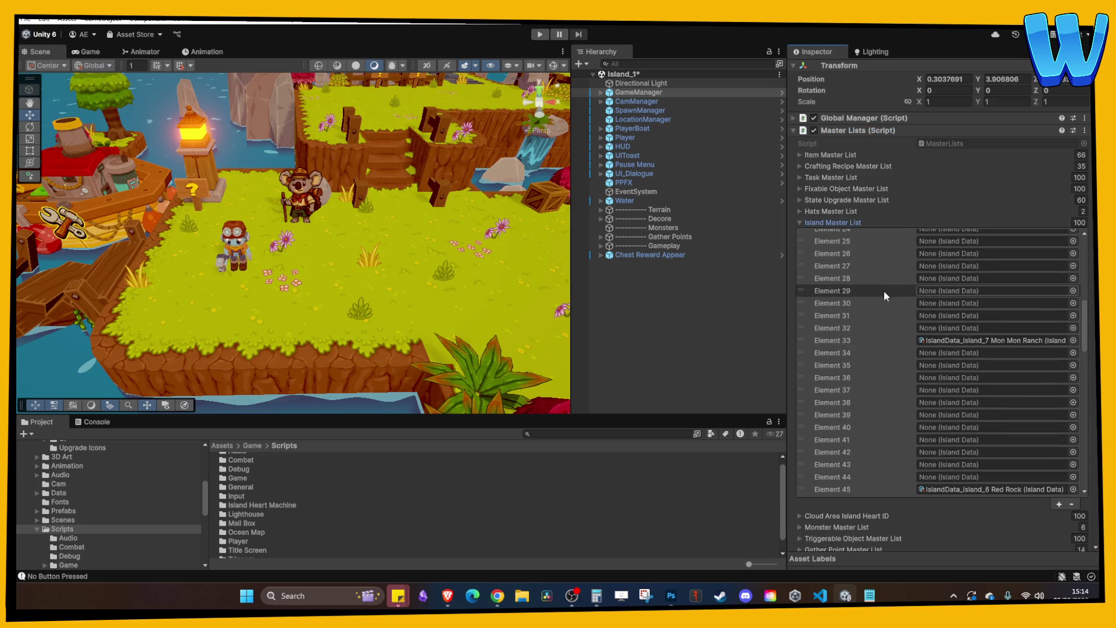
pyautogui.scroll(-2, 896, 282)
pyautogui.scroll(-2, 894, 283)
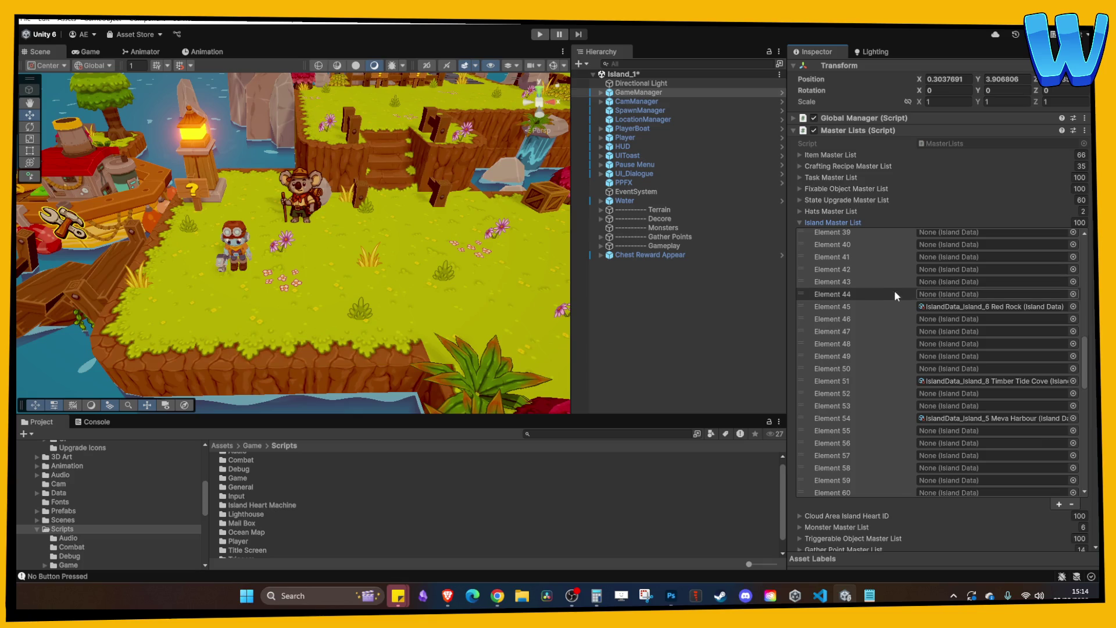
pyautogui.scroll(-2, 900, 295)
pyautogui.scroll(-2, 929, 345)
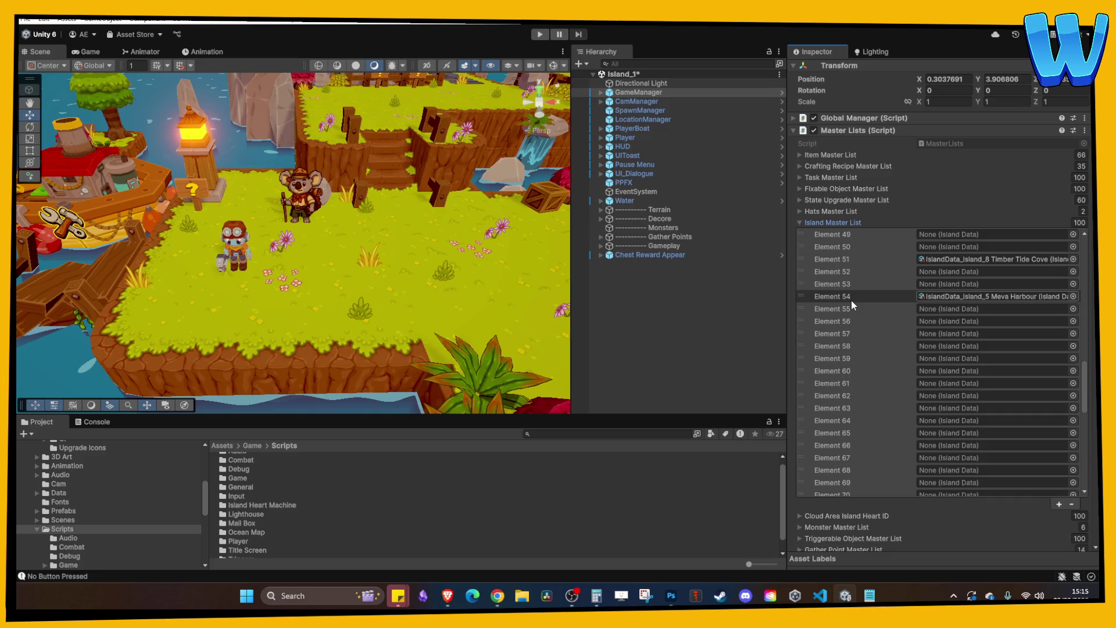
pyautogui.click(973, 295)
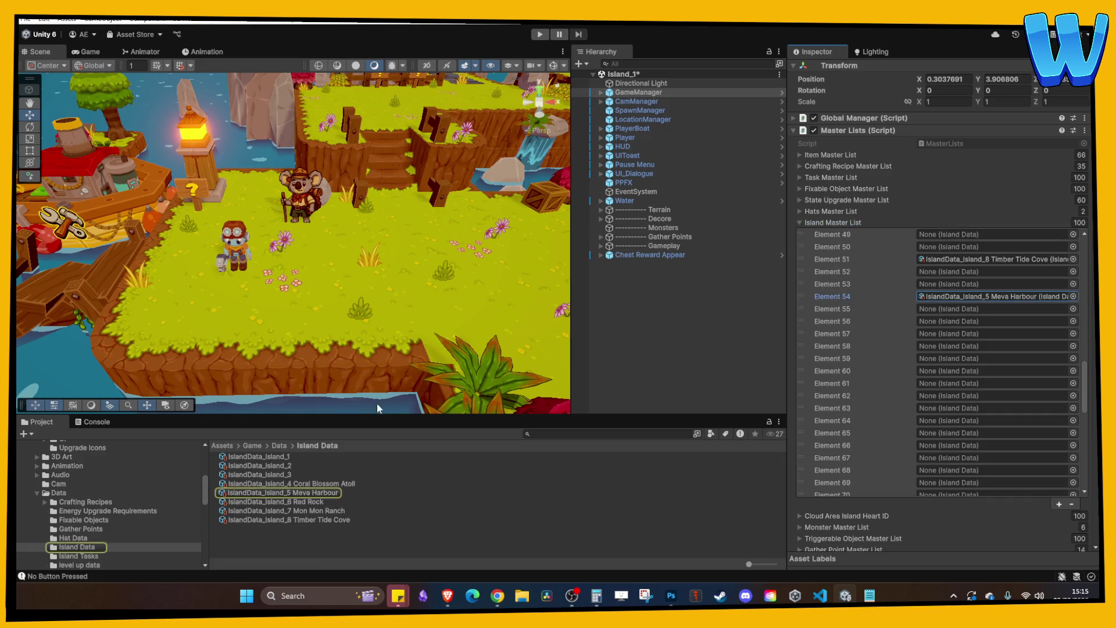
pyautogui.click(299, 494)
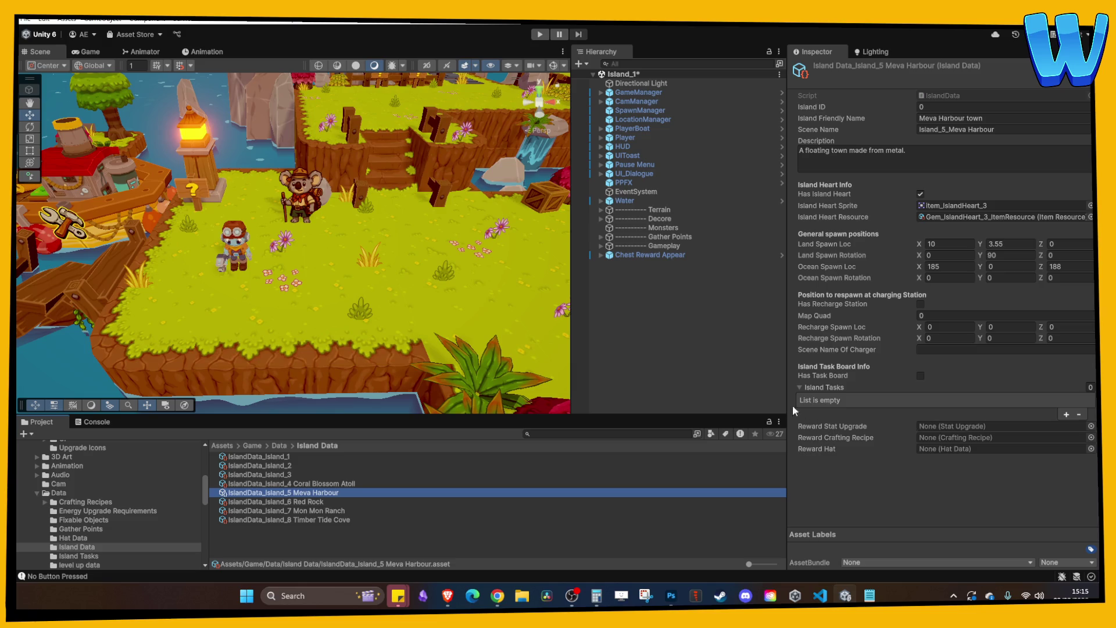
# - Clear the Inspector, then reselect GameManager and fold its Master Lists, Player Inventory and Scene Loading components
pyautogui.click(658, 357)
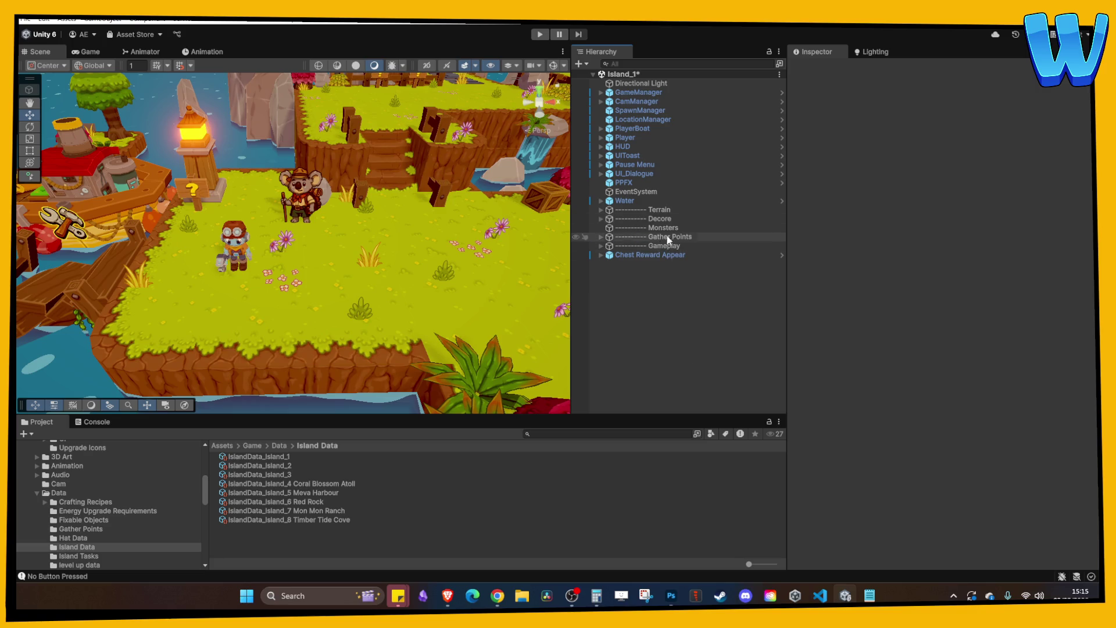
pyautogui.click(634, 92)
pyautogui.click(892, 191)
pyautogui.click(862, 202)
pyautogui.click(862, 202)
pyautogui.click(860, 202)
pyautogui.click(858, 201)
pyautogui.click(854, 199)
pyautogui.click(853, 199)
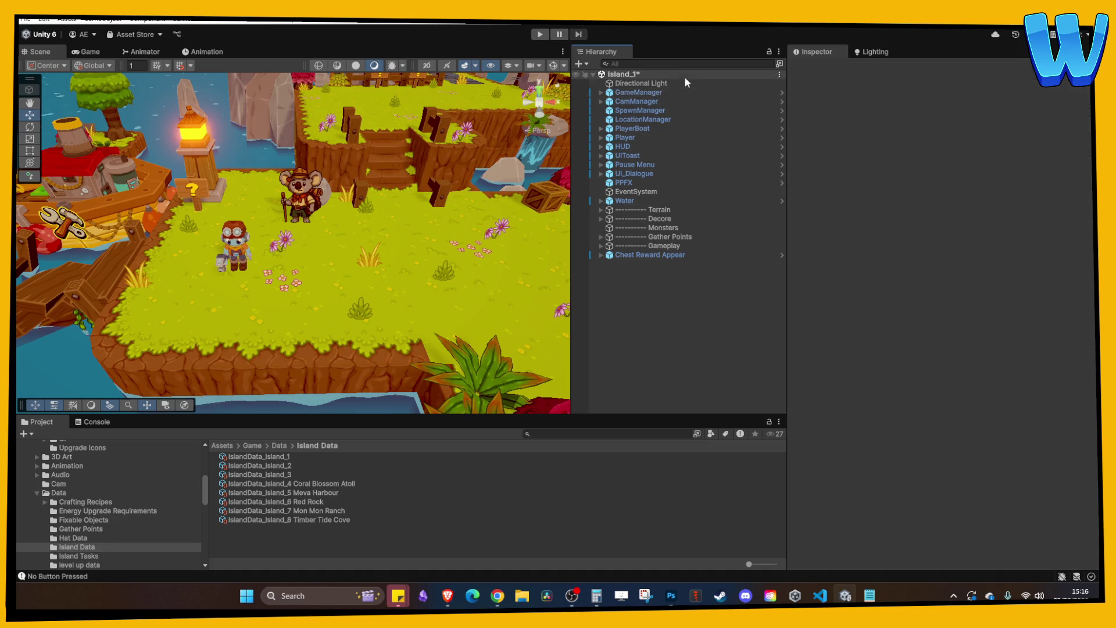
pyautogui.click(659, 92)
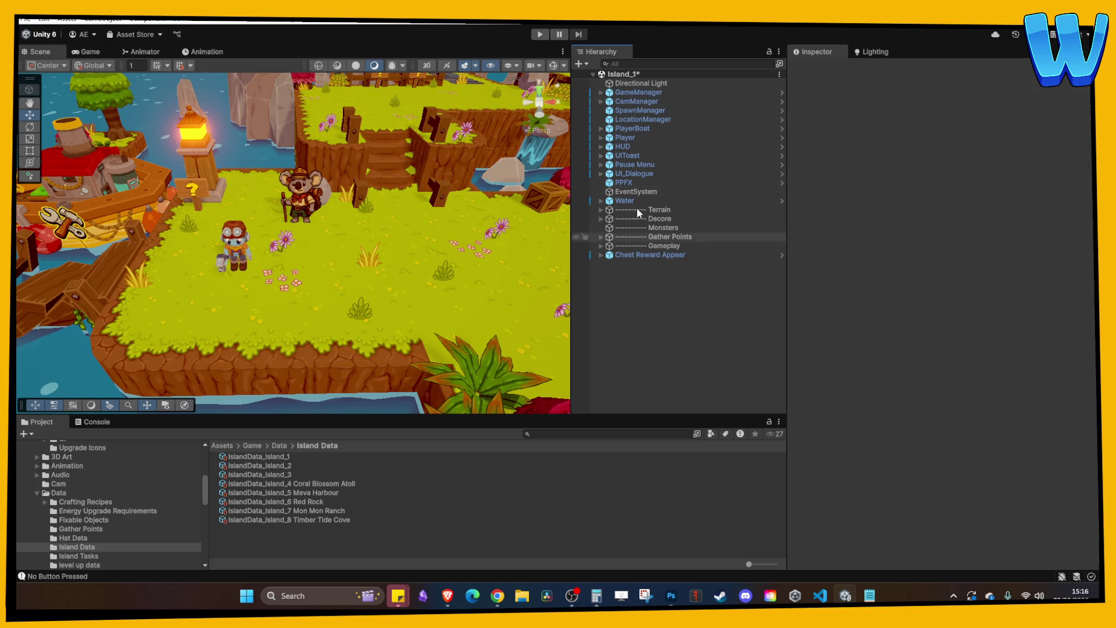
# - Open the UI_Dialogue prefab in isolation, then return to the Island_1 scene
pyautogui.click(635, 174)
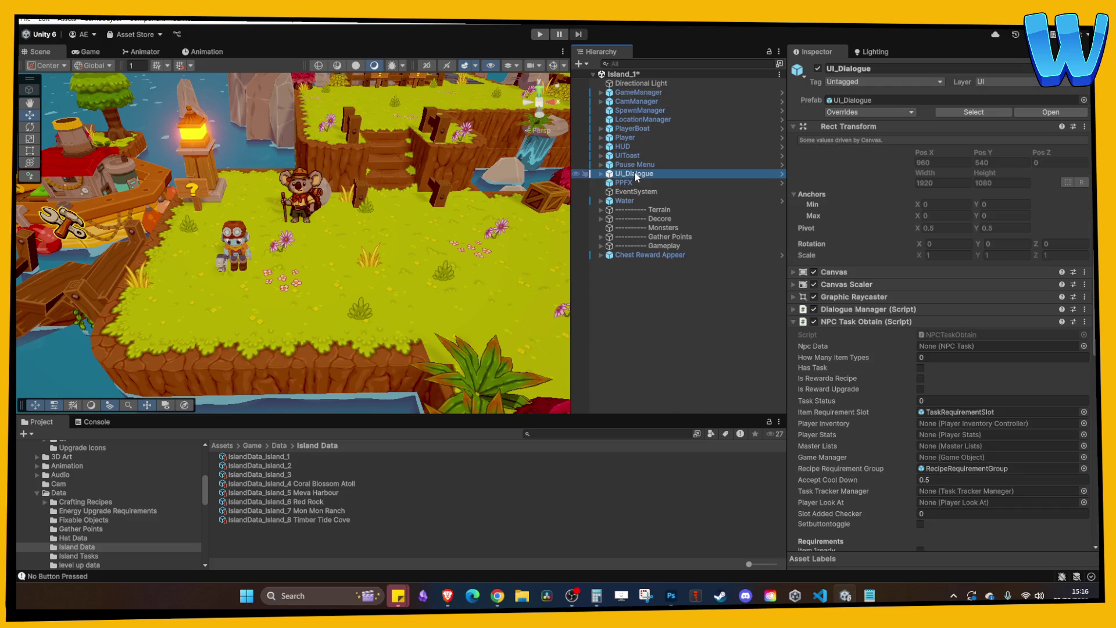
pyautogui.rightClick(635, 174)
pyautogui.moveTo(692, 261)
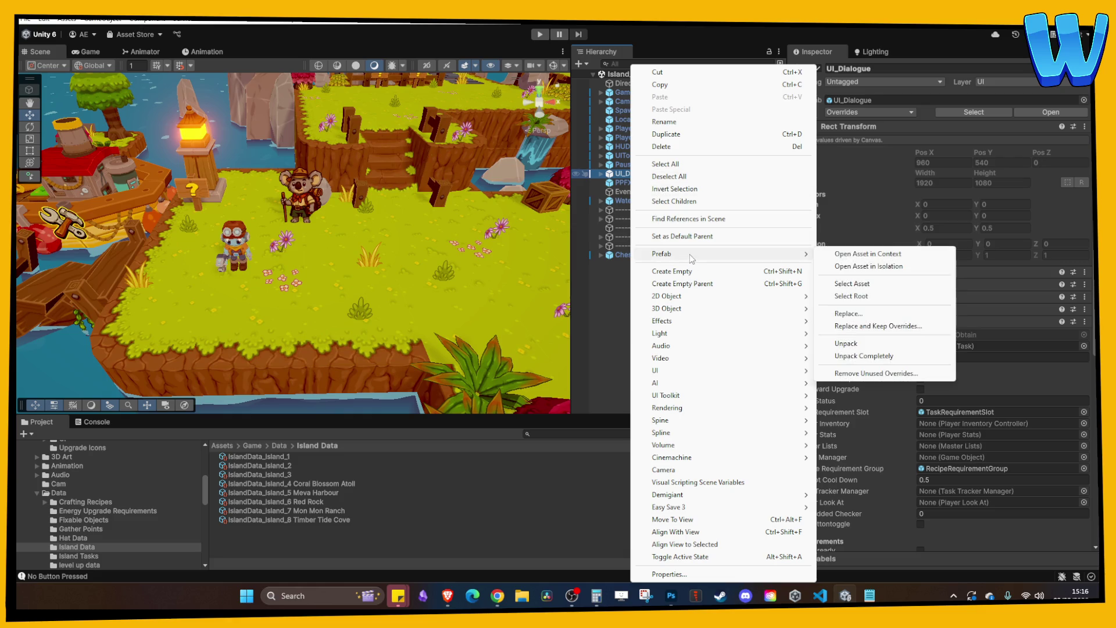
pyautogui.click(857, 266)
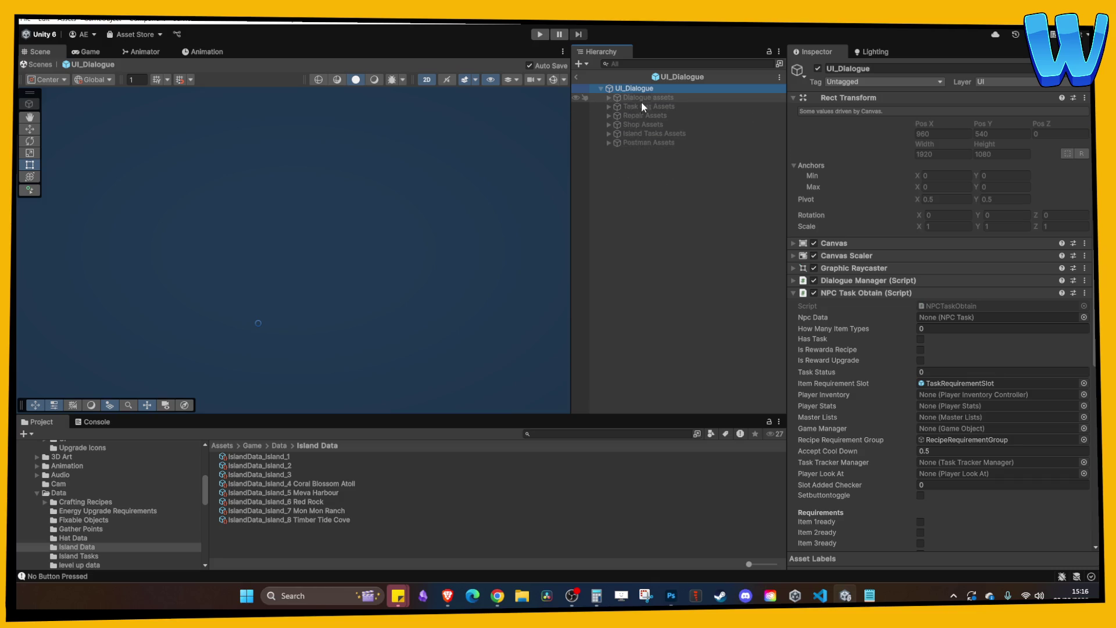
pyautogui.click(577, 75)
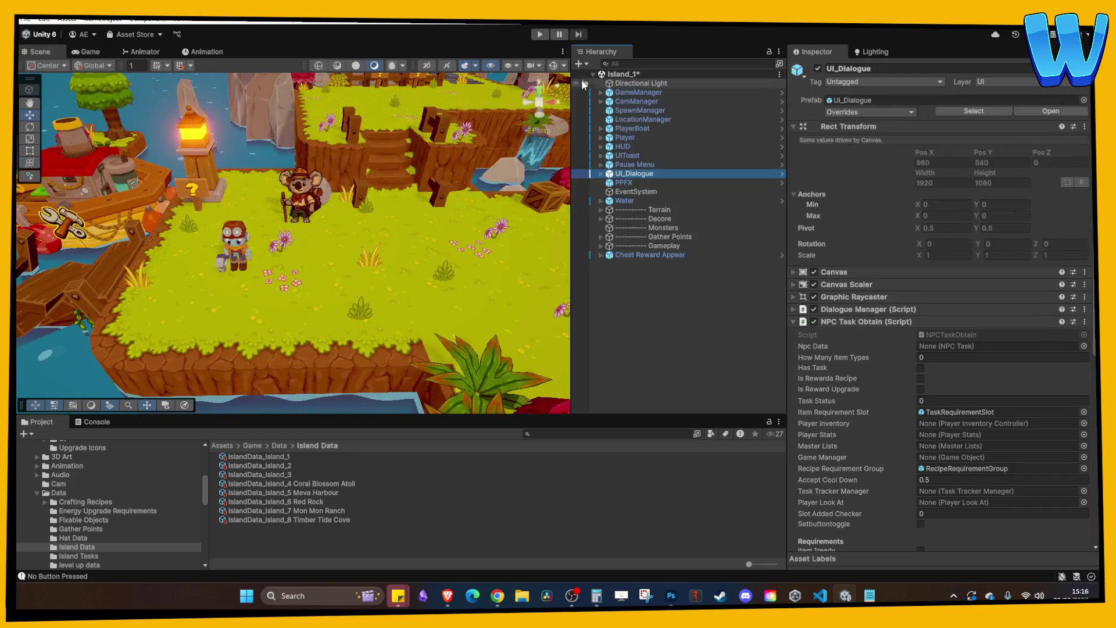
# - Expand HUD in the Hierarchy and inspect its Fast Travel Activator child
pyautogui.click(622, 147)
pyautogui.click(601, 147)
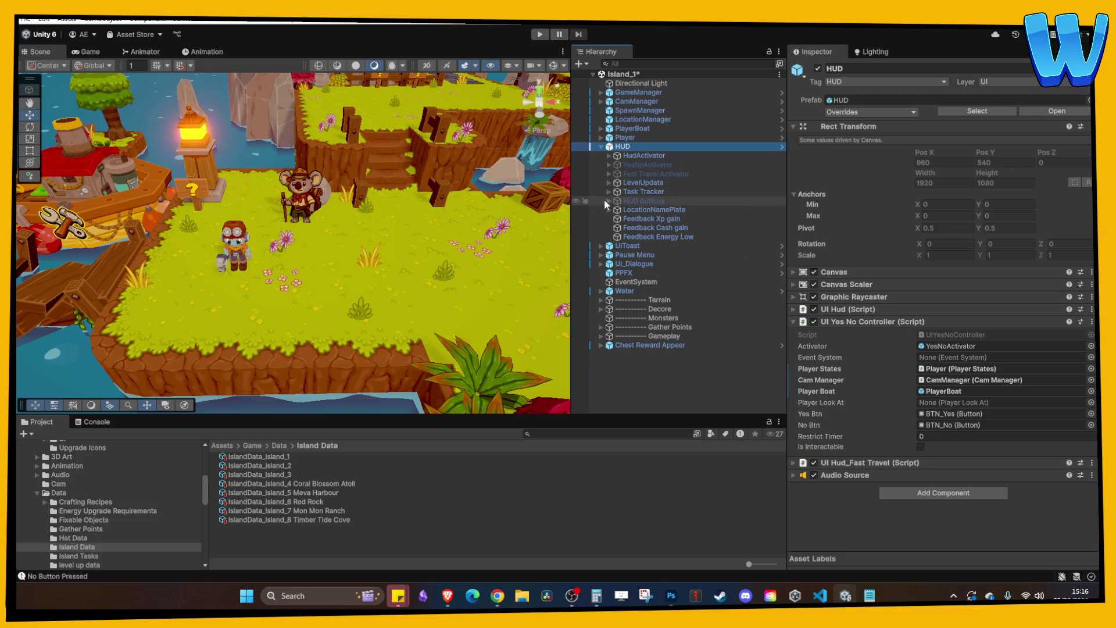
pyautogui.click(633, 173)
pyautogui.click(607, 174)
pyautogui.click(608, 174)
pyautogui.rightClick(633, 173)
pyautogui.click(628, 150)
# - Open the HUD prefab in isolation and collapse YesNoActivator
pyautogui.rightClick(623, 146)
pyautogui.moveTo(690, 252)
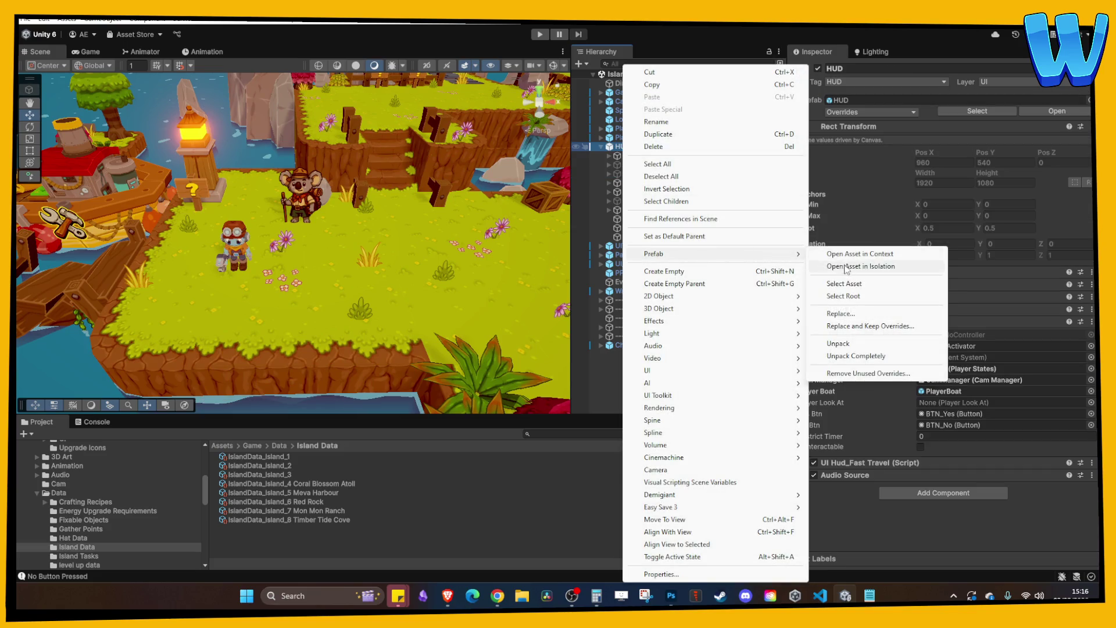
pyautogui.click(860, 267)
pyautogui.click(640, 106)
pyautogui.click(609, 106)
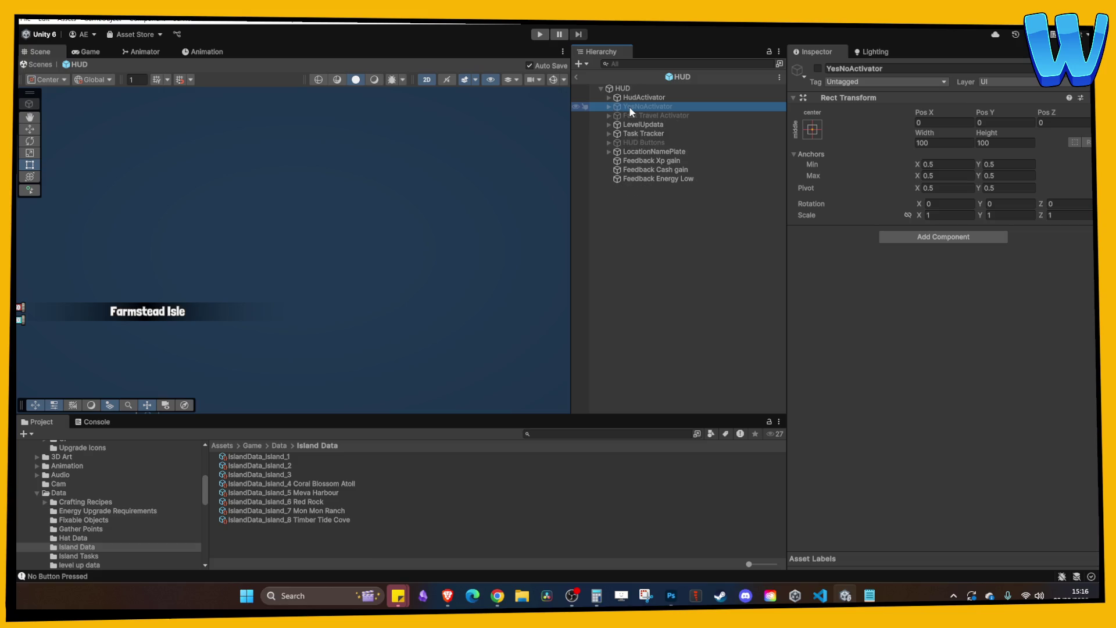
# - Enable Fast Travel Activator and zoom the Scene view onto its Return Home? No/Yes dialog
pyautogui.click(639, 115)
pyautogui.click(817, 68)
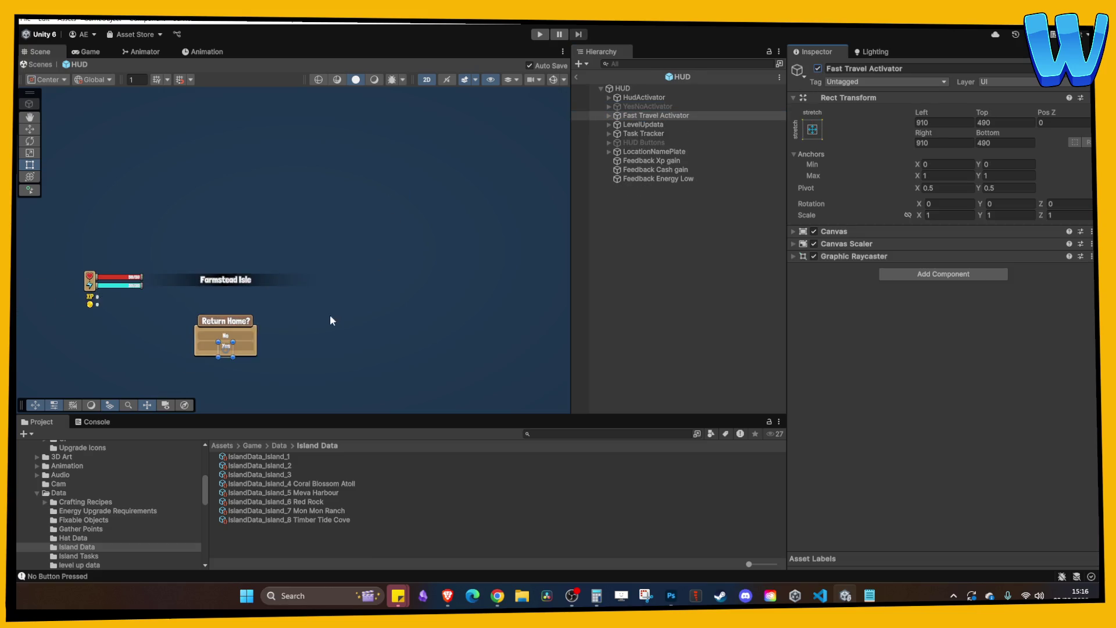
pyautogui.scroll(3, 259, 350)
pyautogui.scroll(-3, 368, 253)
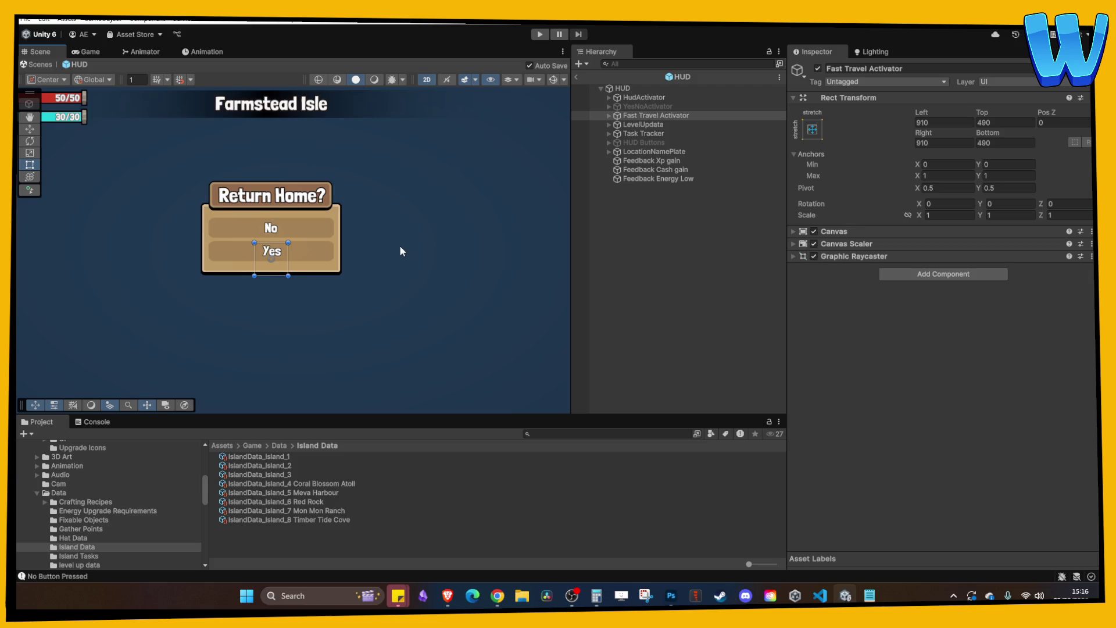
pyautogui.scroll(2, 371, 293)
pyautogui.scroll(-2, 372, 273)
pyautogui.scroll(3, 372, 271)
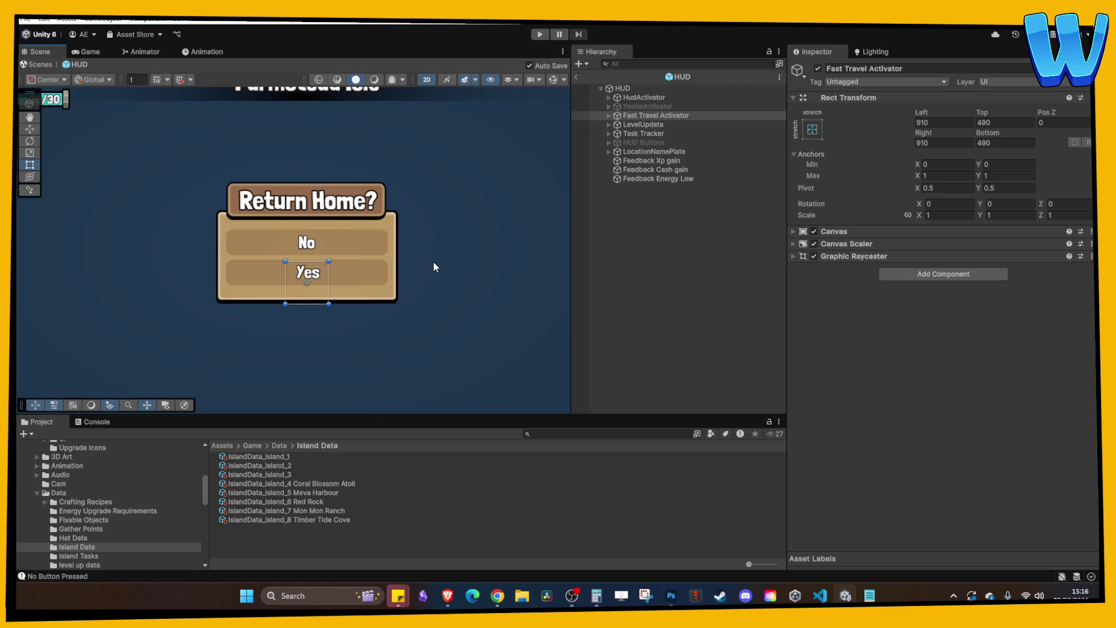
pyautogui.scroll(-3, 430, 255)
pyautogui.scroll(2, 407, 273)
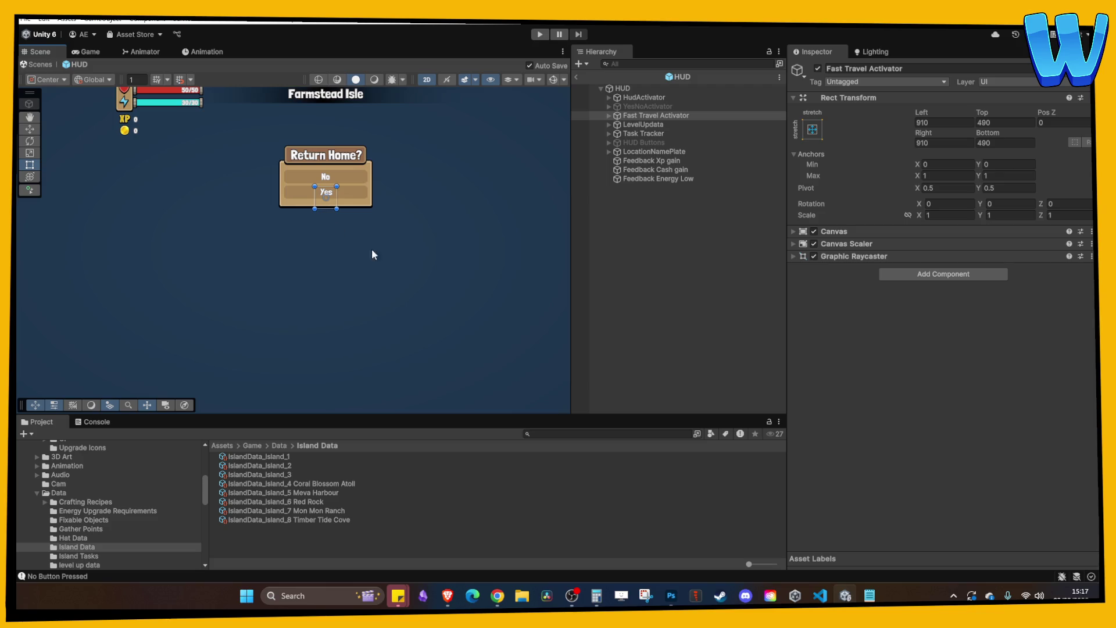
pyautogui.click(638, 255)
pyautogui.rightClick(639, 255)
pyautogui.click(630, 215)
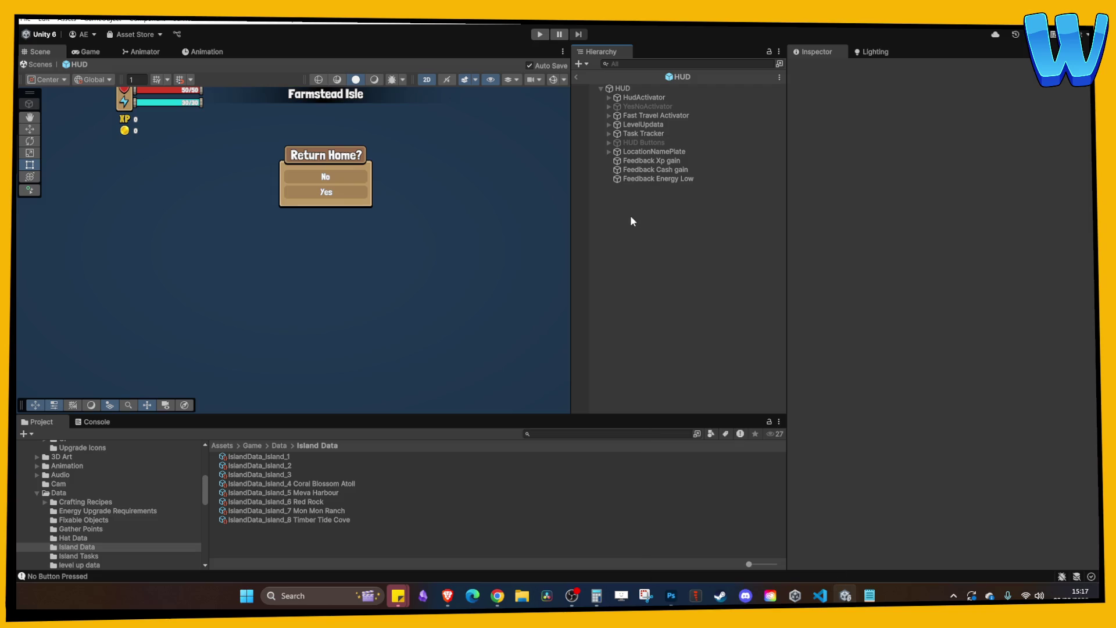
# - On HUD, fold UI Yes No Controller and expand the UI Hud_Fast Travel script fields
pyautogui.click(641, 114)
pyautogui.click(609, 115)
pyautogui.click(609, 115)
pyautogui.click(621, 89)
pyautogui.click(854, 291)
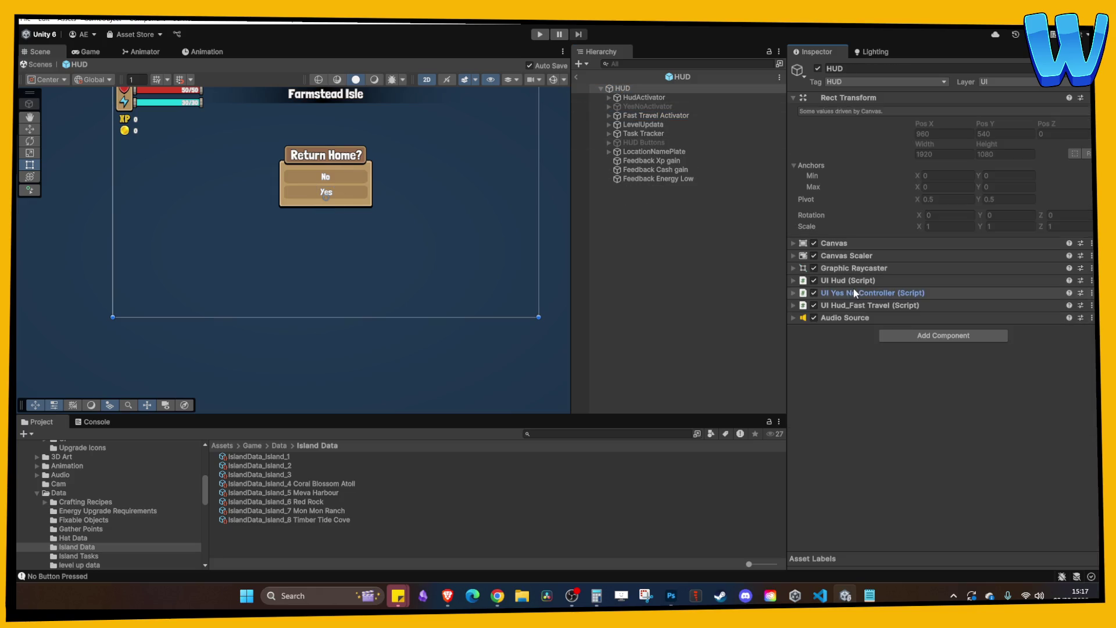
pyautogui.click(846, 305)
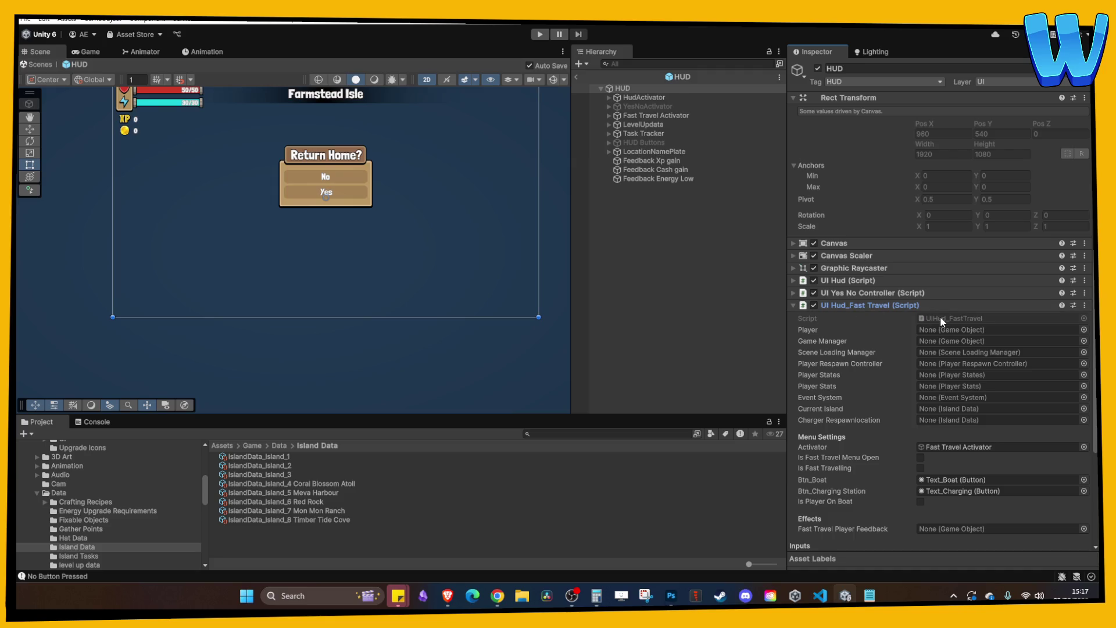
pyautogui.scroll(-3, 880, 366)
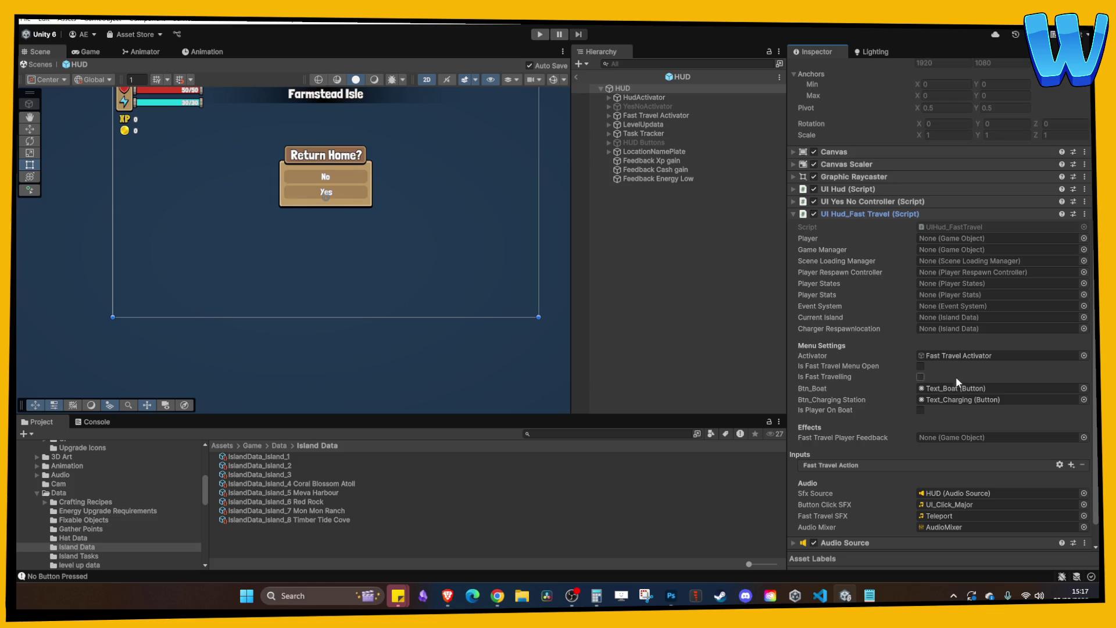
pyautogui.scroll(-1, 926, 446)
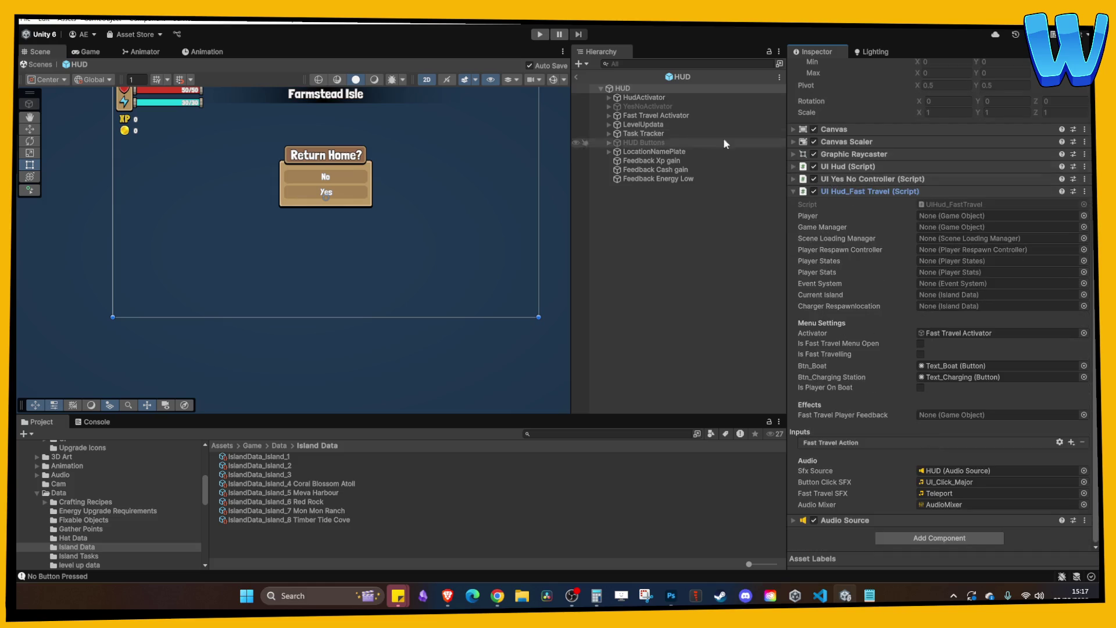
# - Trace Btn_Boat and Btn_Charging Station to Text_Boat (No) and Text_Charging (Yes)
pyautogui.click(952, 204)
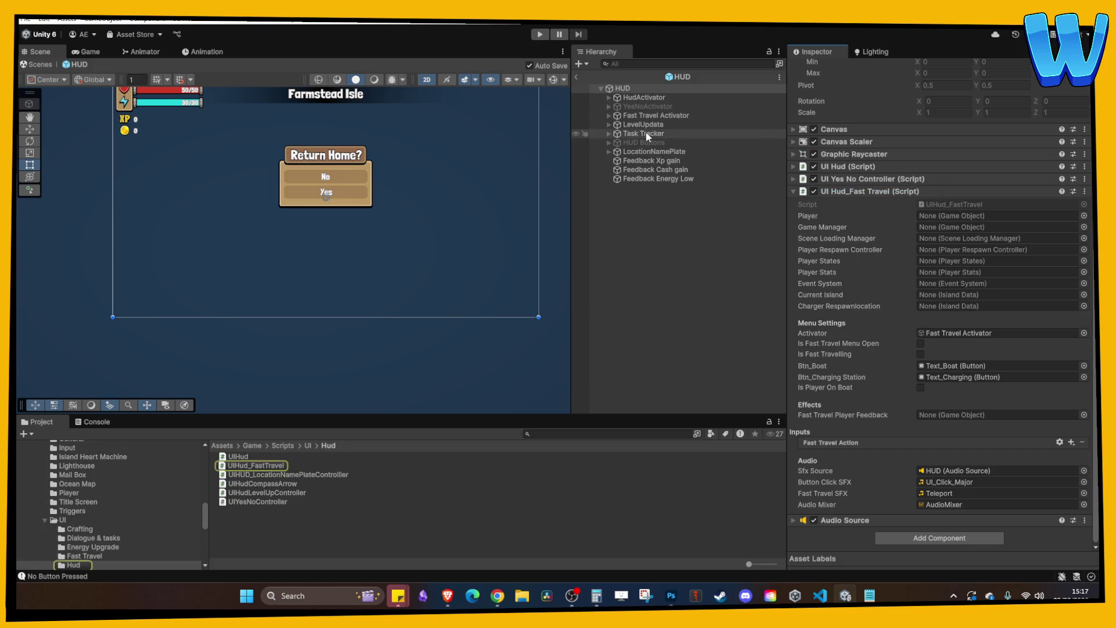
pyautogui.click(950, 377)
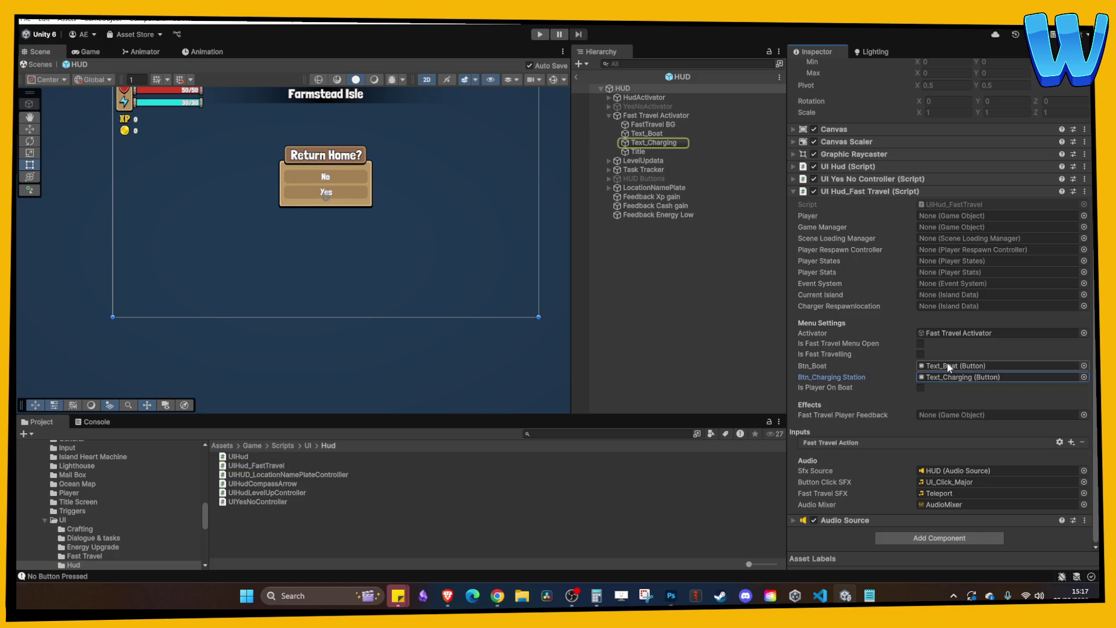
pyautogui.click(947, 364)
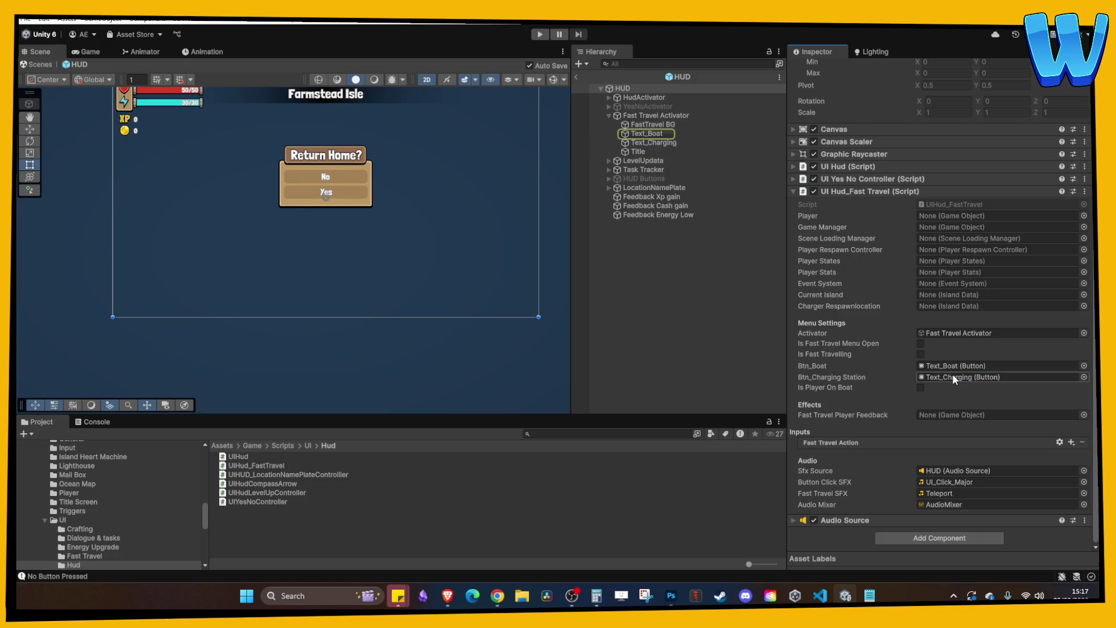
pyautogui.click(952, 375)
pyautogui.click(651, 143)
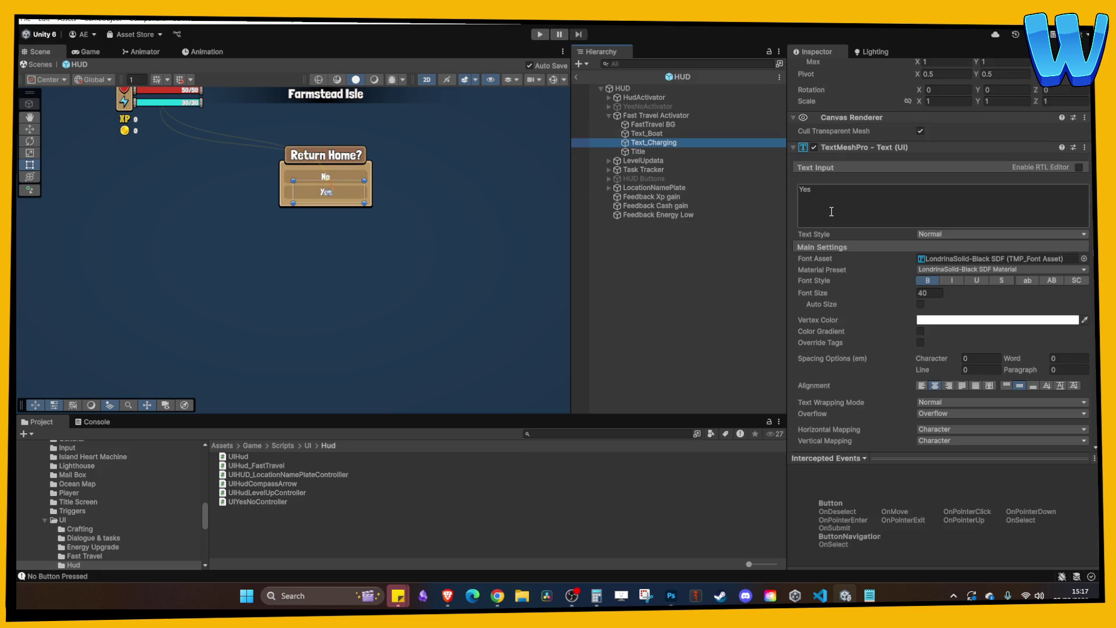
pyautogui.click(649, 134)
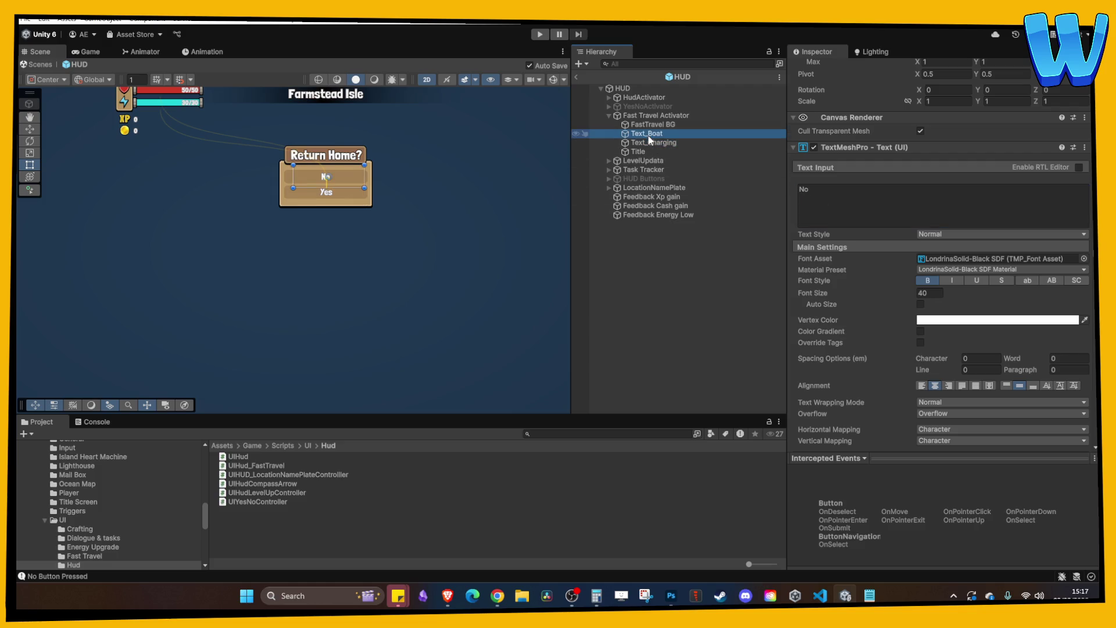
pyautogui.click(656, 143)
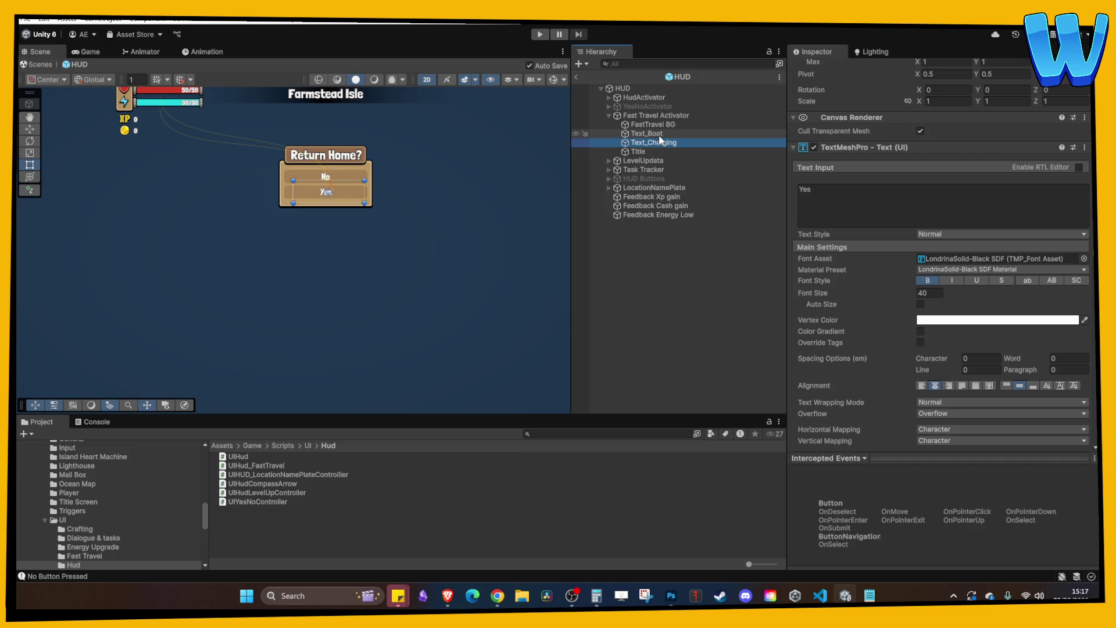
pyautogui.click(621, 117)
pyautogui.click(622, 88)
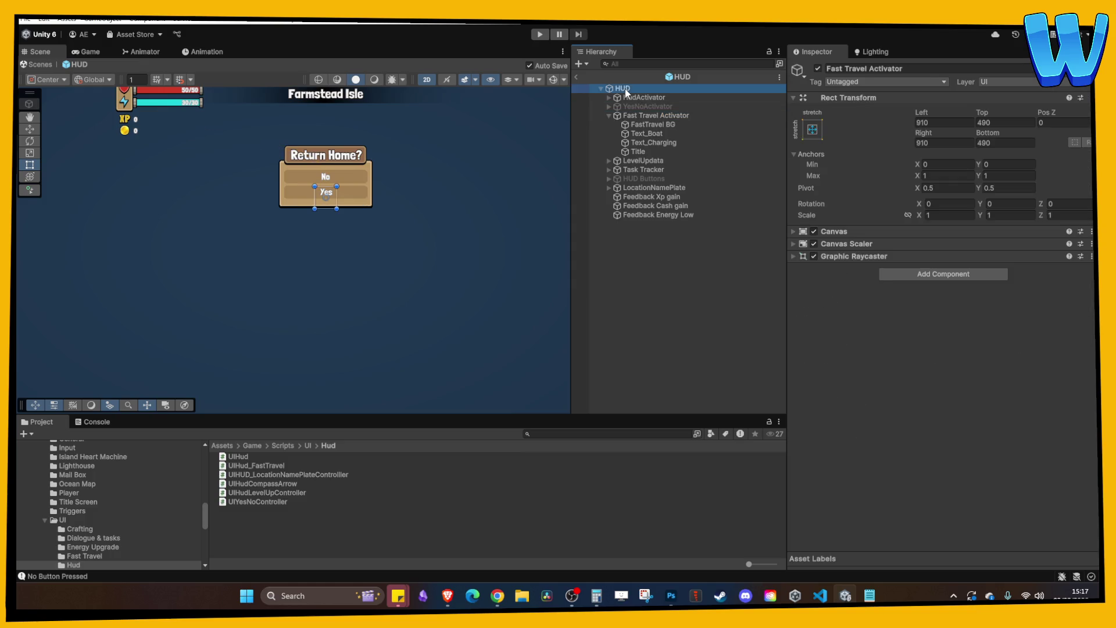
pyautogui.click(609, 115)
pyautogui.rightClick(639, 232)
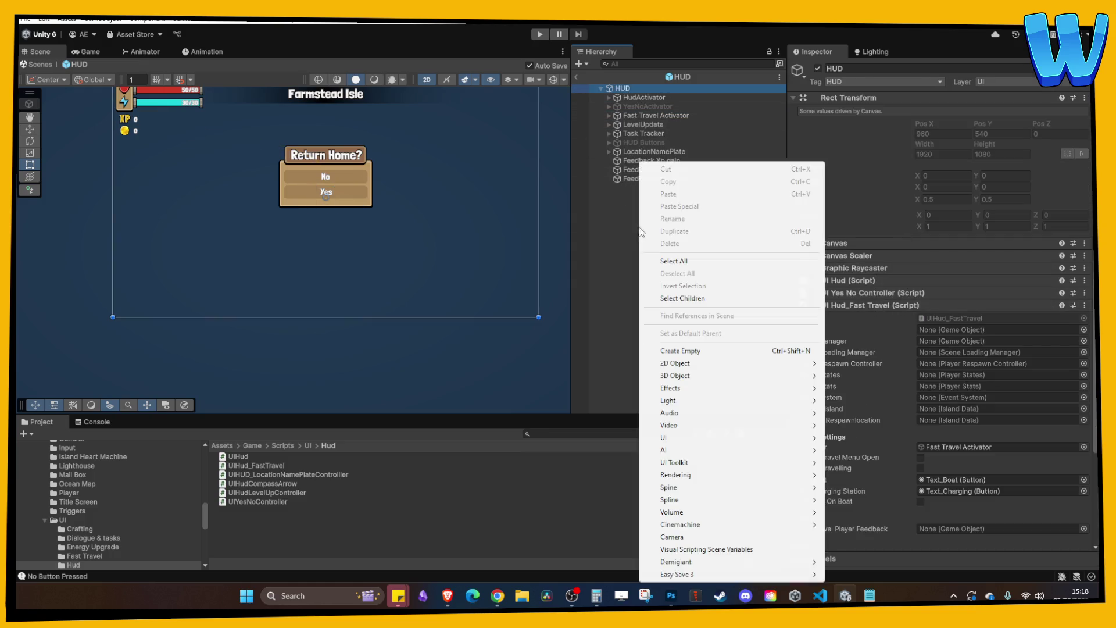
pyautogui.click(697, 351)
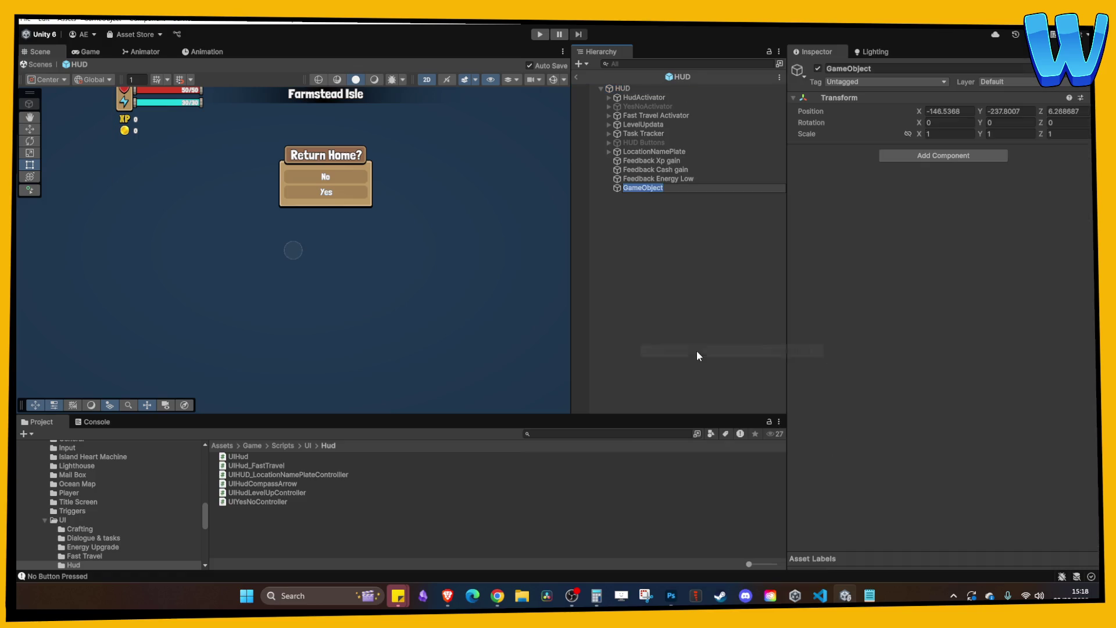
pyautogui.write('Fast Travel')
pyautogui.write(' Activ')
pyautogui.write('ator')
pyautogui.write('New')
pyautogui.press('Return')
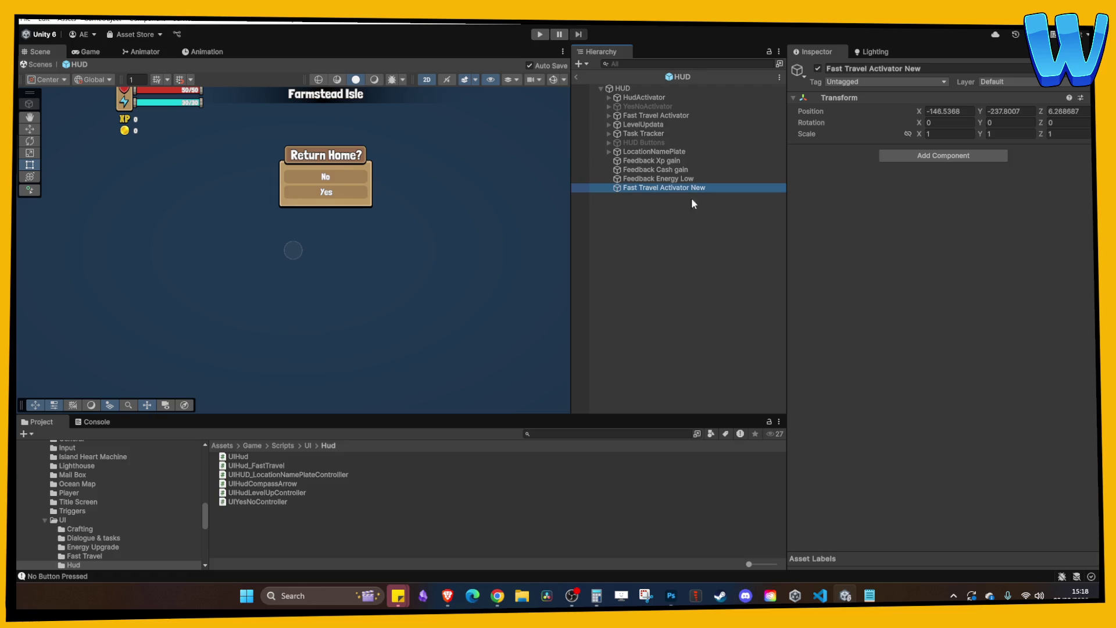
pyautogui.scroll(5, 406, 232)
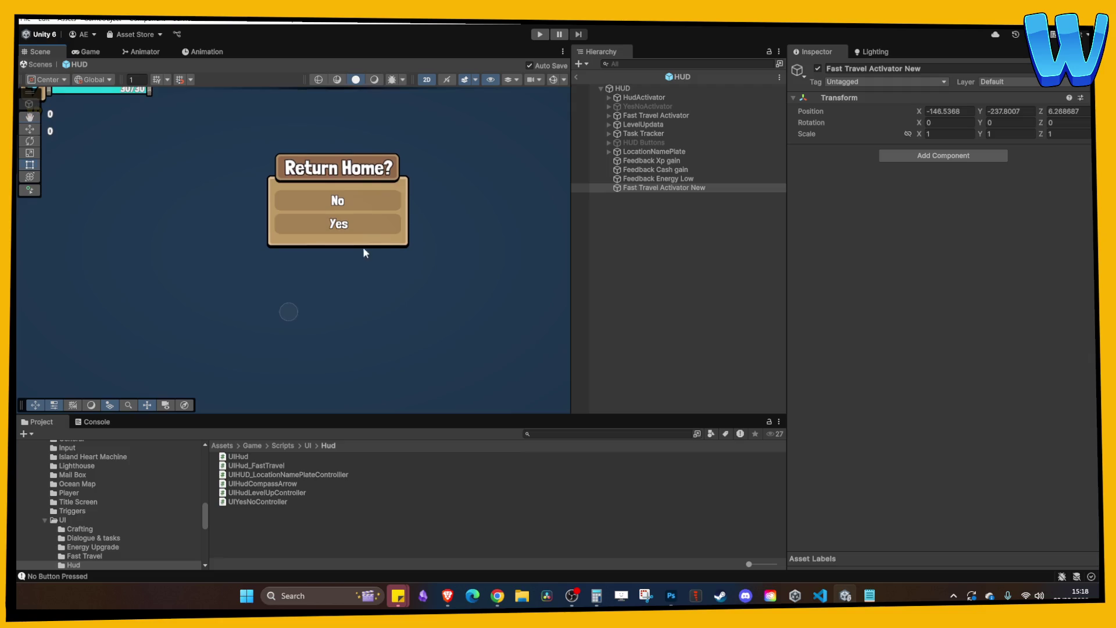
pyautogui.scroll(-3, 376, 222)
pyautogui.scroll(5, 375, 223)
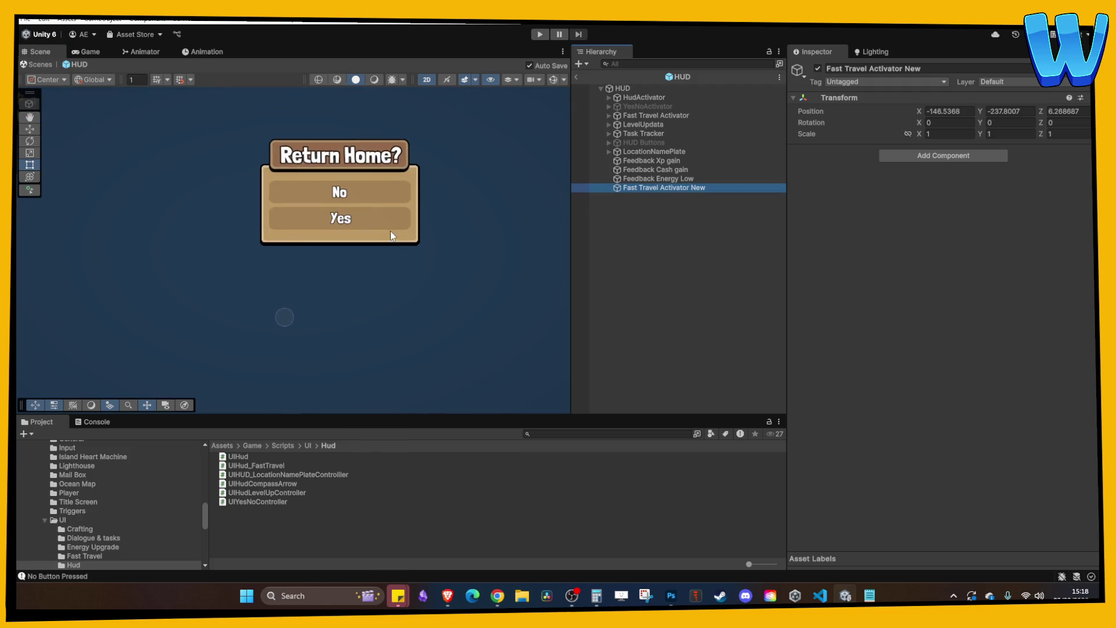
pyautogui.click(673, 225)
pyautogui.click(648, 188)
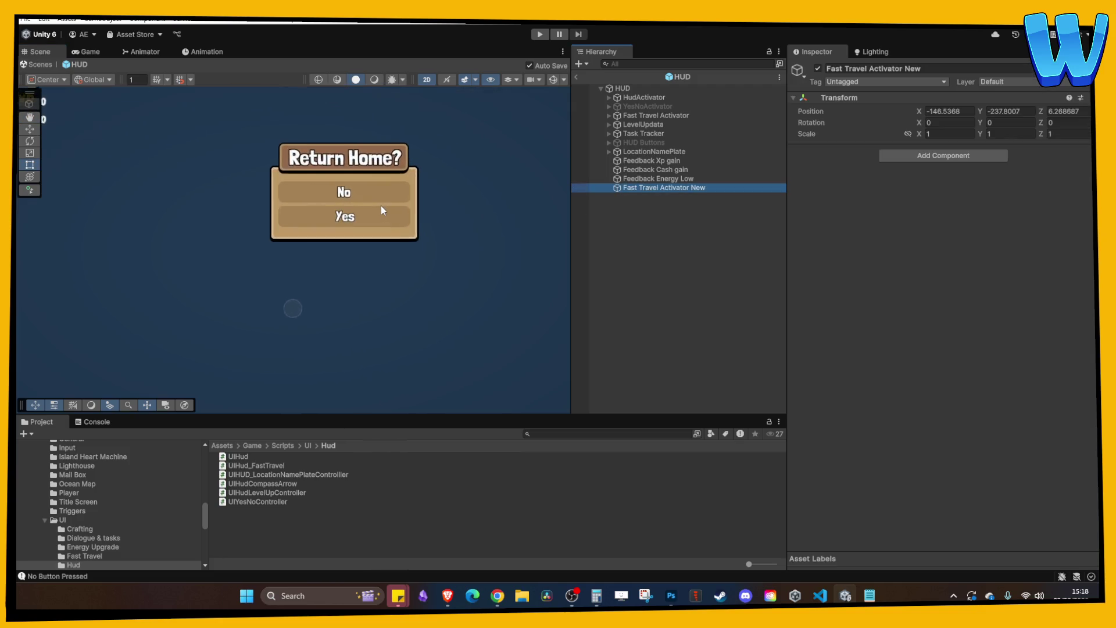
pyautogui.scroll(-3, 384, 206)
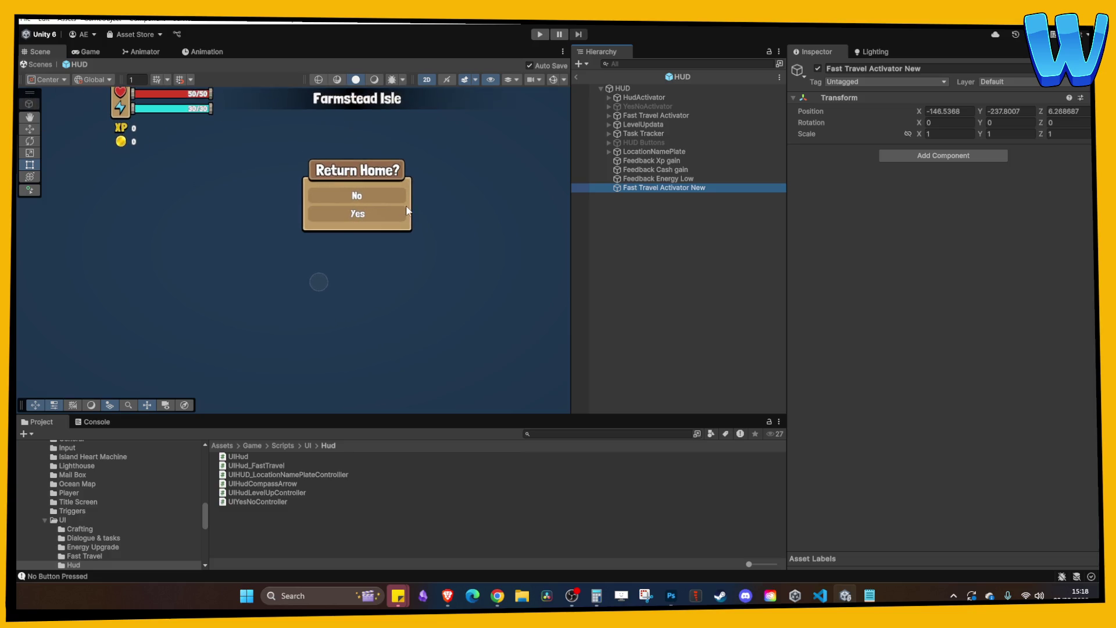
pyautogui.click(622, 245)
pyautogui.click(623, 180)
pyautogui.click(639, 187)
pyautogui.click(641, 227)
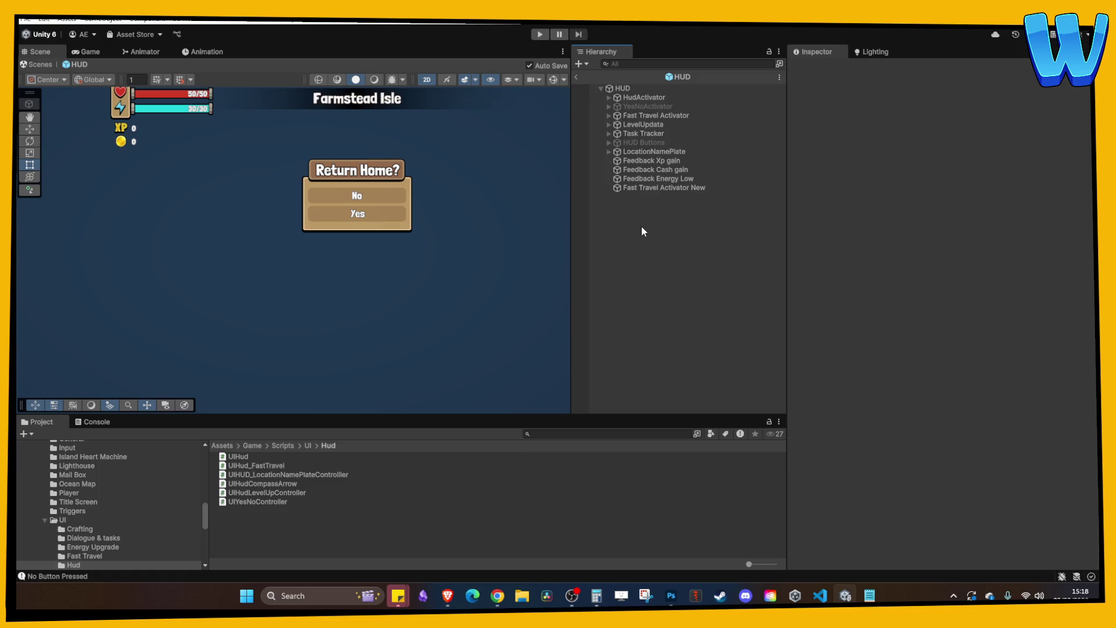
# - Glance at Task Screen New.psd in Photoshop, then select Fast Travel Activator and enter Play mode
pyautogui.click(671, 595)
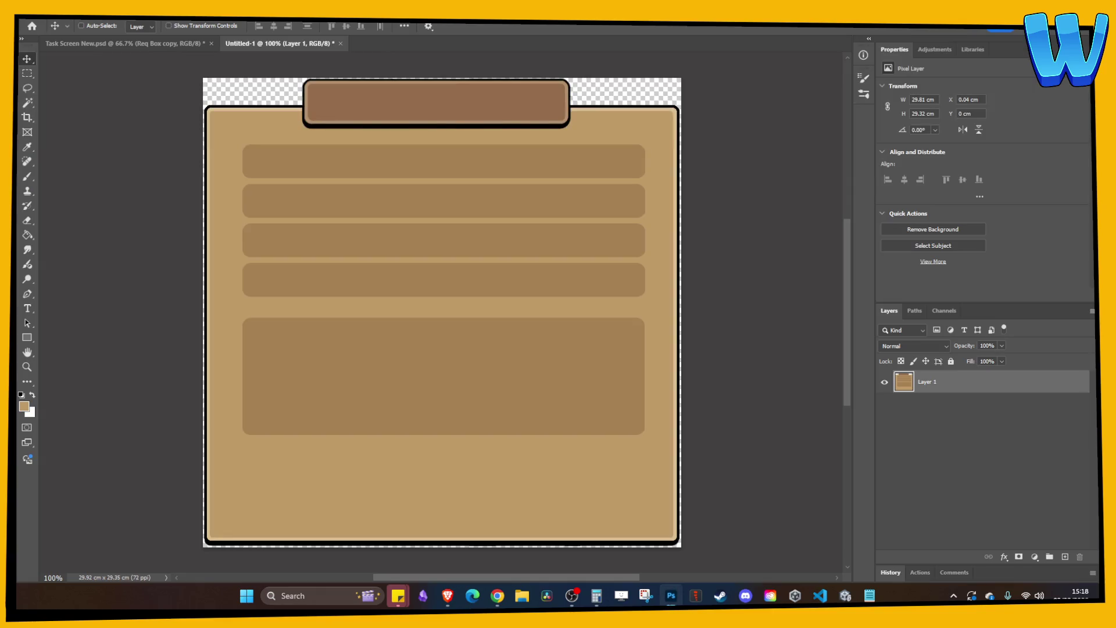
pyautogui.click(122, 44)
pyautogui.click(273, 45)
pyautogui.click(670, 595)
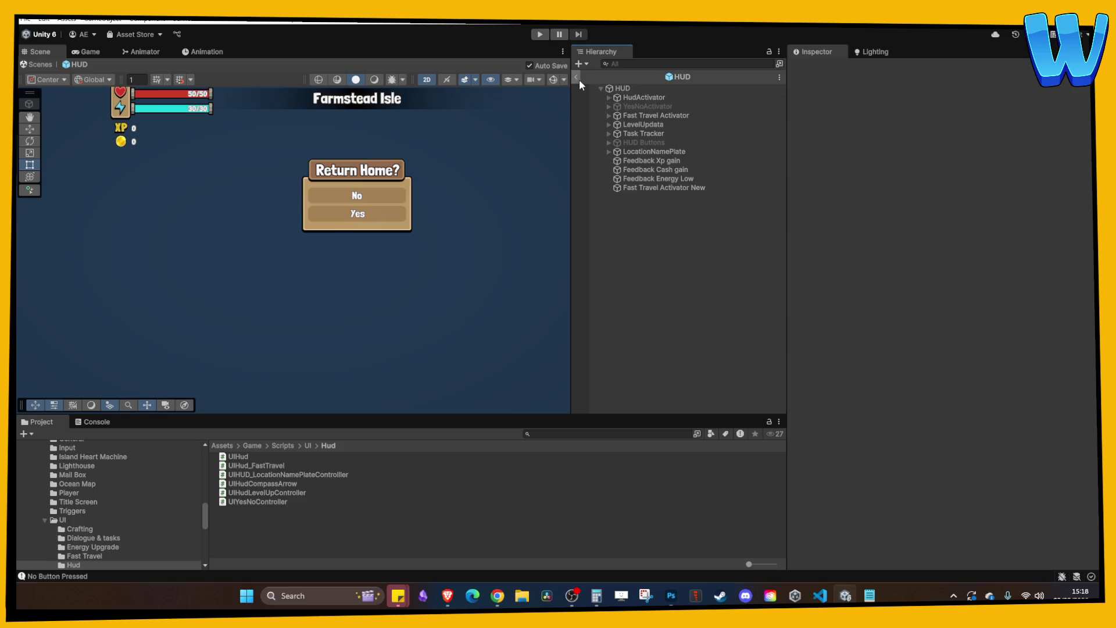
pyautogui.click(655, 115)
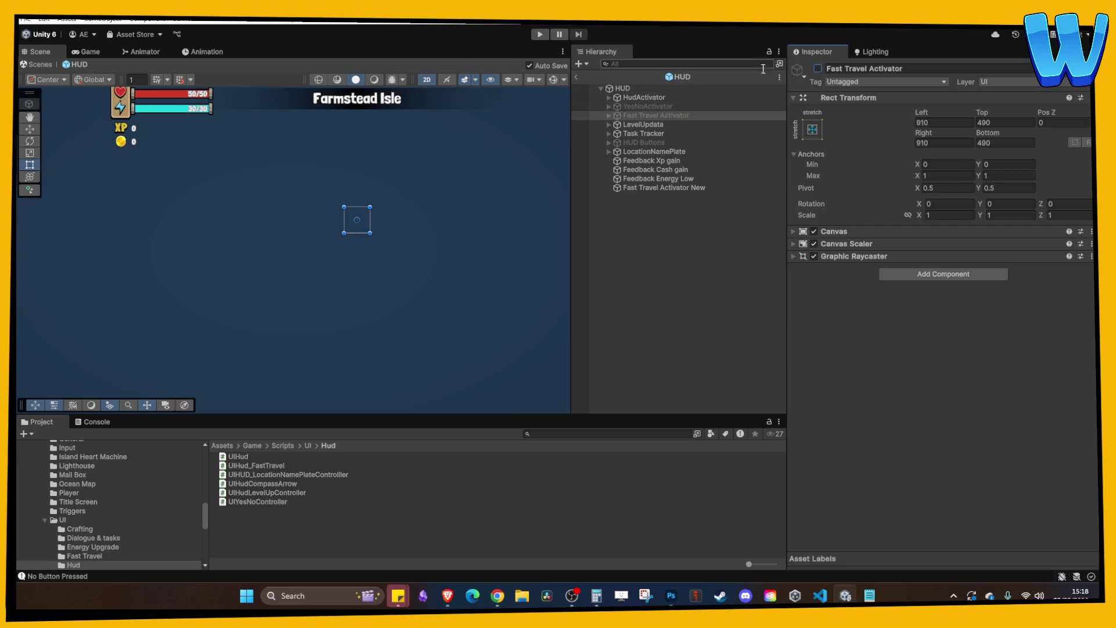
pyautogui.click(580, 75)
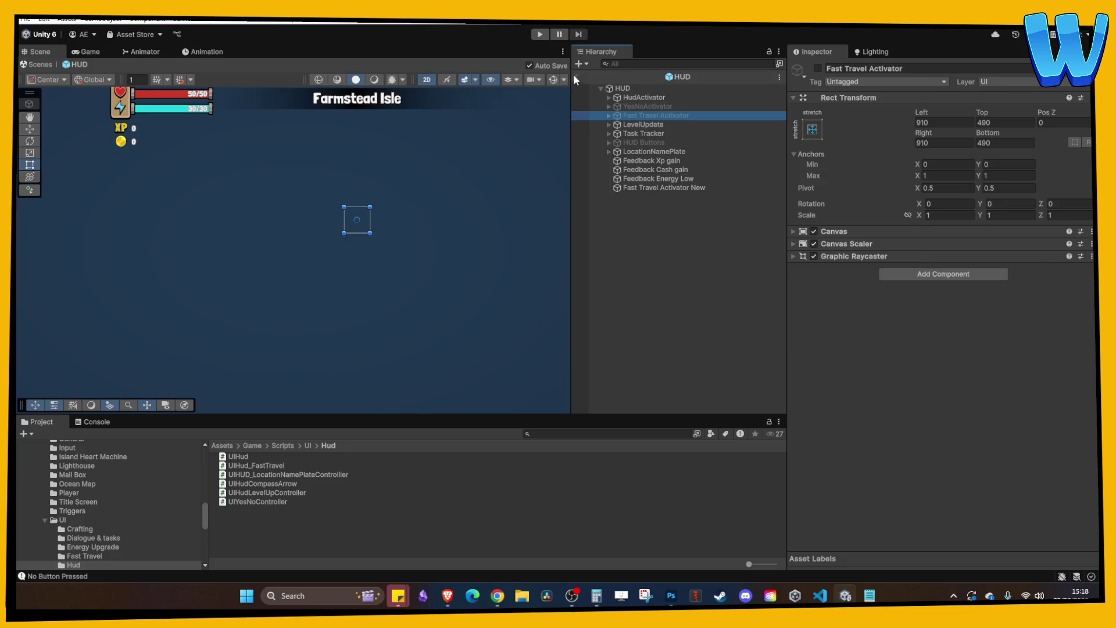
pyautogui.click(537, 34)
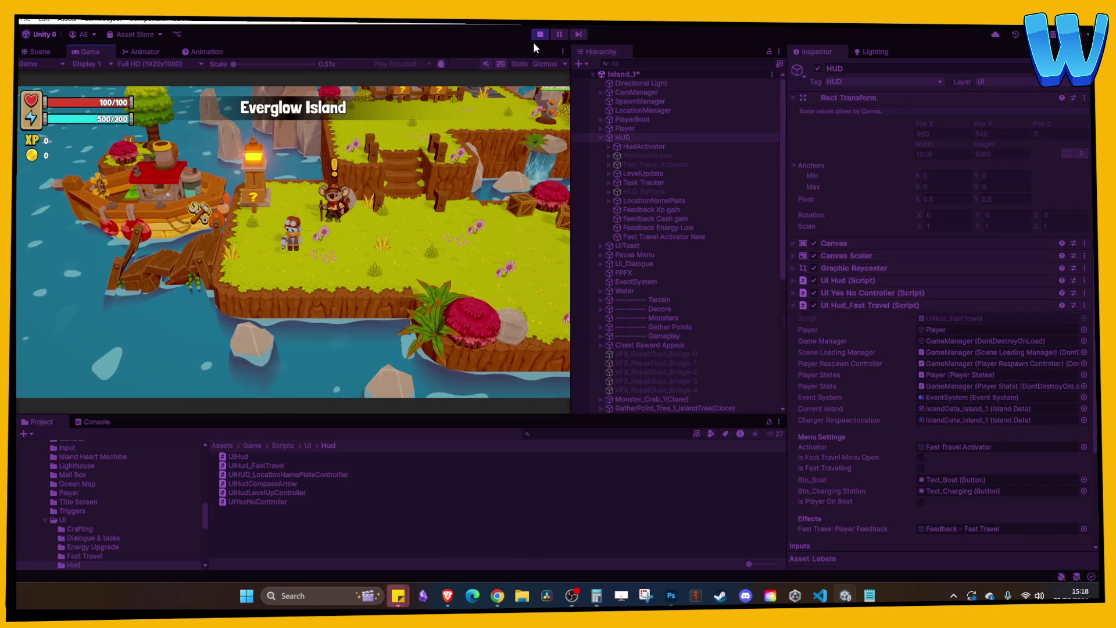
# - Maximize the Game view, snip a screenshot of the running game, and stop Play mode
pyautogui.click(563, 51)
pyautogui.click(579, 94)
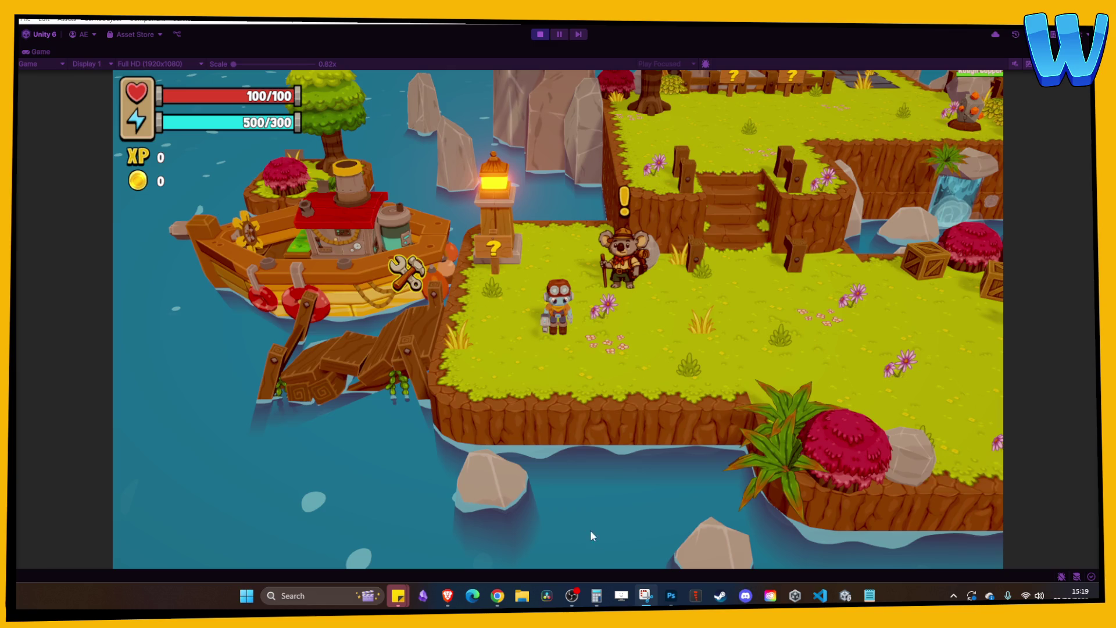
pyautogui.click(645, 595)
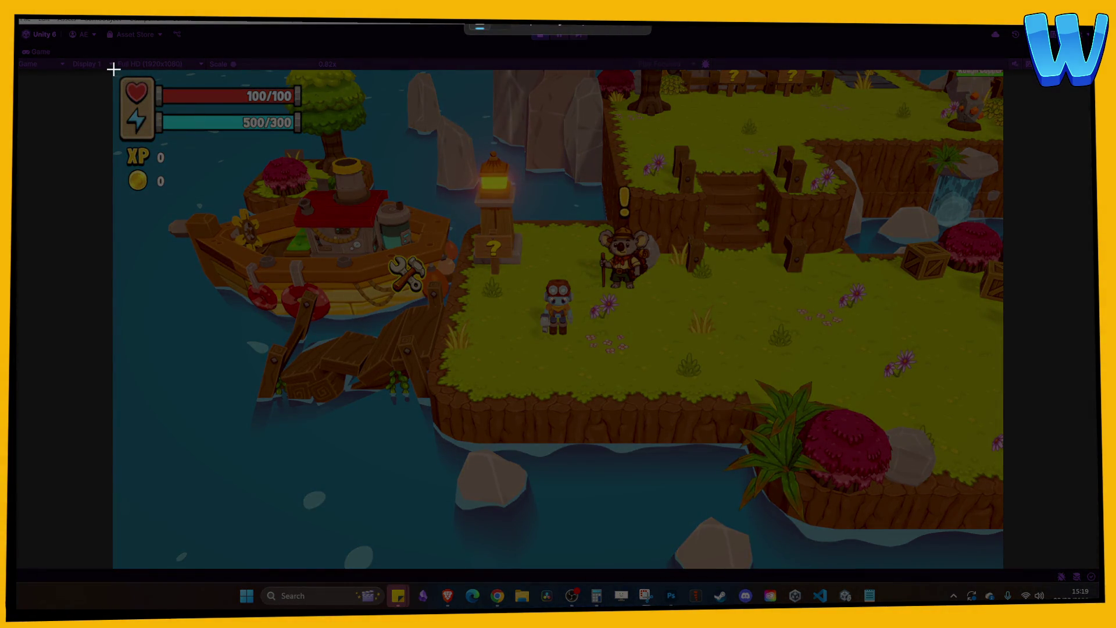
pyautogui.moveTo(114, 72); pyautogui.dragTo(999, 566)
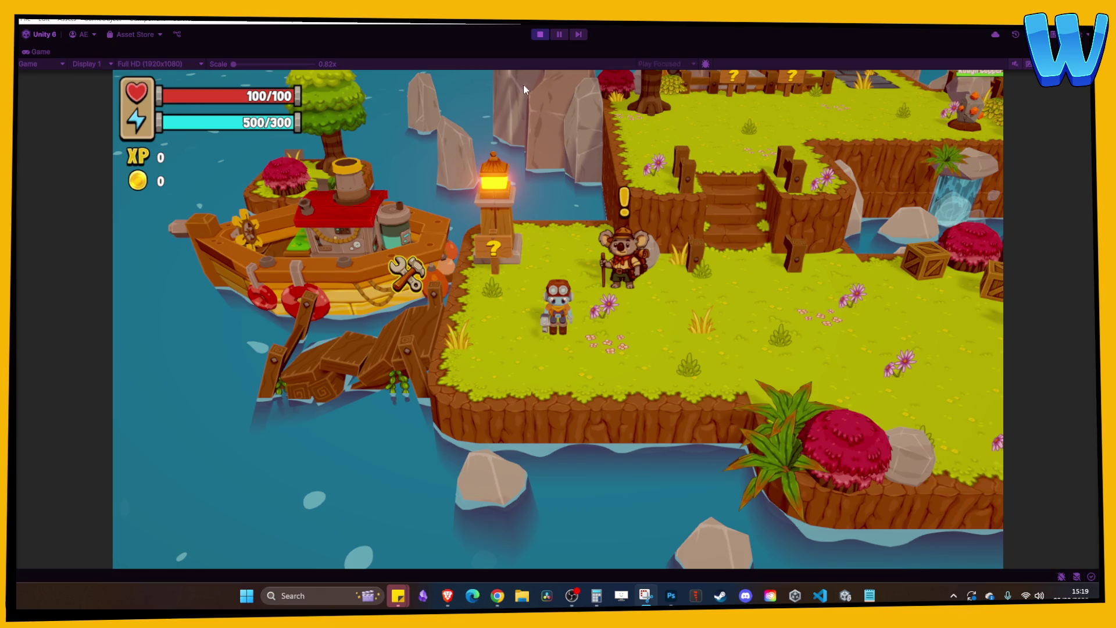
pyautogui.click(540, 34)
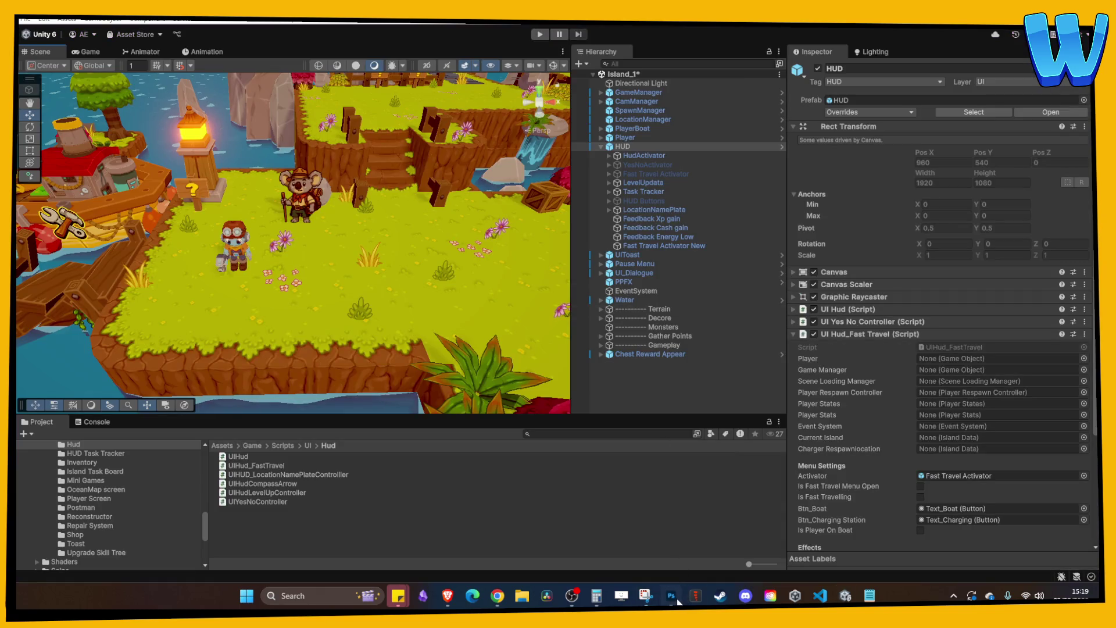
pyautogui.click(674, 598)
# - Create a new clipboard-sized document and paste the game screenshot into it
pyautogui.hotkey('ctrl', 'n')
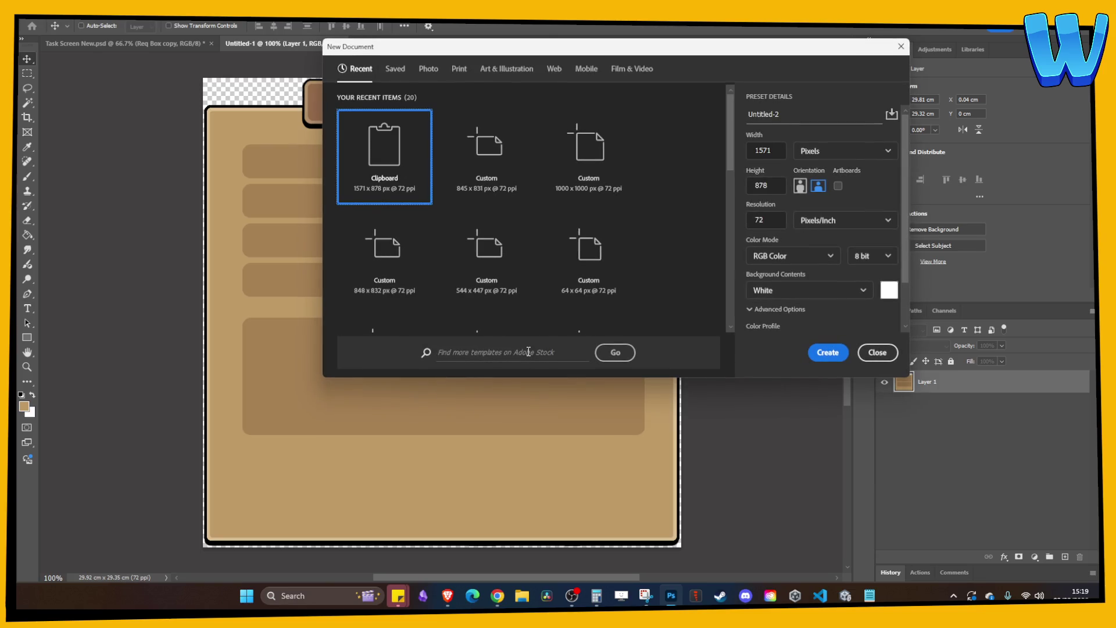
pyautogui.press('Return')
pyautogui.hotkey('ctrl', 'v')
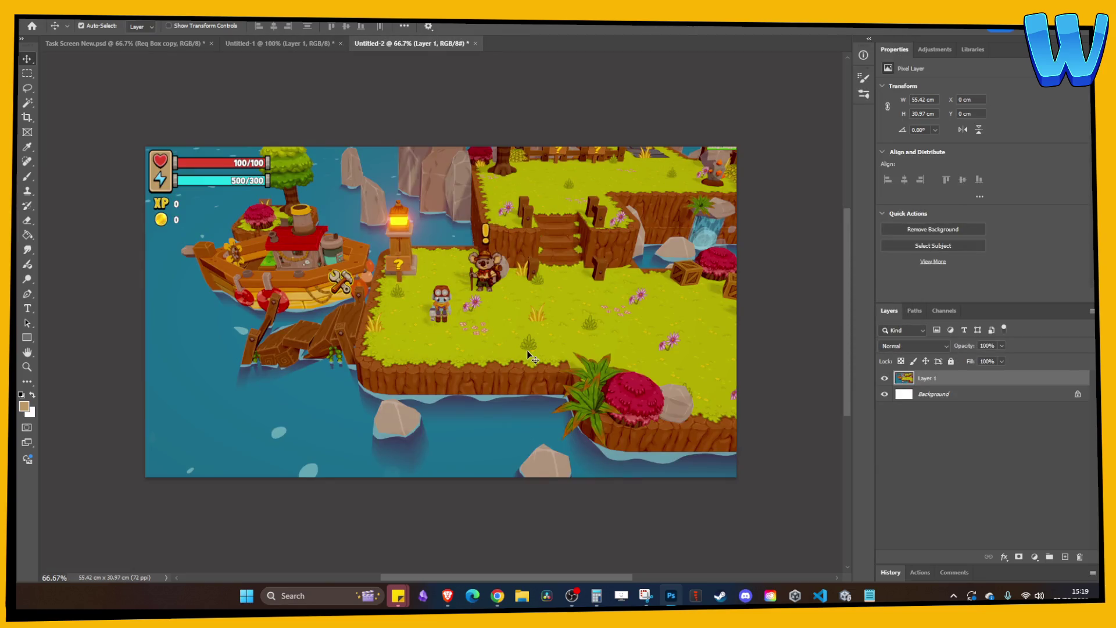
# - Resize the canvas to 1920×1080 pixels
pyautogui.hotkey('ctrl', 'alt', 'c')
pyautogui.press('Escape')
pyautogui.hotkey('ctrl', 'alt', 'c')
pyautogui.click(609, 210)
pyautogui.click(601, 227)
pyautogui.write('1920')
pyautogui.press('Tab')
pyautogui.write('1080')
pyautogui.press('Return')
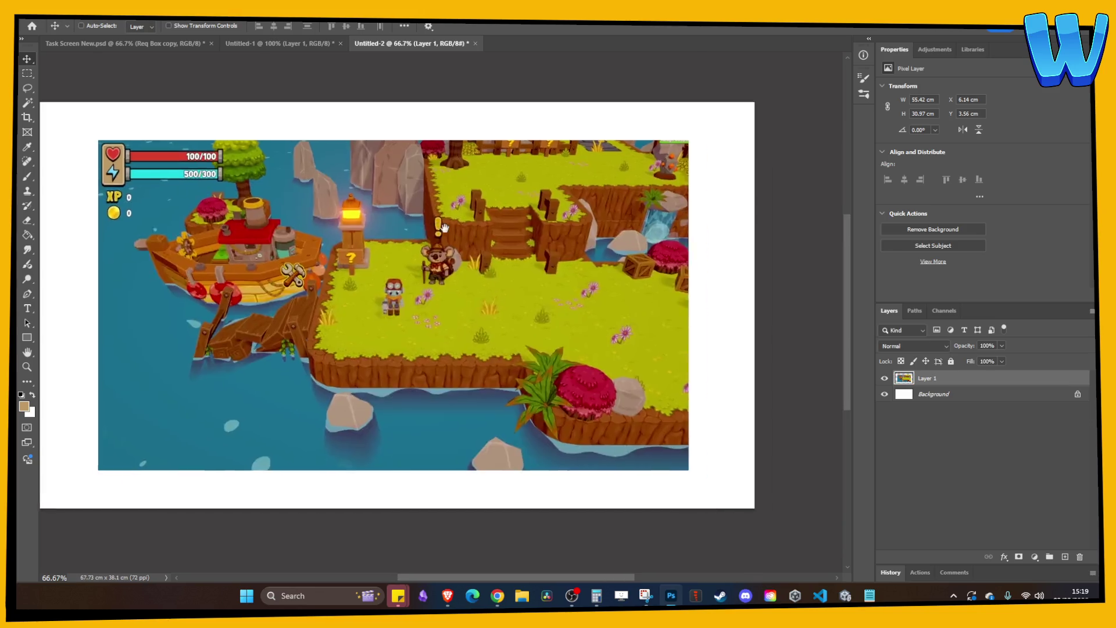
# - Scale the screenshot layer up to fill the canvas, then view Task Screen New.psd
pyautogui.hotkey('ctrl', 't')
pyautogui.moveTo(679, 138); pyautogui.dragTo(744, 98)
pyautogui.press('Return')
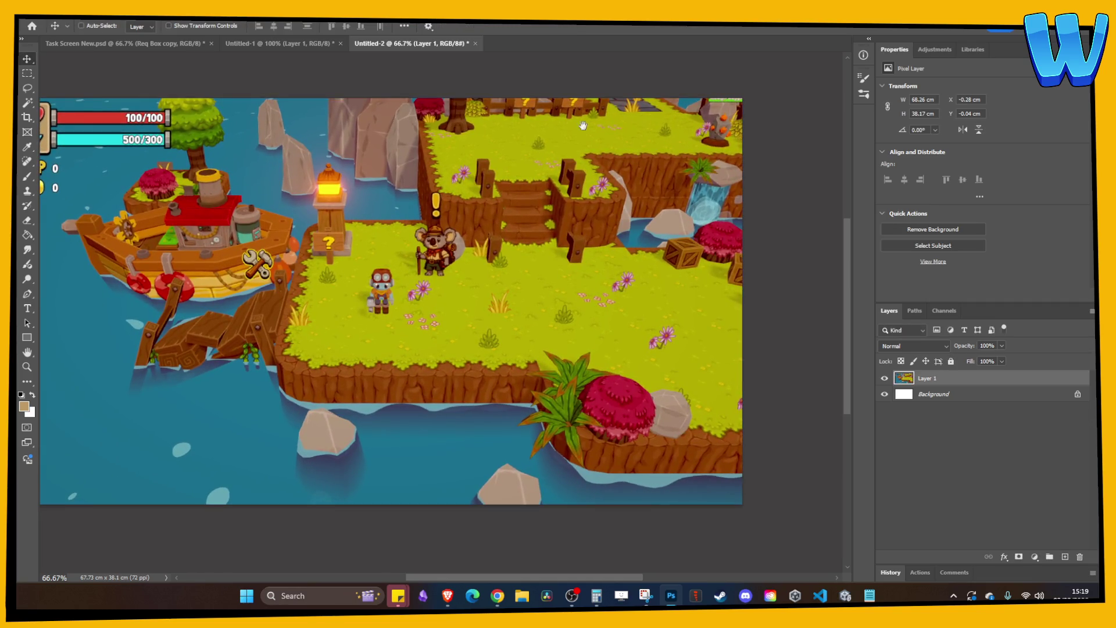
pyautogui.hscroll(-3, 497, 158)
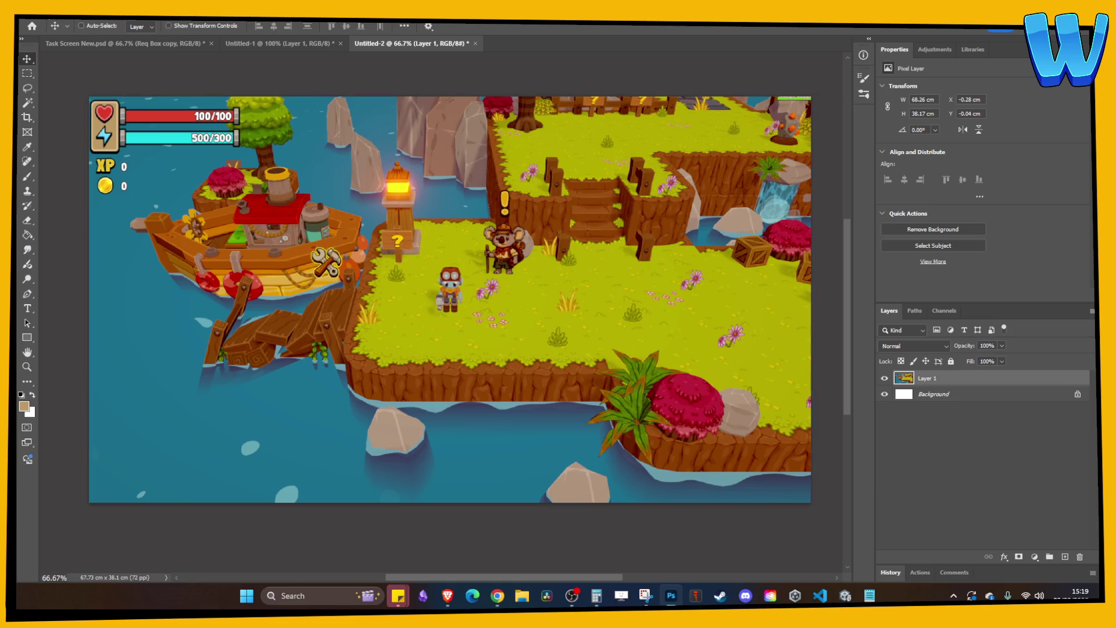
pyautogui.click(262, 43)
pyautogui.click(154, 43)
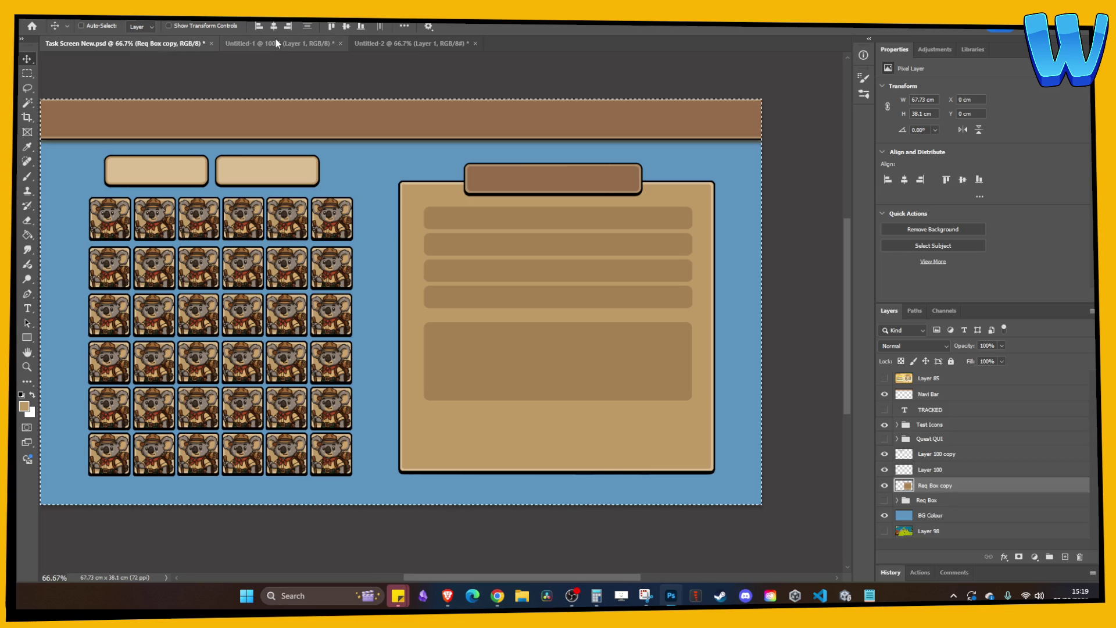
# - Deselect the canvas, select the Info Box layer and save Task Screen New.psd
pyautogui.press('ctrl')
pyautogui.hotkey('ctrl', 'd')
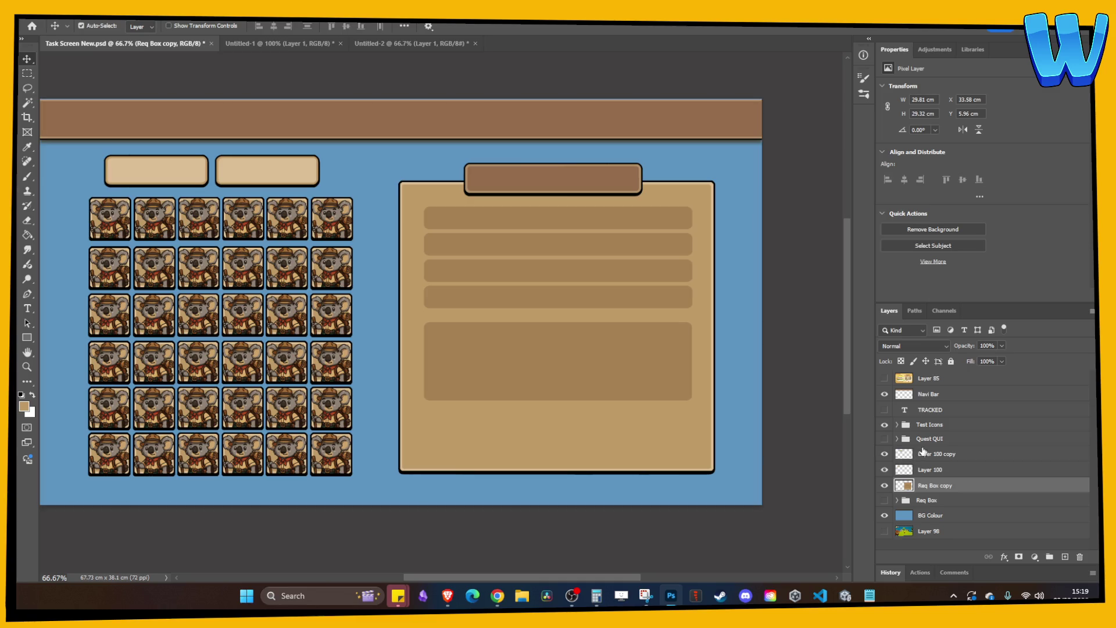
pyautogui.click(924, 452)
pyautogui.hotkey('ctrl', 's')
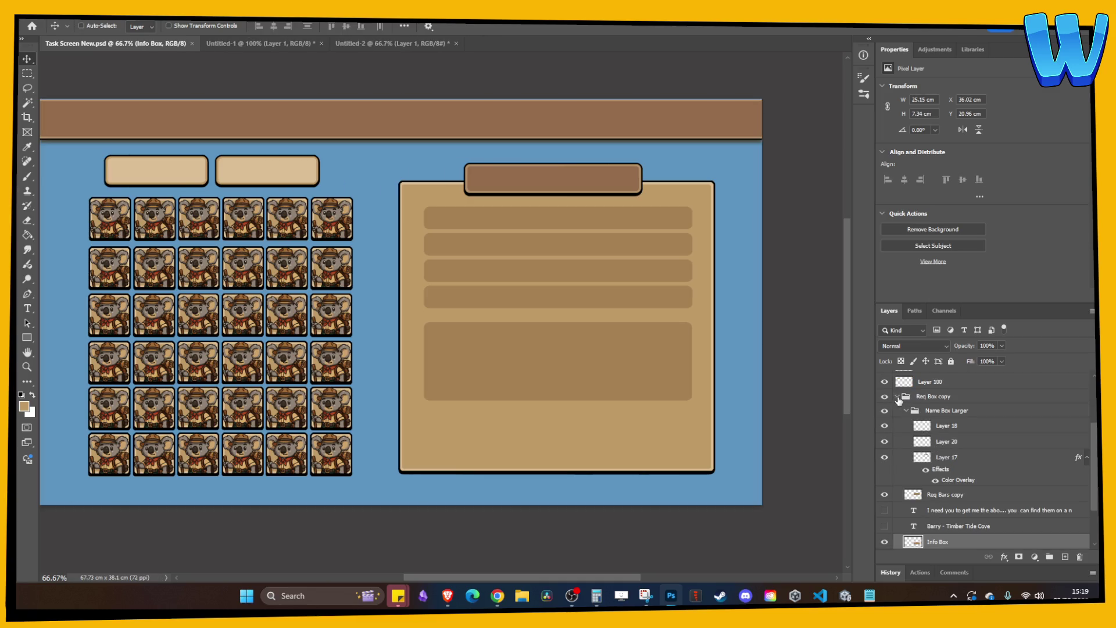
# - Check the Req Box copy and Req Bars copy groups, then select Name Box Larger
pyautogui.click(898, 397)
pyautogui.doubleClick(884, 485)
pyautogui.click(897, 484)
pyautogui.scroll(-2, 907, 465)
pyautogui.scroll(-2, 914, 454)
pyautogui.doubleClick(885, 435)
pyautogui.click(885, 497)
pyautogui.click(885, 497)
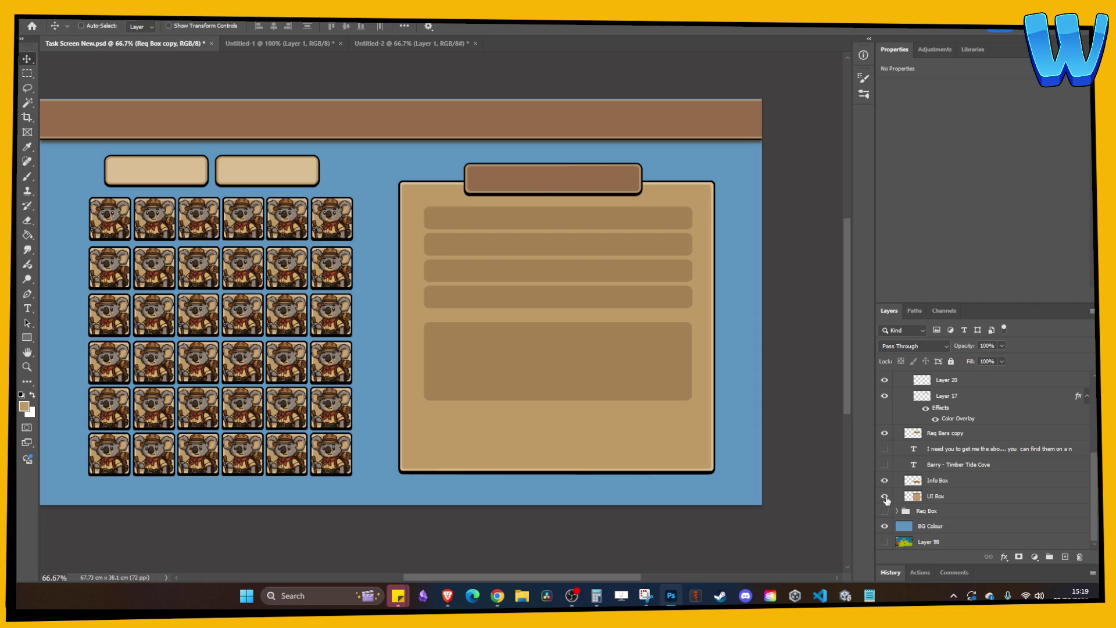
pyautogui.scroll(1, 910, 490)
pyautogui.scroll(3, 913, 488)
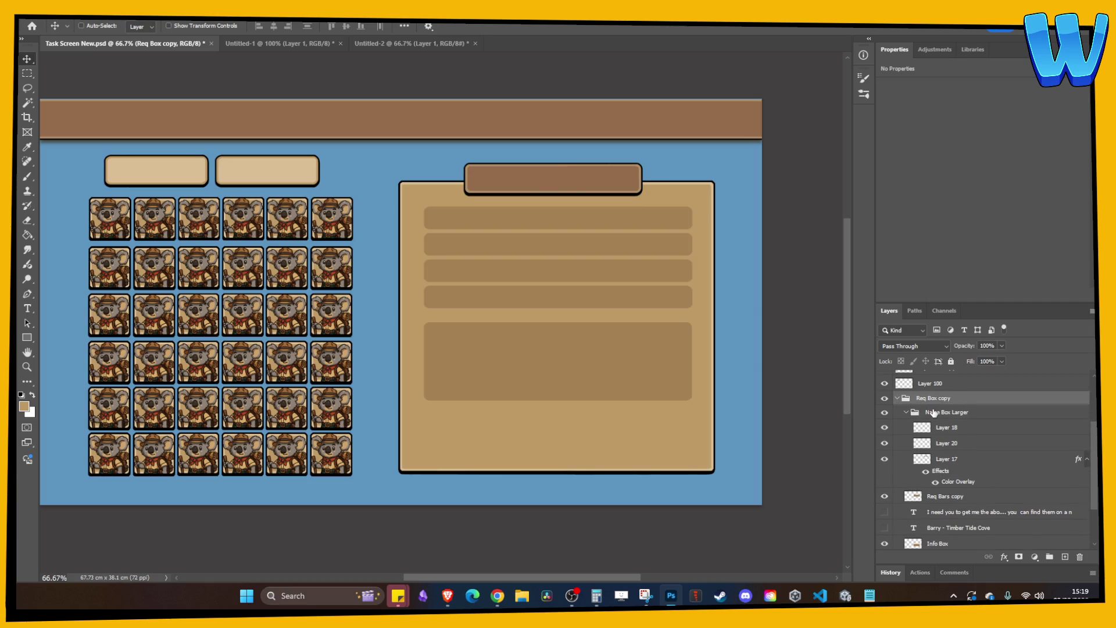
pyautogui.click(934, 413)
# - Float Task Screen New.psd and drag the Name Box Larger group onto Untitled-2
pyautogui.moveTo(153, 48)
pyautogui.mouseDown()
pyautogui.moveTo(149, 182)
pyautogui.moveTo(169, 239)
pyautogui.moveTo(211, 157)
pyautogui.mouseUp()
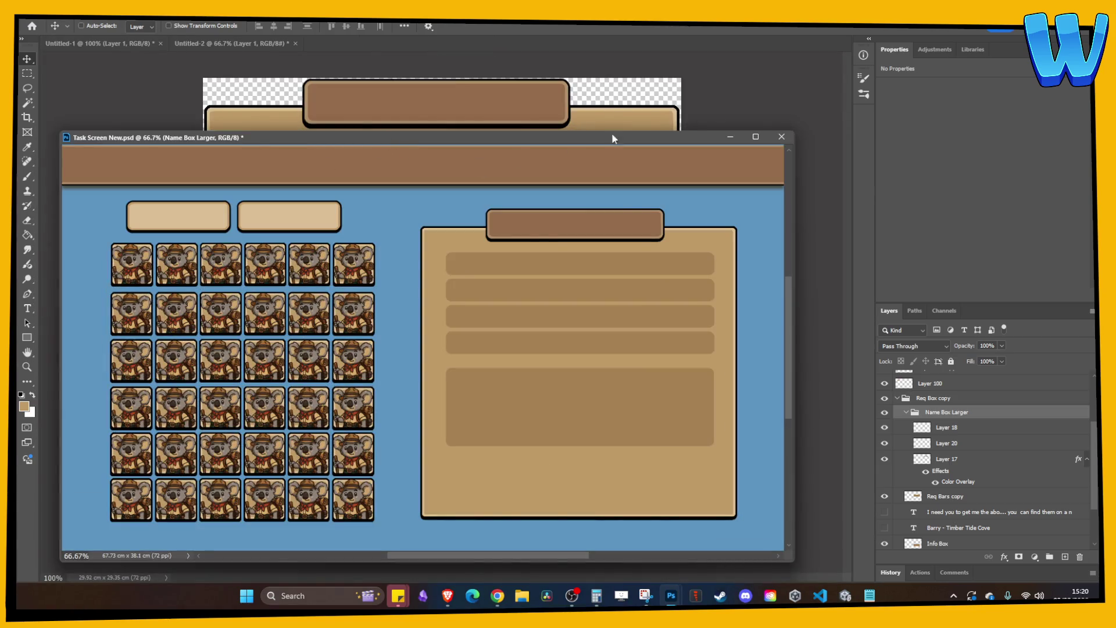
pyautogui.click(236, 44)
pyautogui.click(409, 156)
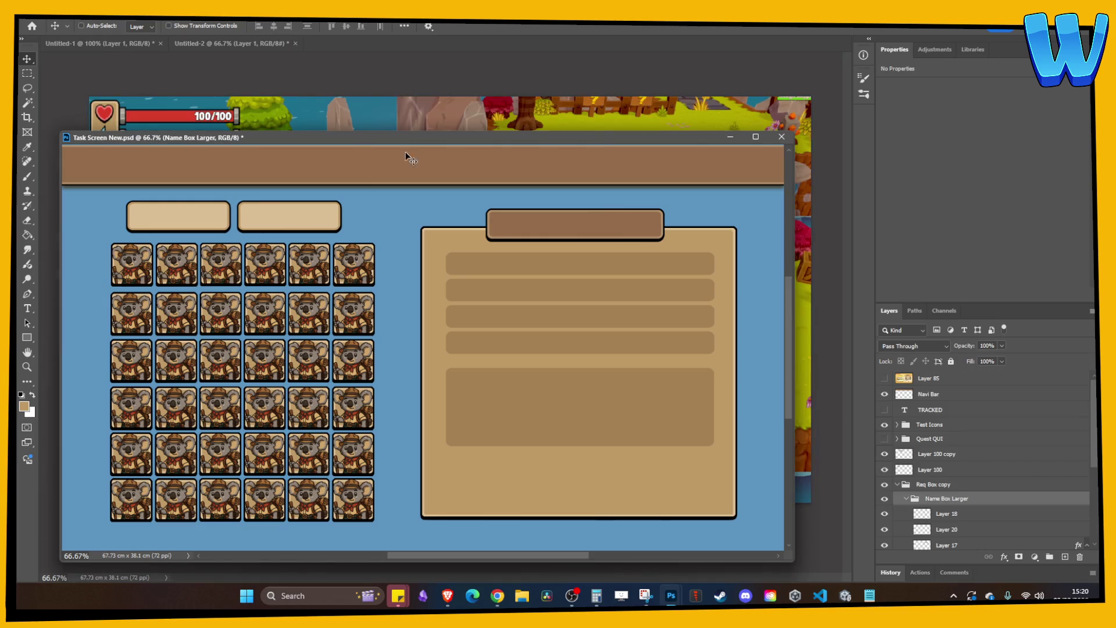
pyautogui.moveTo(947, 499)
pyautogui.mouseDown()
pyautogui.moveTo(569, 134)
pyautogui.moveTo(605, 41)
pyautogui.mouseUp()
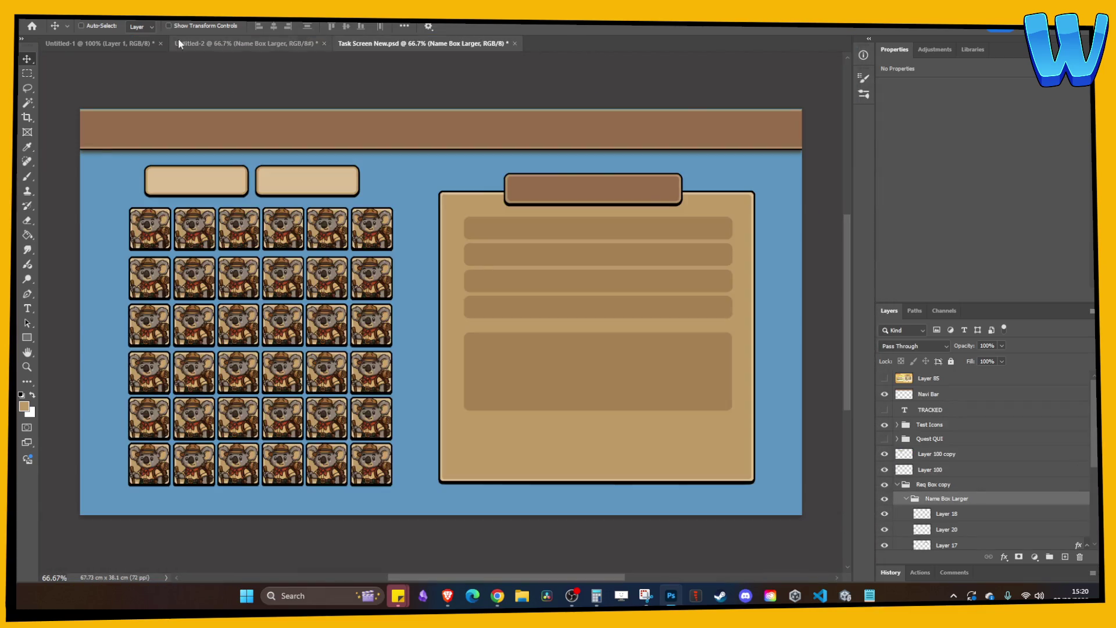
# - Close Untitled-1 without saving and rearrange the document tabs
pyautogui.click(102, 43)
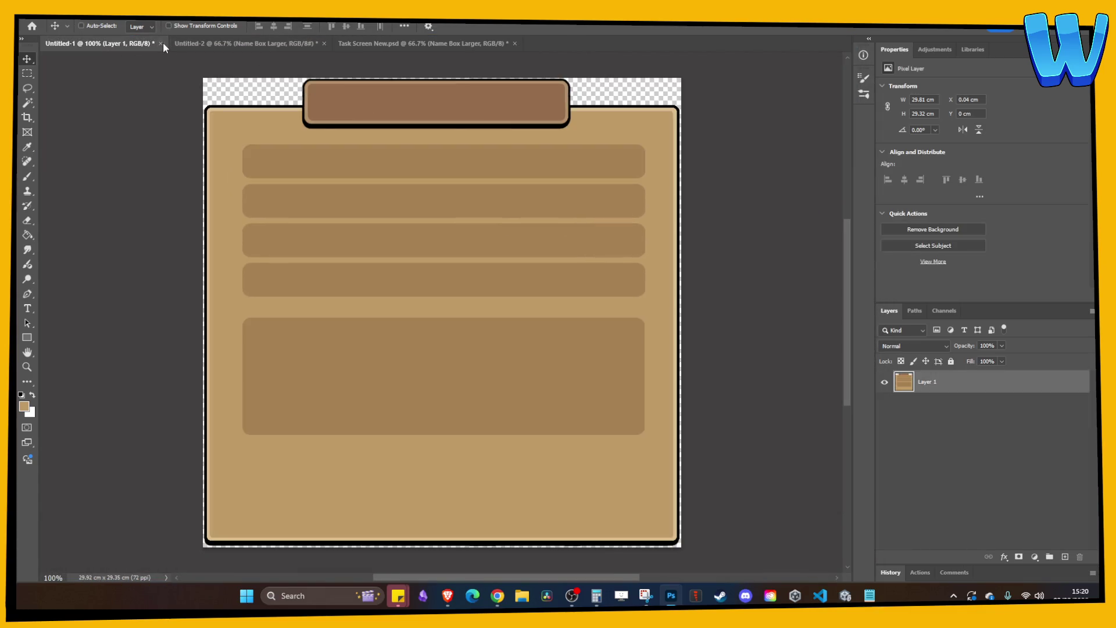
pyautogui.click(160, 44)
pyautogui.click(553, 221)
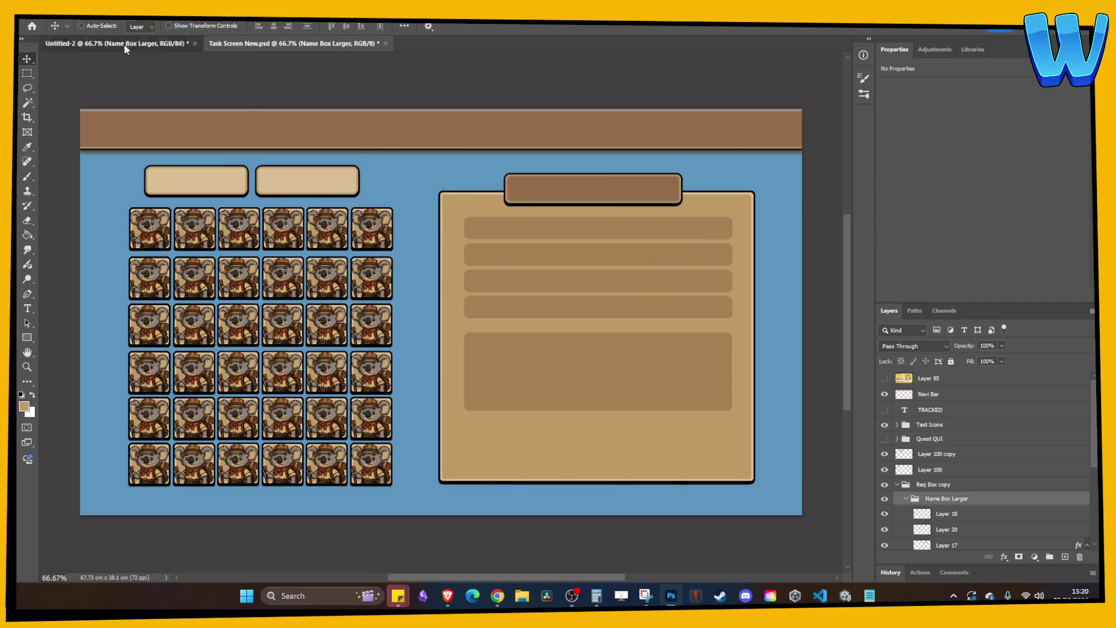
pyautogui.moveTo(125, 48); pyautogui.dragTo(302, 44)
# - Centre the copied name box horizontally on the Untitled-2 screenshot and swap the colours
pyautogui.click(308, 44)
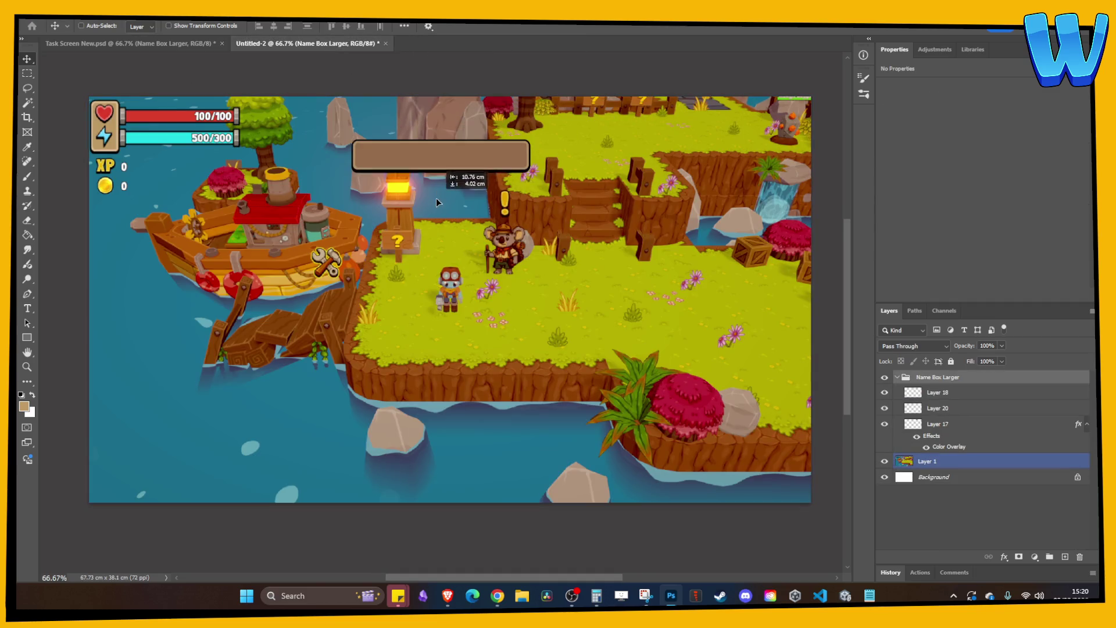
pyautogui.hotkey('ctrl', 'a')
pyautogui.click(274, 27)
pyautogui.hotkey('ctrl', 'd')
pyautogui.click(988, 461)
pyautogui.click(32, 395)
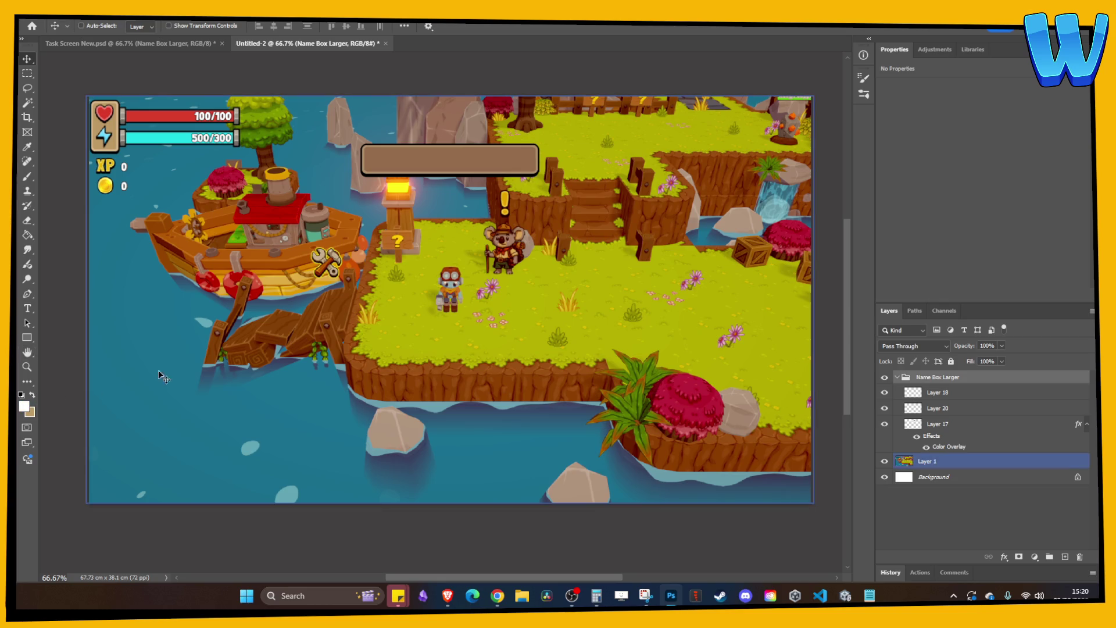
pyautogui.hotkey('alt', ']')
pyautogui.hotkey('alt', '[')
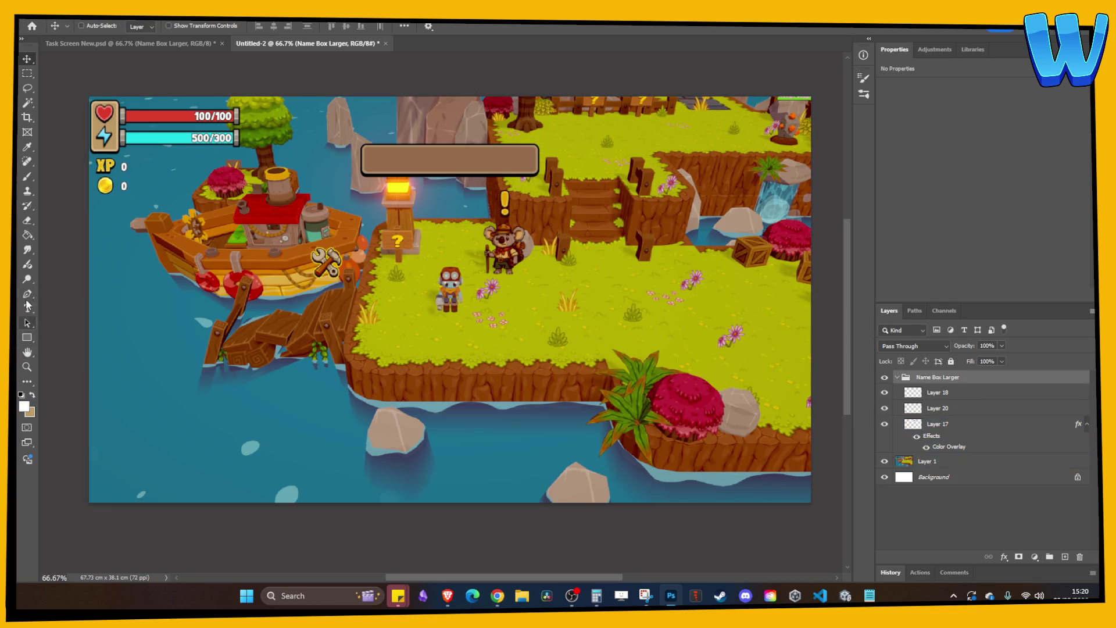
# - Add the text 'Fast Travel' inside the name box and position it there
pyautogui.click(28, 308)
pyautogui.click(401, 154)
pyautogui.write('Fast Travel')
pyautogui.click(27, 59)
pyautogui.moveTo(459, 145); pyautogui.dragTo(447, 160)
pyautogui.click(917, 417)
# - Set the Fast Travel title text to 48 pt
pyautogui.doubleClick(914, 392)
pyautogui.click(327, 26)
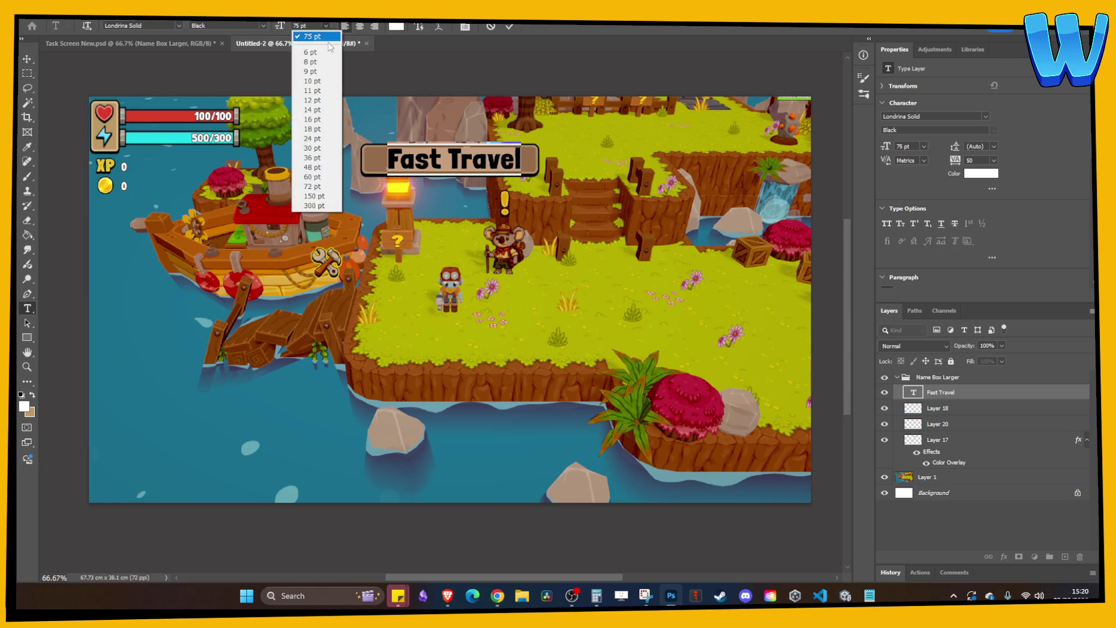
pyautogui.click(325, 175)
pyautogui.hotkey('ctrl', 'Return')
pyautogui.press('v')
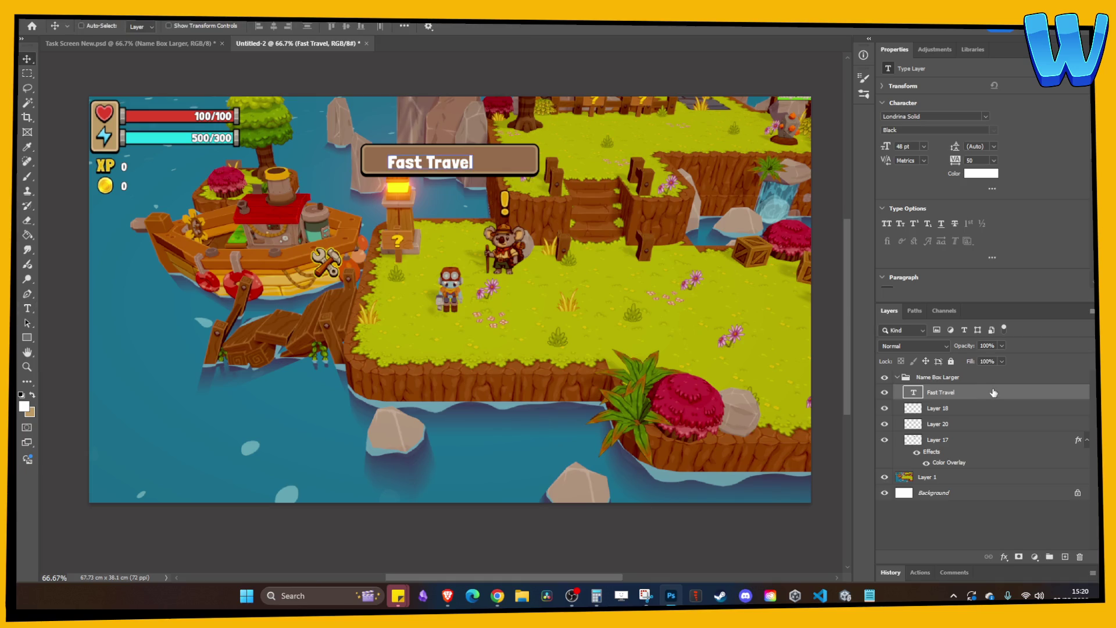
# - Give the Fast Travel text a 4 px black Stroke layer style
pyautogui.doubleClick(993, 396)
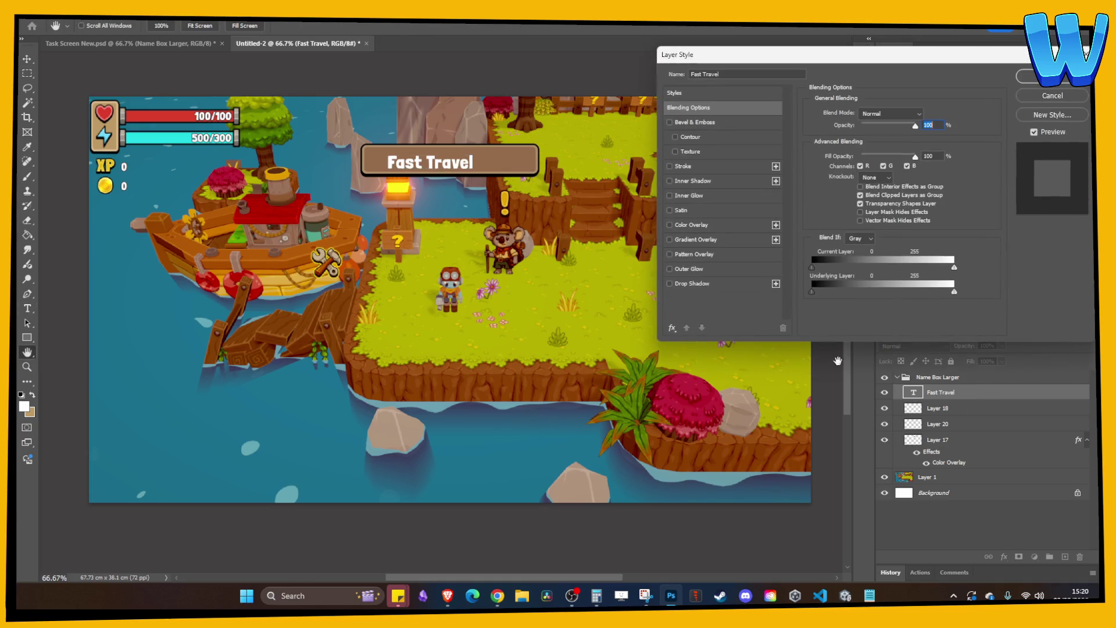
pyautogui.click(669, 167)
pyautogui.click(693, 167)
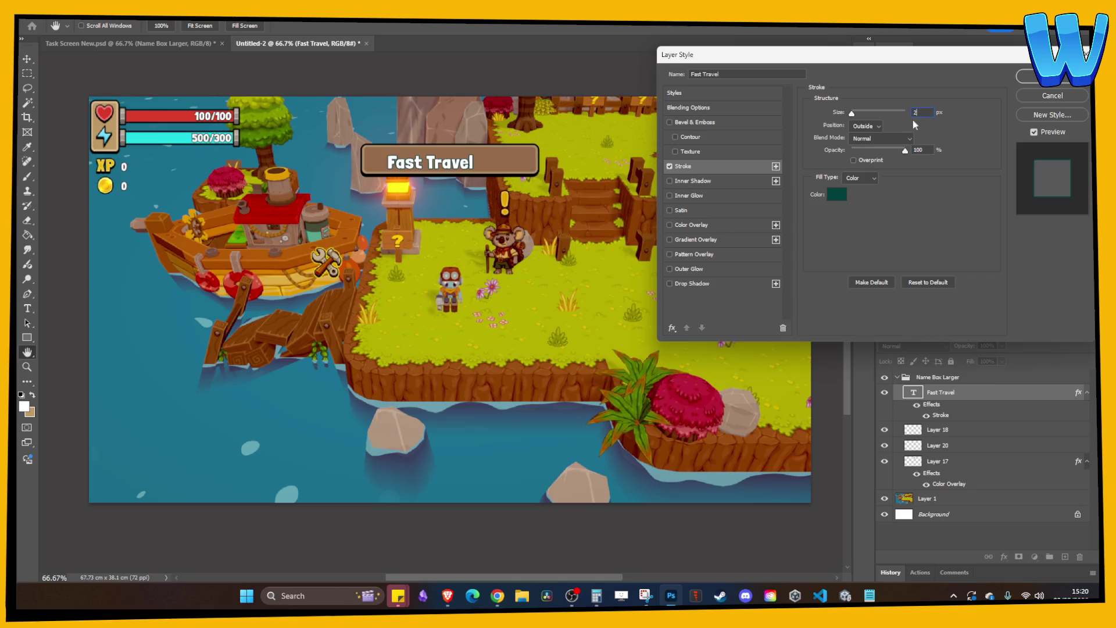
pyautogui.write('4')
pyautogui.click(837, 194)
pyautogui.click(566, 394)
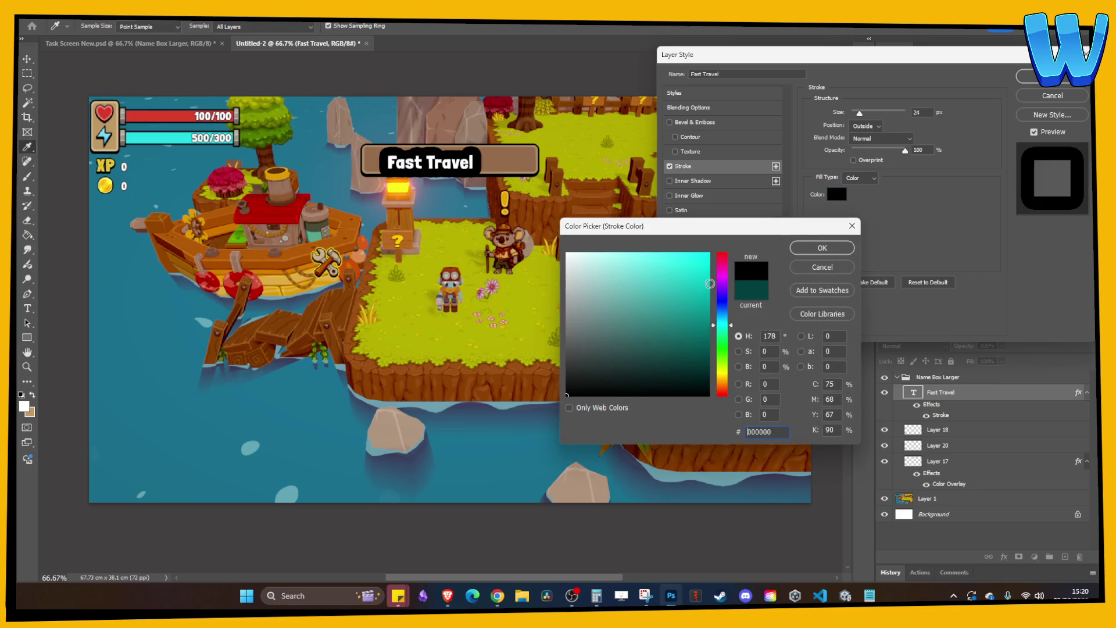
pyautogui.click(822, 247)
pyautogui.doubleClick(919, 112)
pyautogui.write('4')
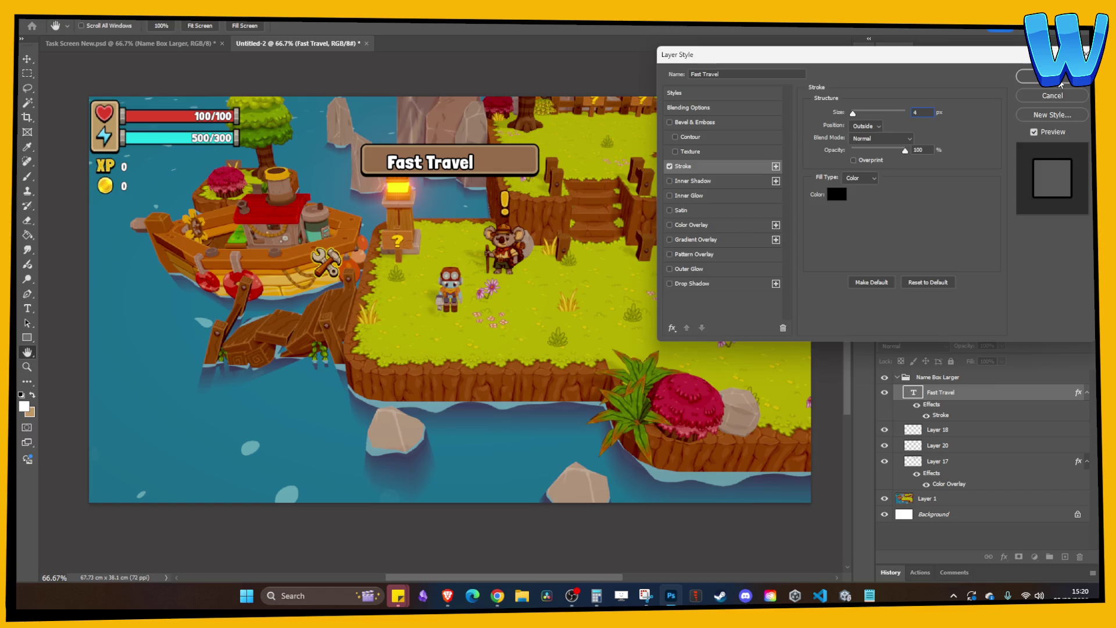
pyautogui.click(1061, 85)
# - Centre the Fast Travel text horizontally on the canvas
pyautogui.click(26, 59)
pyautogui.moveTo(186, 141); pyautogui.dragTo(207, 138)
pyautogui.keyDown('ctrl'); pyautogui.click(207, 138); pyautogui.keyUp('ctrl')
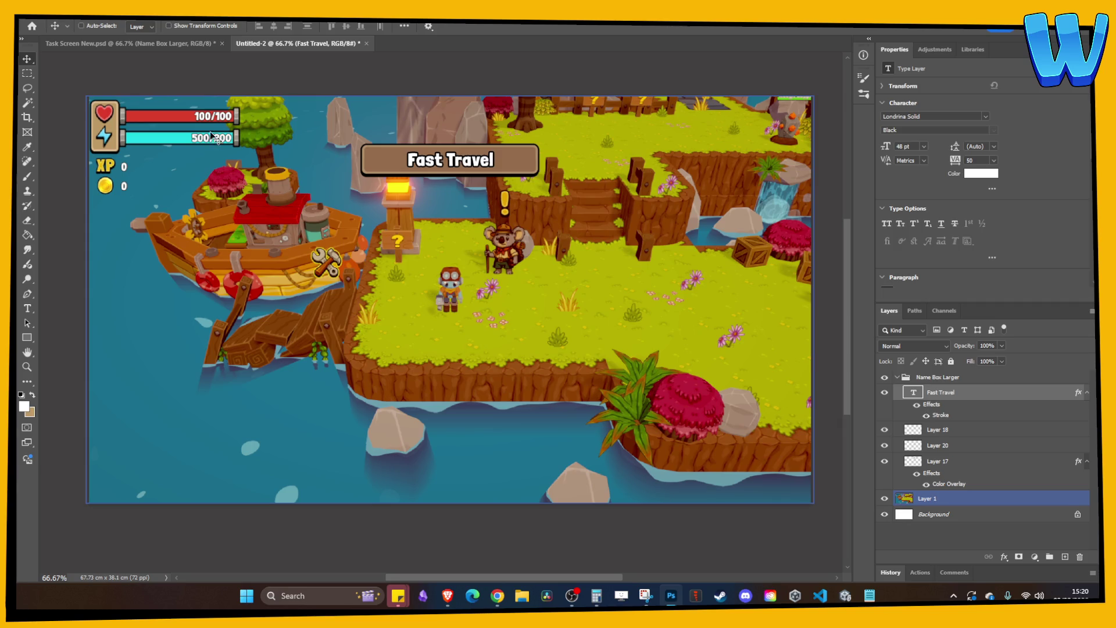
pyautogui.hotkey('ctrl', 'a')
pyautogui.click(276, 26)
pyautogui.hotkey('ctrl', 'd')
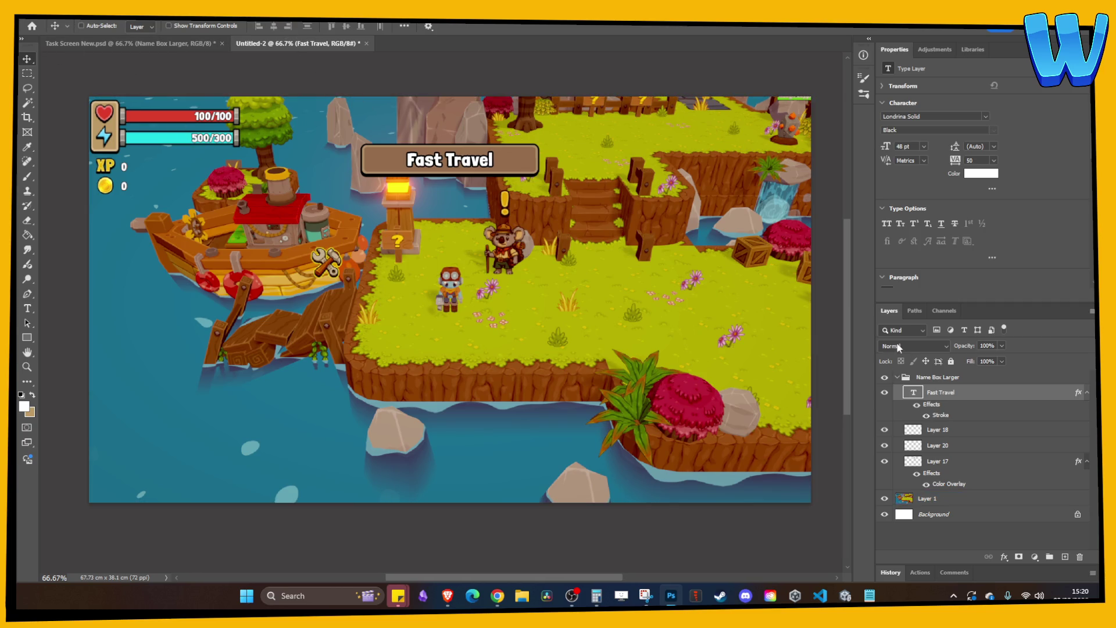
# - Recheck the title's stroke effect, keep it, and deselect the background Layer 1
pyautogui.doubleClick(933, 404)
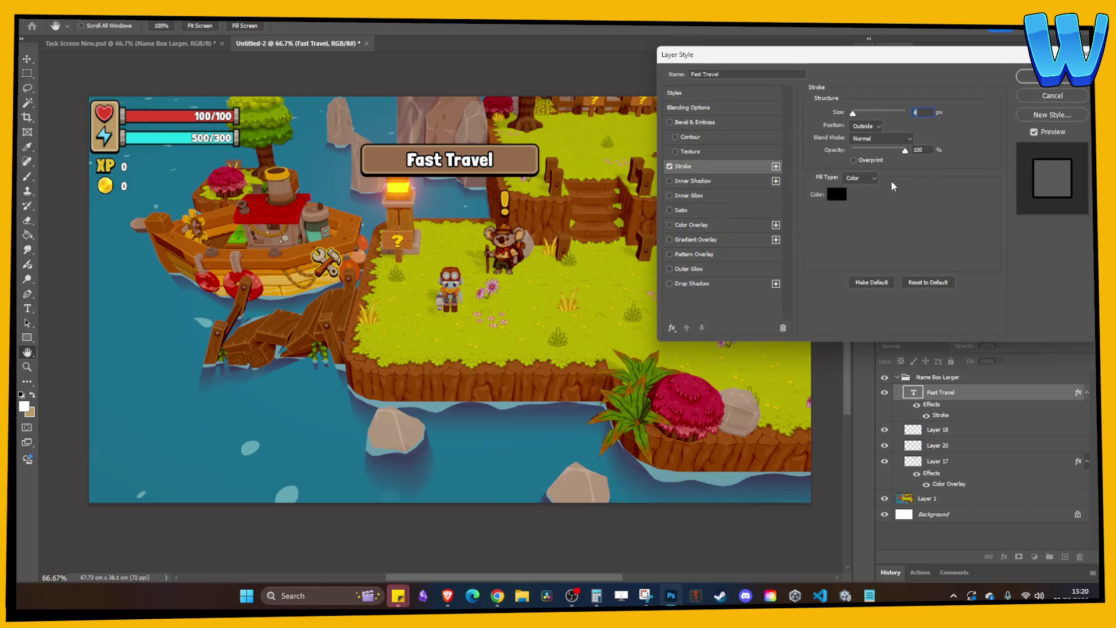
pyautogui.click(1035, 76)
pyautogui.press('v')
pyautogui.click(587, 229)
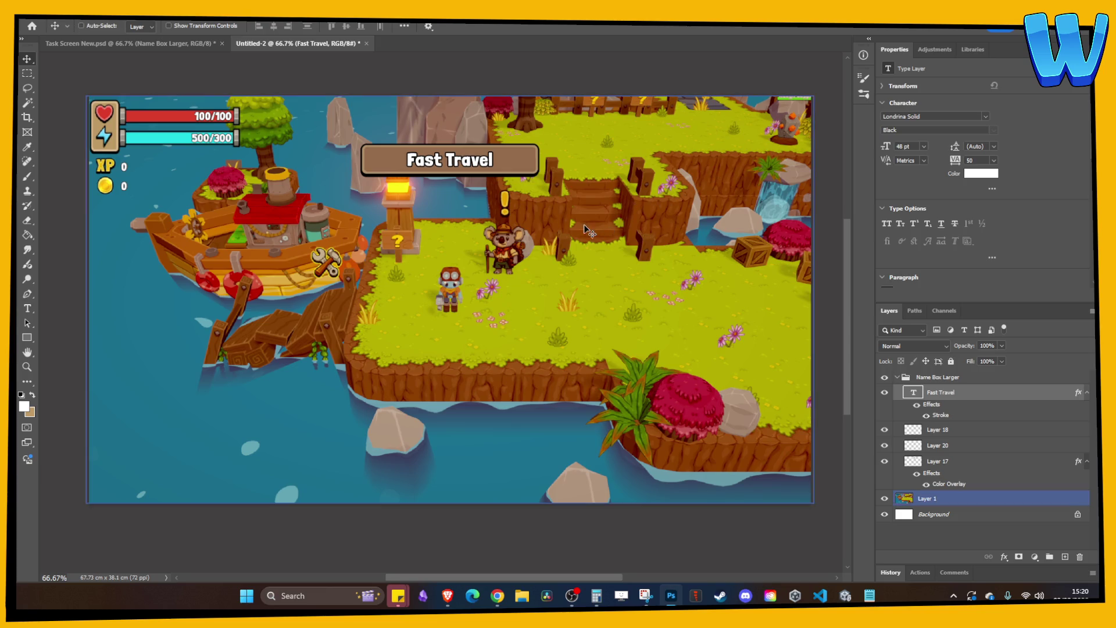
pyautogui.click(551, 224)
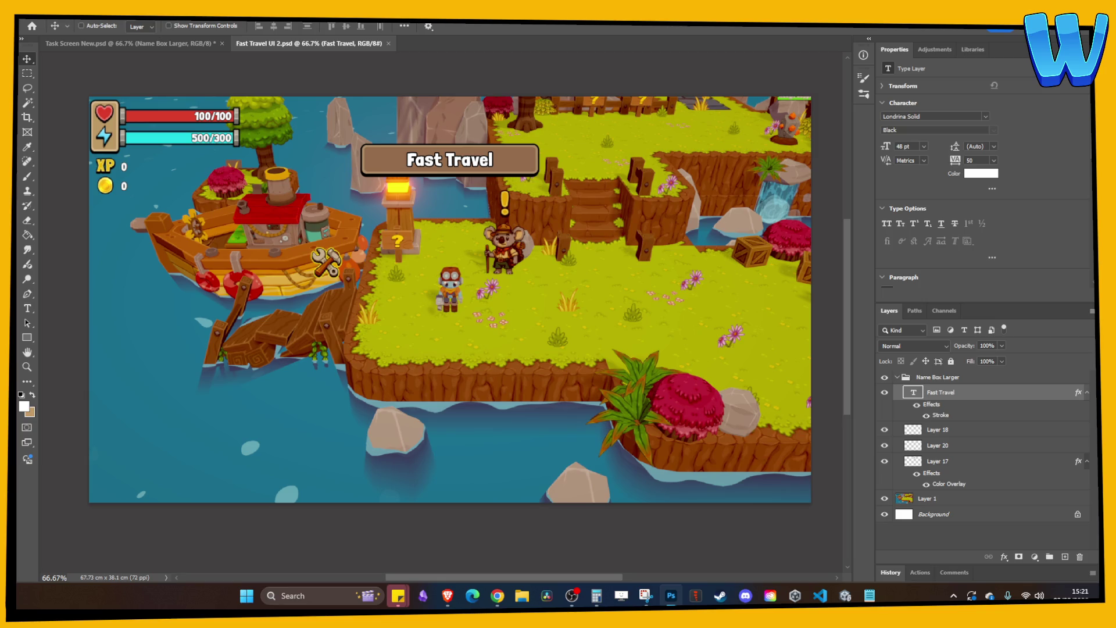
# - In Fast Travel UI.psd, toggle the Name Box and Box copy layers and check the image size
pyautogui.hotkey('alt', 'f')
pyautogui.press('Escape')
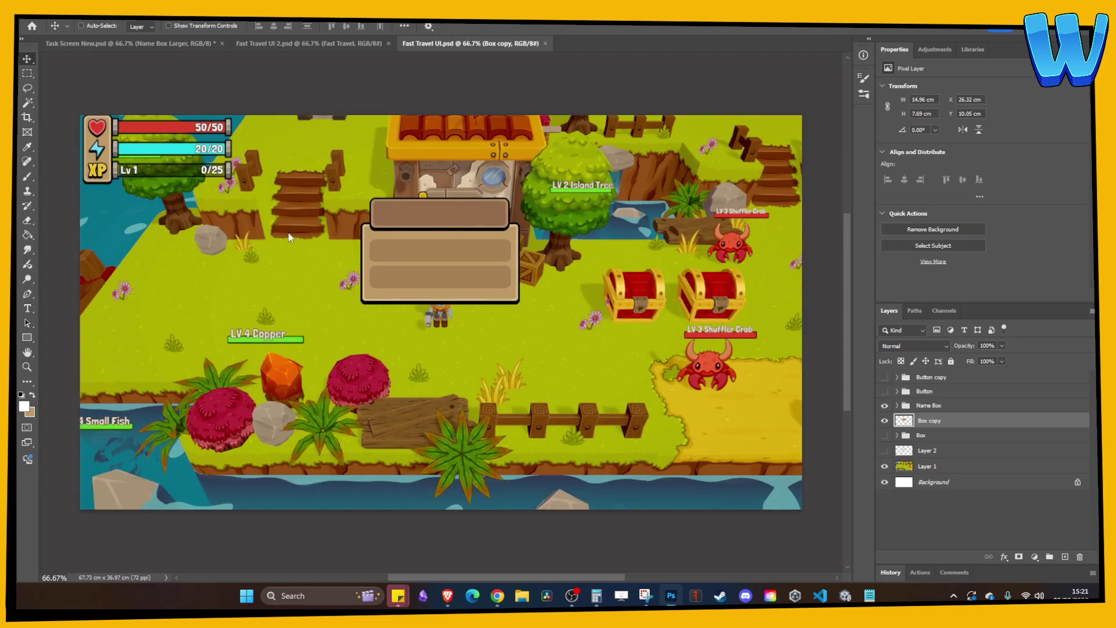
pyautogui.click(881, 405)
pyautogui.click(884, 420)
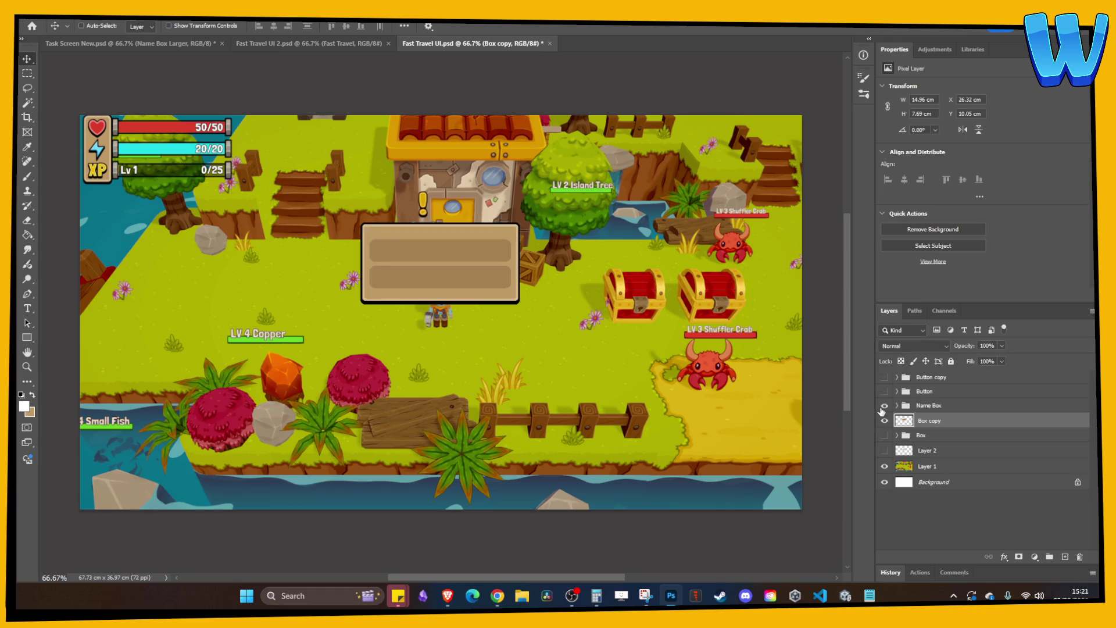
pyautogui.hotkey('ctrl', 'alt', 'i')
pyautogui.press('Escape')
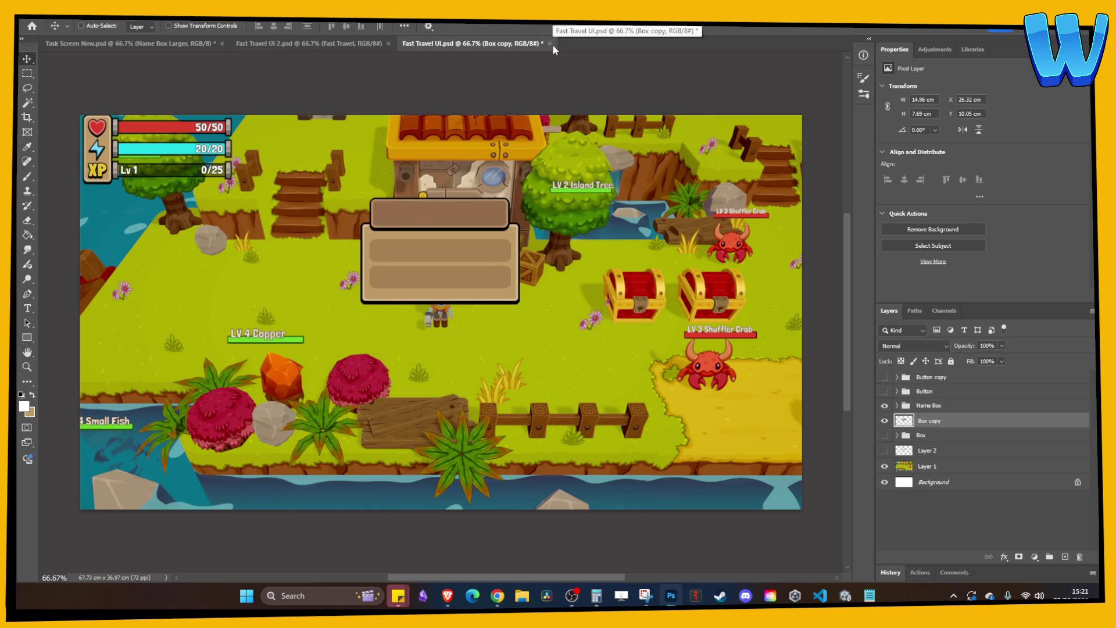
pyautogui.click(886, 405)
pyautogui.click(884, 405)
pyautogui.click(884, 420)
pyautogui.click(884, 420)
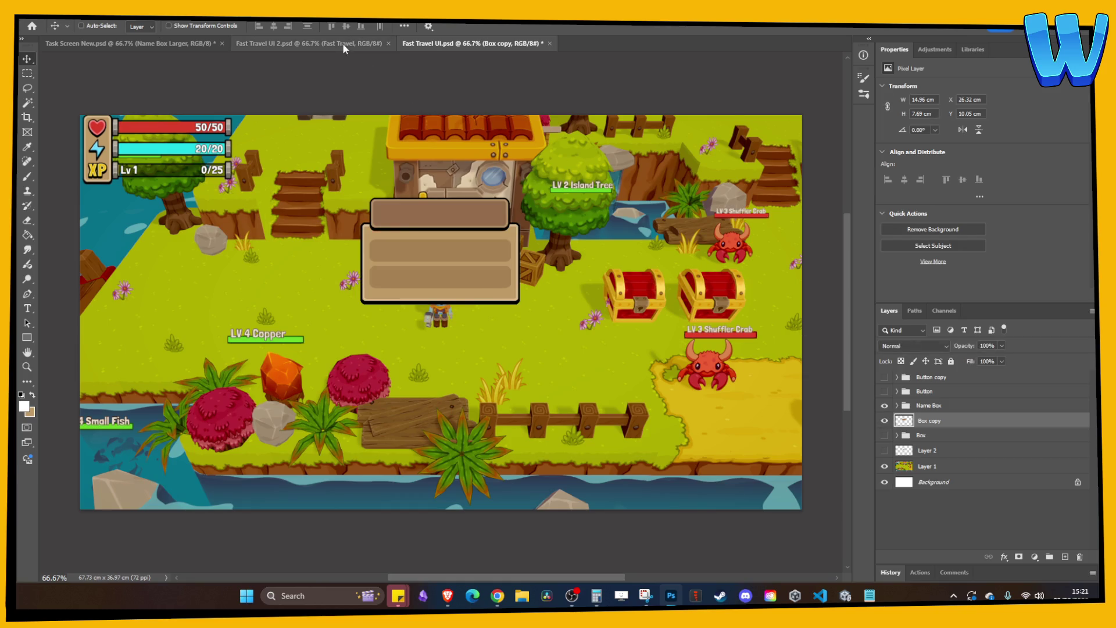
# - Compare the Fast Travel UI tabs, open UI_Toast.png, then close it
pyautogui.click(343, 43)
pyautogui.click(471, 43)
pyautogui.click(332, 43)
pyautogui.click(41, 18)
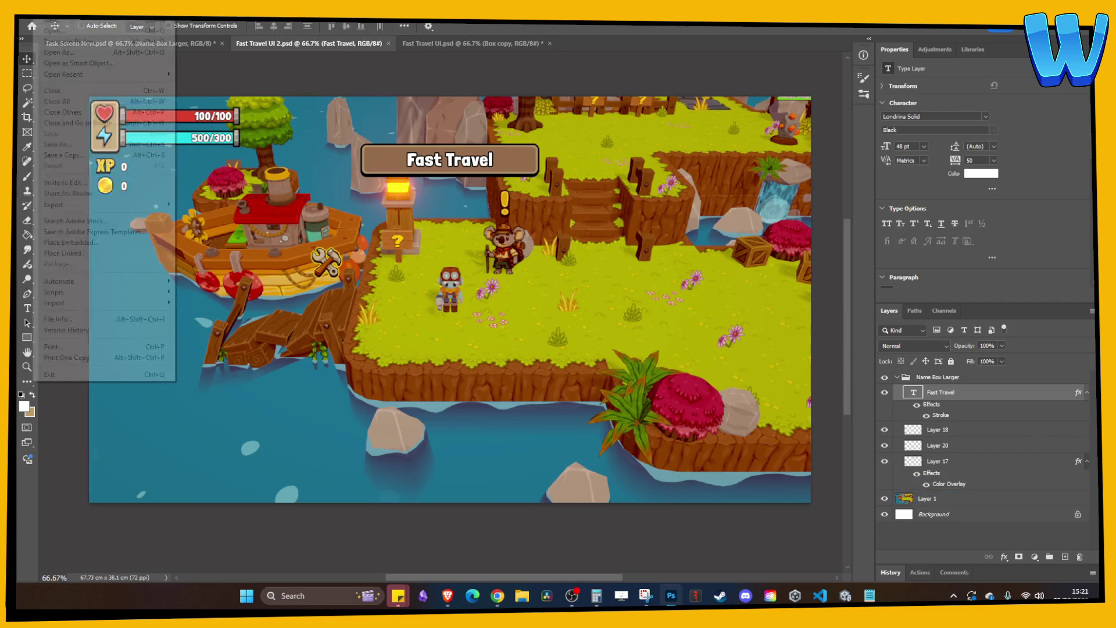
pyautogui.click(41, 18)
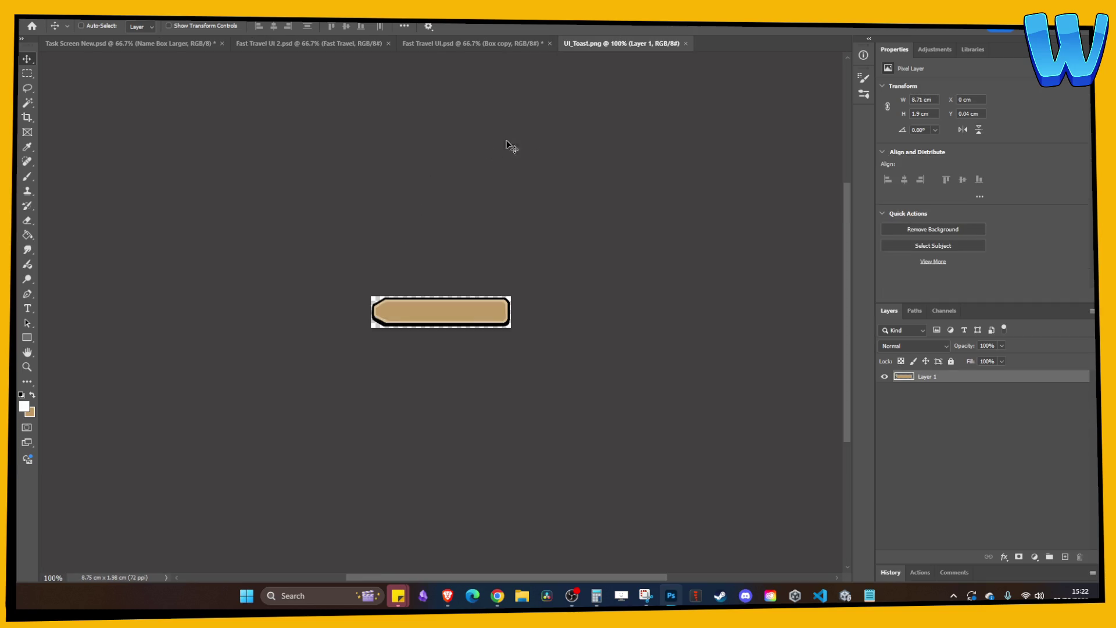
pyautogui.click(684, 43)
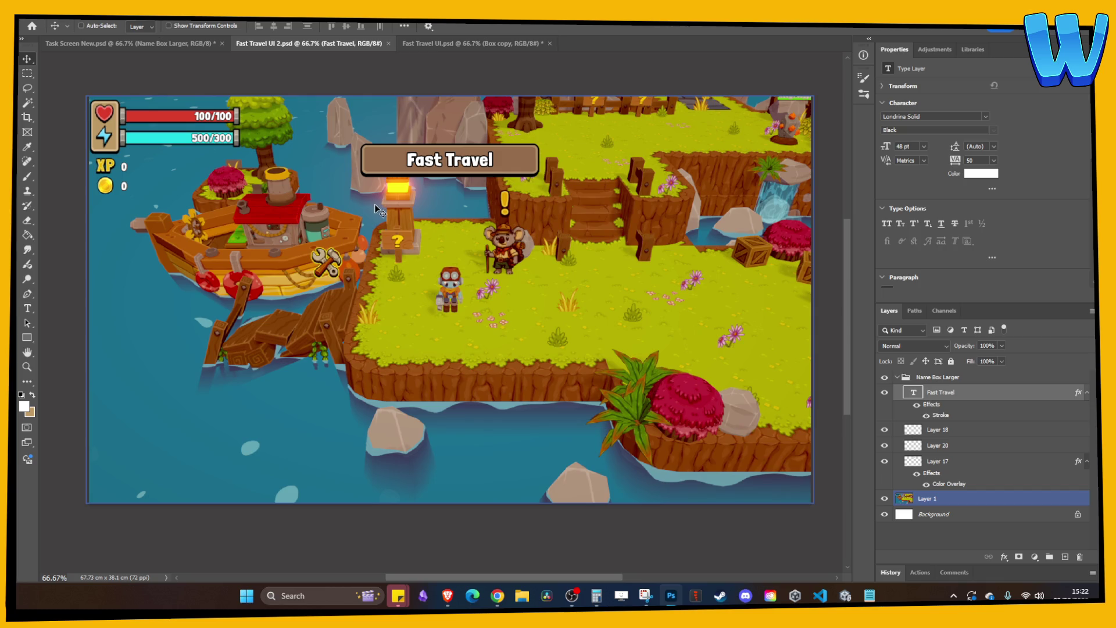
# - Copy the UI Box layer from Task Screen New into Fast Travel UI 2, under the title
pyautogui.click(183, 43)
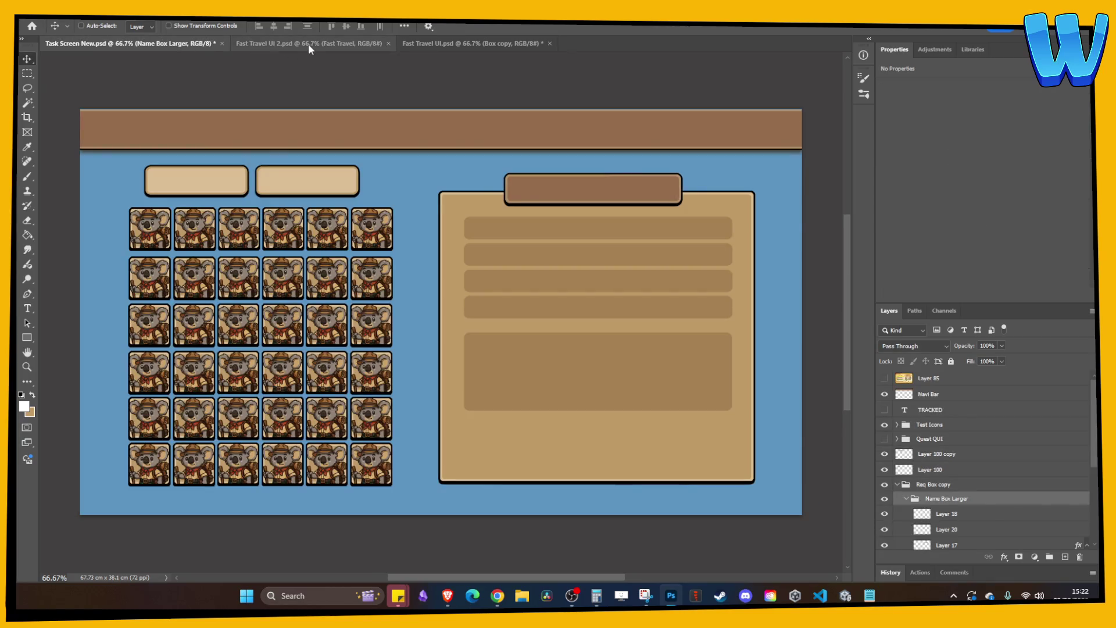
pyautogui.keyDown('ctrl'); pyautogui.click(578, 319); pyautogui.keyUp('ctrl')
pyautogui.click(884, 543)
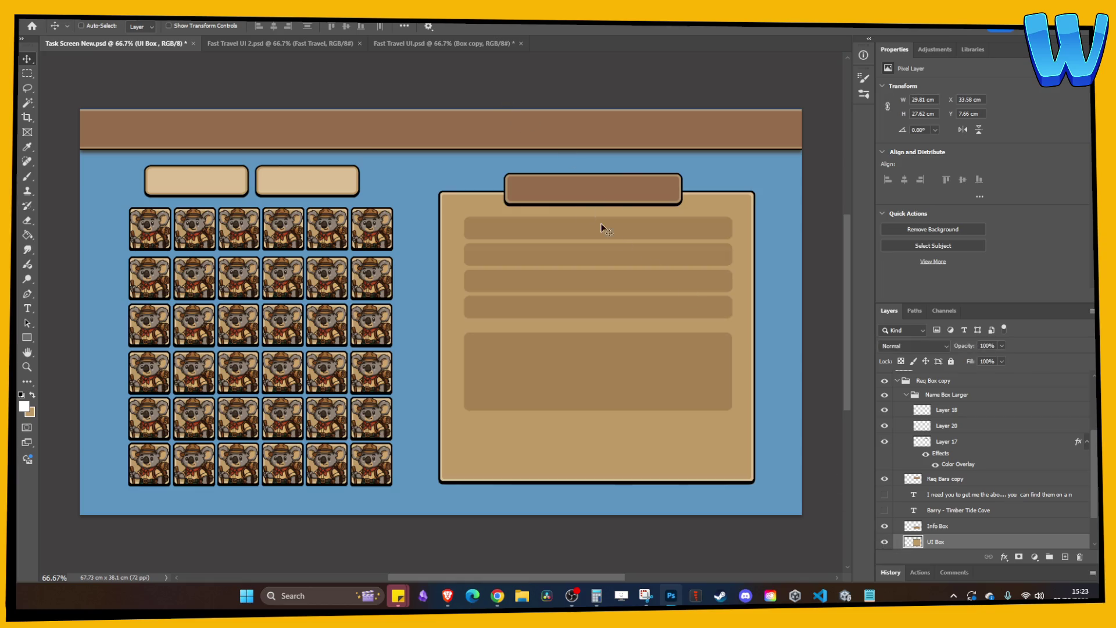
pyautogui.moveTo(127, 44); pyautogui.dragTo(321, 260)
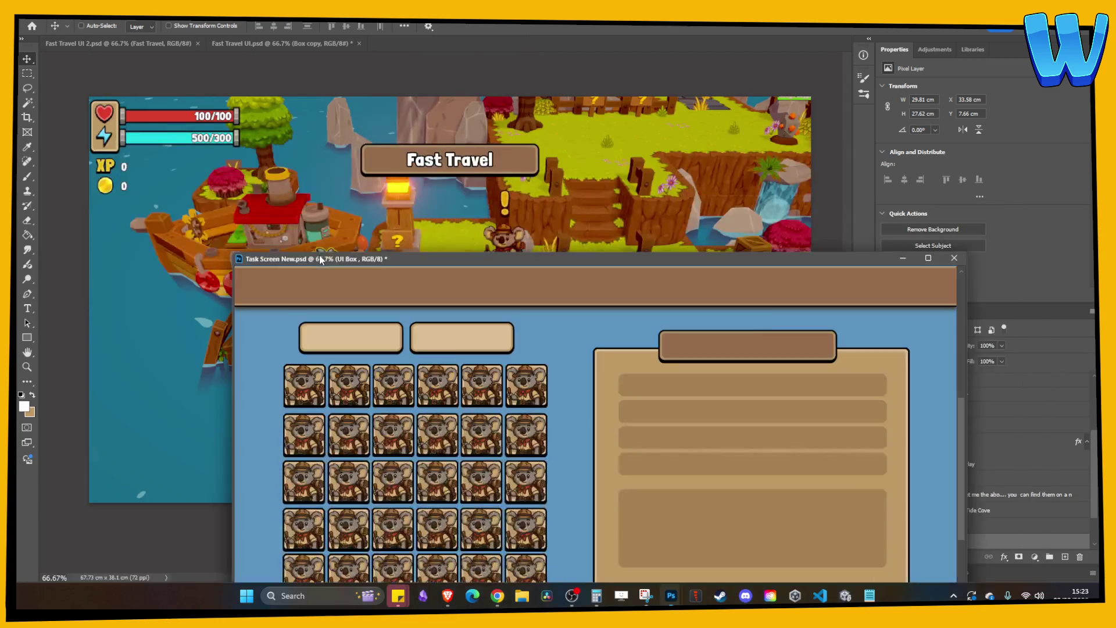
pyautogui.moveTo(998, 517)
pyautogui.mouseDown()
pyautogui.moveTo(884, 532)
pyautogui.moveTo(482, 204)
pyautogui.mouseUp()
pyautogui.moveTo(483, 266)
pyautogui.mouseDown()
pyautogui.moveTo(537, 50)
pyautogui.moveTo(511, 47)
pyautogui.mouseUp()
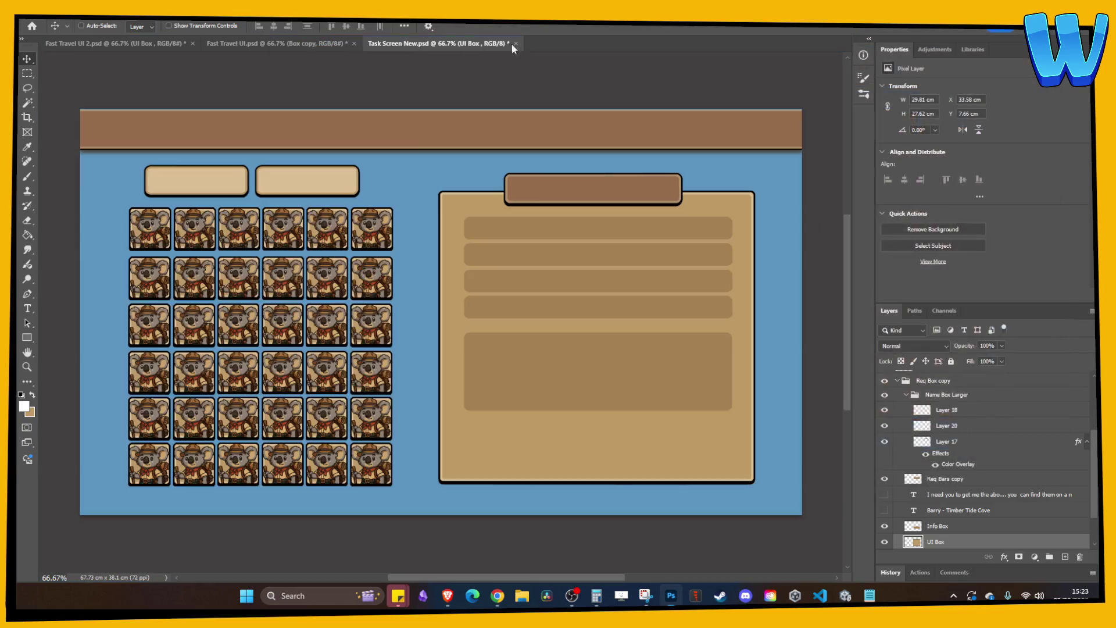
pyautogui.click(116, 43)
pyautogui.moveTo(451, 240)
pyautogui.mouseDown()
pyautogui.moveTo(514, 357)
pyautogui.moveTo(496, 329)
pyautogui.moveTo(467, 327)
pyautogui.mouseUp()
# - Delete the middle band of the box and move its bottom strip up to close the gap
pyautogui.click(27, 73)
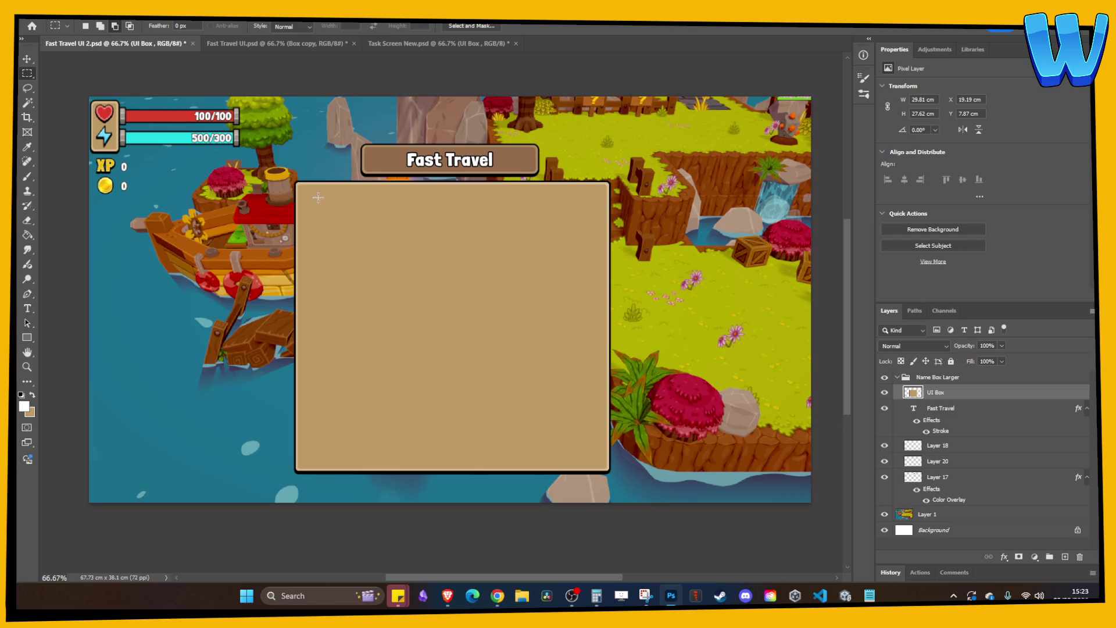
pyautogui.moveTo(298, 236)
pyautogui.mouseDown()
pyautogui.moveTo(498, 225)
pyautogui.moveTo(642, 244)
pyautogui.moveTo(284, 369)
pyautogui.moveTo(210, 419)
pyautogui.moveTo(210, 439)
pyautogui.moveTo(634, 465)
pyautogui.moveTo(635, 485)
pyautogui.mouseUp()
pyautogui.press('Delete')
pyautogui.hotkey('ctrl', 'd')
pyautogui.press('v')
pyautogui.moveTo(417, 452); pyautogui.dragTo(417, 245)
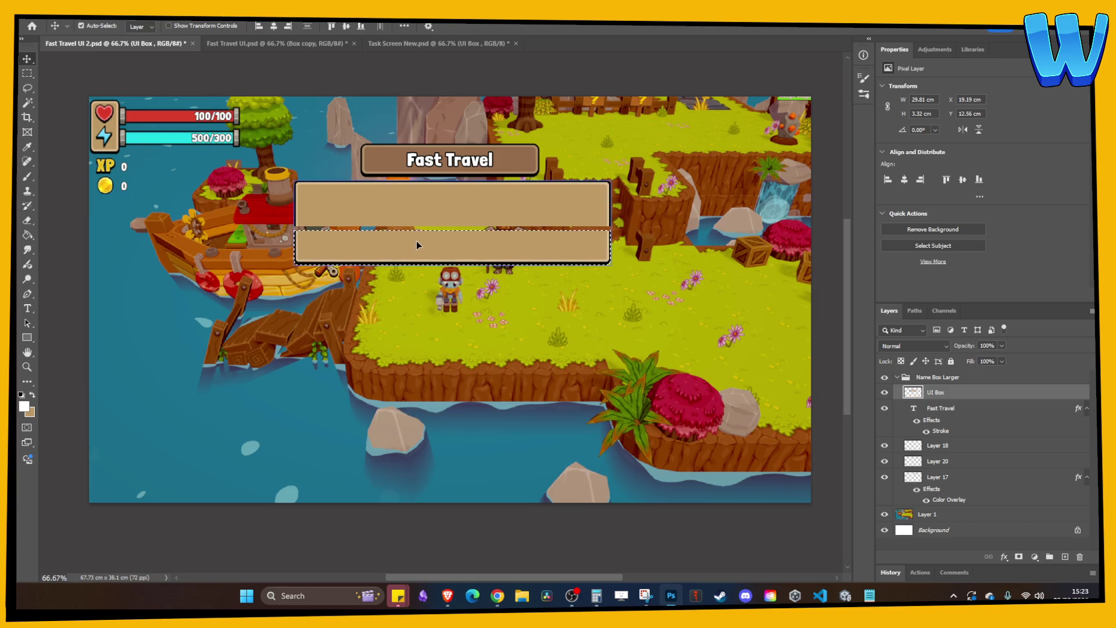
pyautogui.hotkey('ctrl', '+')
pyautogui.press('Up')
pyautogui.press('Up')
pyautogui.press('Up')
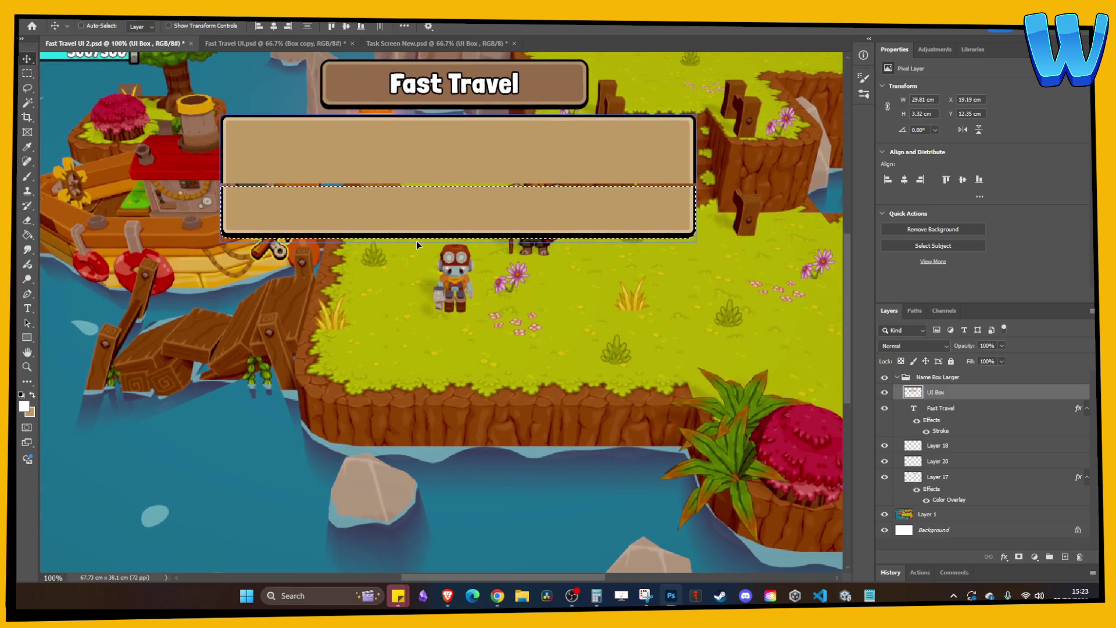
pyautogui.hotkey('ctrl', 'd')
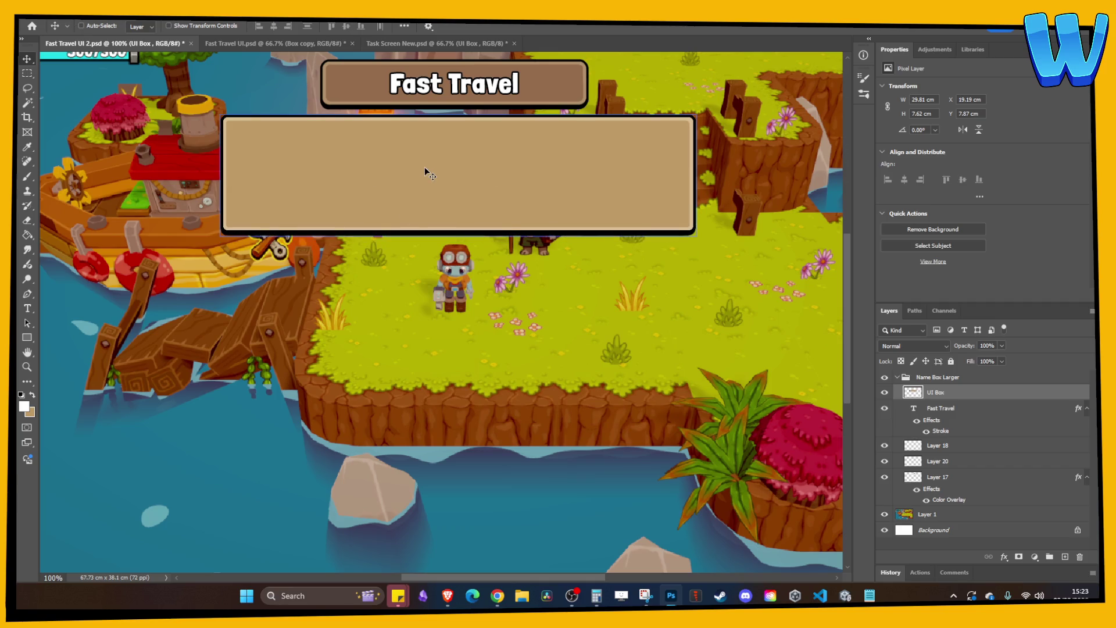
pyautogui.moveTo(426, 172); pyautogui.dragTo(427, 204)
pyautogui.scroll(5, 421, 241)
pyautogui.moveTo(413, 257); pyautogui.dragTo(415, 244)
# - Shorten the box further by raising its lower part twice into a slim bar
pyautogui.click(27, 74)
pyautogui.moveTo(174, 245); pyautogui.dragTo(752, 297)
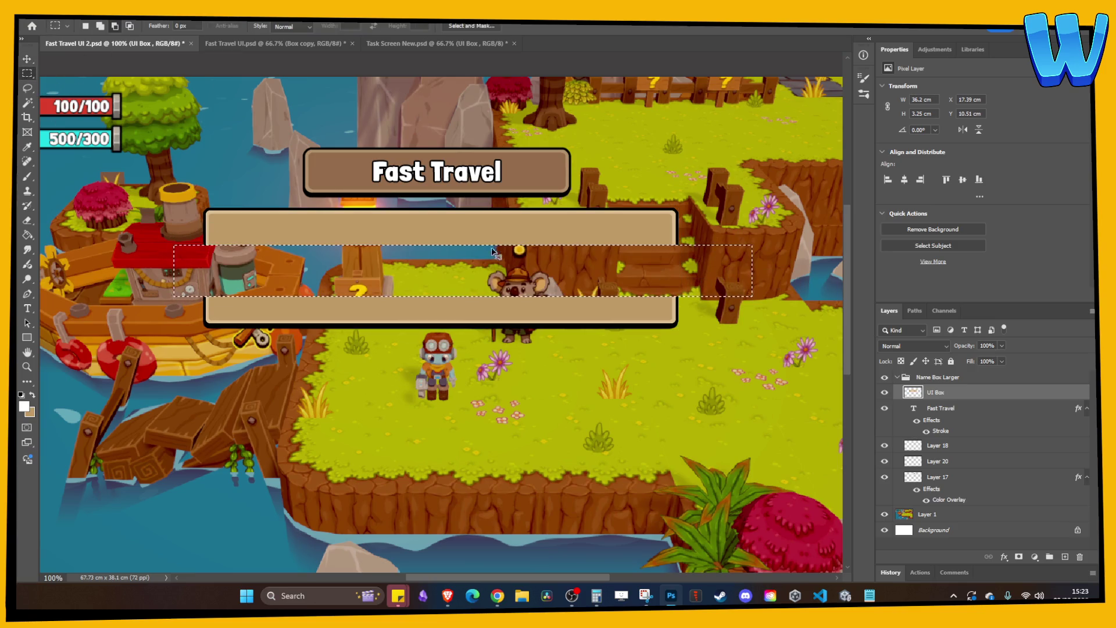
pyautogui.moveTo(185, 268); pyautogui.dragTo(797, 381)
pyautogui.press('v')
pyautogui.moveTo(378, 340); pyautogui.dragTo(379, 289)
pyautogui.hotkey('ctrl', 'd')
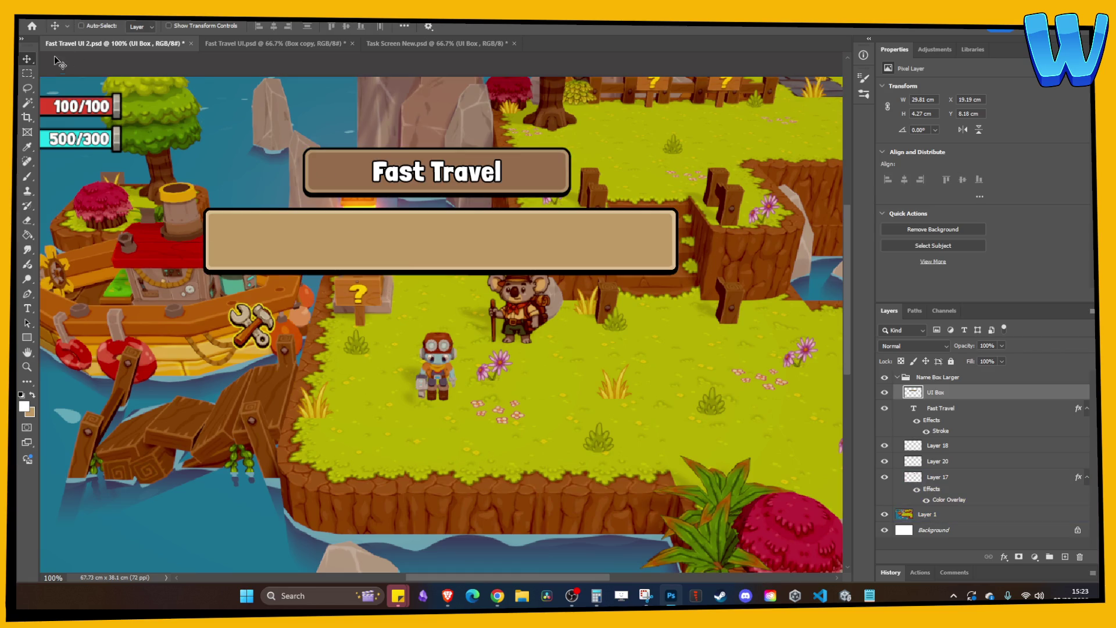
pyautogui.press('m')
pyautogui.moveTo(185, 239)
pyautogui.mouseDown()
pyautogui.moveTo(738, 281)
pyautogui.moveTo(742, 312)
pyautogui.mouseUp()
pyautogui.press('v')
pyautogui.moveTo(309, 275); pyautogui.dragTo(309, 259)
pyautogui.hotkey('ctrl', 'd')
# - Add the text 'Everglow Lighthouse' and move it into the tan box
pyautogui.press('t')
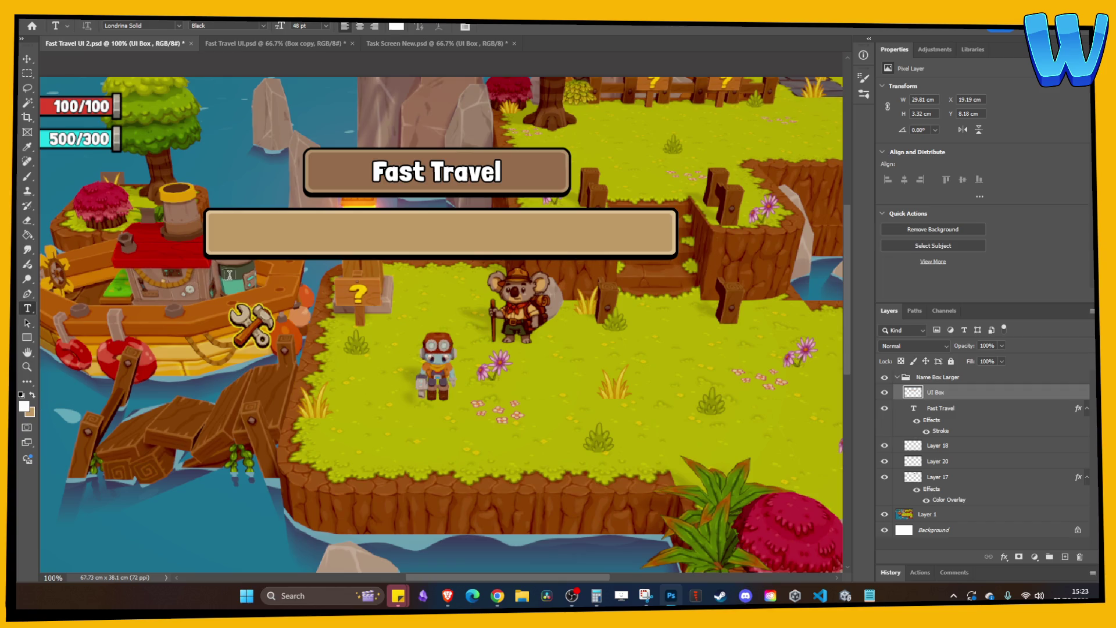
pyautogui.click(254, 265)
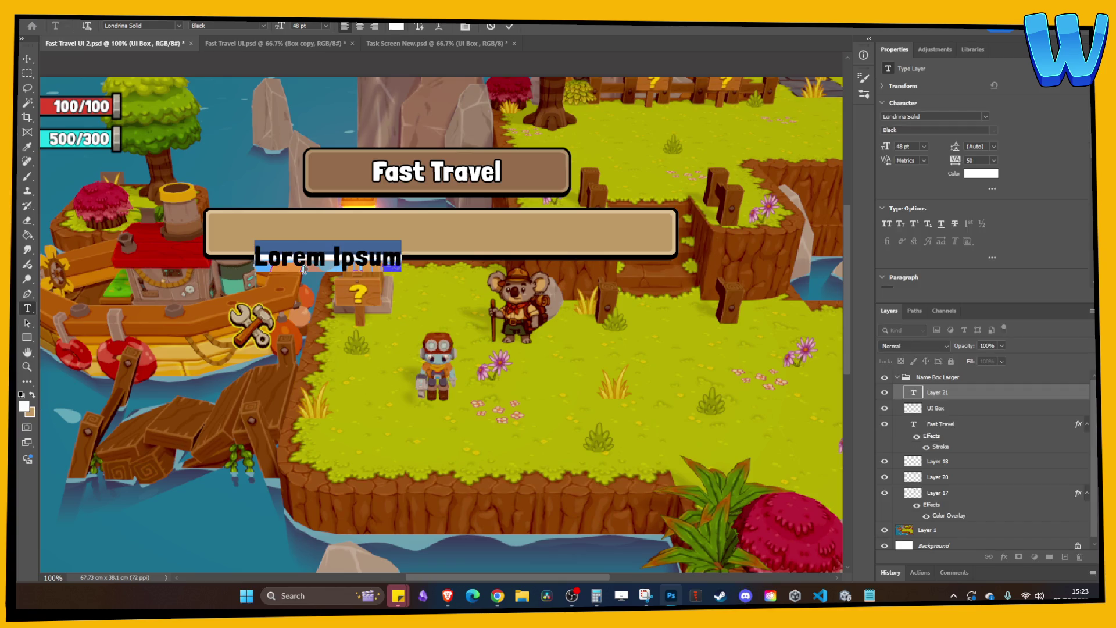
pyautogui.write('Everglow')
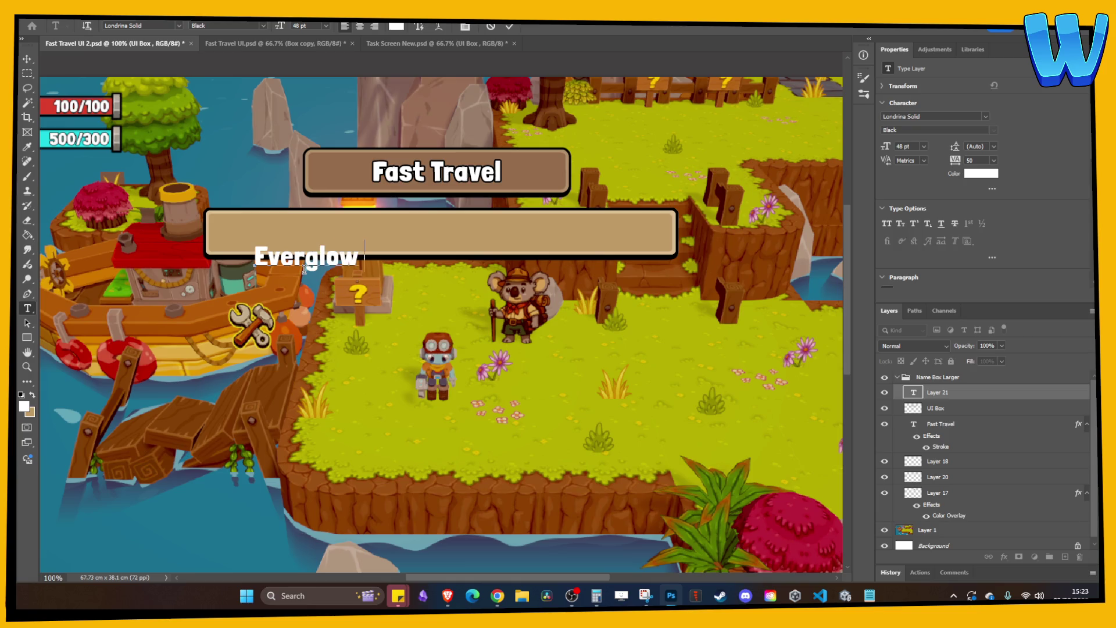
pyautogui.write(' Lighthouse')
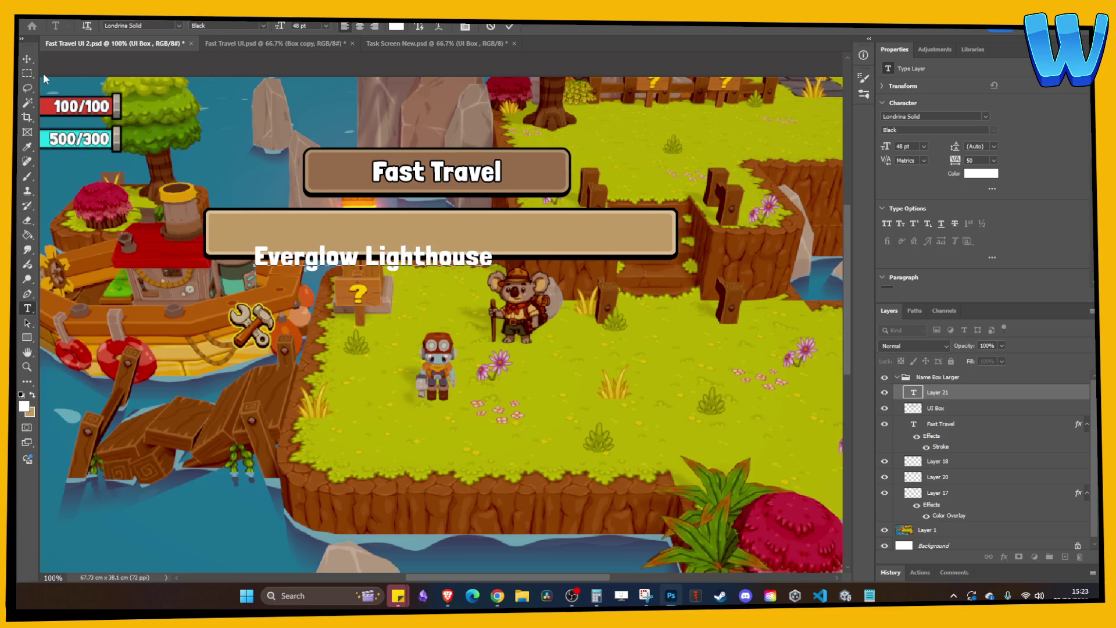
pyautogui.click(27, 59)
pyautogui.moveTo(227, 263); pyautogui.dragTo(212, 239)
# - Give the Everglow Lighthouse text an outline Stroke layer style
pyautogui.rightClick(987, 392)
pyautogui.press('Escape')
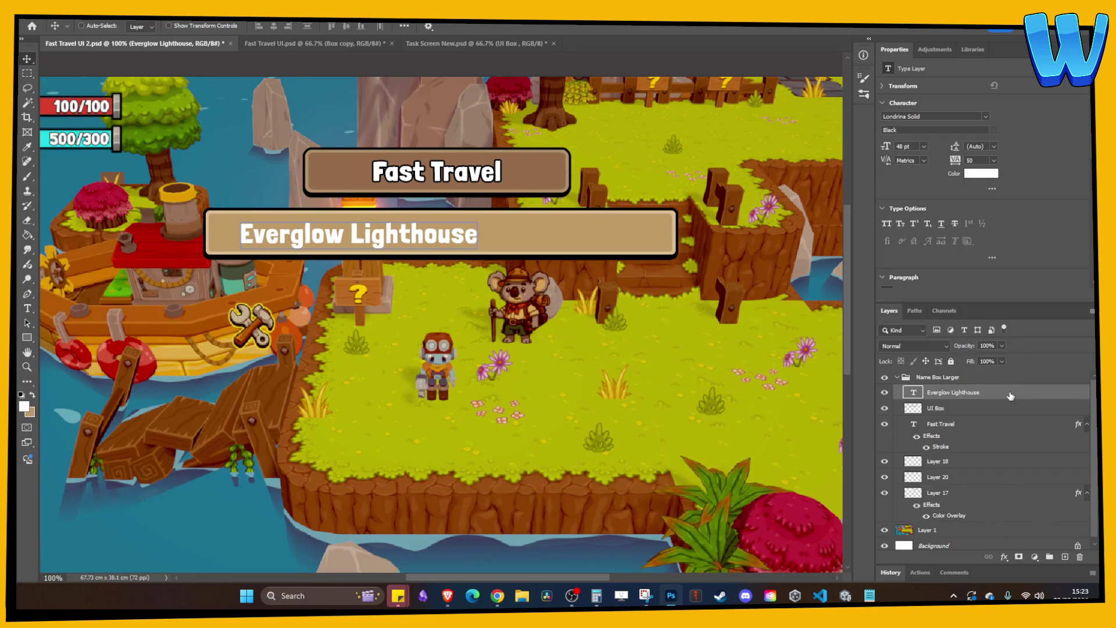
pyautogui.doubleClick(1011, 396)
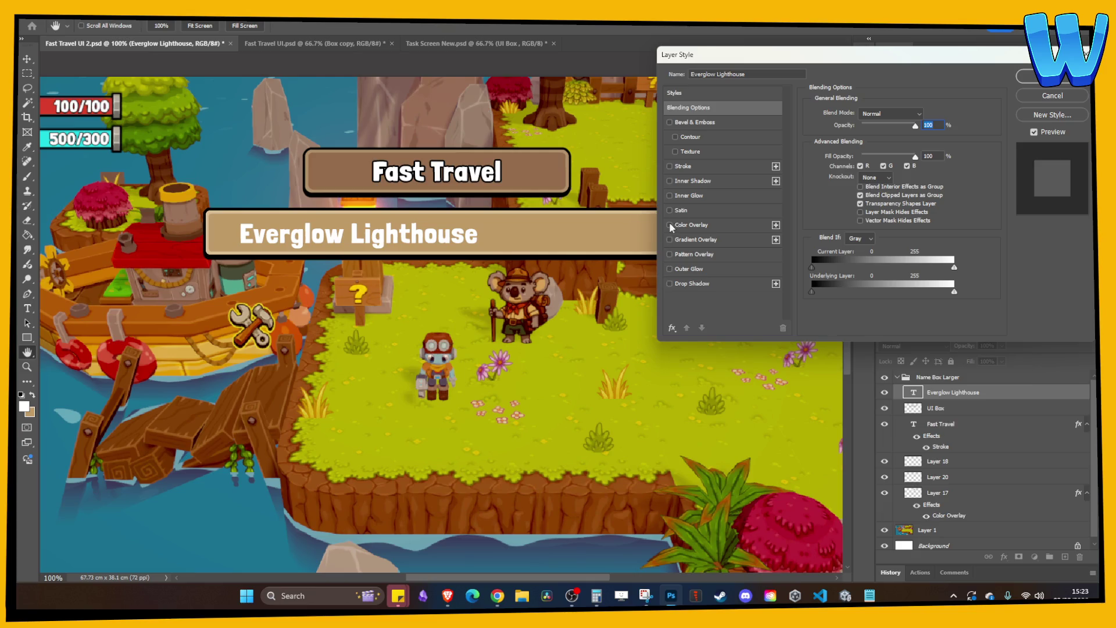
pyautogui.click(678, 167)
pyautogui.click(1016, 80)
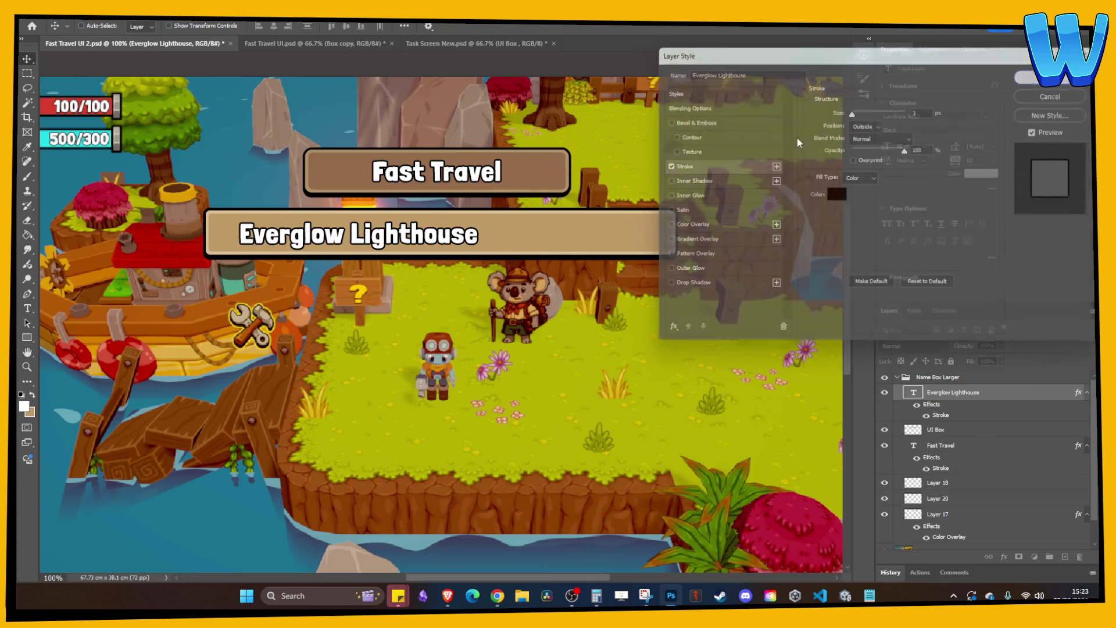
# - Move the Everglow Lighthouse text further right within the box
pyautogui.press('Right')
pyautogui.press('Right')
pyautogui.press('Right')
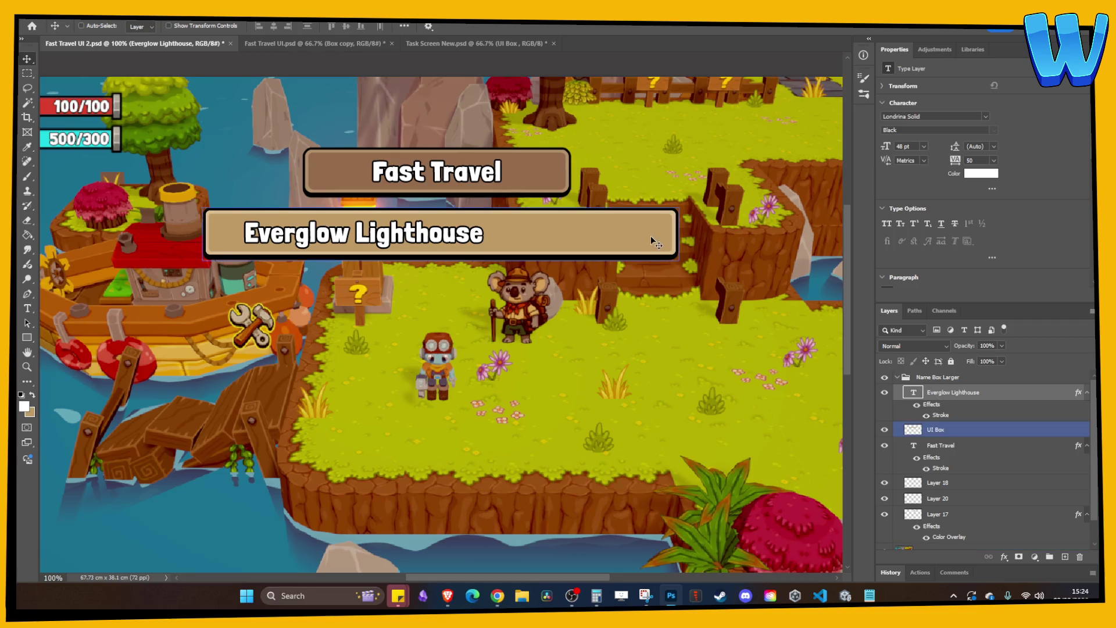
pyautogui.hscroll(2, 599, 232)
pyautogui.scroll(-1, 552, 280)
pyautogui.scroll(-1, 552, 280)
pyautogui.scroll(2, 552, 280)
pyautogui.scroll(-1, 553, 280)
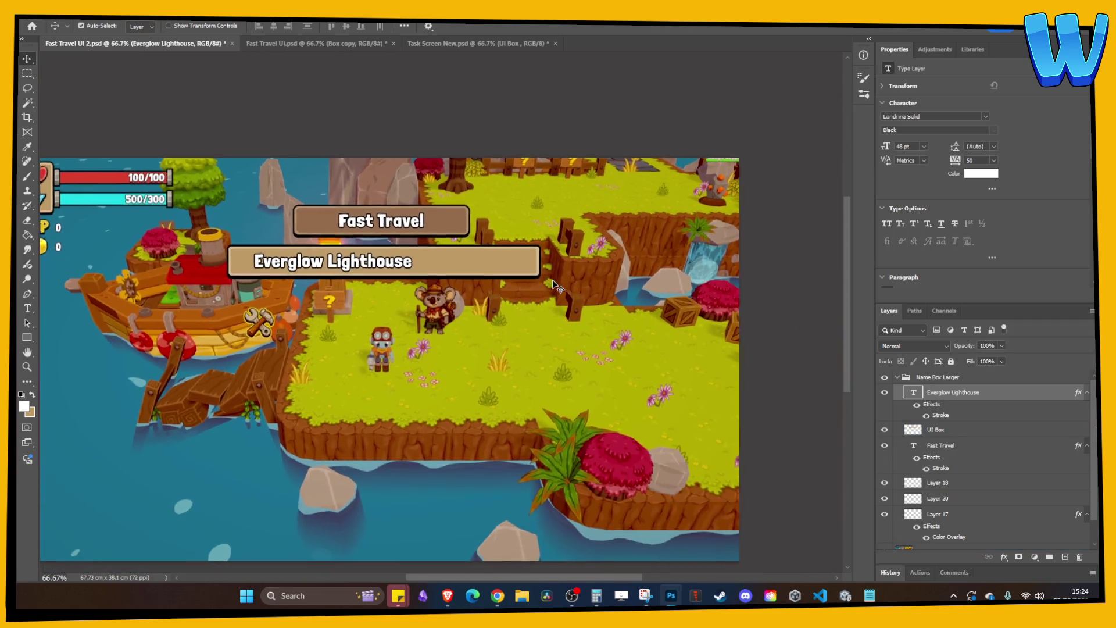
pyautogui.scroll(1, 552, 280)
pyautogui.moveTo(475, 249); pyautogui.dragTo(551, 249)
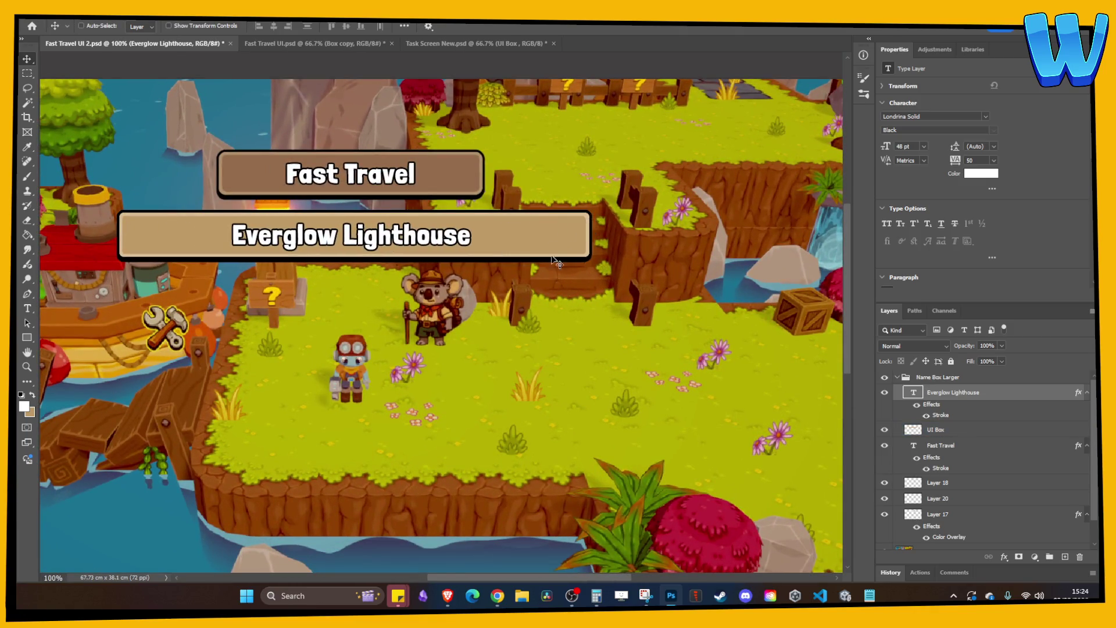
# - Narrow the UI Box by pulling its left end inward to fit the name
pyautogui.keyDown('ctrl'); pyautogui.click(259, 212); pyautogui.keyUp('ctrl')
pyautogui.press('m')
pyautogui.moveTo(106, 177)
pyautogui.mouseDown()
pyautogui.moveTo(209, 235)
pyautogui.moveTo(214, 345)
pyautogui.mouseUp()
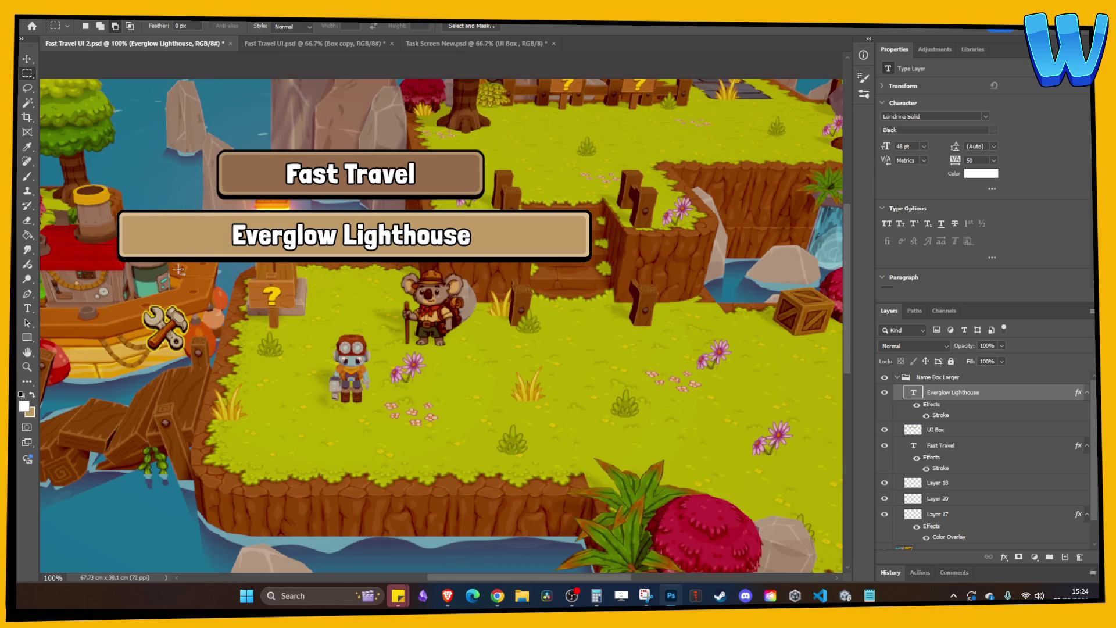
pyautogui.press('v')
pyautogui.moveTo(187, 230); pyautogui.dragTo(282, 230)
pyautogui.hotkey('ctrl', 'd')
pyautogui.hotkey('ctrl', 'a')
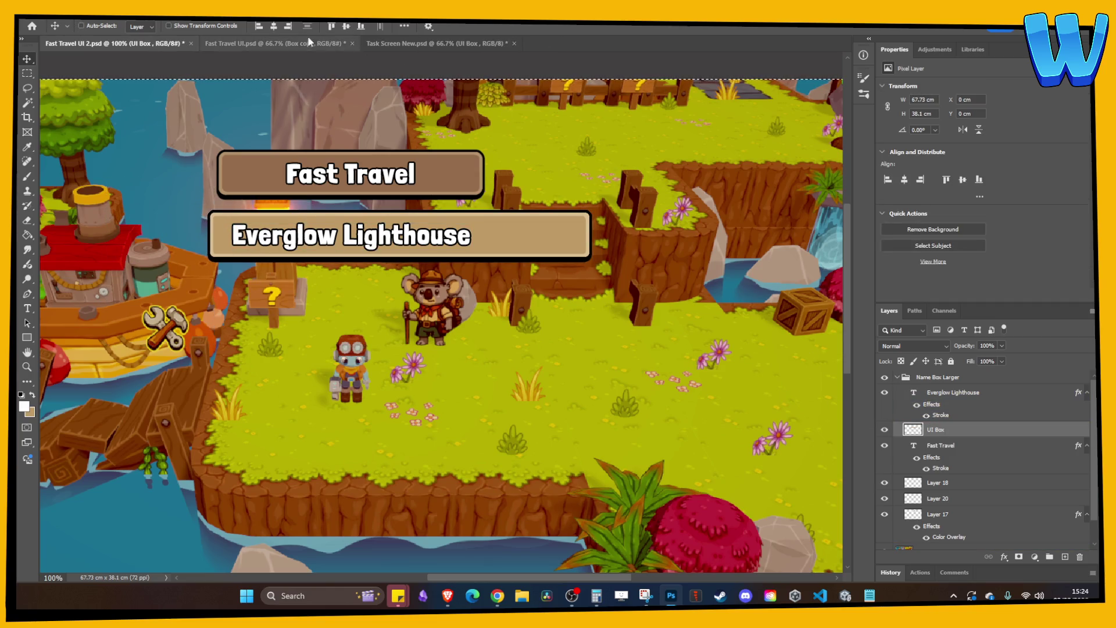
# - Centre the box horizontally on the canvas and clear the selection
pyautogui.click(273, 26)
pyautogui.hotkey('ctrl', 'd')
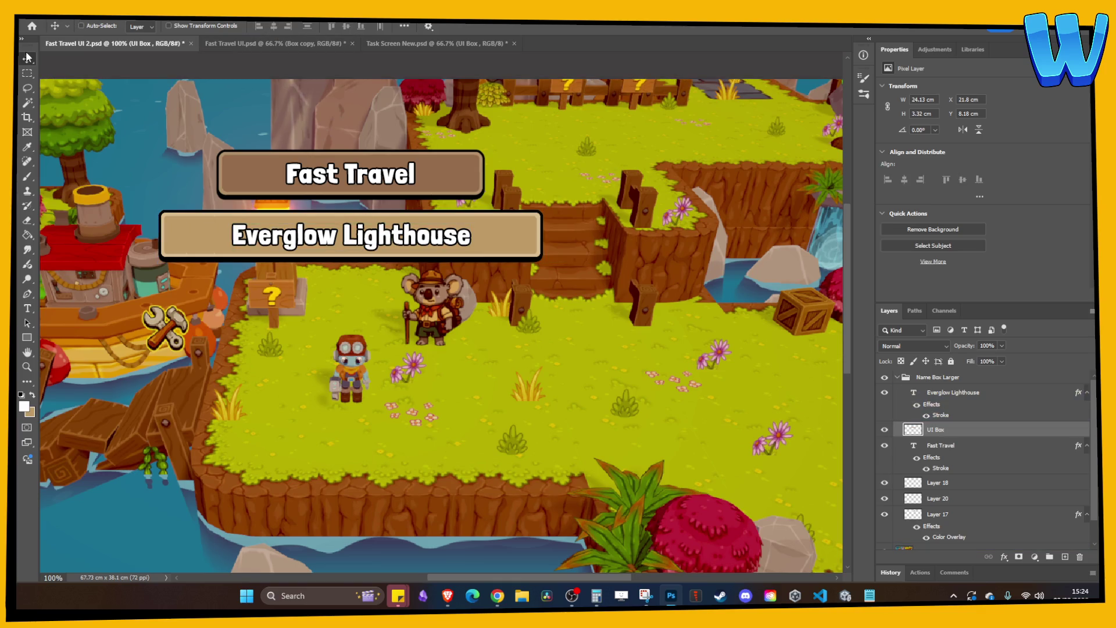
pyautogui.hscroll(-3, 383, 221)
pyautogui.scroll(-3, 384, 221)
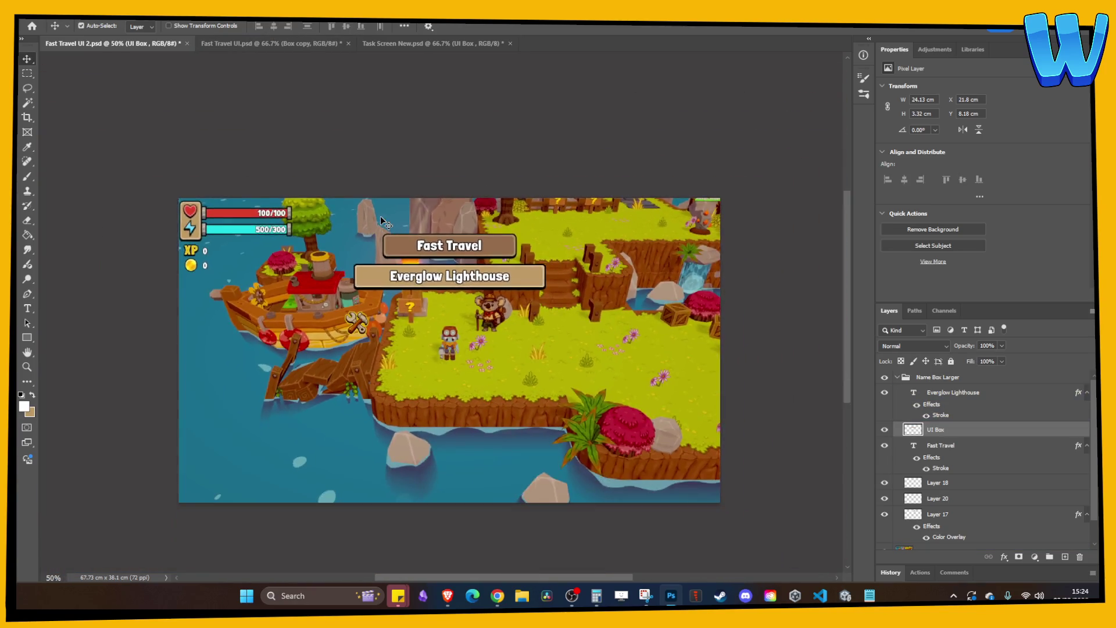
pyautogui.scroll(3, 406, 204)
pyautogui.scroll(-2, 429, 187)
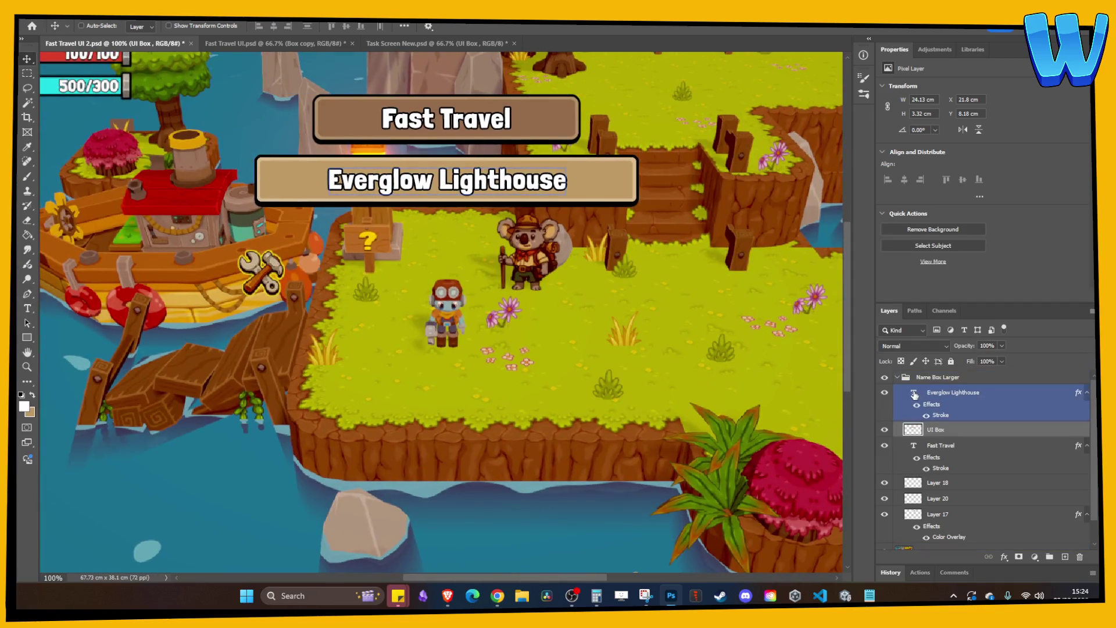
# - Resize the Everglow Lighthouse text to 32 pt and centre it inside its box
pyautogui.doubleClick(913, 392)
pyautogui.click(297, 27)
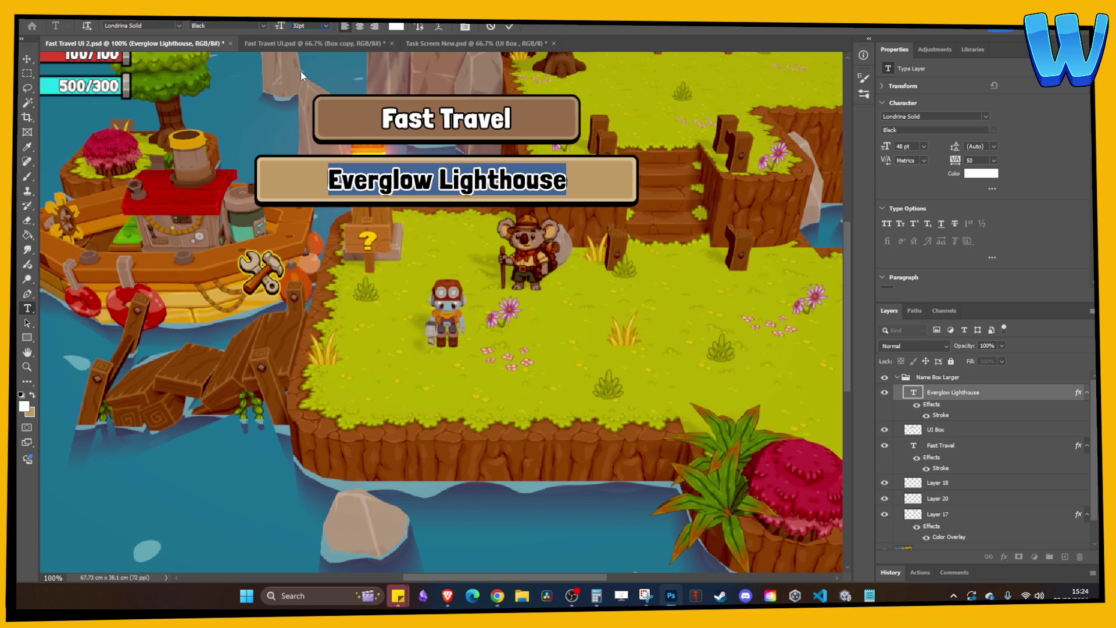
pyautogui.write('32')
pyautogui.press('Return')
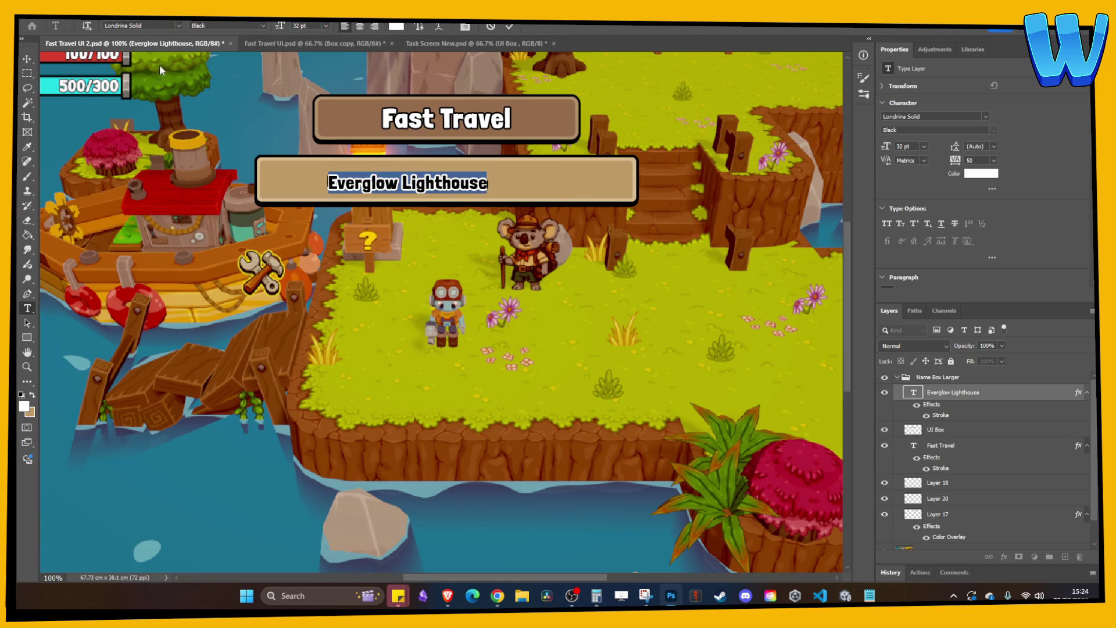
pyautogui.click(27, 58)
pyautogui.moveTo(500, 185); pyautogui.dragTo(549, 183)
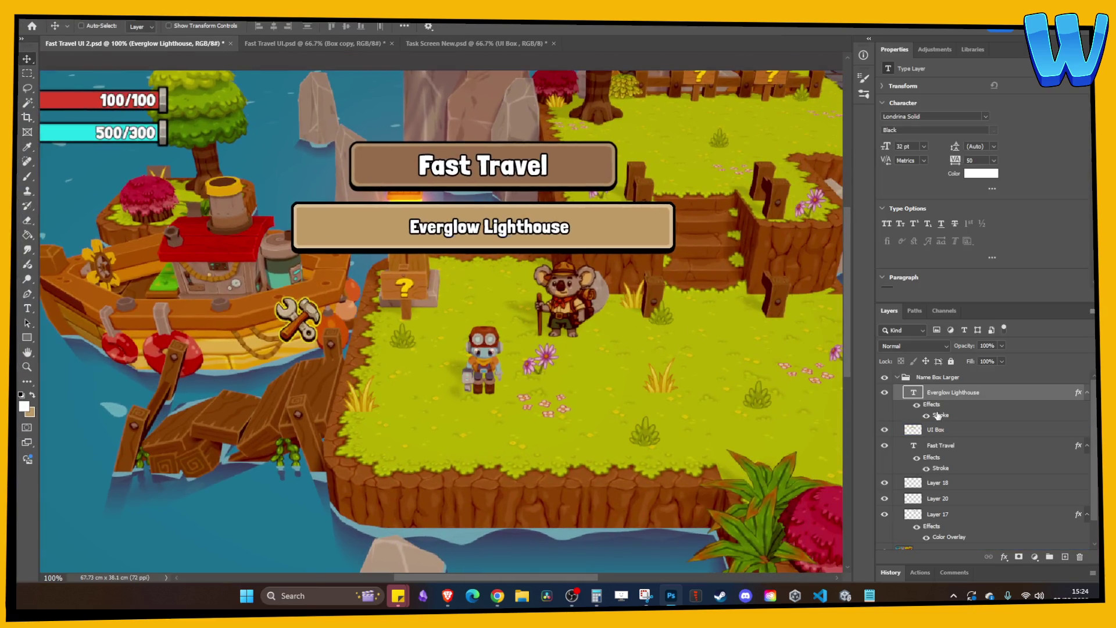
# - Raise the UI Box's bottom edge to make the box shorter
pyautogui.click(914, 433)
pyautogui.click(886, 431)
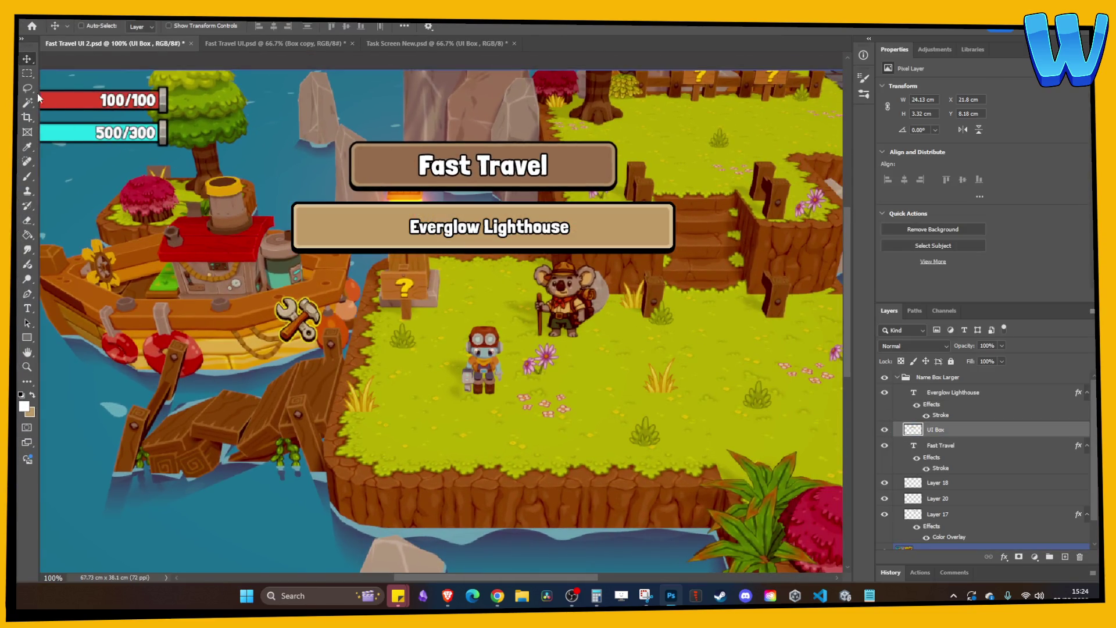
pyautogui.press('m')
pyautogui.moveTo(278, 228)
pyautogui.mouseDown()
pyautogui.moveTo(732, 247)
pyautogui.moveTo(750, 277)
pyautogui.mouseUp()
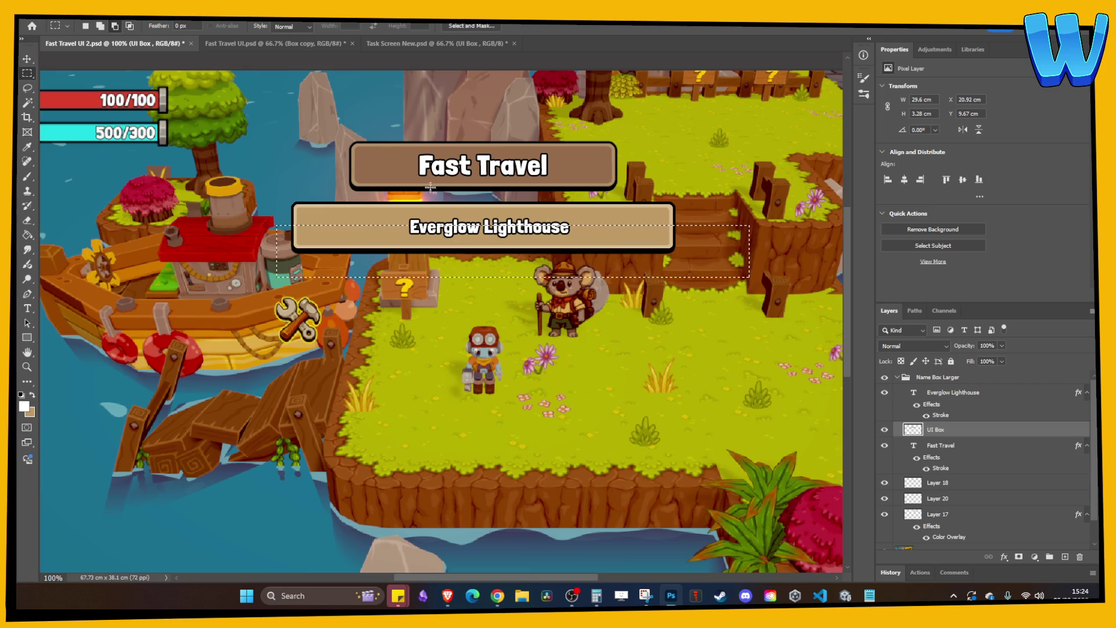
pyautogui.click(27, 60)
pyautogui.moveTo(432, 232)
pyautogui.mouseDown()
pyautogui.moveTo(459, 220)
pyautogui.moveTo(439, 243)
pyautogui.mouseUp()
pyautogui.hotkey('ctrl', 'd')
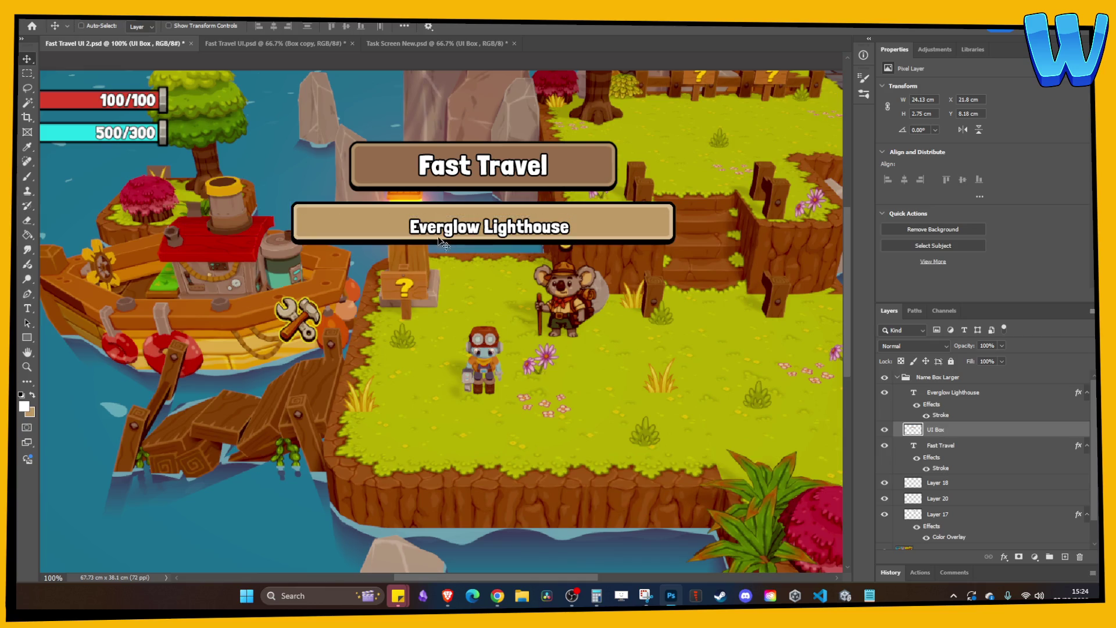
# - Pull the UI Box's left end inward to narrow the box
pyautogui.press('m')
pyautogui.moveTo(270, 180)
pyautogui.mouseDown()
pyautogui.moveTo(393, 307)
pyautogui.moveTo(390, 338)
pyautogui.mouseUp()
pyautogui.press('v')
pyautogui.moveTo(318, 258); pyautogui.dragTo(368, 257)
# - Centre the box under the Fast Travel title and nudge the place name up to centre it
pyautogui.hotkey('ctrl', 'a')
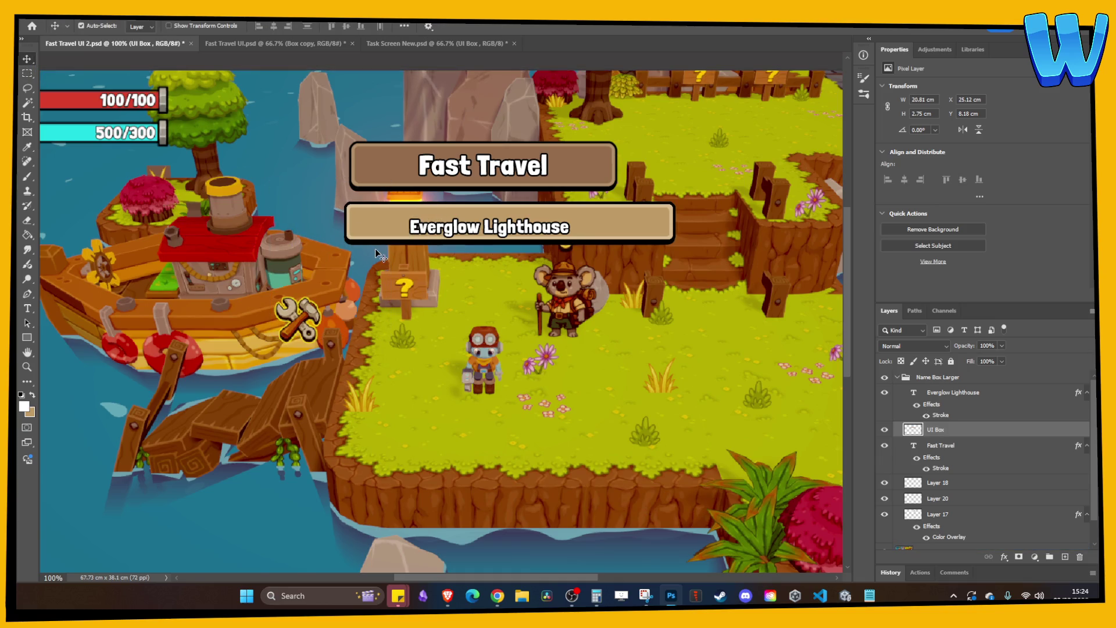
pyautogui.click(274, 26)
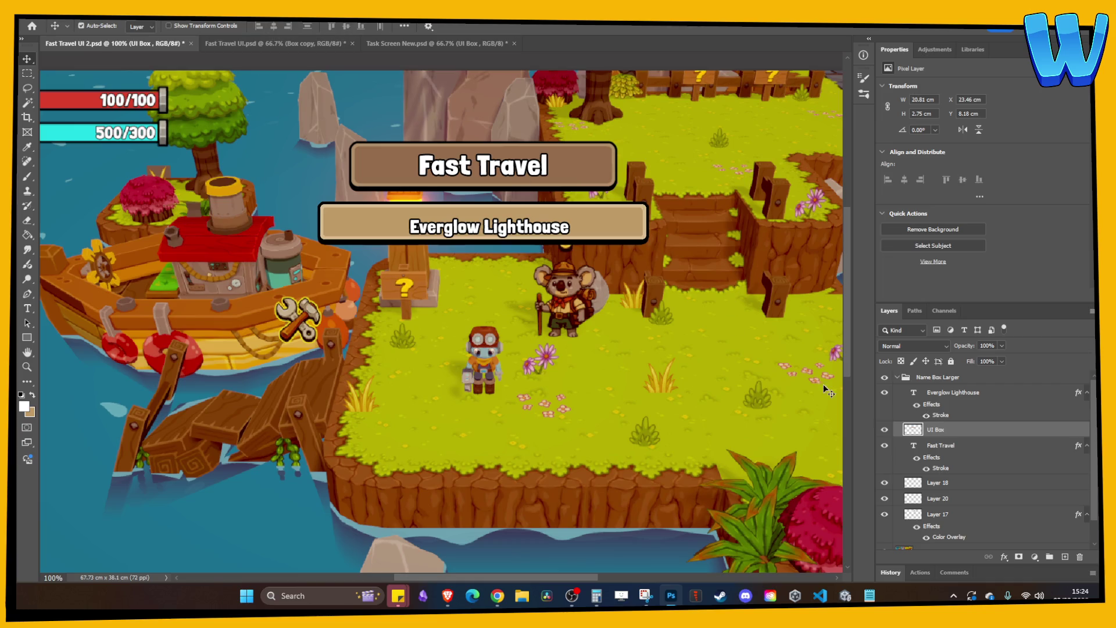
pyautogui.keyDown('ctrl'); pyautogui.click(420, 167); pyautogui.keyUp('ctrl')
pyautogui.keyDown('ctrl'); pyautogui.click(442, 227); pyautogui.keyUp('ctrl')
pyautogui.hotkey('ctrl', 'd')
pyautogui.moveTo(721, 404); pyautogui.dragTo(716, 397)
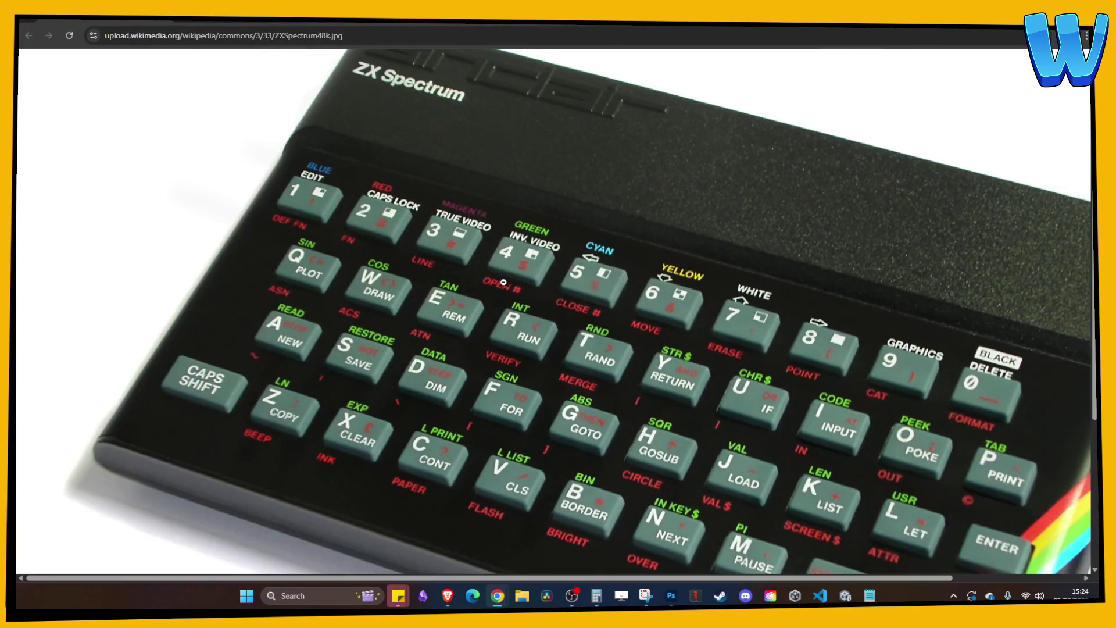
pyautogui.scroll(-4, 504, 282)
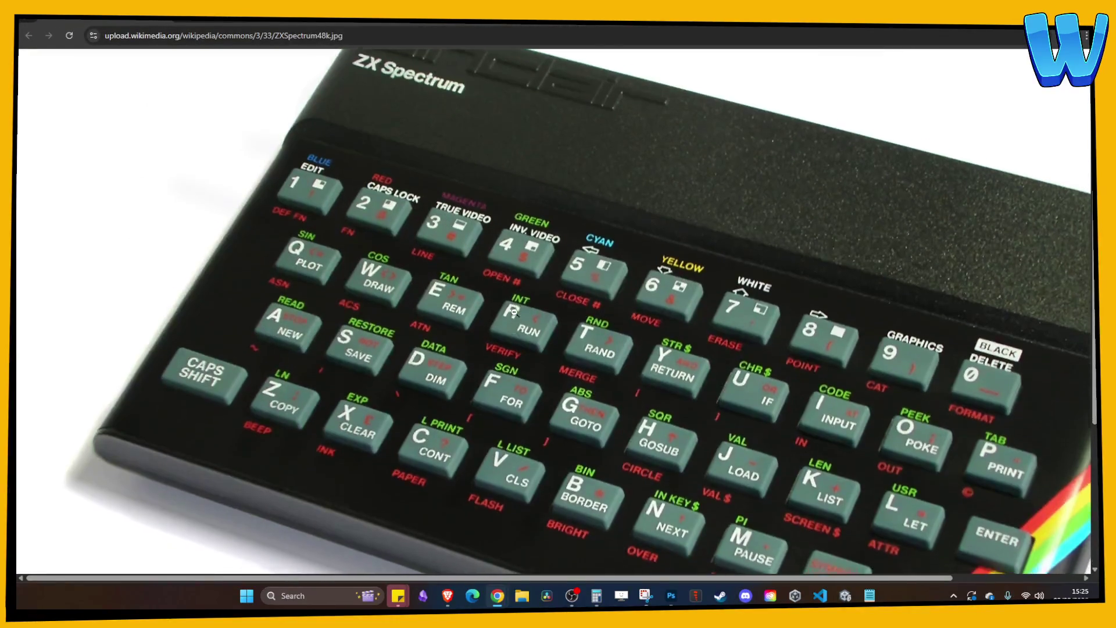
pyautogui.scroll(3, 636, 326)
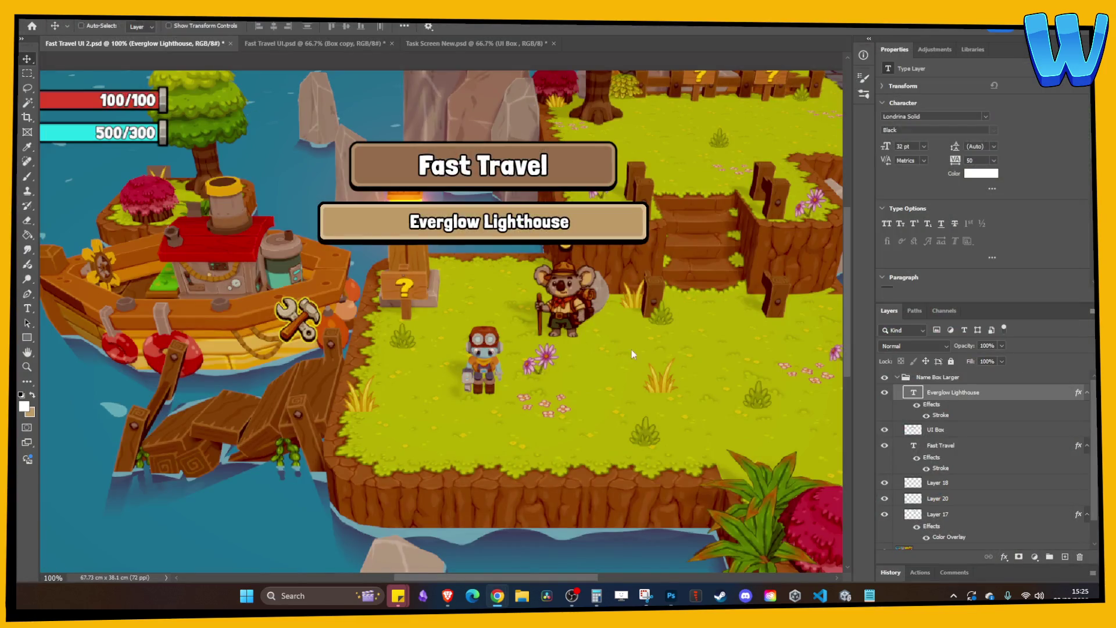
# - Select the UI Box and Everglow Lighthouse text layers, trying and undoing a dragged duplicate
pyautogui.click(884, 378)
pyautogui.click(884, 377)
pyautogui.click(936, 430)
pyautogui.click(884, 429)
pyautogui.click(884, 430)
pyautogui.keyDown('ctrl'); pyautogui.click(934, 395); pyautogui.keyUp('ctrl')
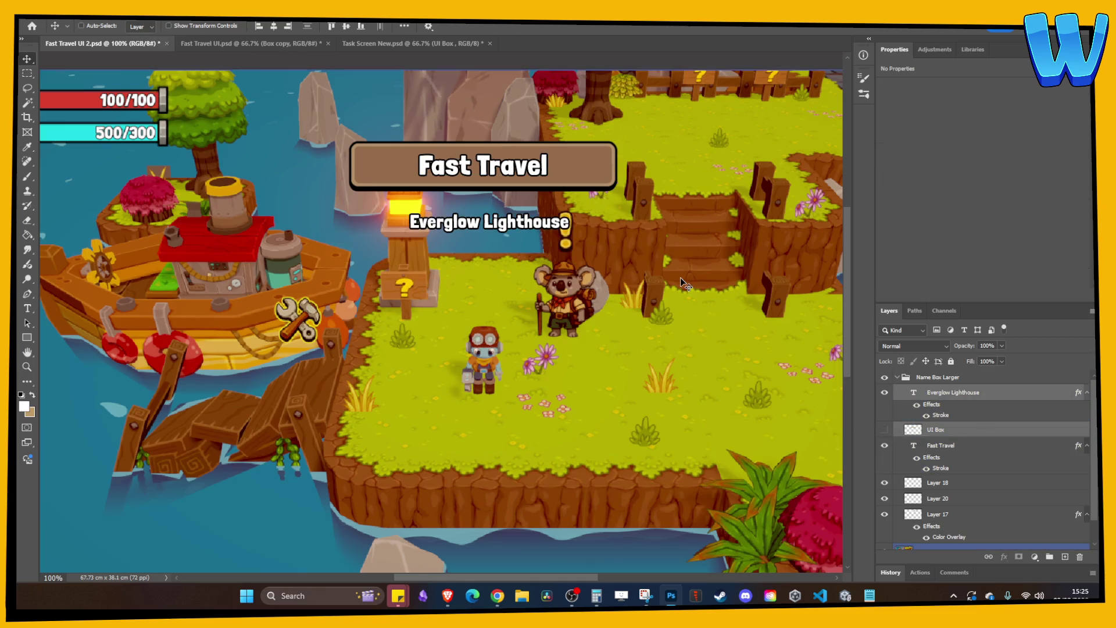
pyautogui.keyDown('alt'); pyautogui.moveTo(663, 271); pyautogui.dragTo(662, 280); pyautogui.keyUp('alt')
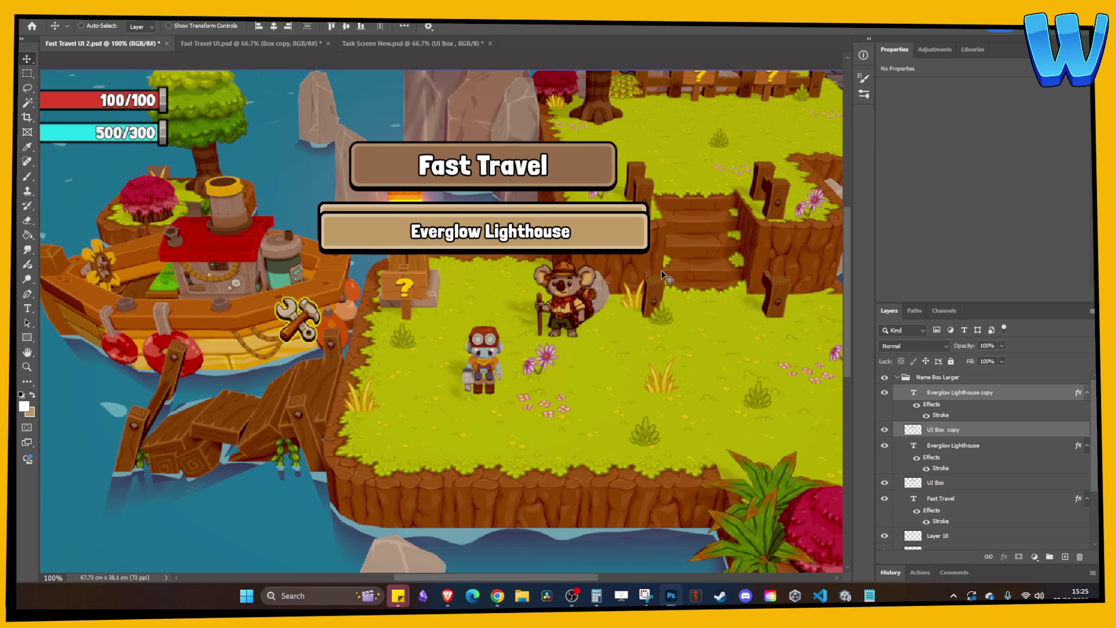
pyautogui.hotkey('ctrl', 'z')
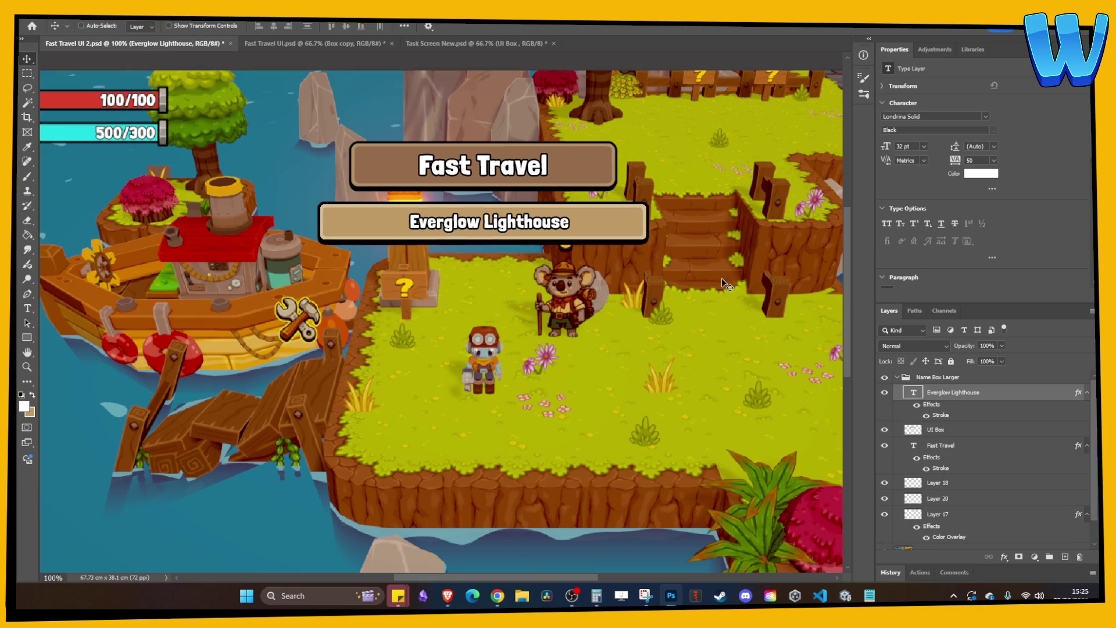
# - Group the UI Box and text into Group 1 and move it out of Name Box Larger
pyautogui.click(951, 431)
pyautogui.keyDown('shift'); pyautogui.click(951, 394); pyautogui.keyUp('shift')
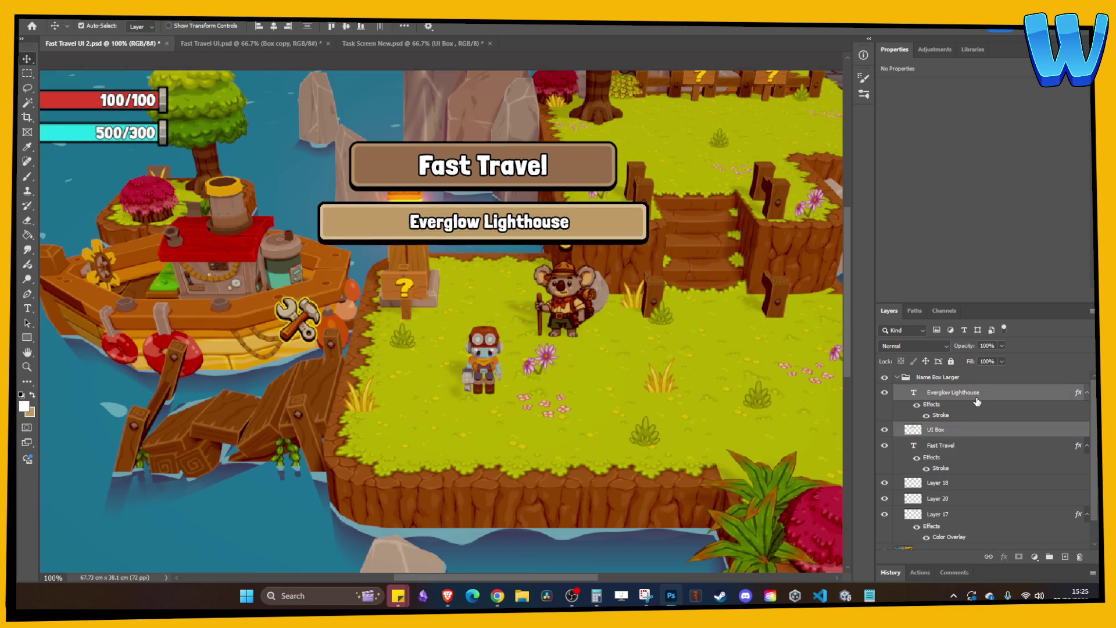
pyautogui.hotkey('ctrl', 'g')
pyautogui.click(936, 377)
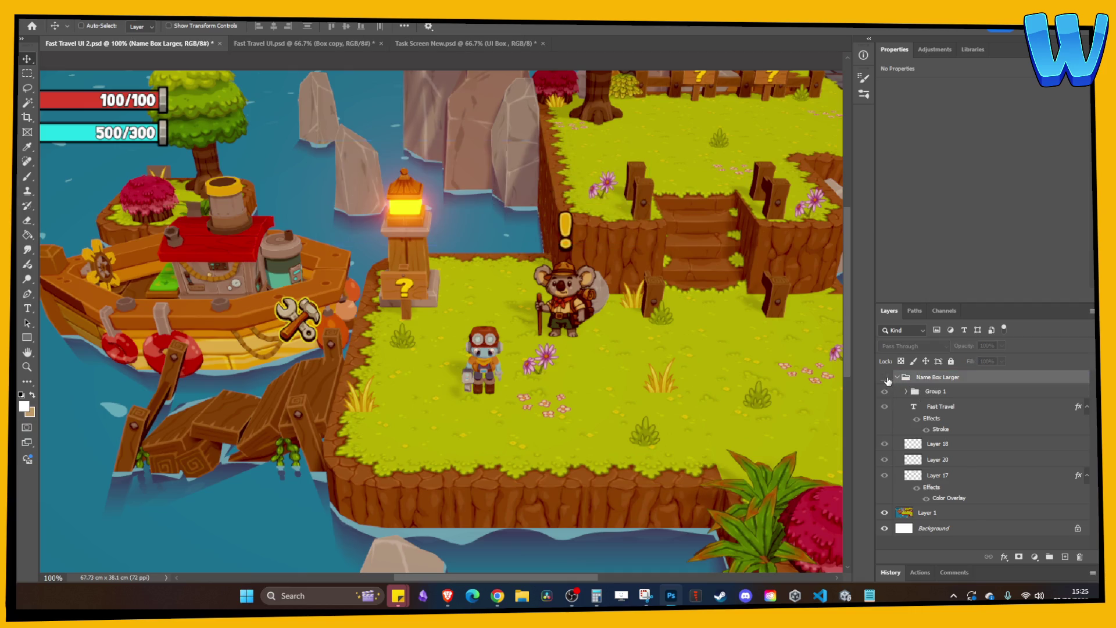
pyautogui.moveTo(930, 394); pyautogui.dragTo(918, 373)
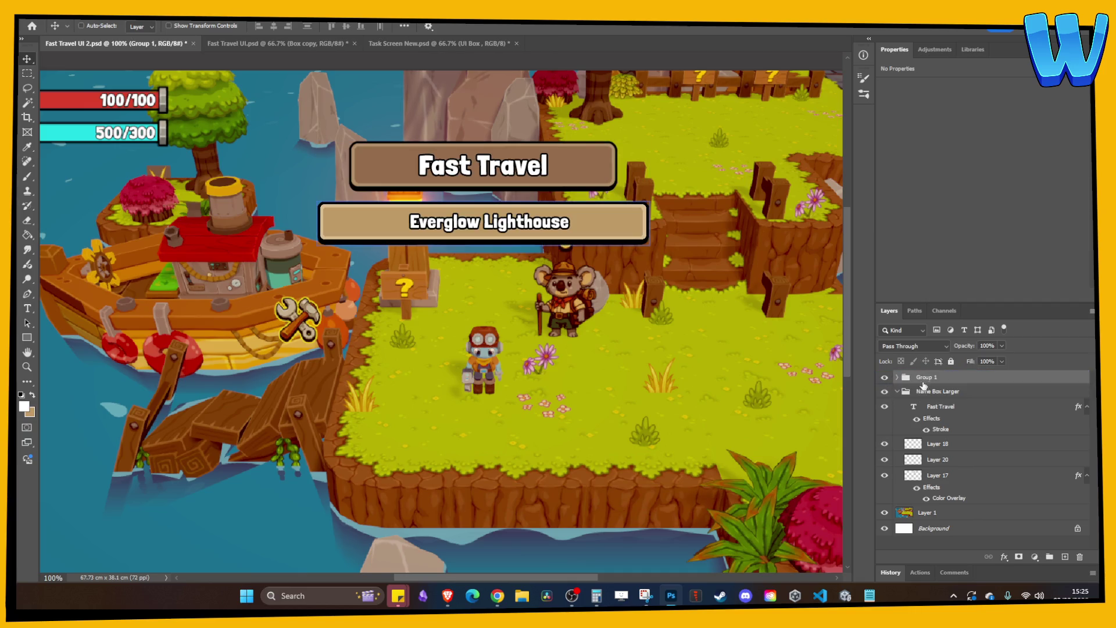
pyautogui.click(897, 391)
# - Duplicate Group 1 twice, nudging each copy down below the previous box
pyautogui.hotkey('ctrl', 'j')
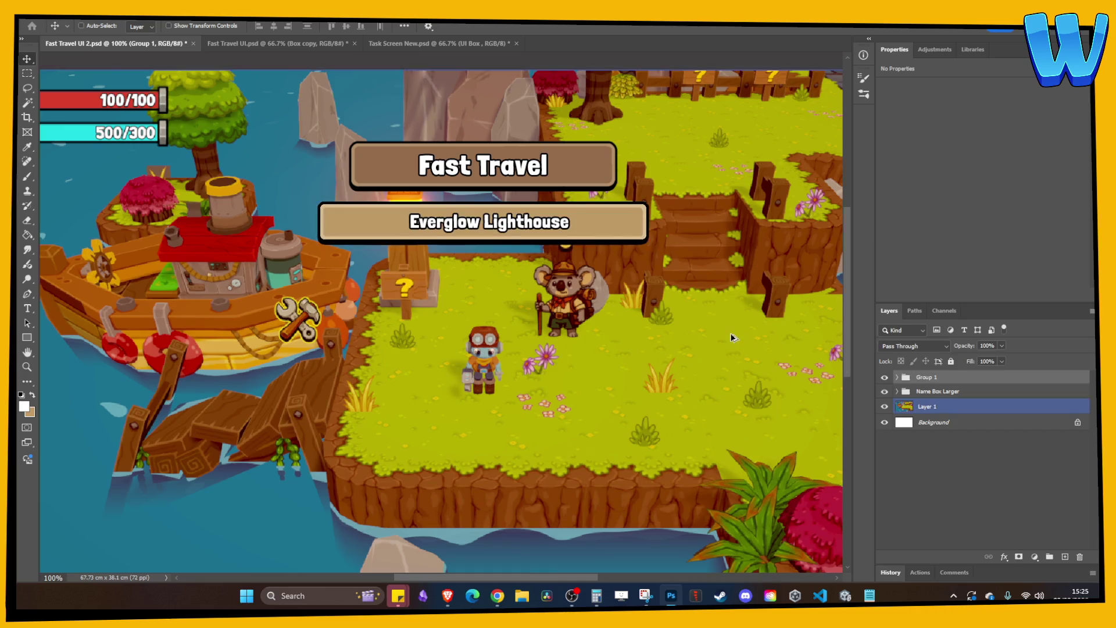
pyautogui.hotkey('shift', 'Down')
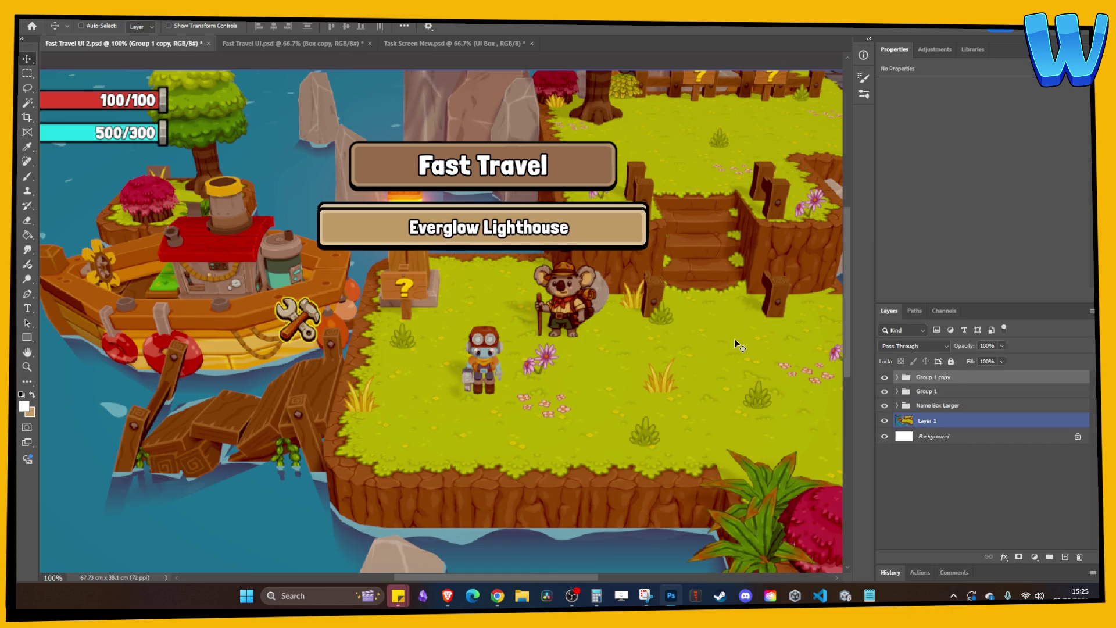
pyautogui.hotkey('shift', 'Down')
pyautogui.hotkey('shift', 'Down')
pyautogui.hotkey('shift', 'Down')
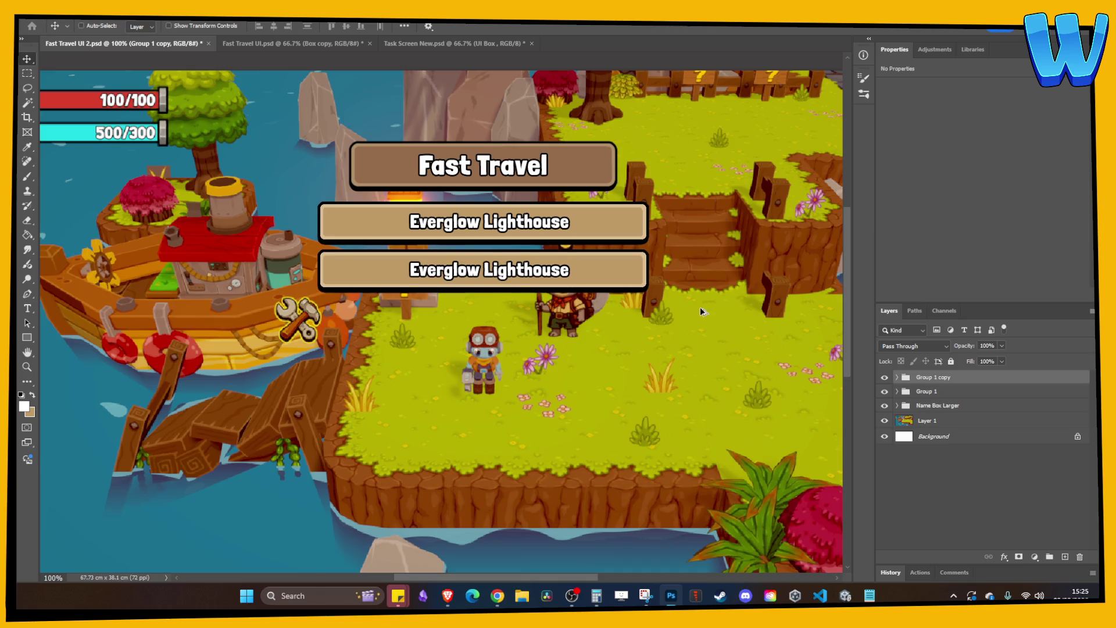
pyautogui.hotkey('ctrl', 'j')
pyautogui.hotkey('shift', 'Down')
pyautogui.hotkey('shift', 'Down')
pyautogui.hotkey('shift', 'Down')
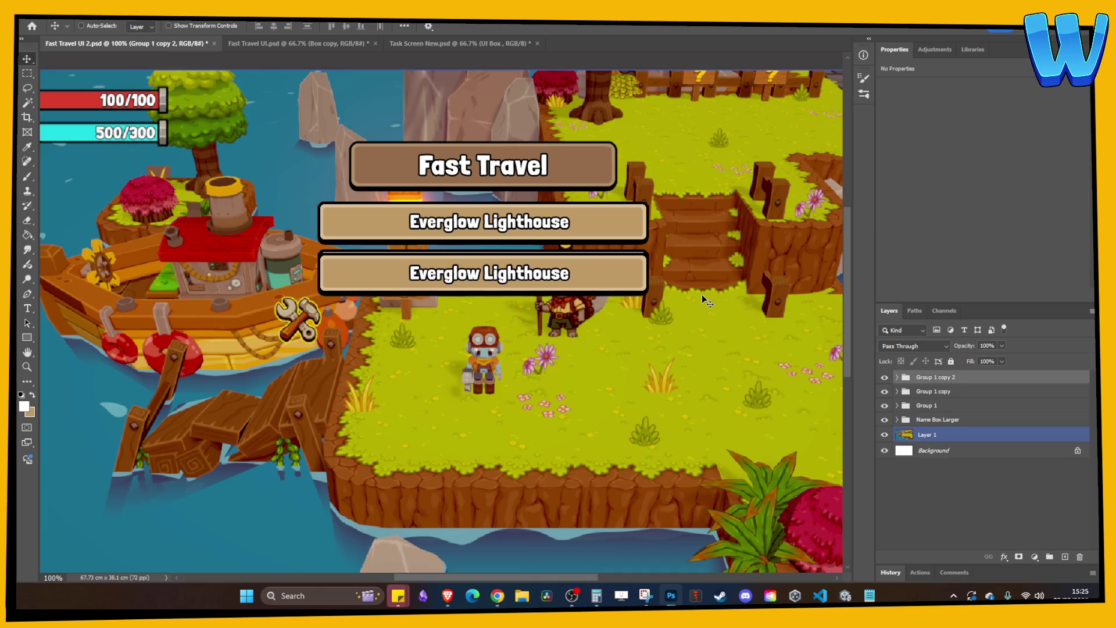
pyautogui.hotkey('shift', 'Down')
pyautogui.hotkey('shift', 'Down')
pyautogui.hotkey('shift', 'Down')
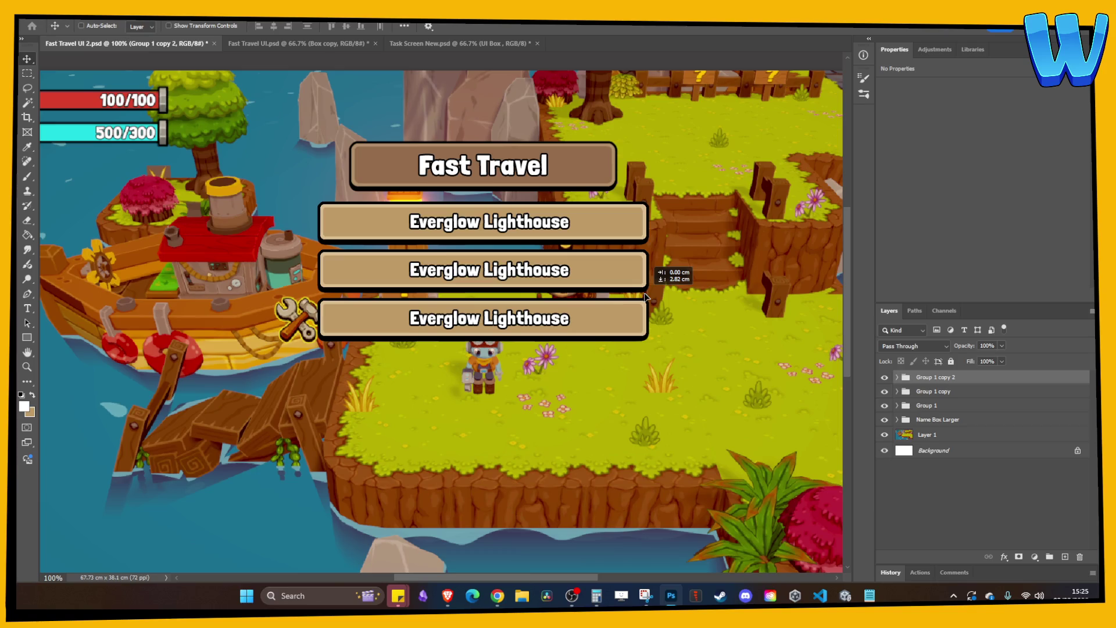
# - Preview the three stacked Everglow Lighthouse boxes full screen without the interface
pyautogui.hotkey('ctrl', '-')
pyautogui.hotkey('ctrl', '-')
pyautogui.press('f')
pyautogui.press('f')
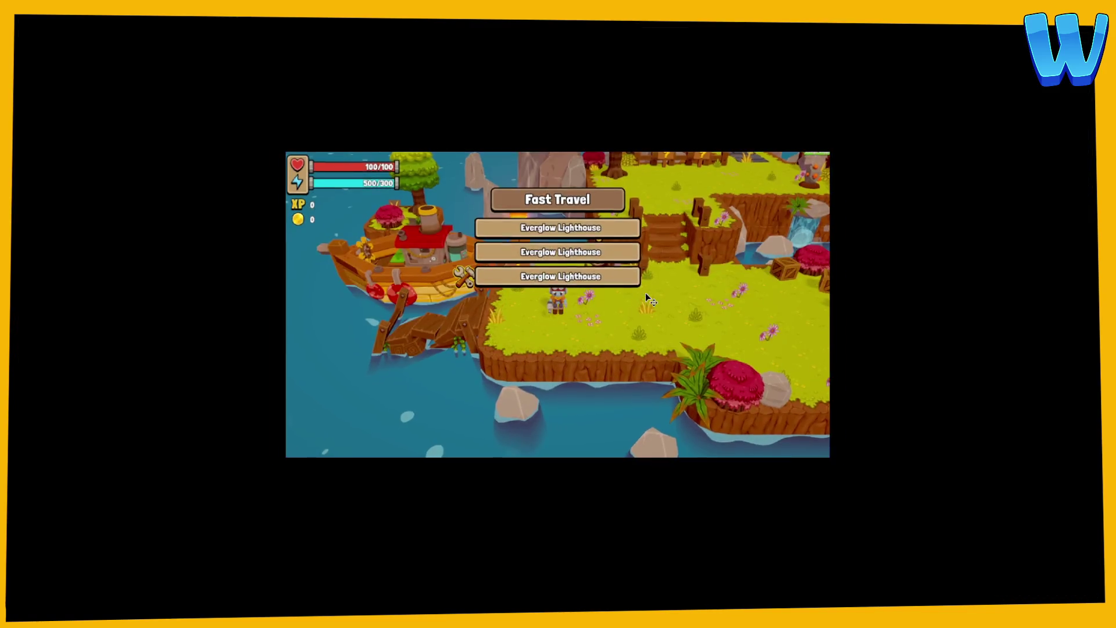
pyautogui.hotkey('ctrl', '0')
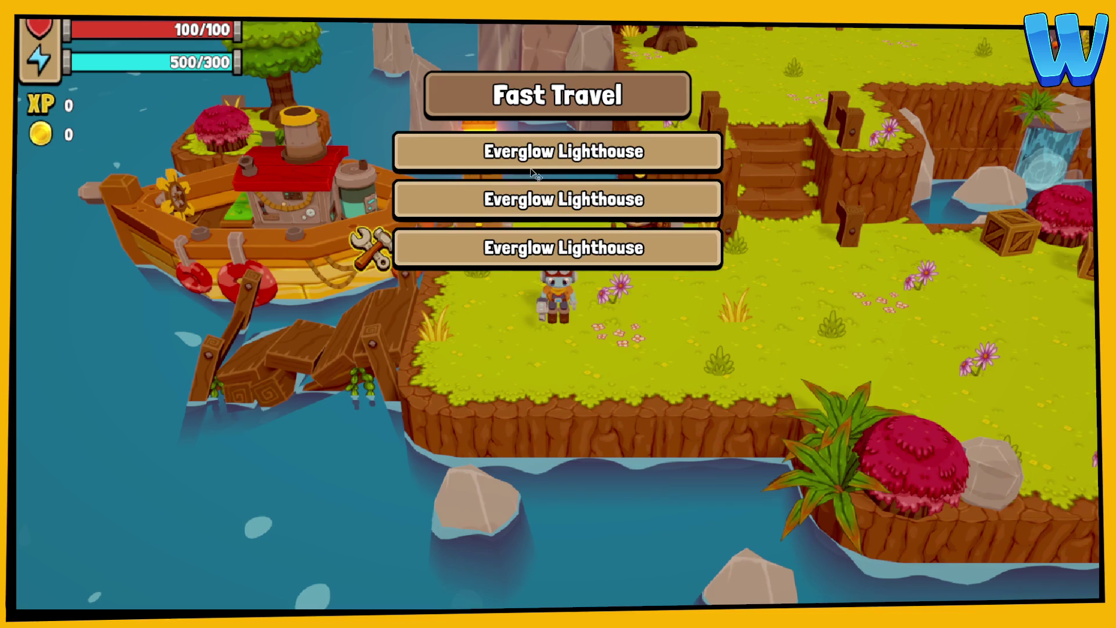
pyautogui.press('f')
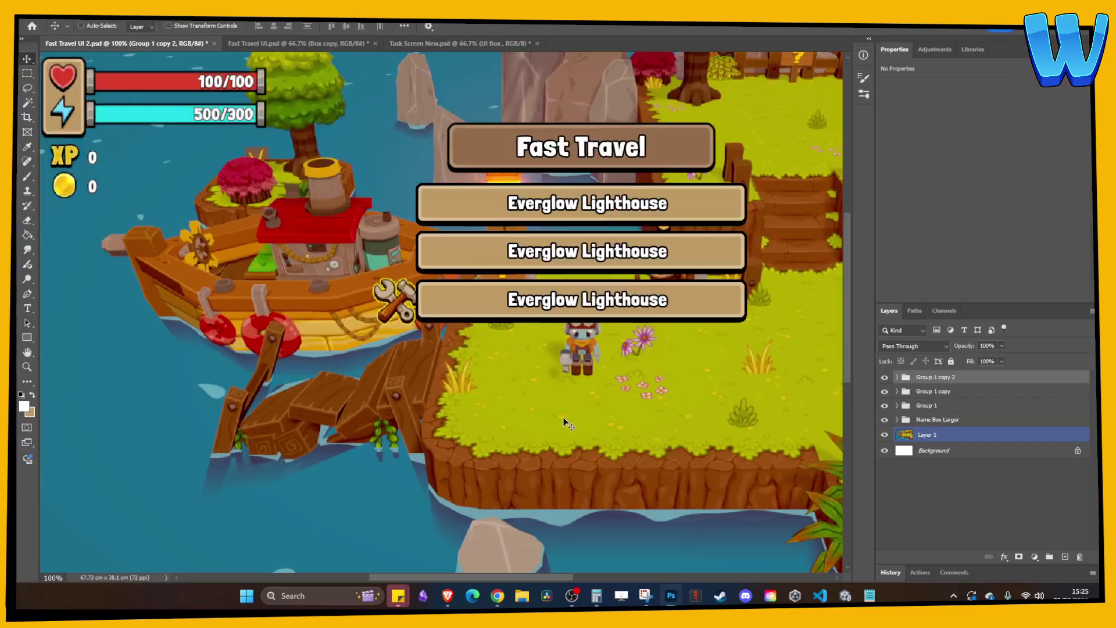
pyautogui.hscroll(5, 562, 416)
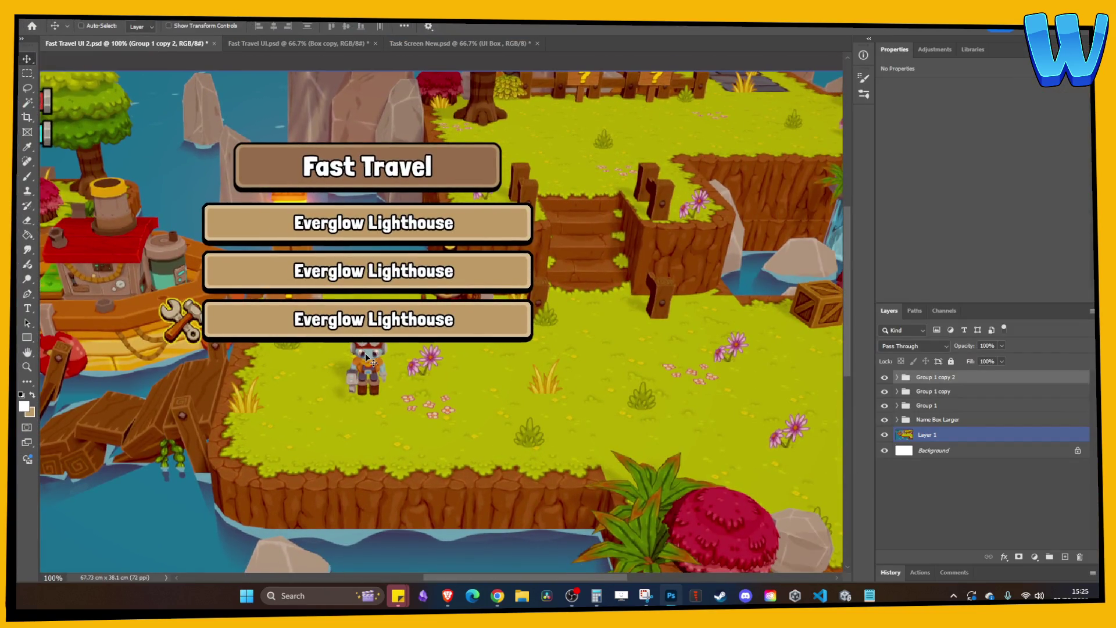
pyautogui.hscroll(-2, 396, 347)
pyautogui.click(923, 392)
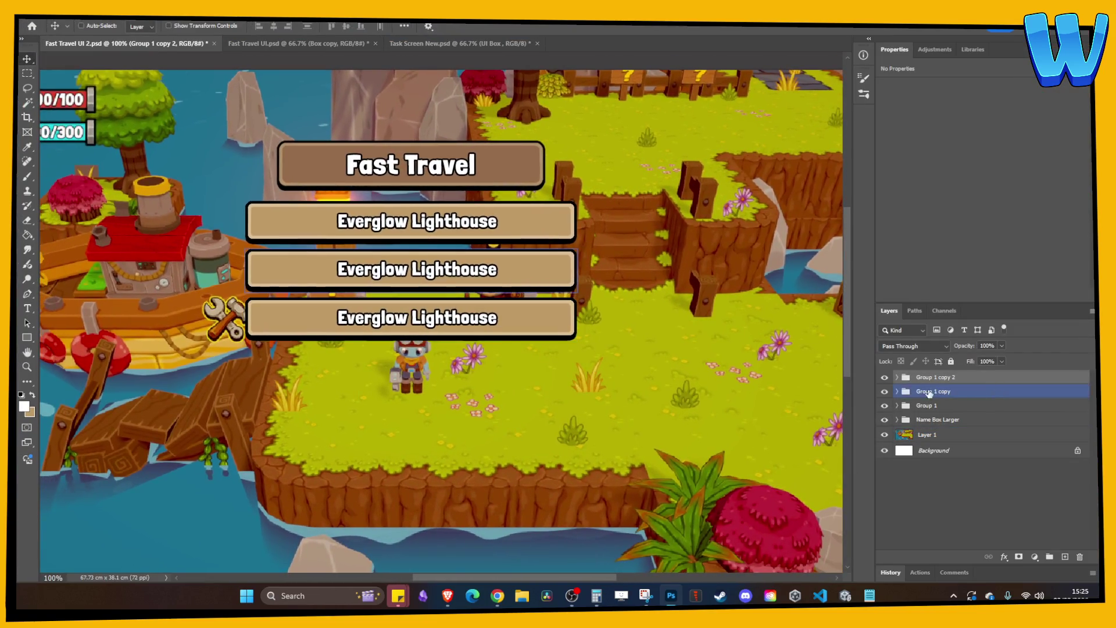
# - Delete the Group 1 copy boxes, leaving only the original Group 1
pyautogui.press('Delete')
pyautogui.press('Delete')
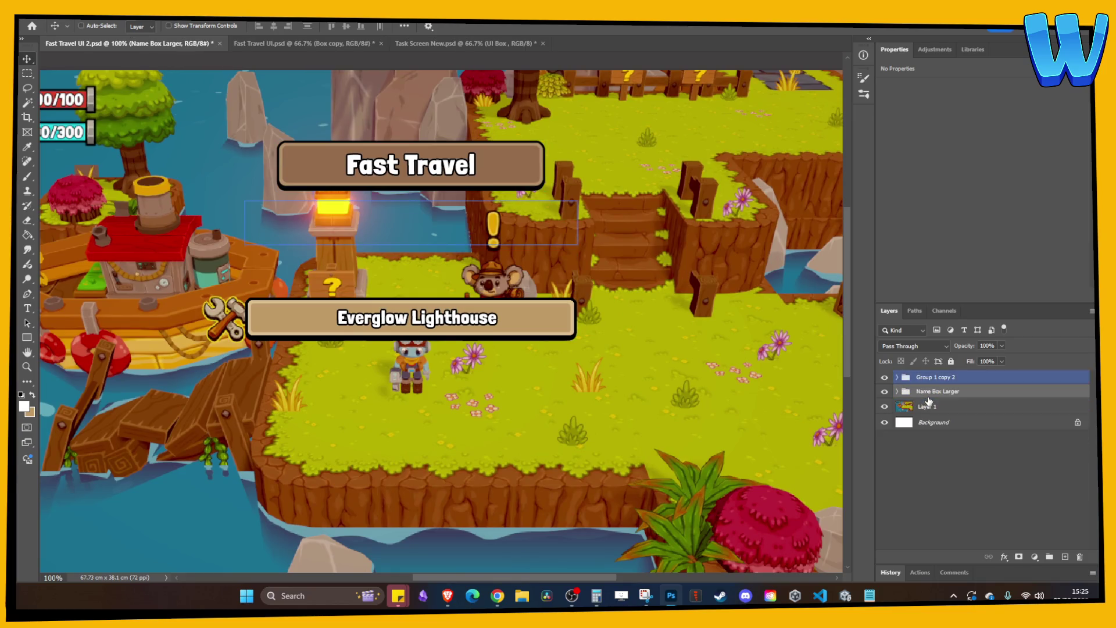
pyautogui.hotkey('ctrl', 'z')
pyautogui.click(926, 378)
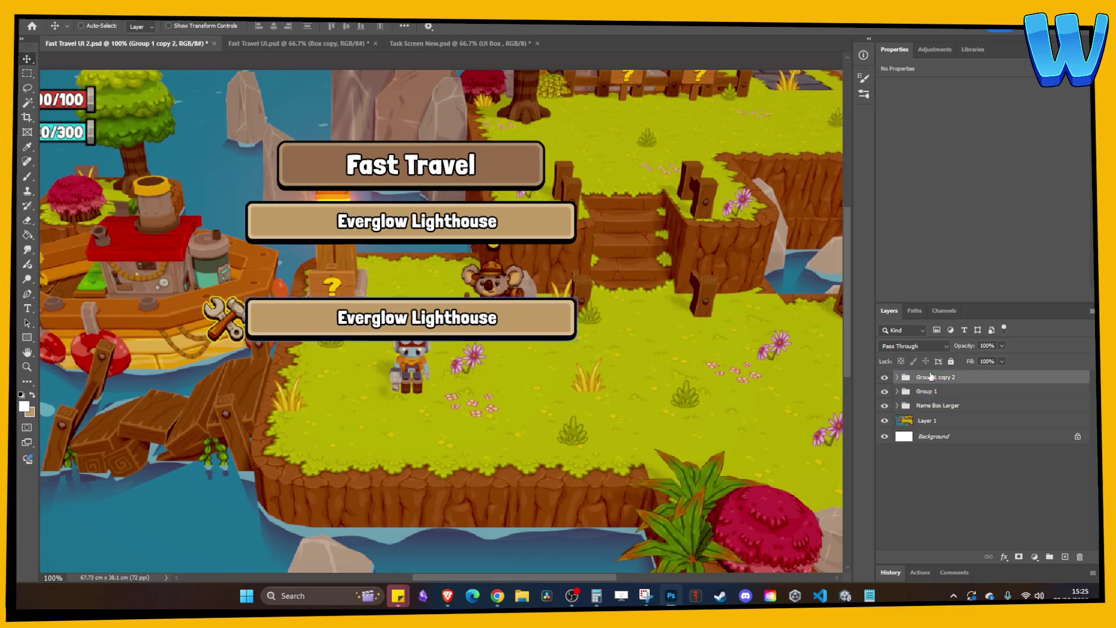
pyautogui.press('Delete')
# - Slide the UI Box's left end to the right to shorten the name box
pyautogui.click(897, 377)
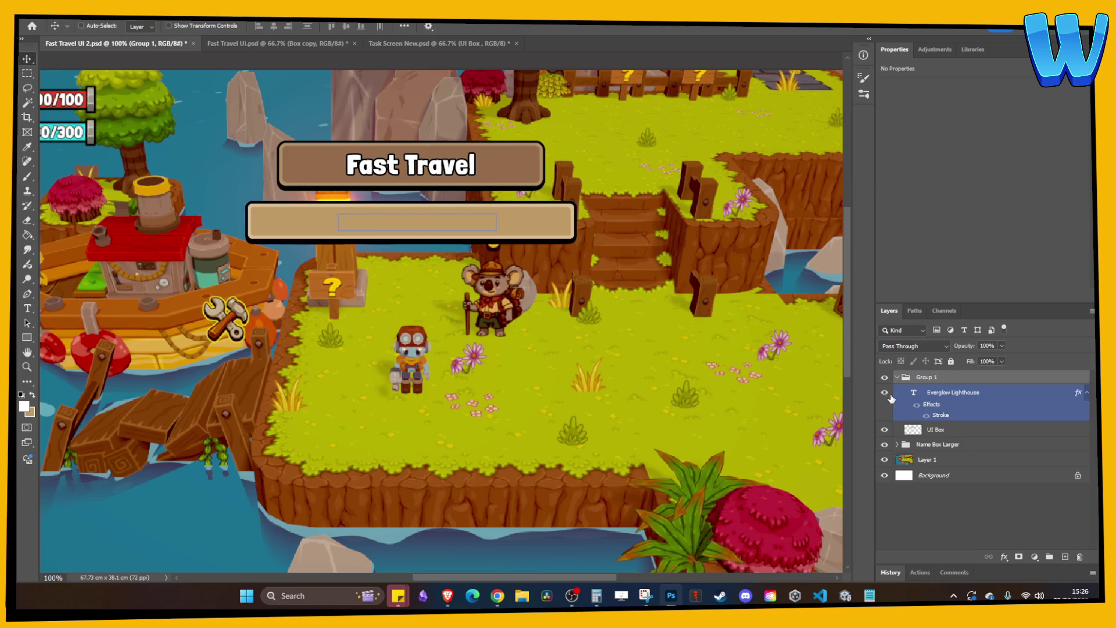
pyautogui.click(930, 430)
pyautogui.click(884, 430)
pyautogui.click(884, 430)
pyautogui.press('m')
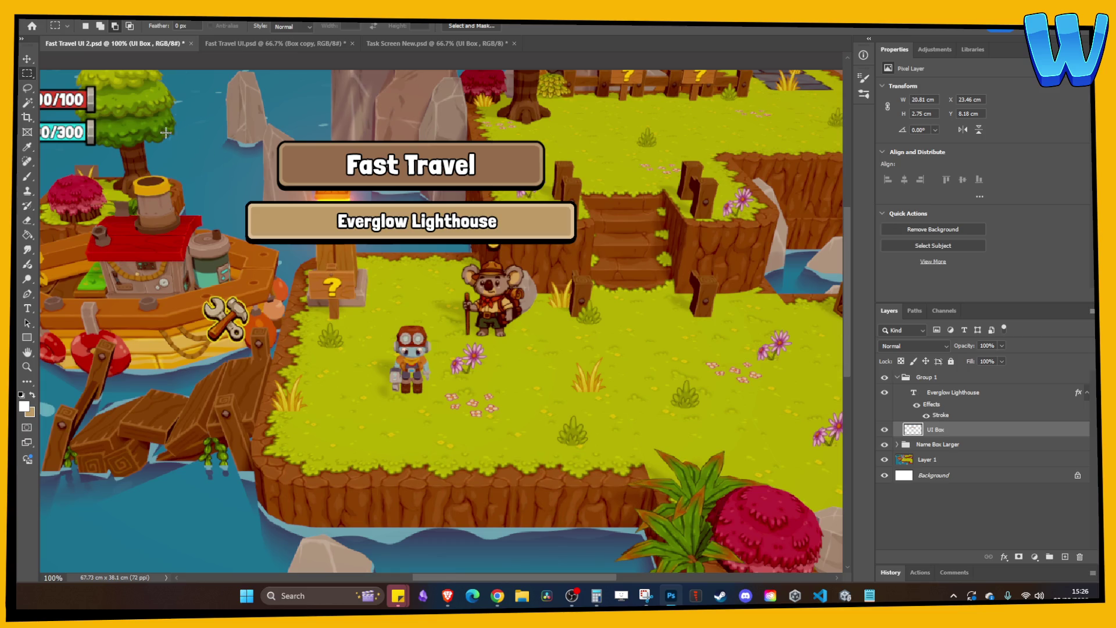
pyautogui.moveTo(113, 108); pyautogui.dragTo(352, 345)
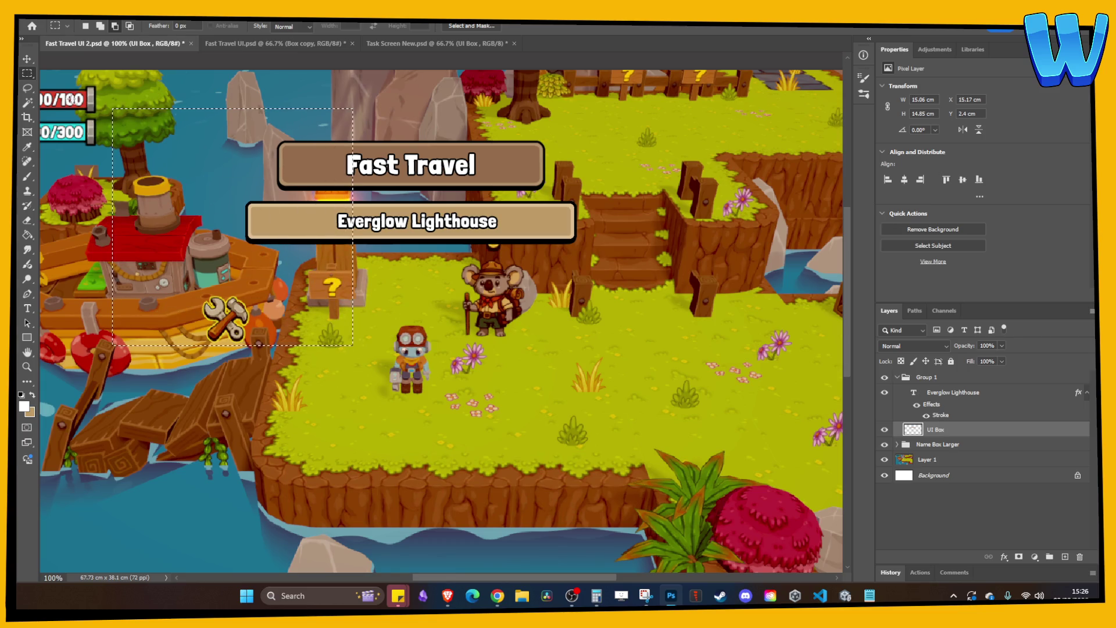
pyautogui.press('v')
pyautogui.moveTo(276, 240); pyautogui.dragTo(334, 240)
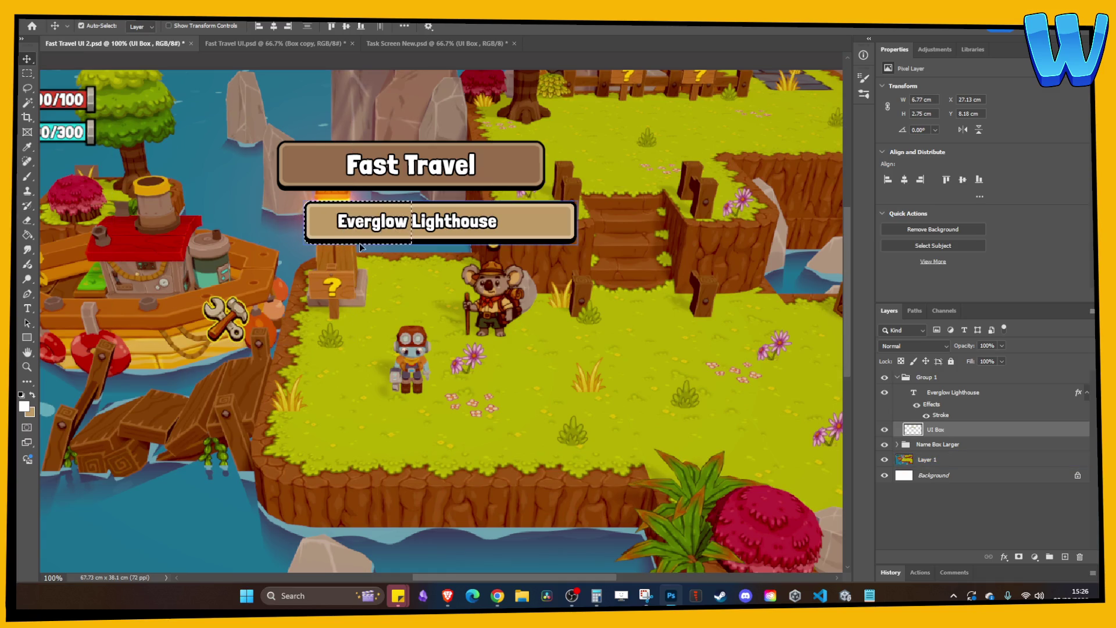
# - Nudge the name box left, enable Auto-Select, and reselect its left end
pyautogui.hotkey('ctrl', 'a')
pyautogui.hotkey('shift', 'Left')
pyautogui.hotkey('shift', 'Left')
pyautogui.hotkey('shift', 'Left')
pyautogui.click(80, 26)
pyautogui.press('m')
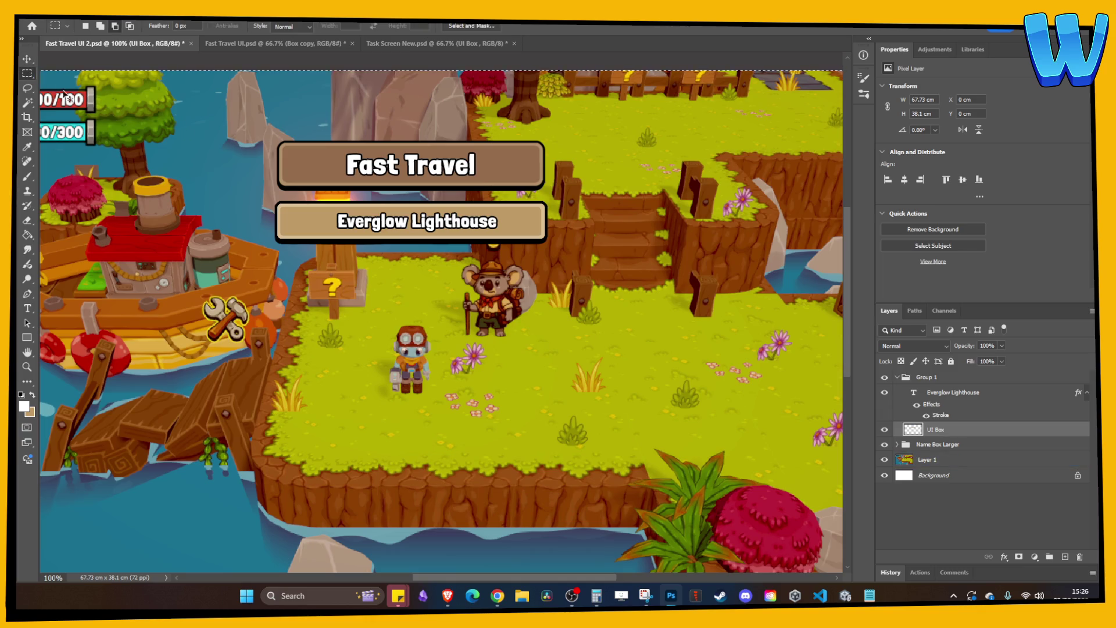
pyautogui.moveTo(251, 182); pyautogui.dragTo(286, 247)
pyautogui.moveTo(276, 202)
pyautogui.mouseDown()
pyautogui.moveTo(312, 244)
pyautogui.moveTo(312, 227)
pyautogui.moveTo(303, 243)
pyautogui.moveTo(312, 239)
pyautogui.mouseUp()
pyautogui.press('v')
# - Centre the name box horizontally under the title and select its text and UI Box layers
pyautogui.hotkey('ctrl', 'a')
pyautogui.click(273, 26)
pyautogui.hotkey('ctrl', 'd')
pyautogui.click(913, 395)
pyautogui.keyDown('shift'); pyautogui.click(936, 430); pyautogui.keyUp('shift')
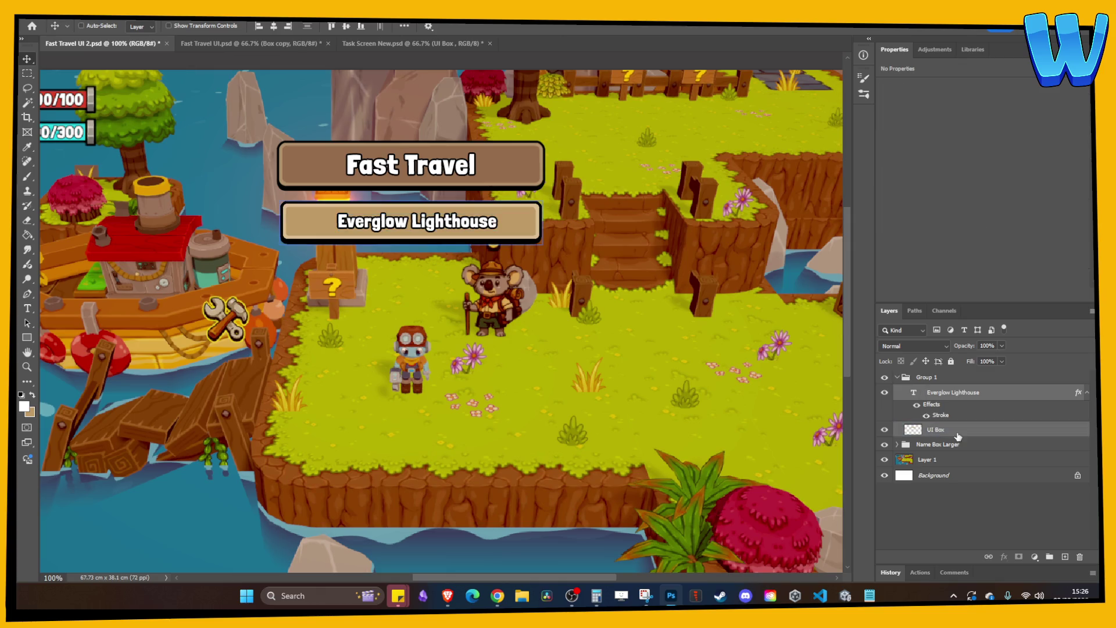
pyautogui.moveTo(948, 400); pyautogui.dragTo(892, 379)
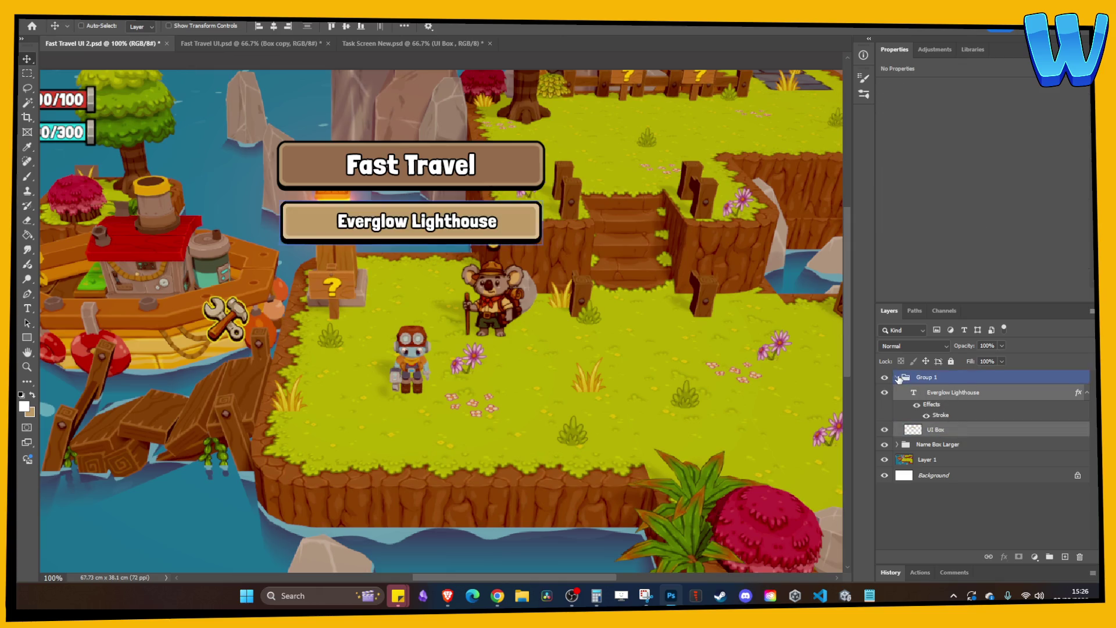
pyautogui.click(897, 377)
pyautogui.click(930, 407)
pyautogui.hotkey('ctrl', 'z')
pyautogui.hotkey('ctrl', 'z')
pyautogui.hotkey('ctrl', 'shift', 'z')
pyautogui.hotkey('ctrl', 'shift', 'z')
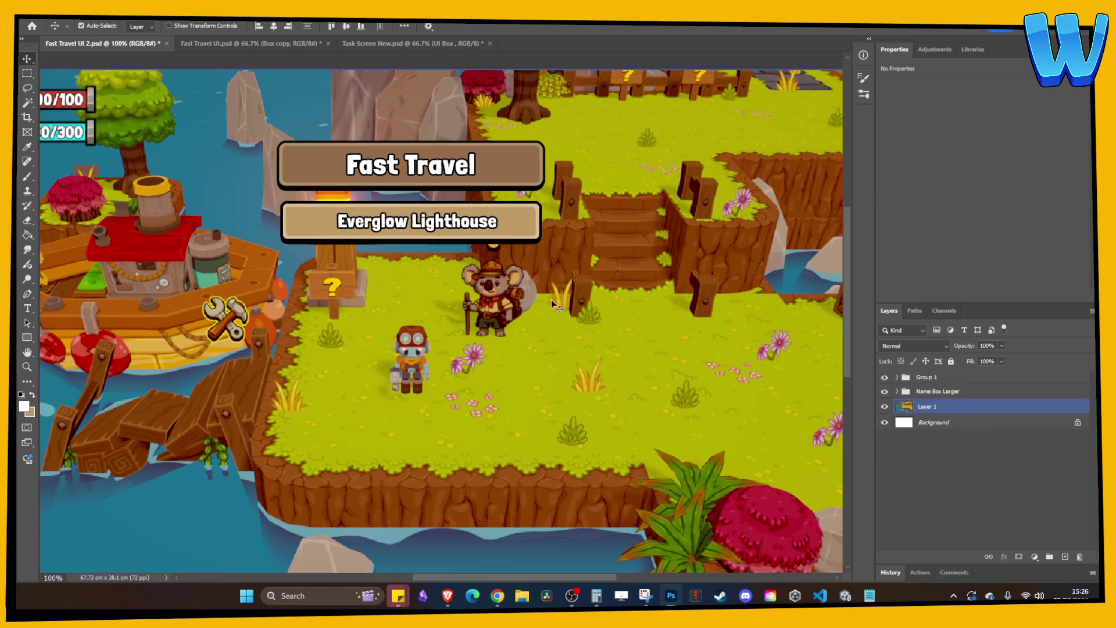
pyautogui.hotkey('ctrl', 'z')
pyautogui.hotkey('ctrl', 'z')
pyautogui.hotkey('ctrl', 'z')
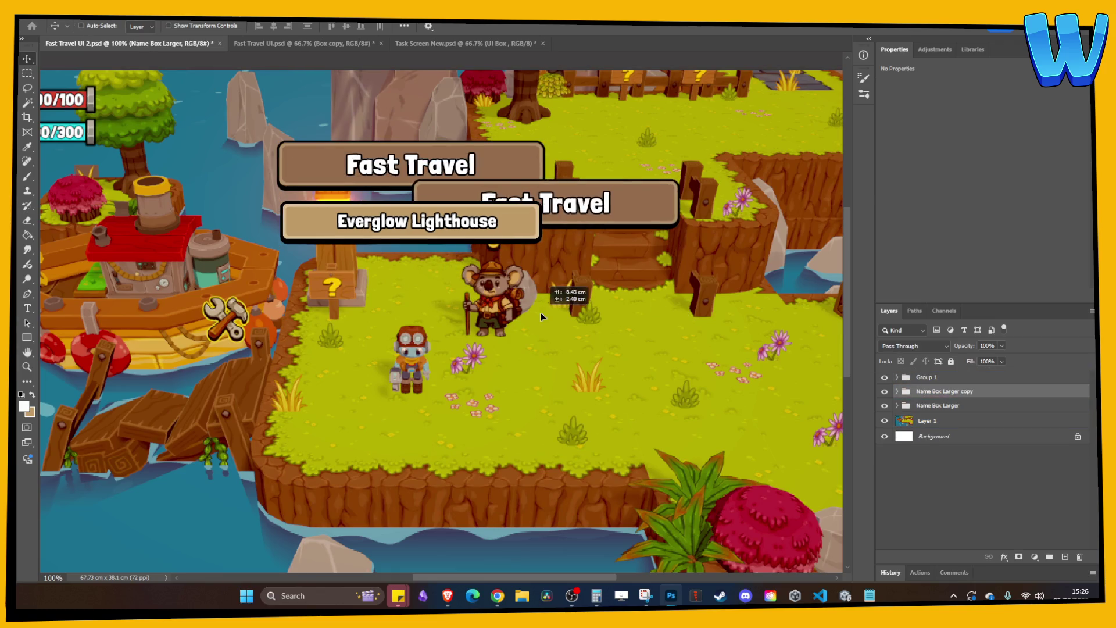
pyautogui.hotkey('ctrl', 'shift', 'z')
pyautogui.hotkey('ctrl', 'shift', 'z')
pyautogui.hotkey('ctrl', 'shift', 'z')
pyautogui.moveTo(381, 283)
pyautogui.mouseDown()
pyautogui.moveTo(456, 316)
pyautogui.moveTo(651, 285)
pyautogui.mouseUp()
pyautogui.hscroll(5, 677, 298)
pyautogui.moveTo(557, 306)
pyautogui.keyDown('alt'); pyautogui.mouseDown()
pyautogui.moveTo(274, 354)
pyautogui.moveTo(343, 379)
pyautogui.moveTo(542, 351)
pyautogui.mouseUp(); pyautogui.keyUp('alt')
pyautogui.hotkey('ctrl', '-')
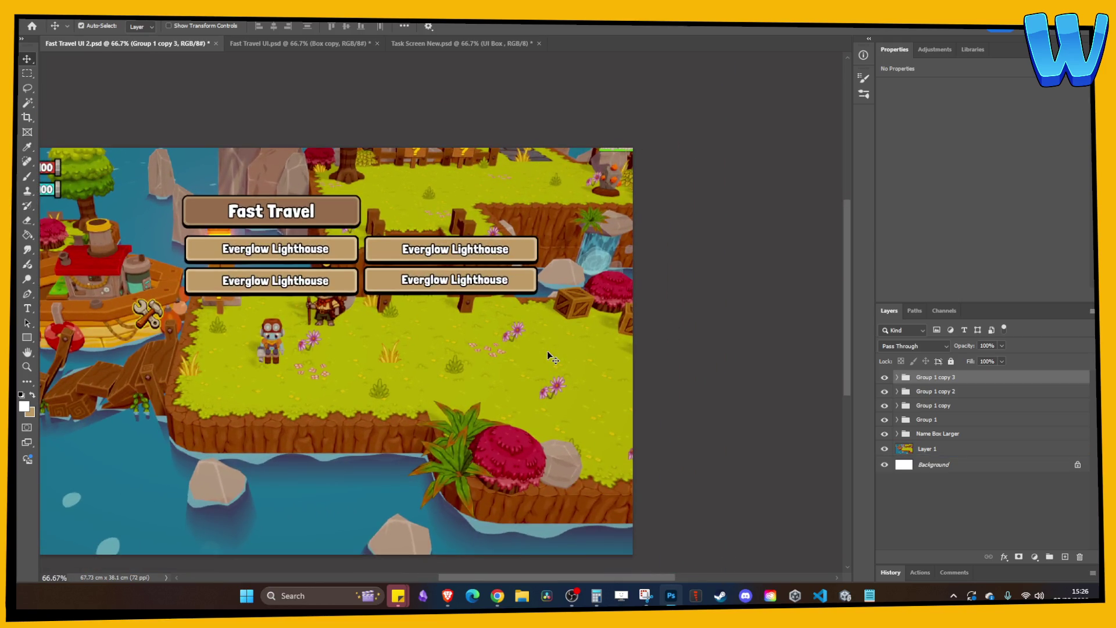
pyautogui.hotkey('ctrl', '-')
pyautogui.hotkey('ctrl', '+')
pyautogui.hotkey('ctrl', '+')
pyautogui.hotkey('ctrl', 'z')
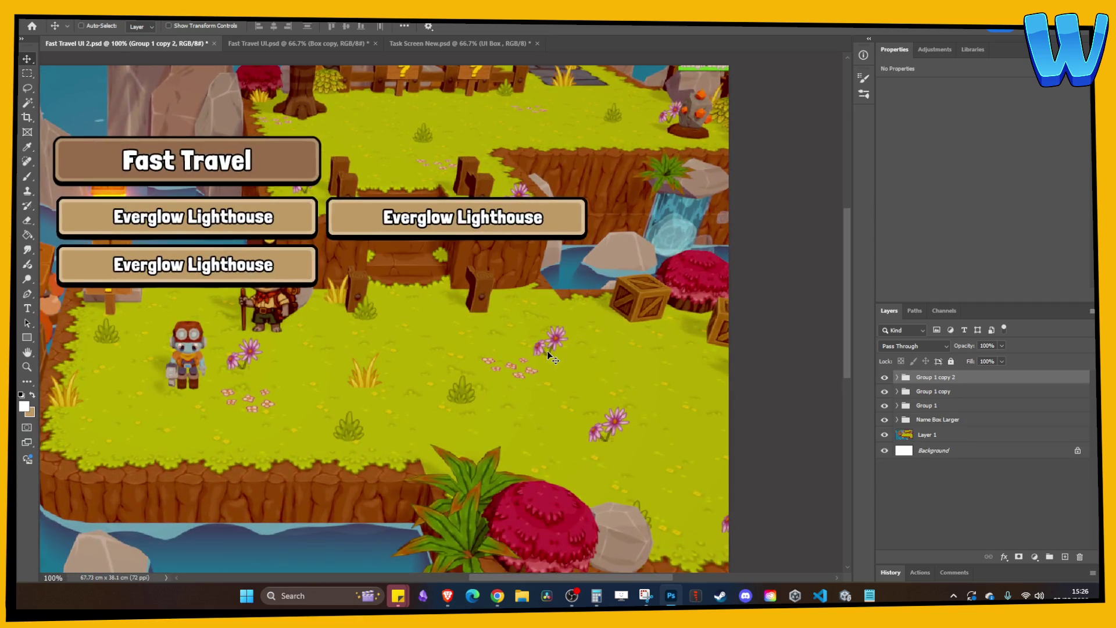
pyautogui.hotkey('ctrl', 'z')
pyautogui.hotkey('ctrl', 'z')
pyautogui.hscroll(-2, 405, 250)
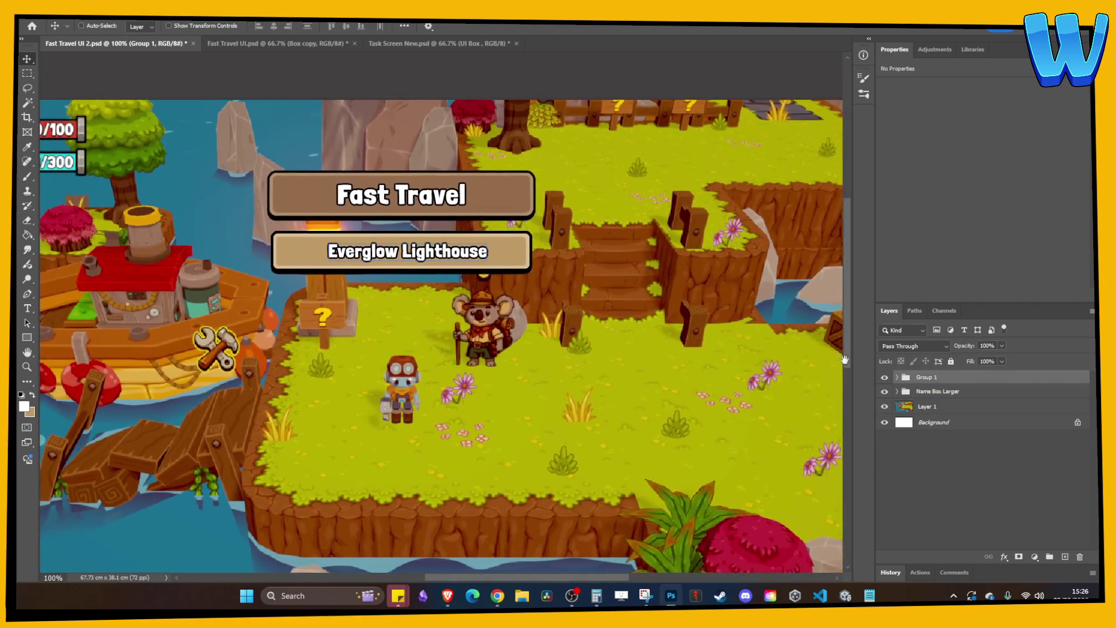
pyautogui.hotkey('ctrl', 'z')
pyautogui.hotkey('ctrl', 'shift', 'z')
pyautogui.click(898, 378)
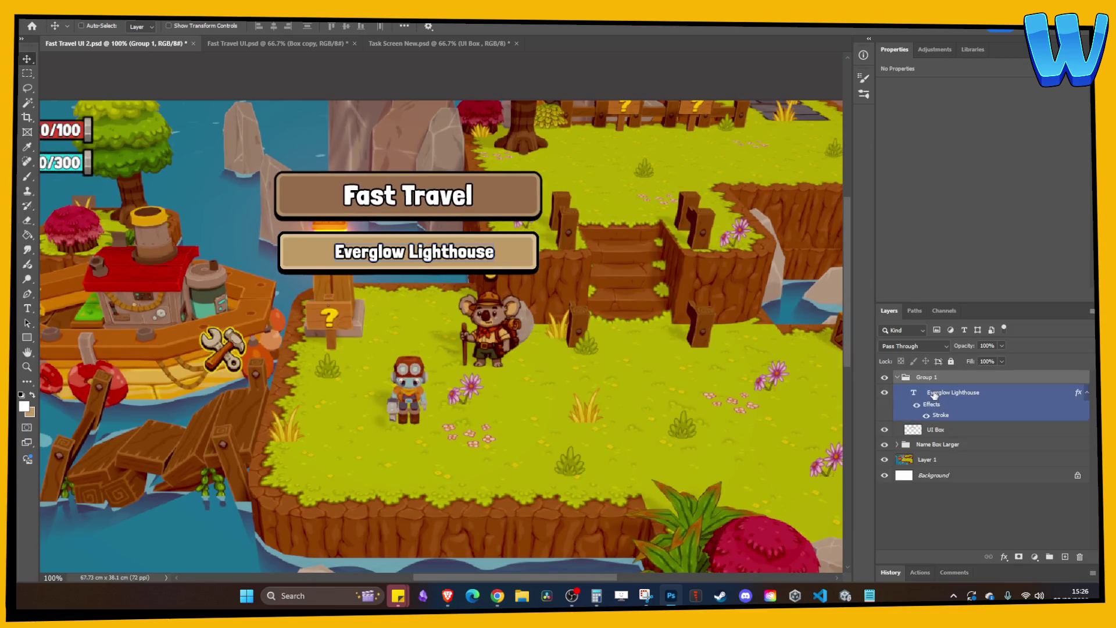
# - Merge the box into one layer and paste it into a new document with Background hidden
pyautogui.press('Delete')
pyautogui.rightClick(930, 378)
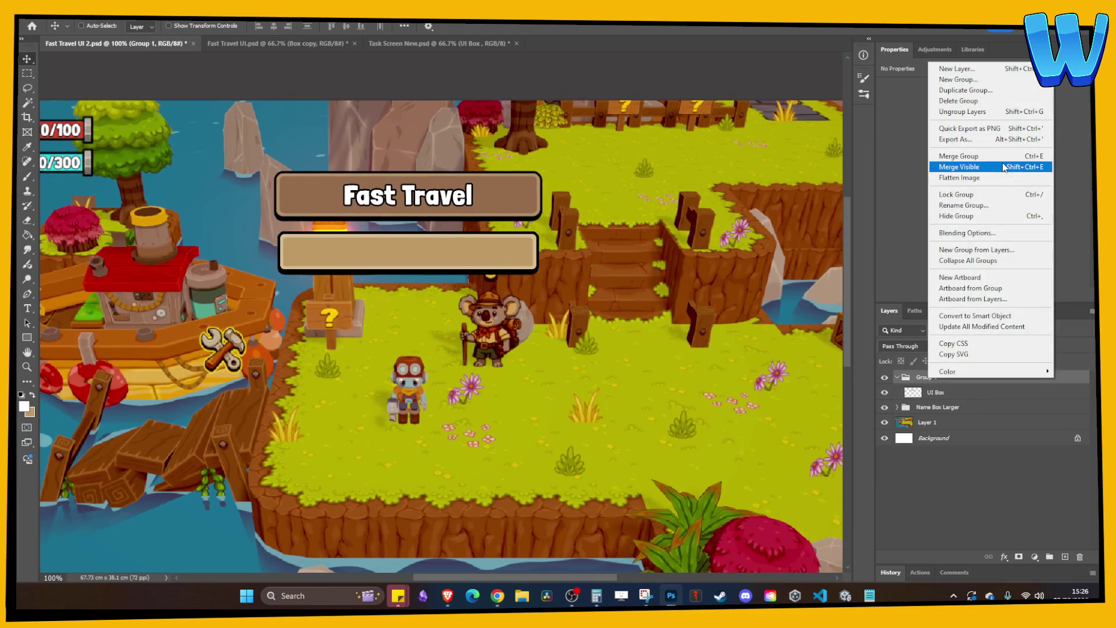
pyautogui.click(965, 156)
pyautogui.hotkey('ctrl', 'n')
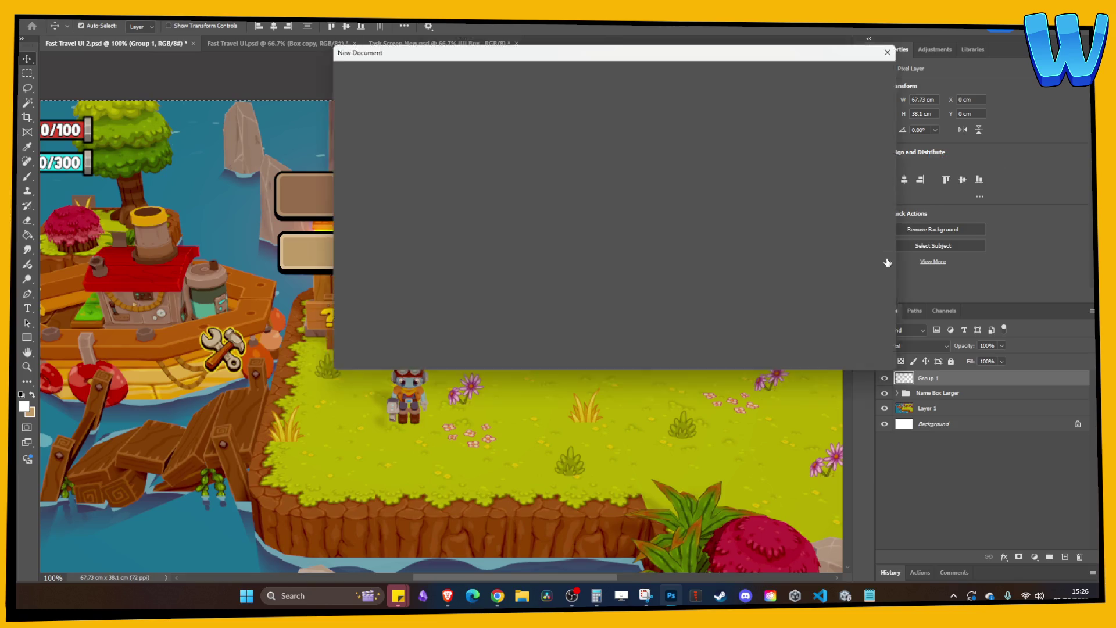
pyautogui.press('Return')
pyautogui.hotkey('ctrl', 'v')
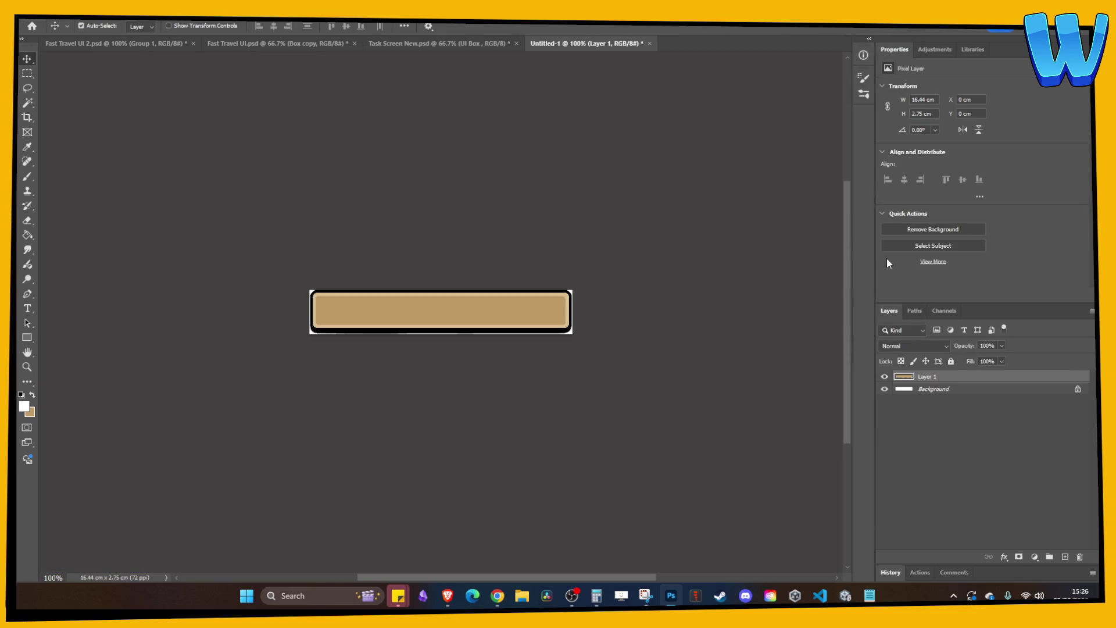
pyautogui.hotkey('ctrl', '0')
pyautogui.click(884, 388)
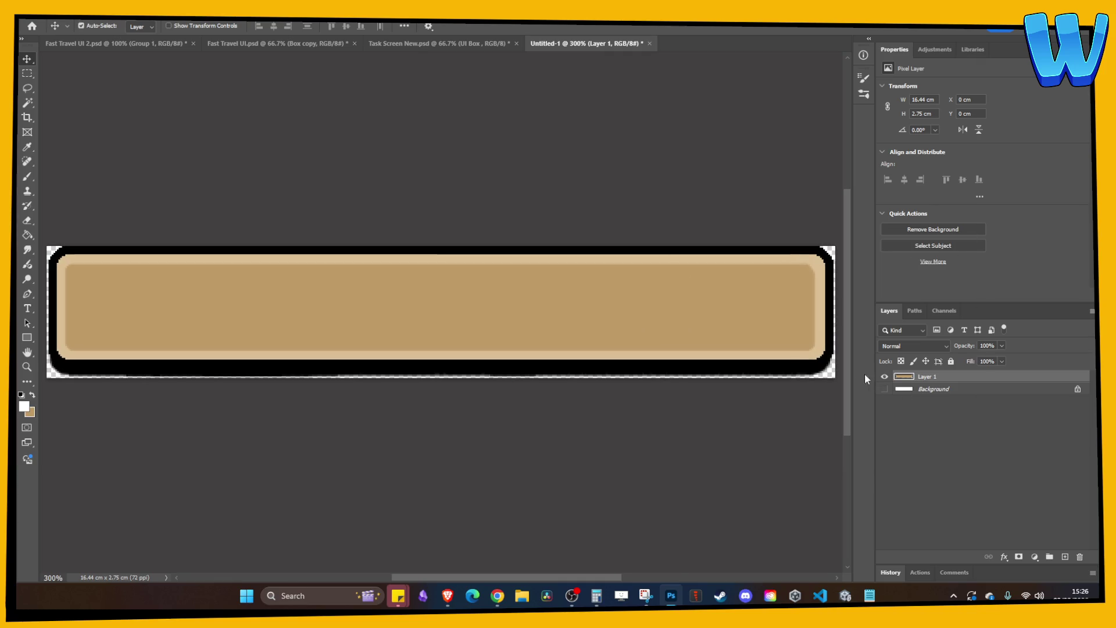
# - Set the Canvas Size width to 468 pixels, checking 466/4 in the calculator
pyautogui.hotkey('ctrl', 'alt', 'c')
pyautogui.click(609, 209)
pyautogui.click(599, 225)
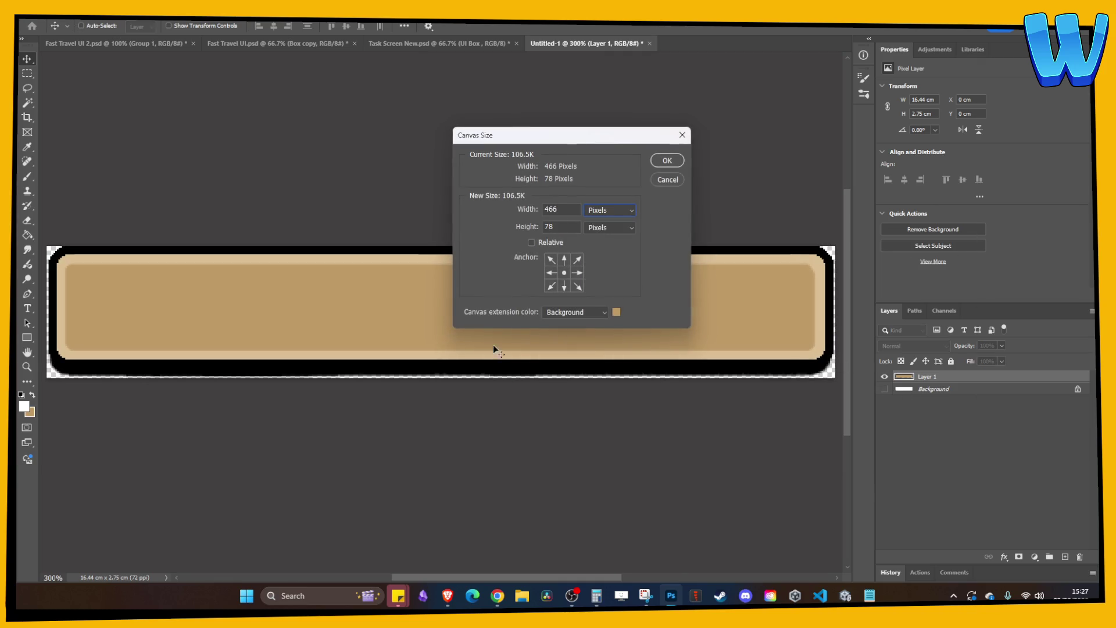
pyautogui.click(594, 600)
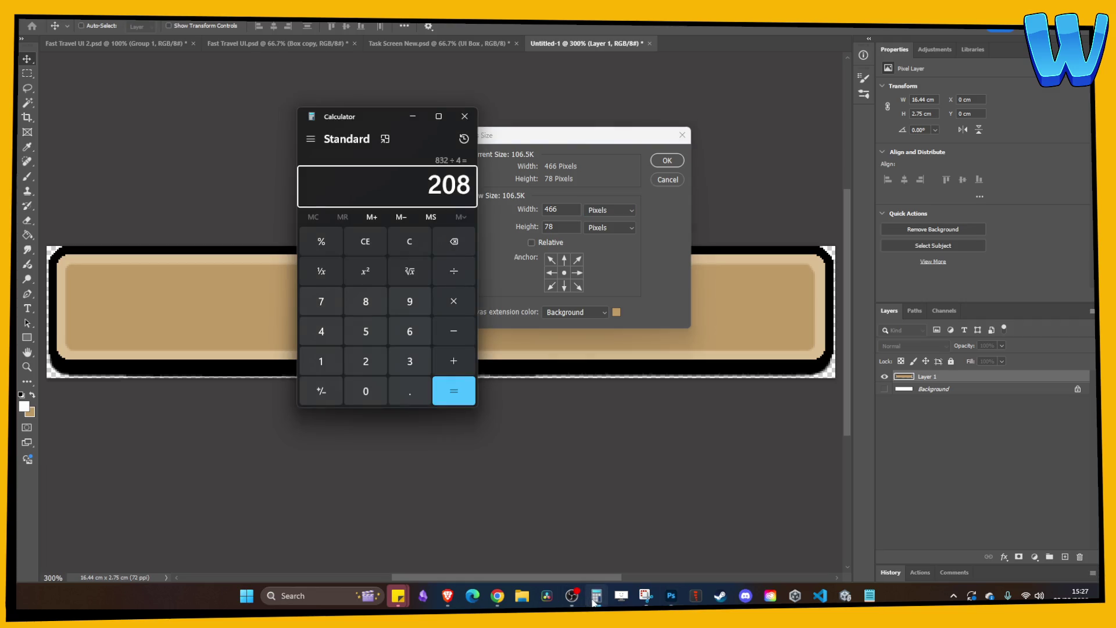
pyautogui.write('466/4')
pyautogui.press('Return')
pyautogui.click(569, 210)
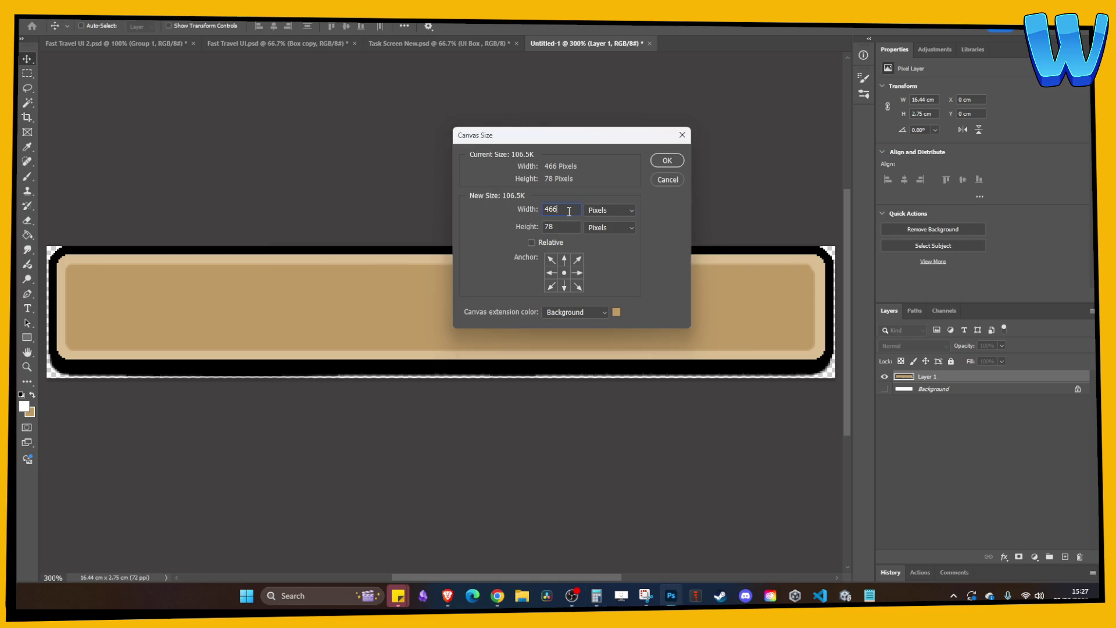
pyautogui.press('BackSpace')
pyautogui.write('8')
pyautogui.press('Tab')
# - Set the canvas height to 80 pixels, checking 78/4, and confirm 468 × 80
pyautogui.click(596, 594)
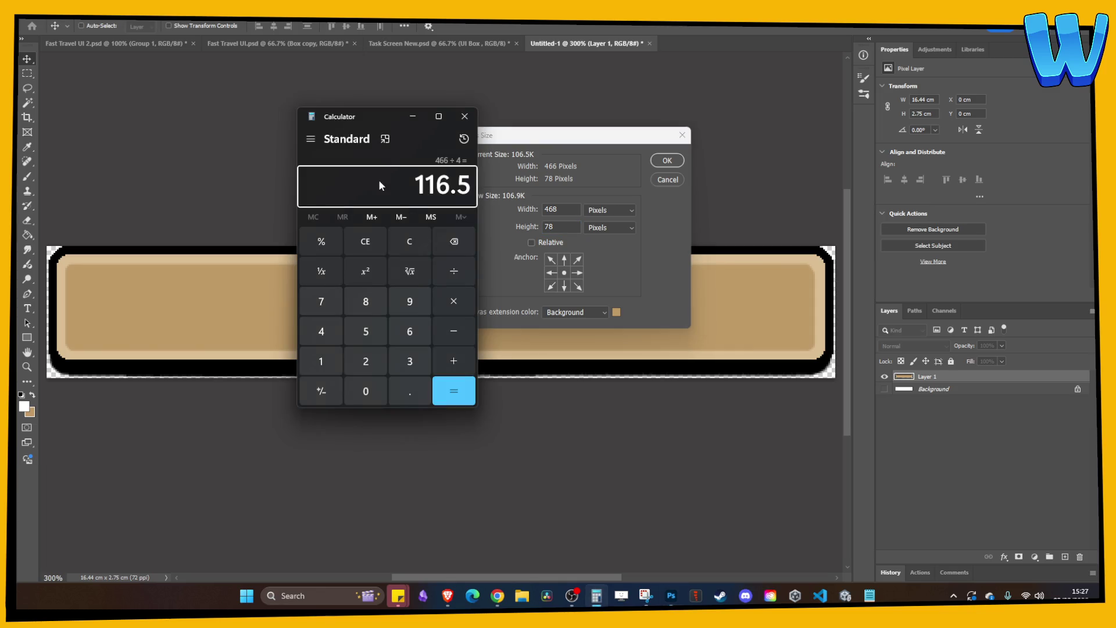
pyautogui.press('Escape')
pyautogui.write('78/4')
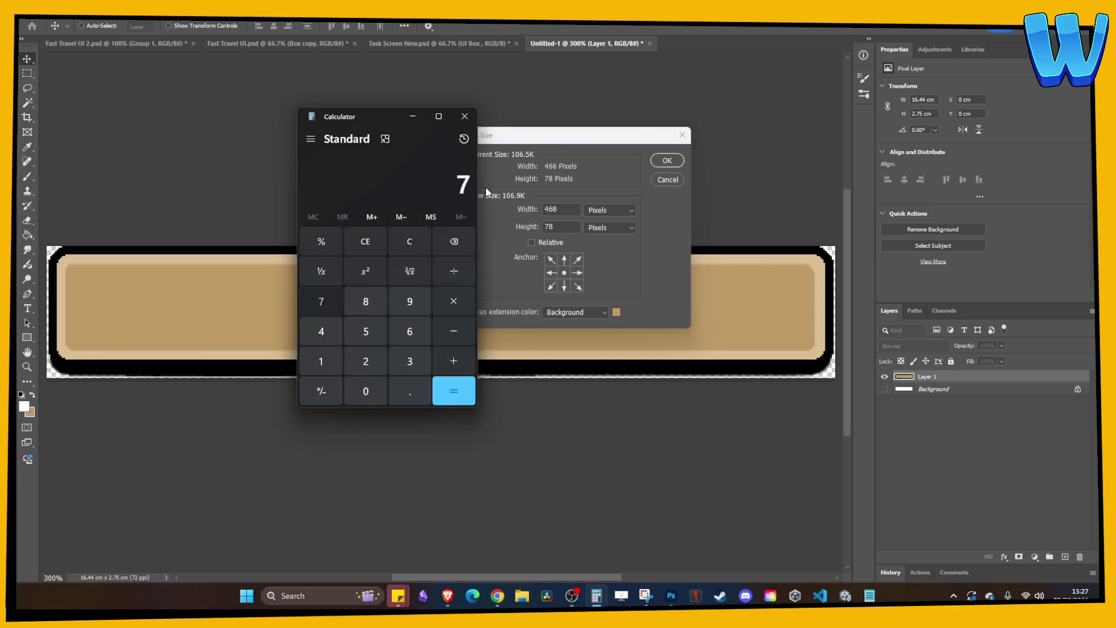
pyautogui.press('Return')
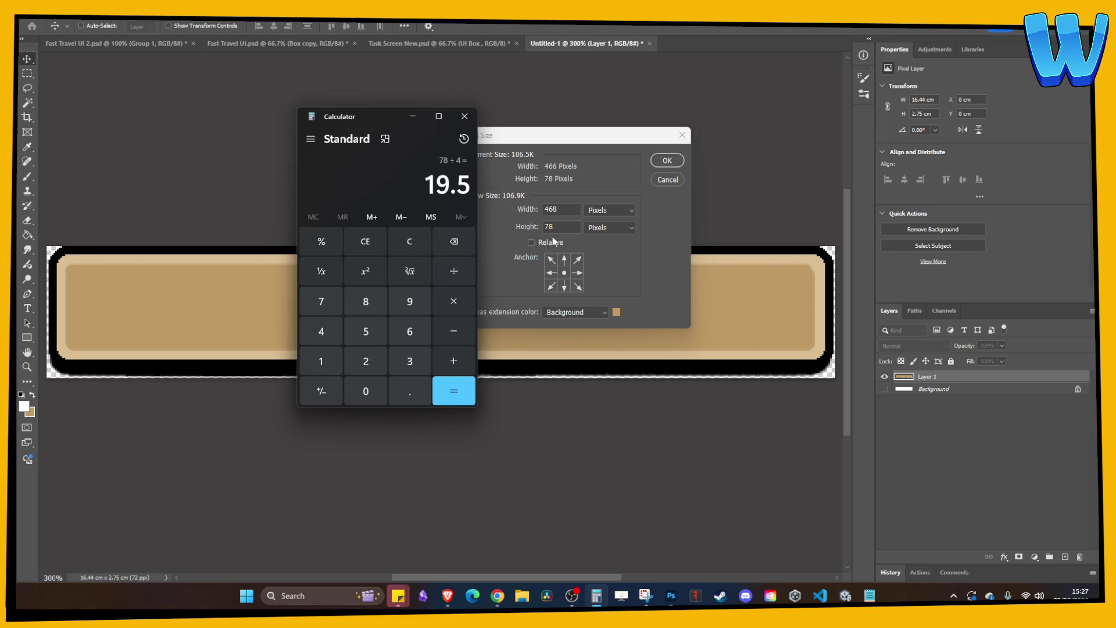
pyautogui.click(562, 228)
pyautogui.write('80')
pyautogui.press('Return')
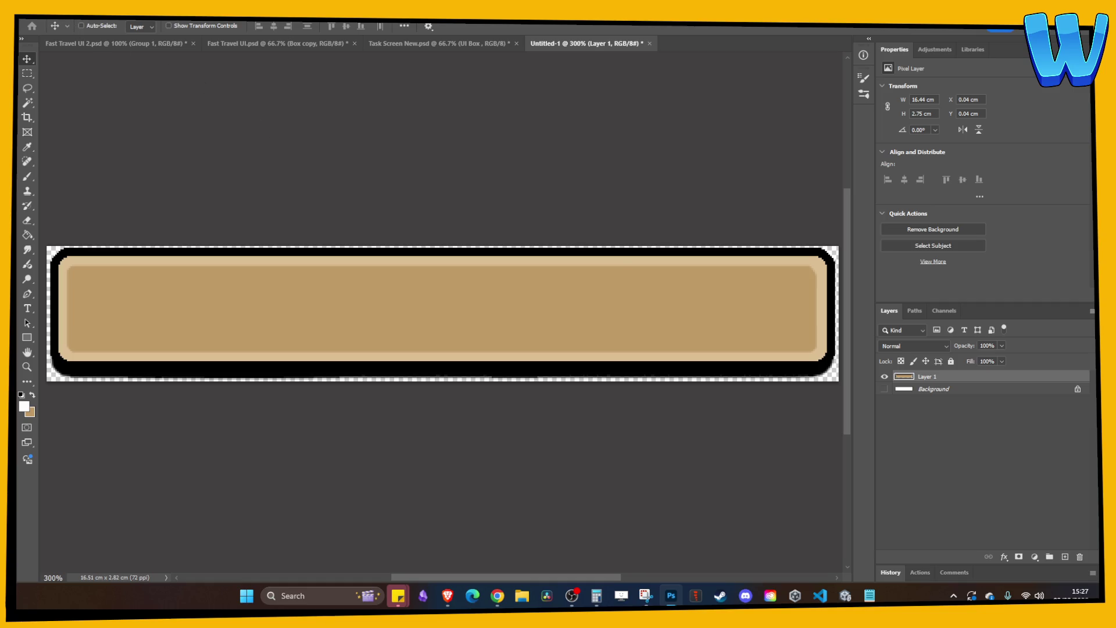
pyautogui.click(35, 17)
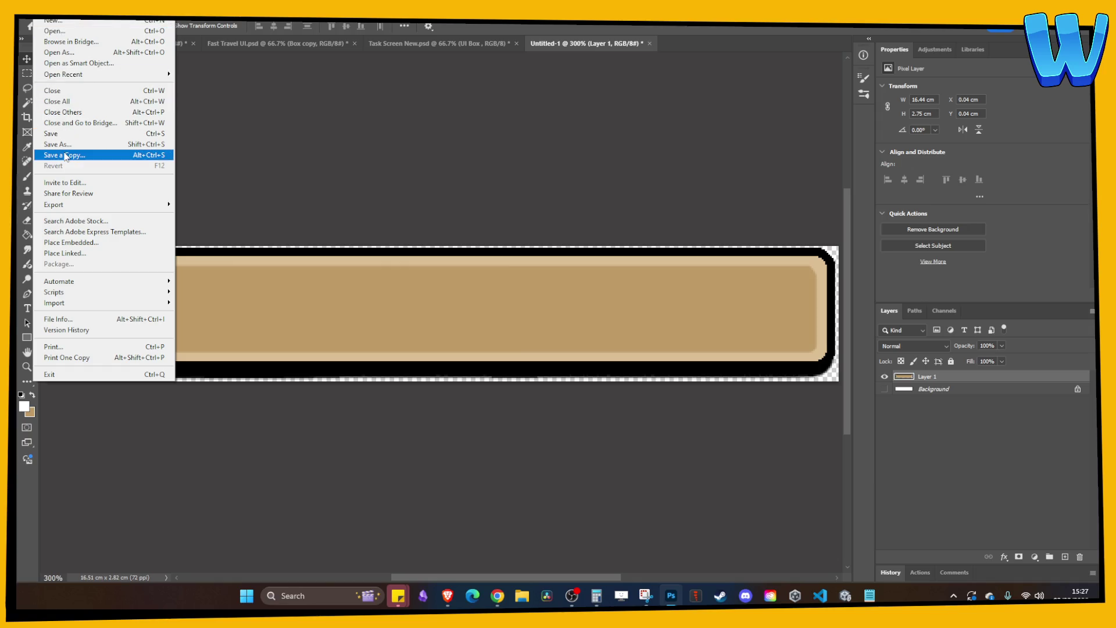
pyautogui.click(87, 155)
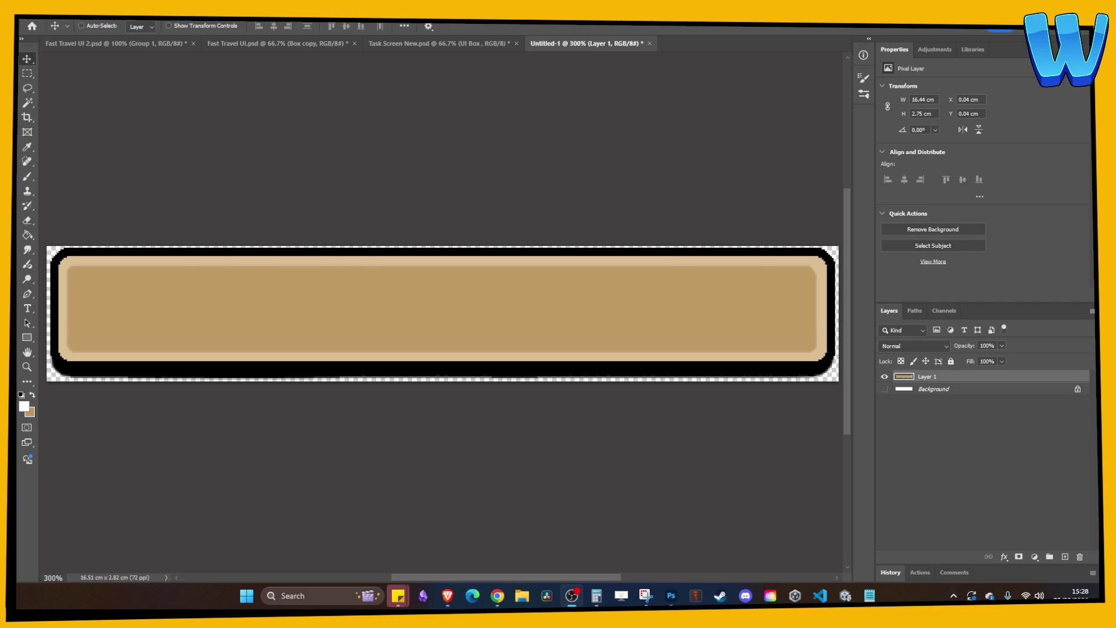
pyautogui.click(346, 226)
# - Confirm the PNG Format Options to save the bar copy, then switch to Unity 6
pyautogui.press('Return')
pyautogui.click(847, 597)
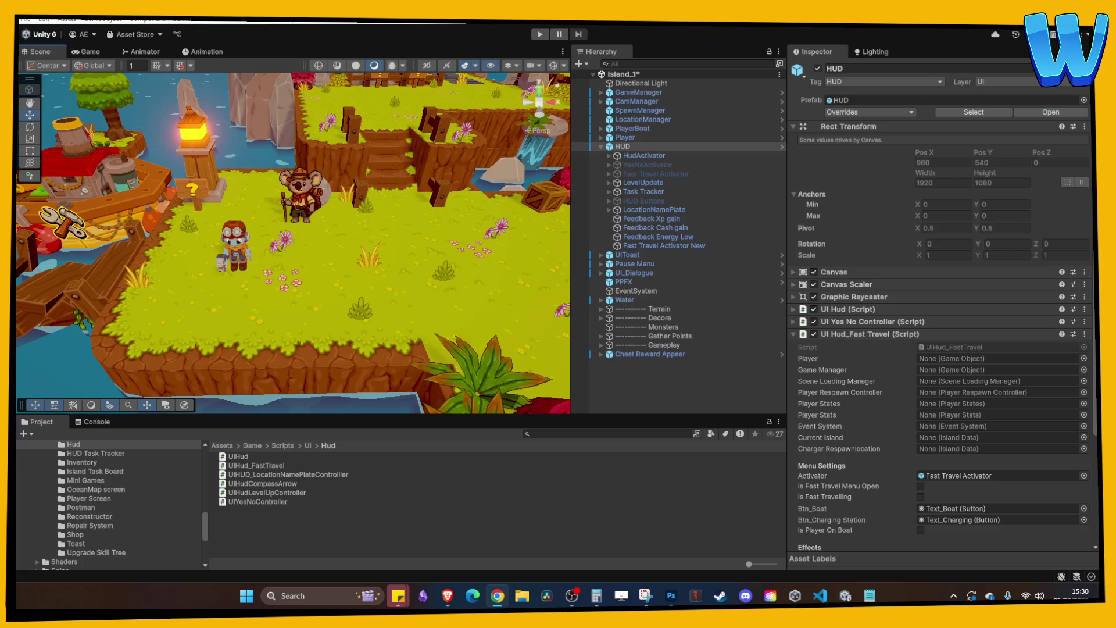
# - Import the saved bar PNG into the Assets/Game/2D Art/UI/Fast Travel folder
pyautogui.scroll(10, 100, 524)
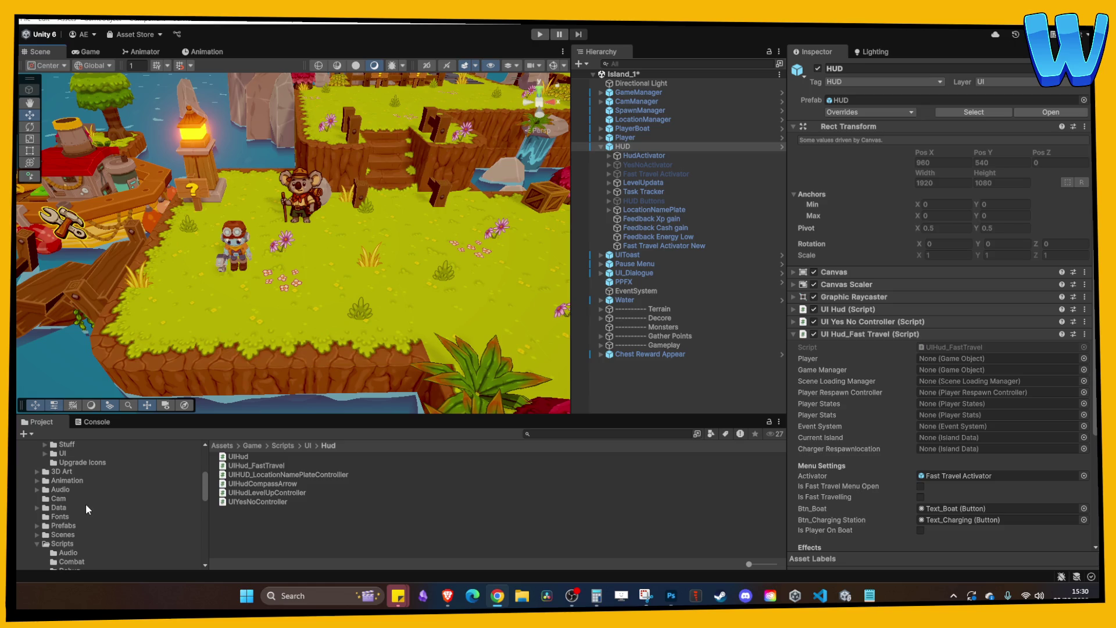
pyautogui.scroll(5, 92, 492)
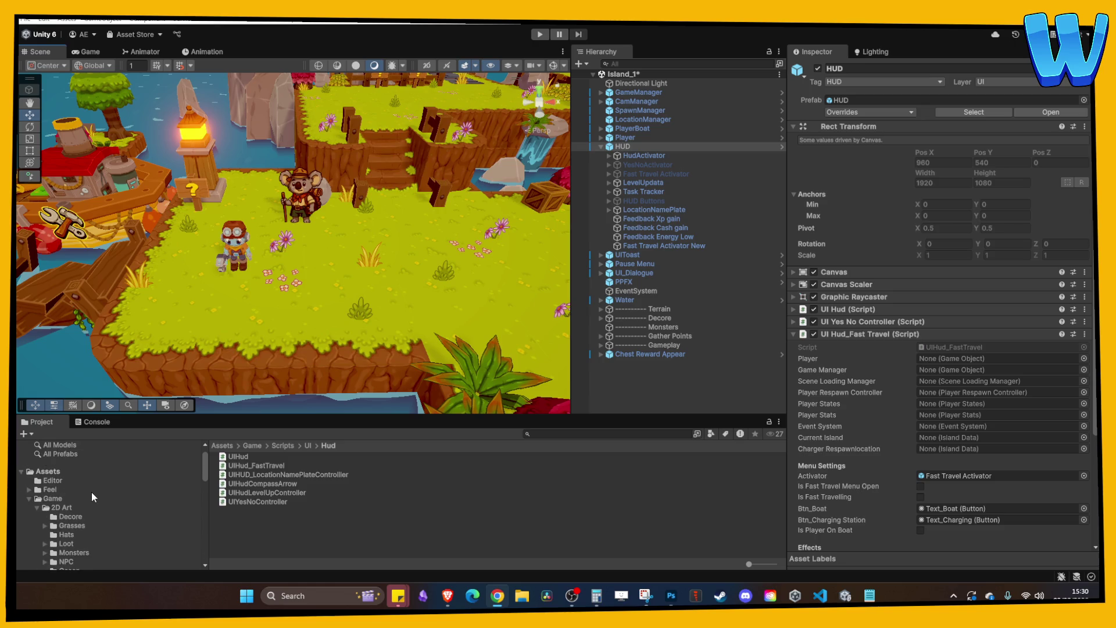
pyautogui.scroll(-2, 73, 496)
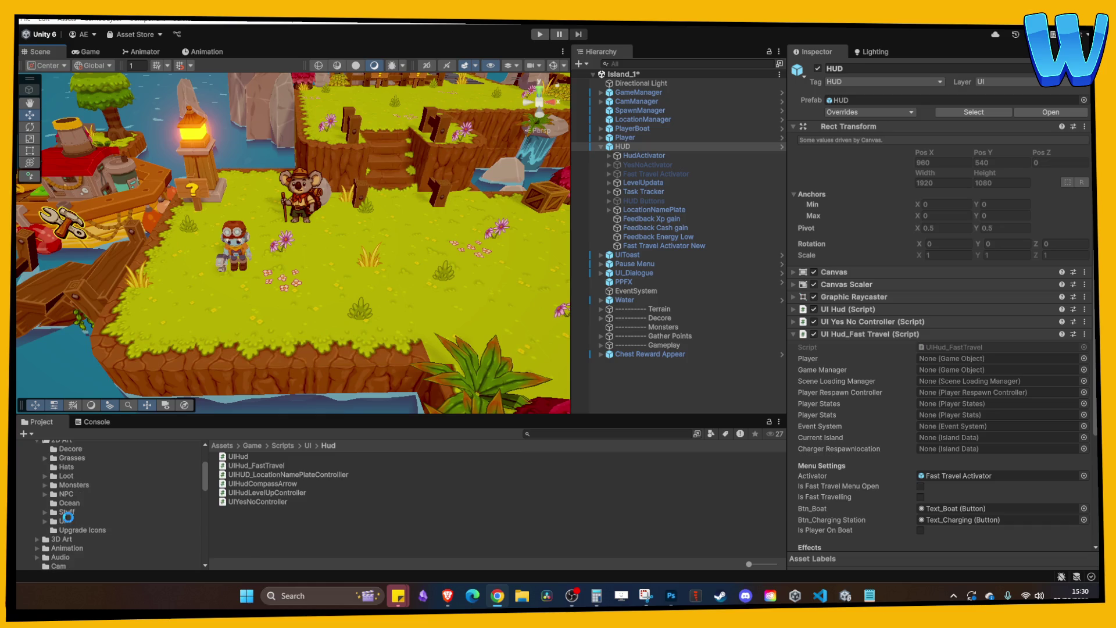
pyautogui.click(67, 520)
pyautogui.doubleClick(246, 475)
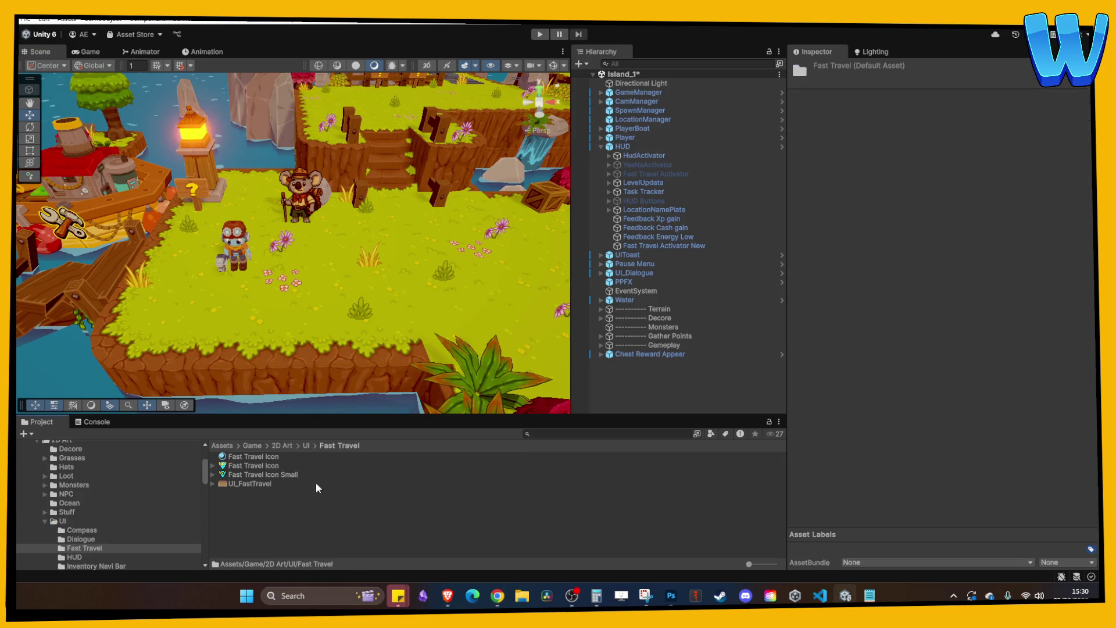
pyautogui.click(522, 596)
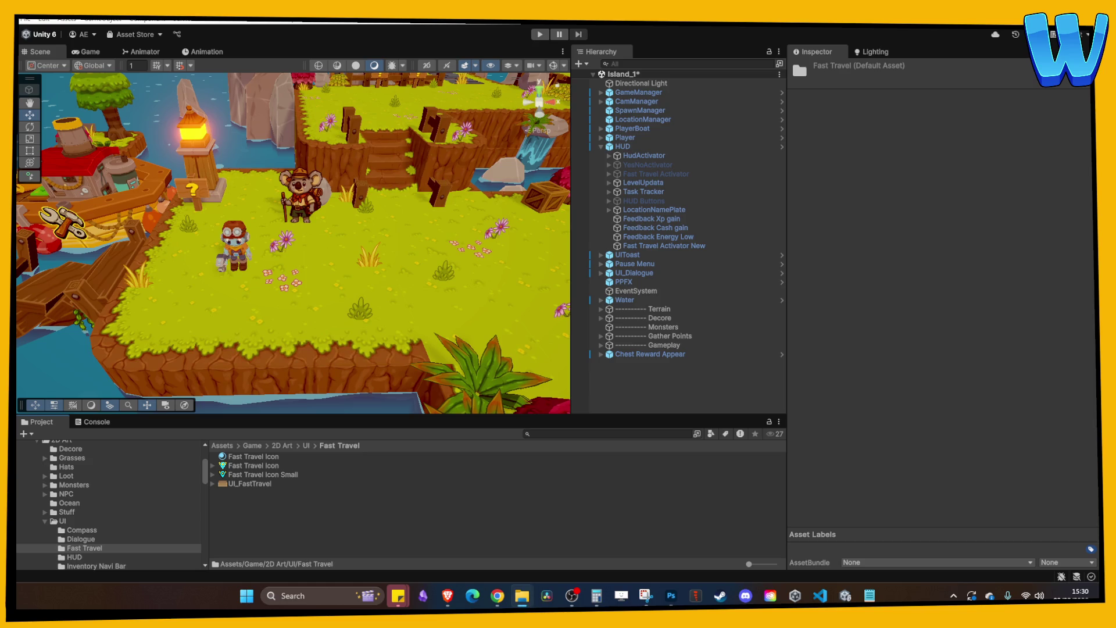
pyautogui.moveTo(304, 528)
pyautogui.mouseDown()
pyautogui.moveTo(261, 512)
pyautogui.moveTo(267, 530)
pyautogui.mouseUp()
# - Make UI_FastTravel_LocationSlot a Single-mode Sprite (2D and UI), apply, and return to Photoshop
pyautogui.click(264, 494)
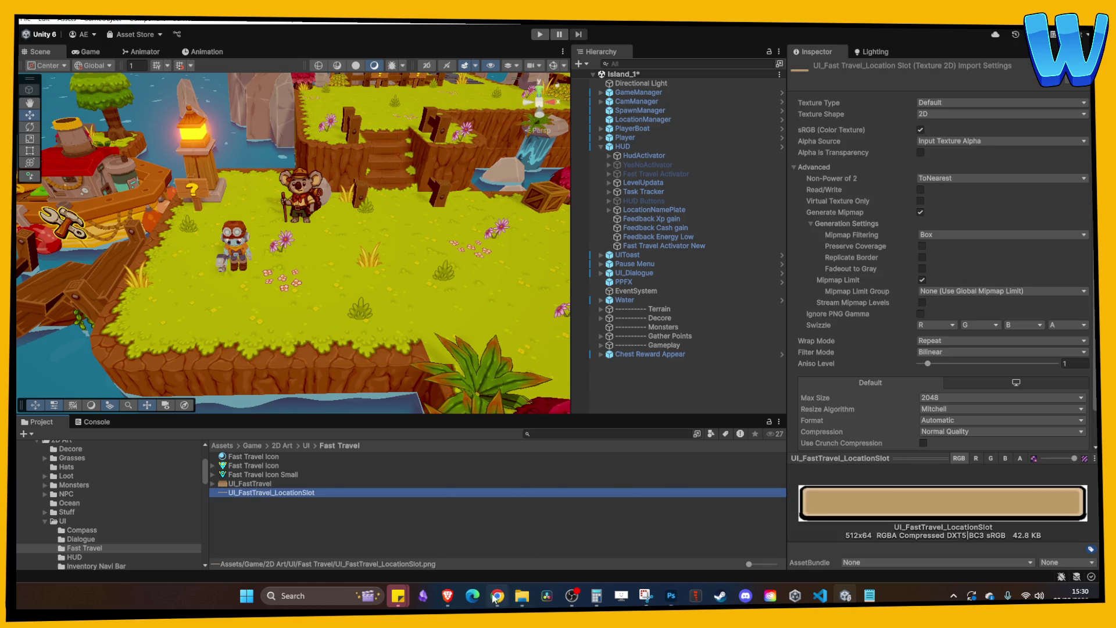
pyautogui.click(967, 103)
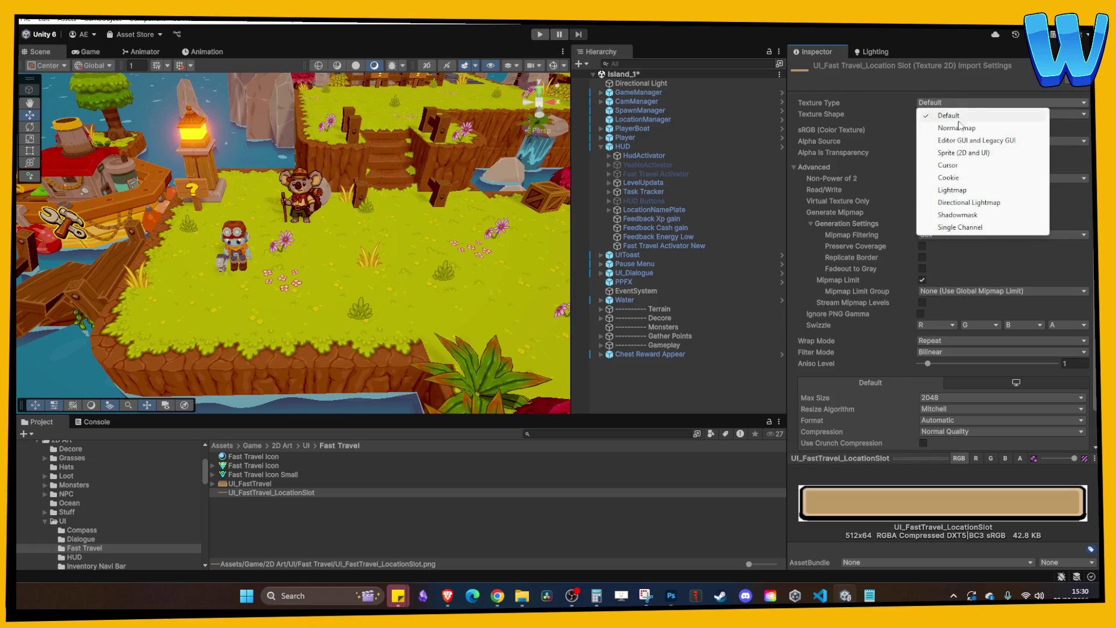
pyautogui.click(989, 153)
pyautogui.click(948, 130)
pyautogui.click(948, 143)
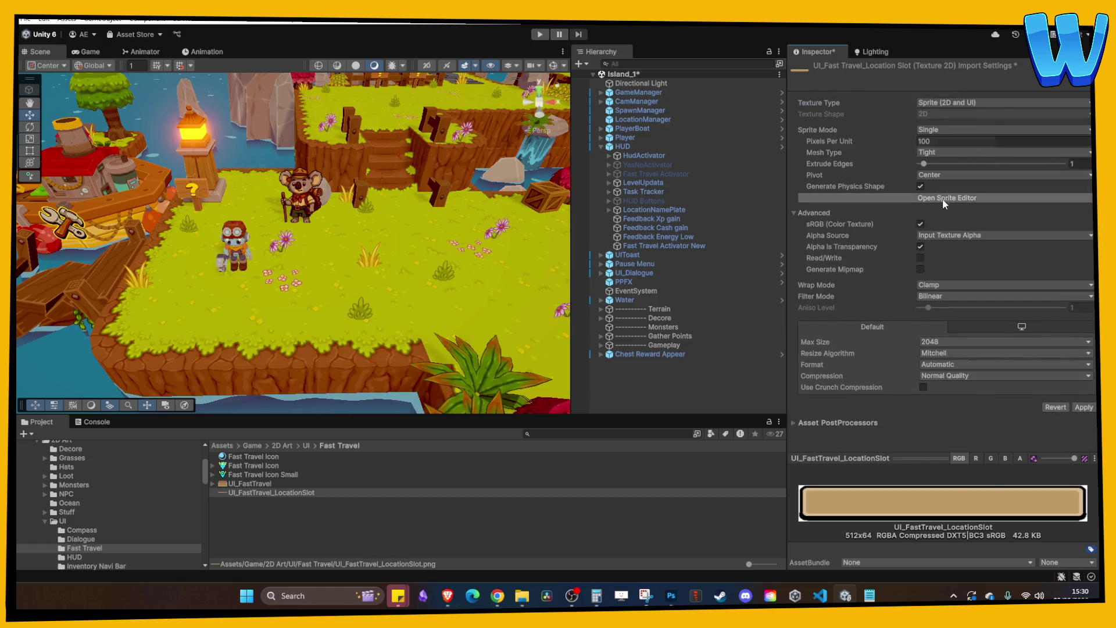
pyautogui.click(943, 343)
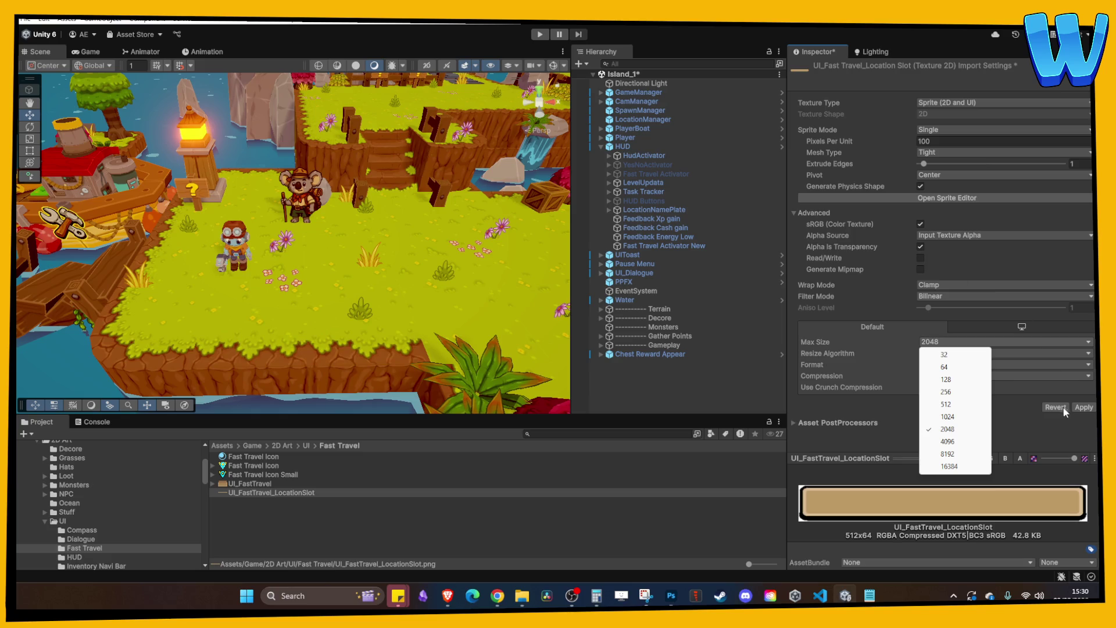
pyautogui.click(1083, 407)
pyautogui.click(671, 595)
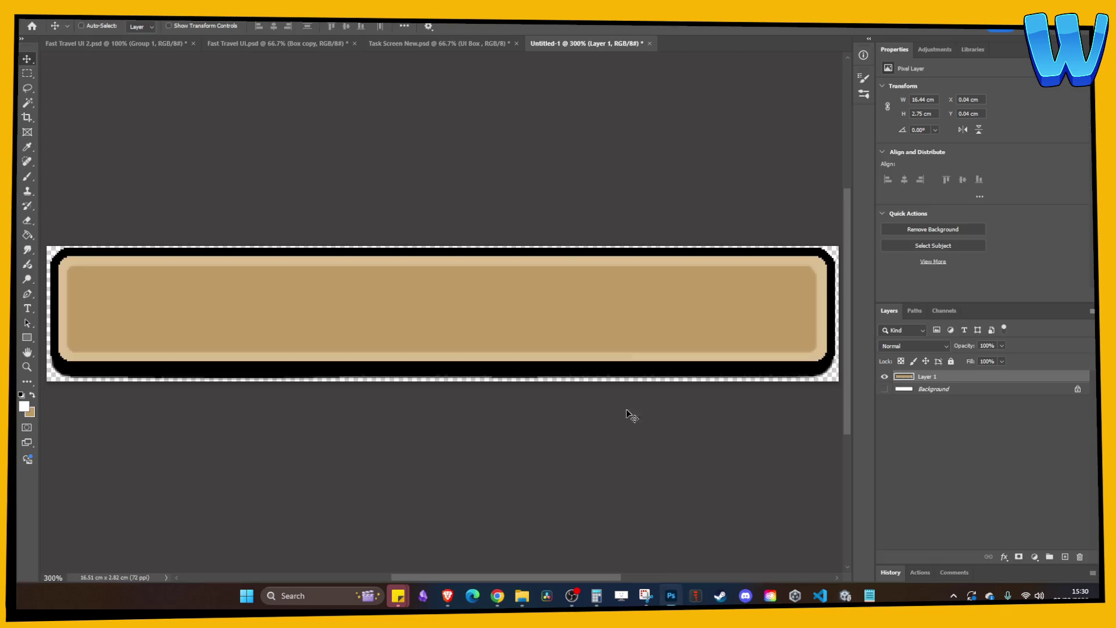
# - In the Fast Travel UI document, merge the Name Box group into a single layer
pyautogui.click(441, 43)
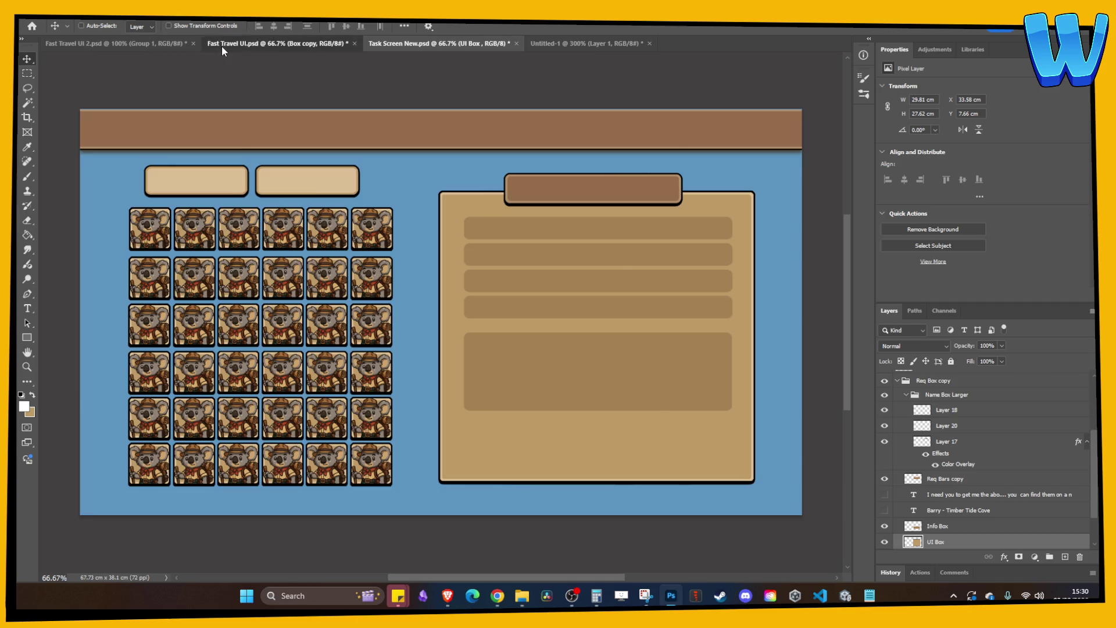
pyautogui.click(221, 45)
pyautogui.click(917, 407)
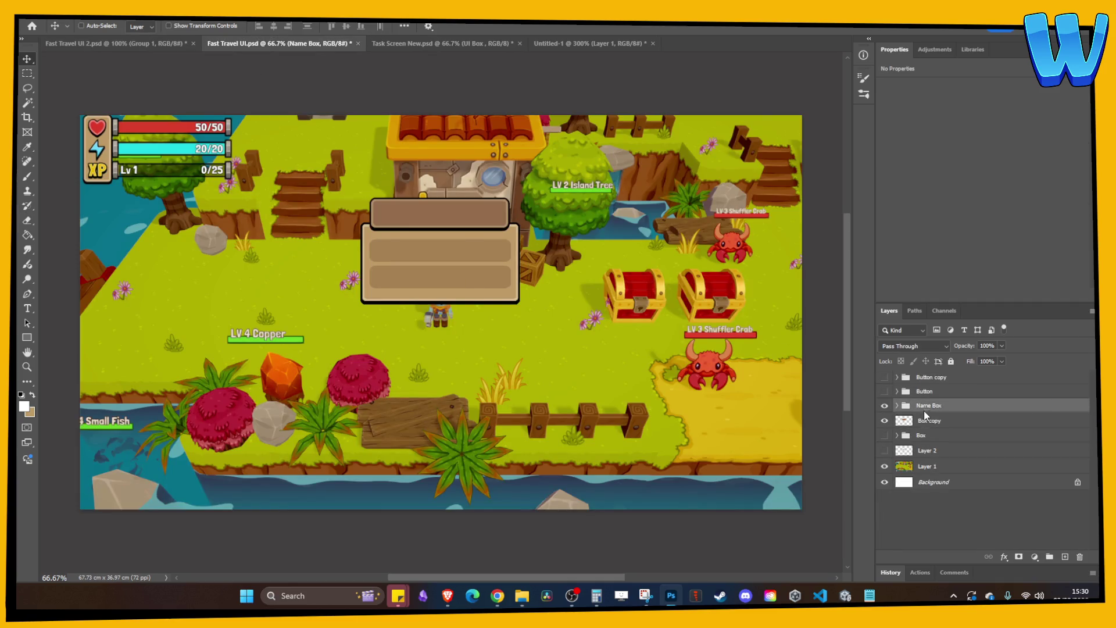
pyautogui.rightClick(918, 408)
pyautogui.click(916, 409)
pyautogui.rightClick(925, 408)
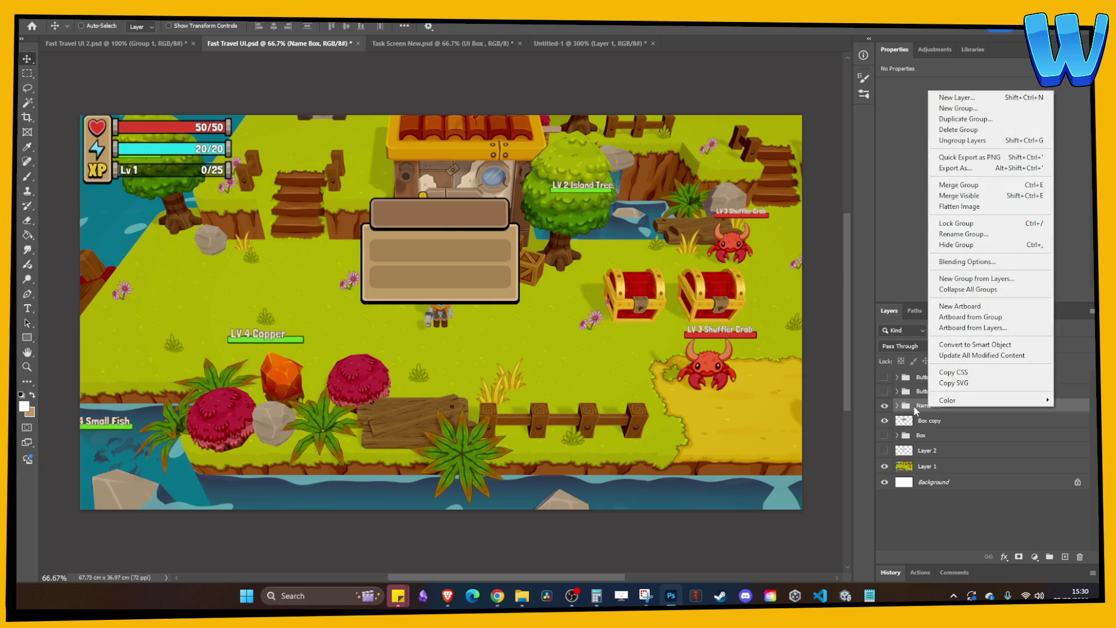
pyautogui.click(978, 186)
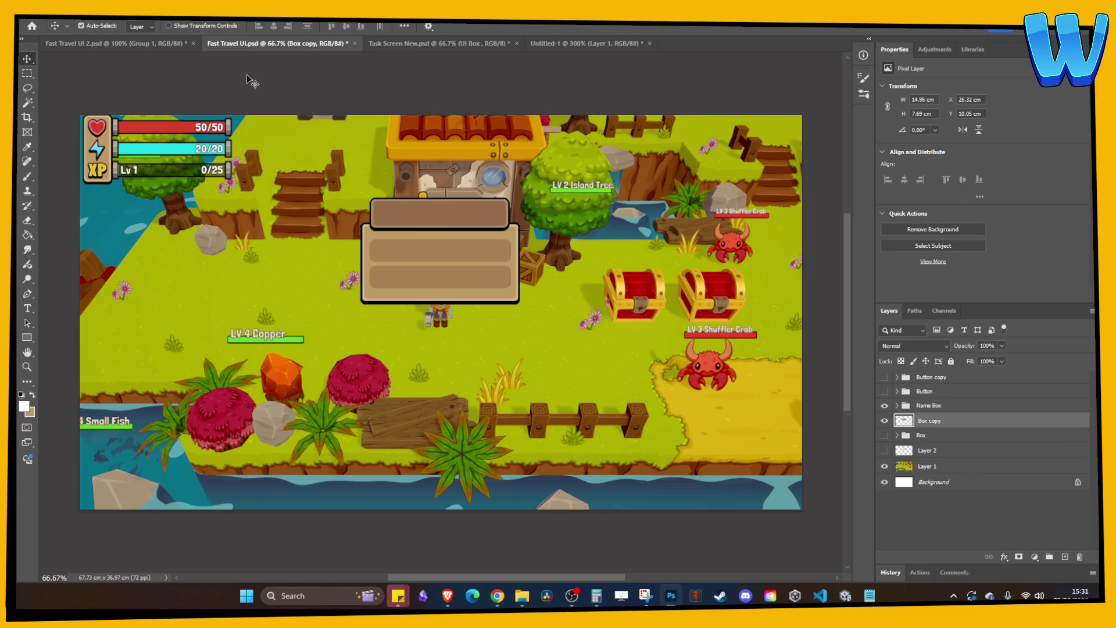
# - Close the Fast Travel UI document without saving and dismiss the rasterize error
pyautogui.click(116, 43)
pyautogui.click(258, 44)
pyautogui.click(354, 43)
pyautogui.click(572, 227)
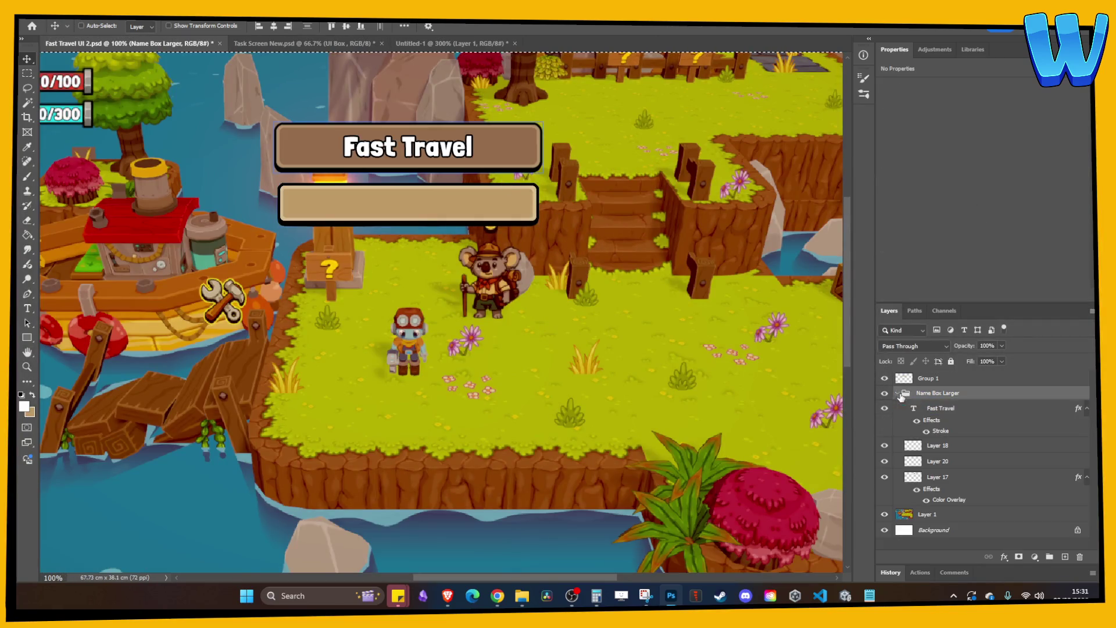
pyautogui.press('Return')
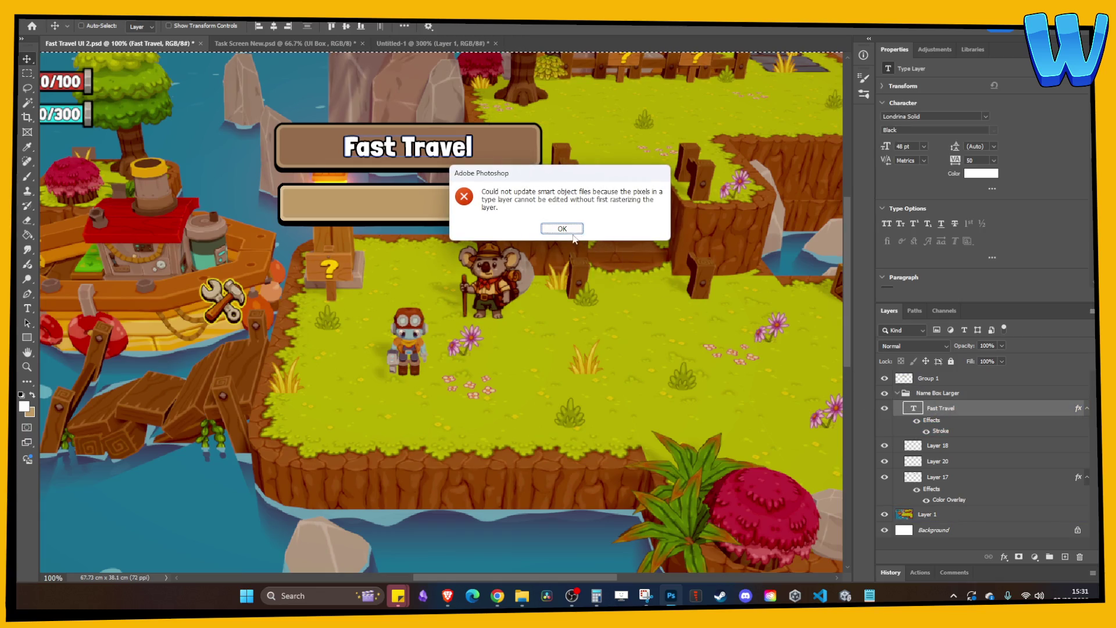
pyautogui.click(559, 226)
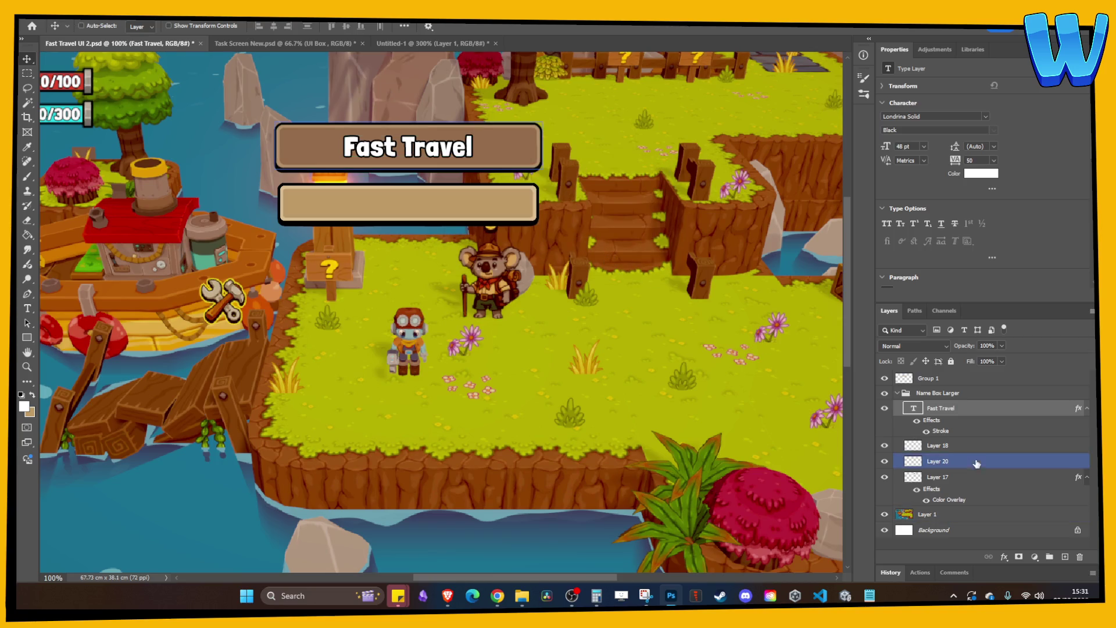
# - Delete the Fast Travel title text layer, collapse the Name Box Larger group and save
pyautogui.press('Delete')
pyautogui.click(935, 393)
pyautogui.click(897, 393)
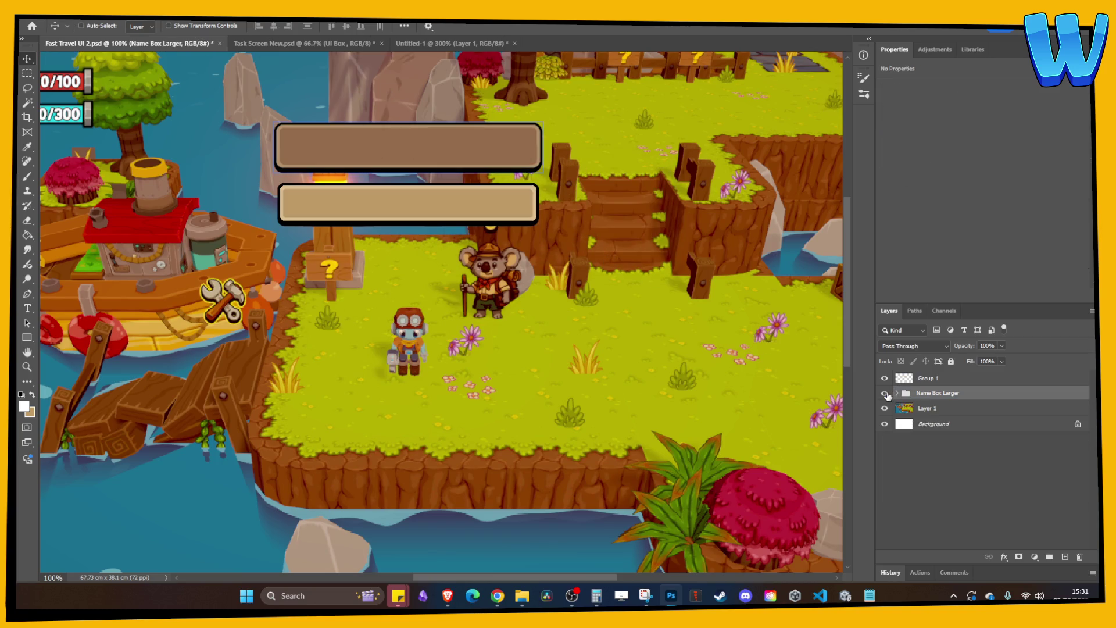
pyautogui.rightClick(938, 395)
pyautogui.press('Escape')
pyautogui.hotkey('ctrl', 's')
# - Merge the Name Box Larger group into one layer
pyautogui.click(928, 408)
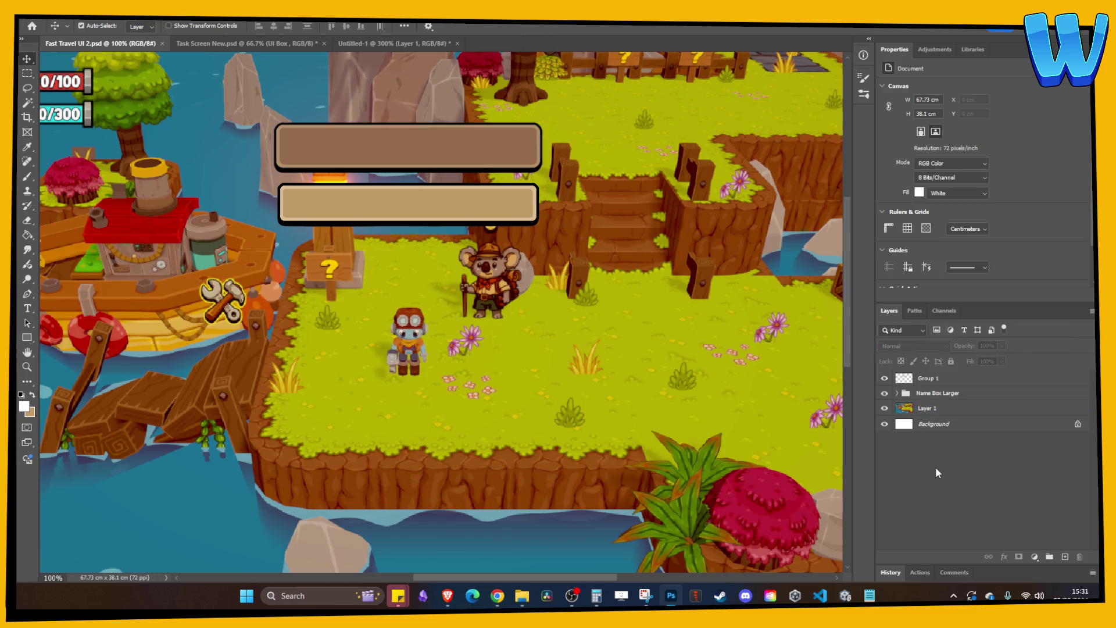
pyautogui.click(936, 393)
pyautogui.rightClick(931, 394)
pyautogui.click(961, 172)
# - Copy the merged name box into a new 478x91 Untitled-2 document and delete its Background layer
pyautogui.hotkey('ctrl', 'a')
pyautogui.hotkey('ctrl', 'c')
pyautogui.hotkey('ctrl', 'n')
pyautogui.press('Return')
pyautogui.hotkey('ctrl', 'v')
pyautogui.click(920, 389)
pyautogui.press('Delete')
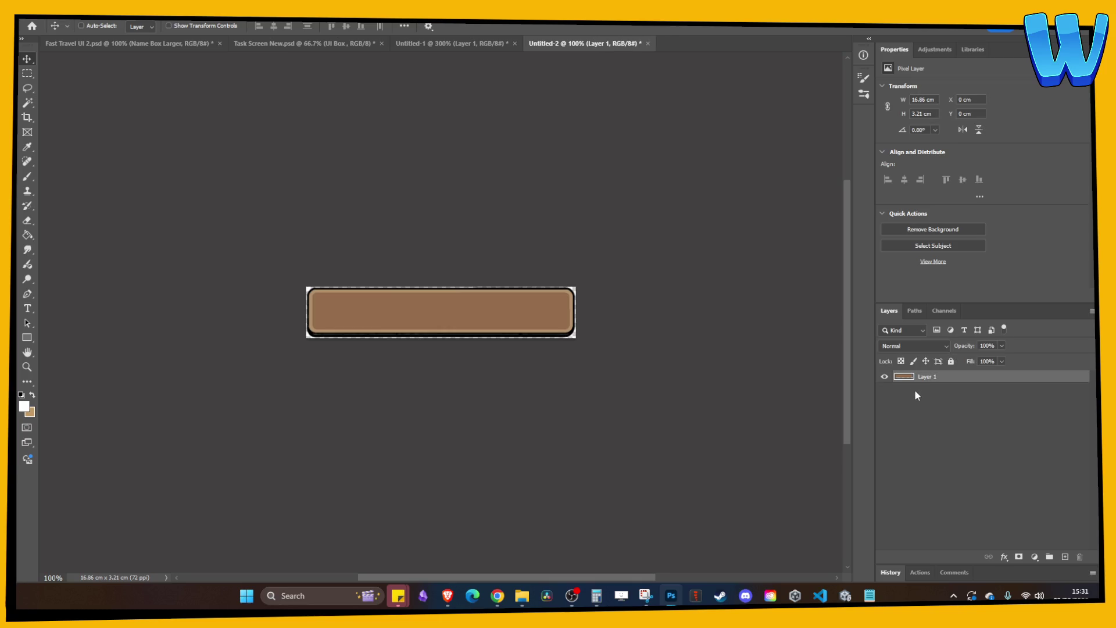
# - Show the Canvas Size in pixels and check 478 divided by 4 on the calculator
pyautogui.hotkey('ctrl', 'alt', 'c')
pyautogui.click(615, 211)
pyautogui.click(605, 229)
pyautogui.click(597, 595)
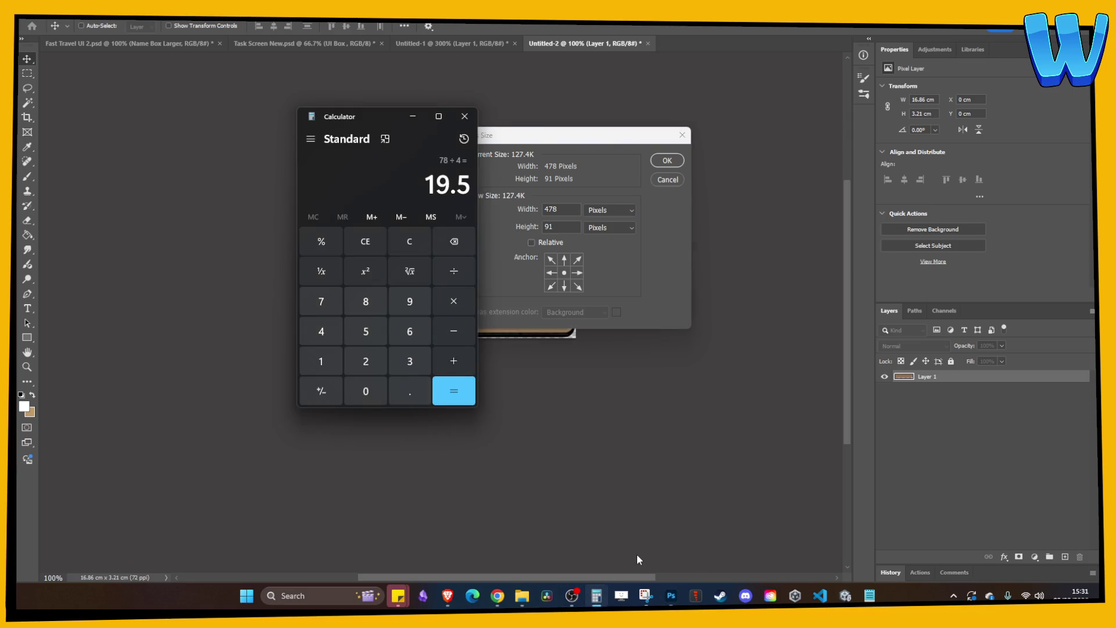
pyautogui.write('478/4')
pyautogui.press('Return')
pyautogui.click(596, 595)
# - Set the canvas to 480 by 92 pixels, verifying 92 divides by 4
pyautogui.doubleClick(562, 209)
pyautogui.write('480')
pyautogui.press('Tab')
pyautogui.click(564, 227)
pyautogui.press('BackSpace')
pyautogui.write('2')
pyautogui.click(597, 596)
pyautogui.write('92/4')
pyautogui.press('Return')
pyautogui.click(464, 116)
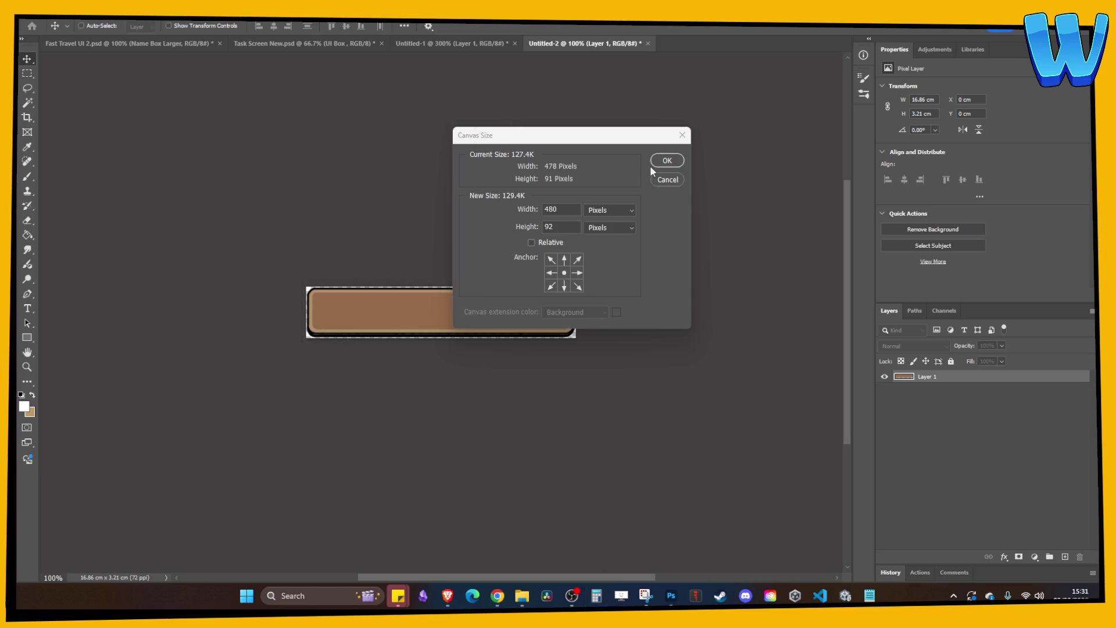
pyautogui.click(667, 161)
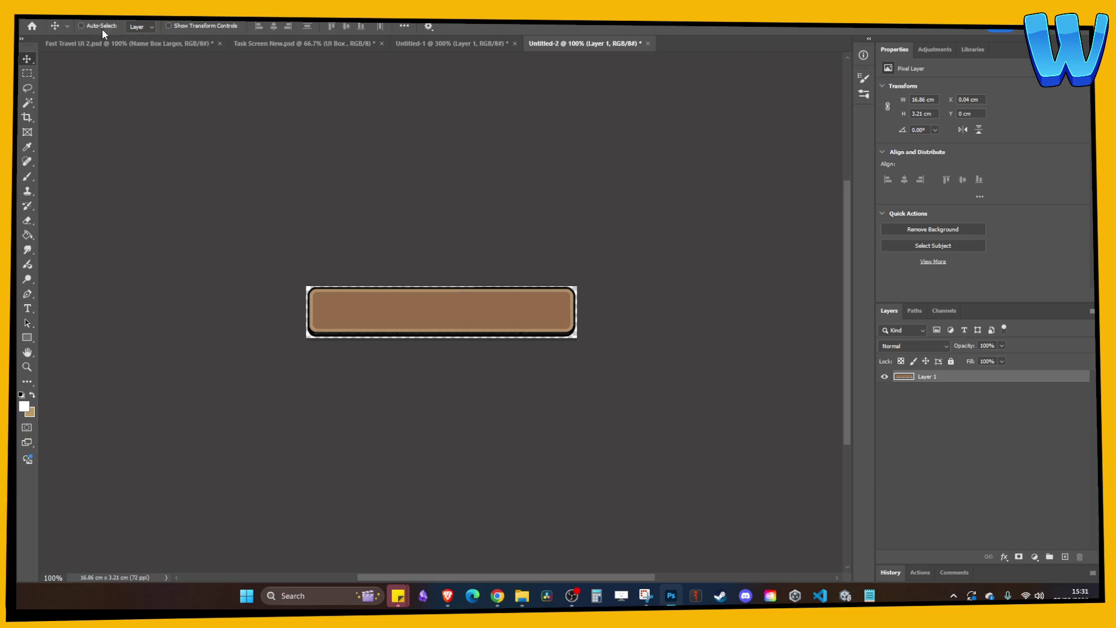
pyautogui.click(42, 13)
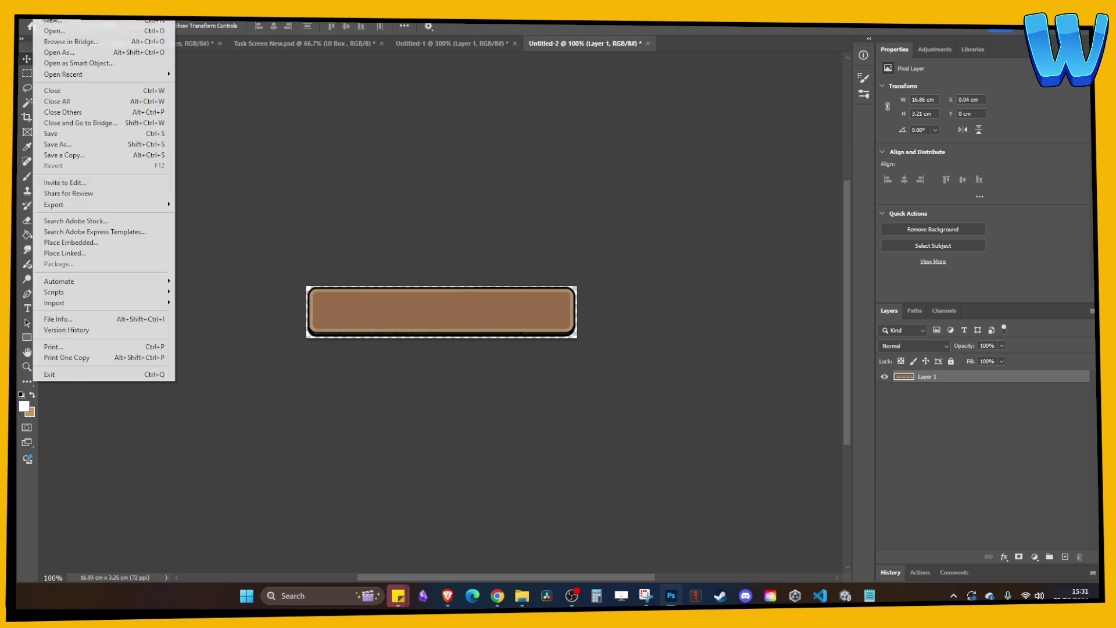
# - Save a copy of the title box as a PNG into the project's Fast Travel folder
pyautogui.click(75, 156)
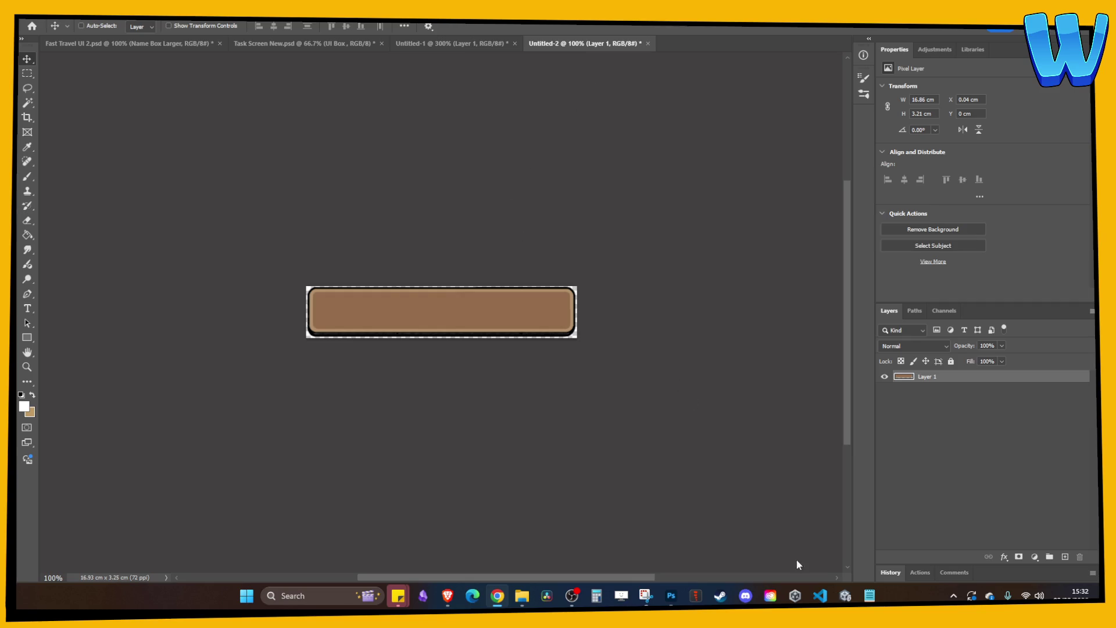
pyautogui.click(795, 595)
# - Import UI_FastTravel_TitleBox into the Fast Travel folder as a Single-mode Sprite (2D and UI) and apply
pyautogui.click(845, 596)
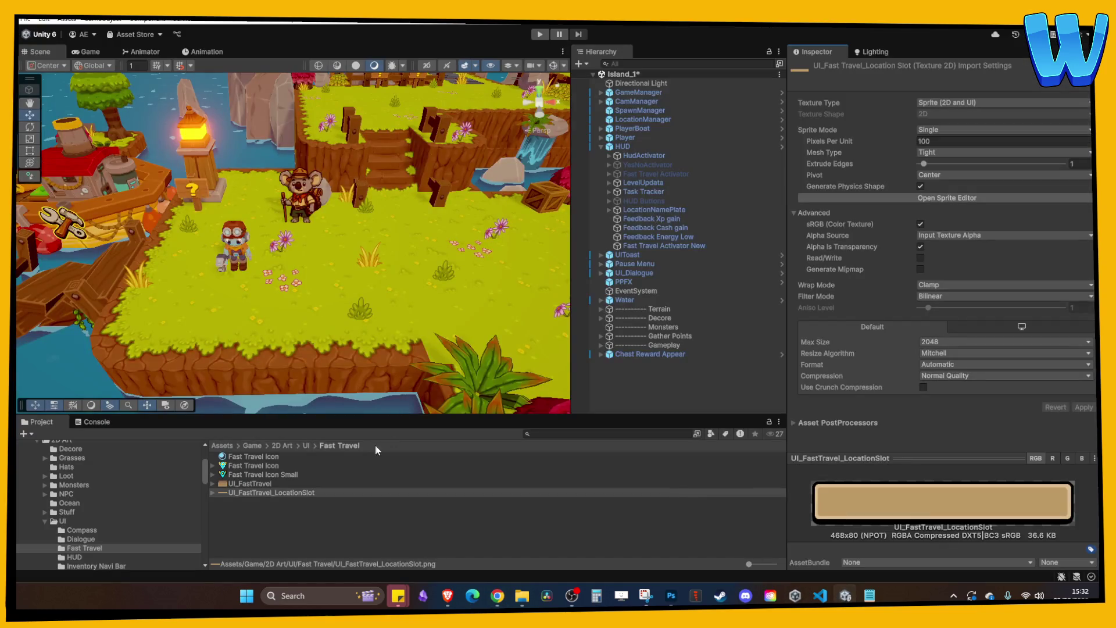
pyautogui.moveTo(472, 521); pyautogui.dragTo(326, 522)
pyautogui.click(263, 506)
pyautogui.click(259, 493)
pyautogui.click(261, 501)
pyautogui.click(952, 103)
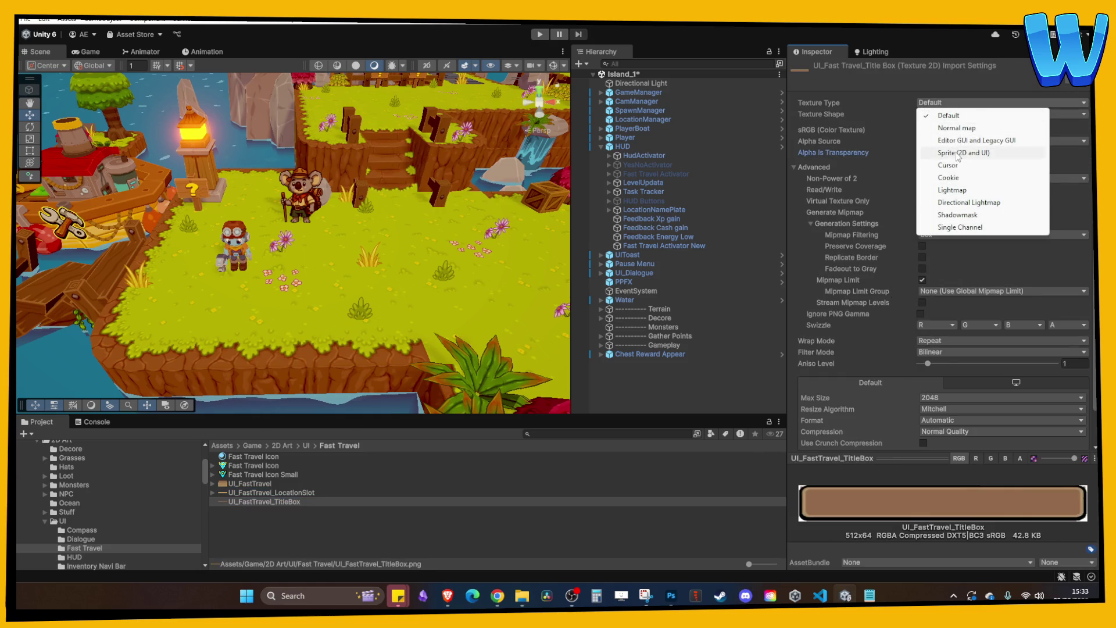
pyautogui.click(964, 152)
pyautogui.click(953, 130)
pyautogui.click(942, 142)
pyautogui.click(1083, 407)
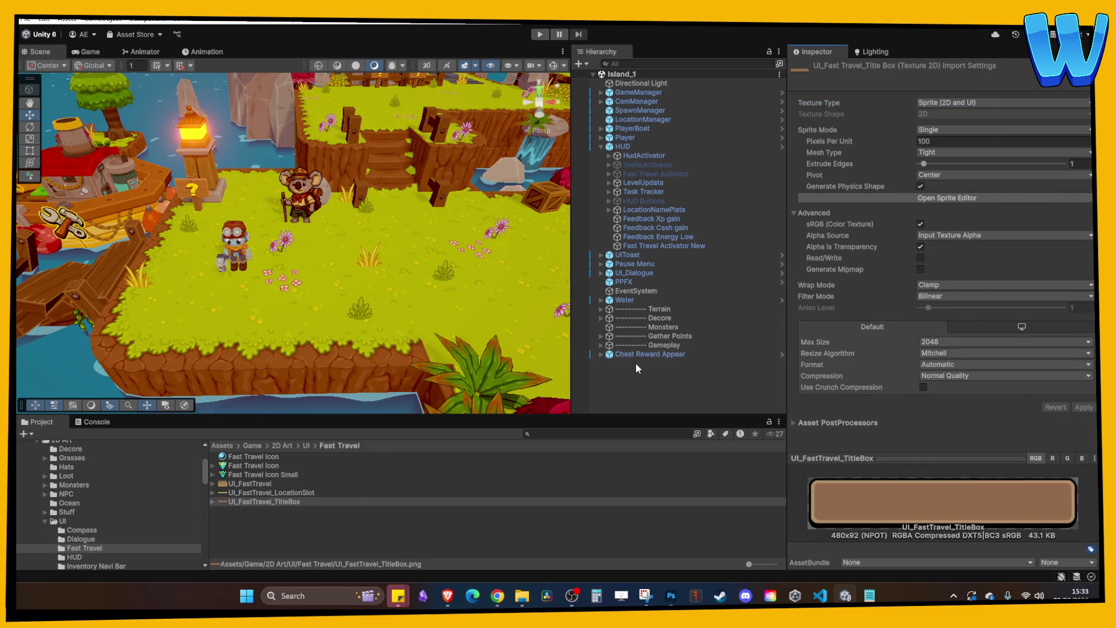
pyautogui.click(640, 146)
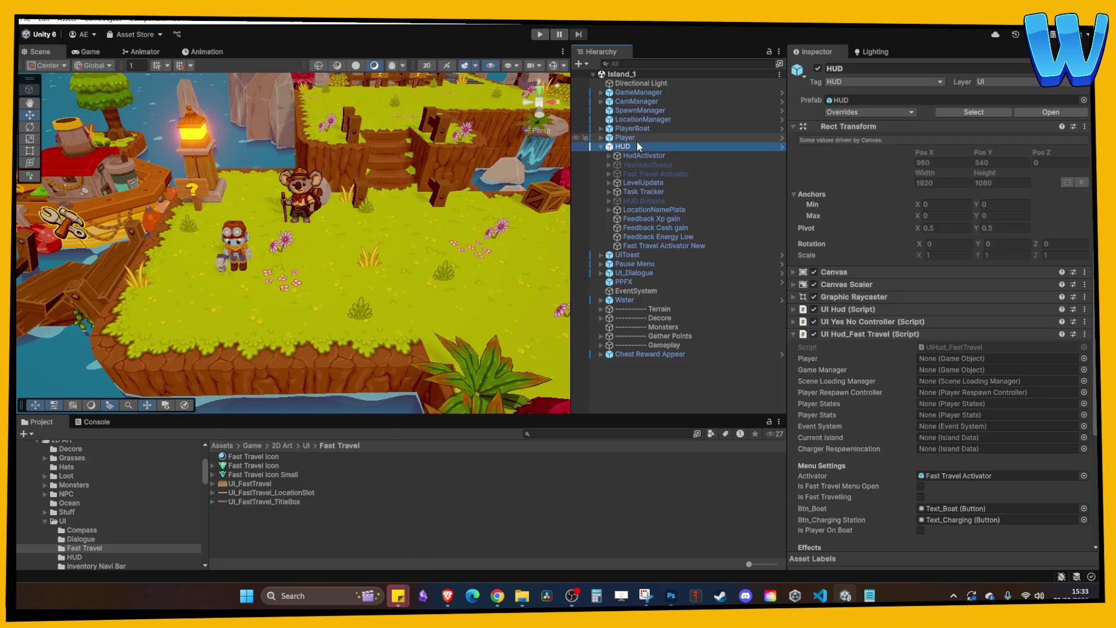
# - Open the HUD prefab in isolation and adjust the scene view around its canvas
pyautogui.rightClick(630, 146)
pyautogui.click(631, 150)
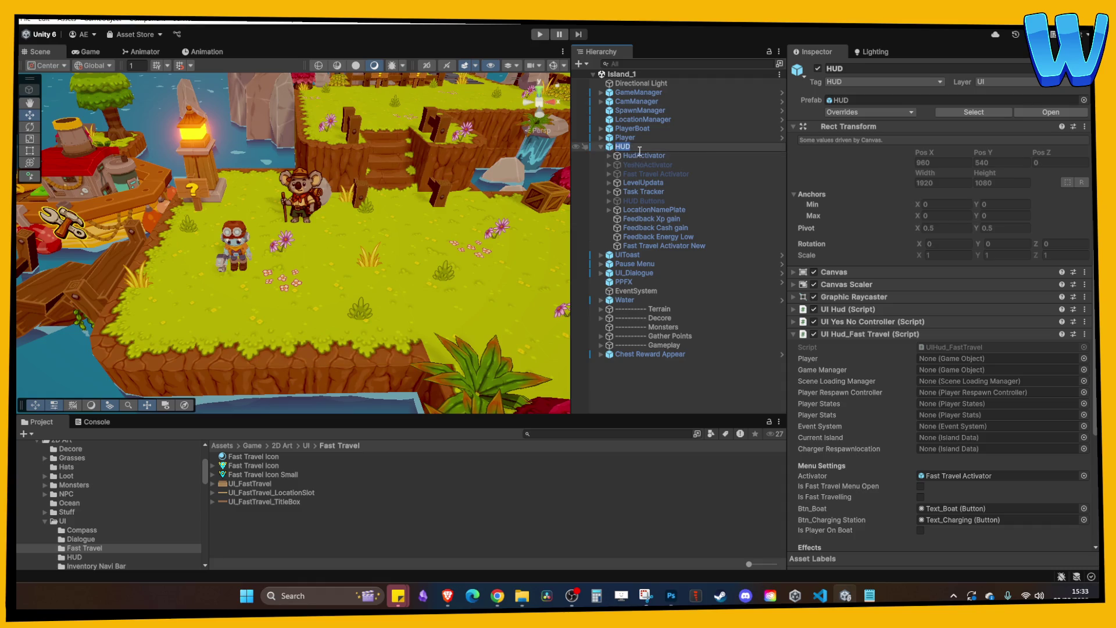
pyautogui.rightClick(639, 151)
pyautogui.click(623, 146)
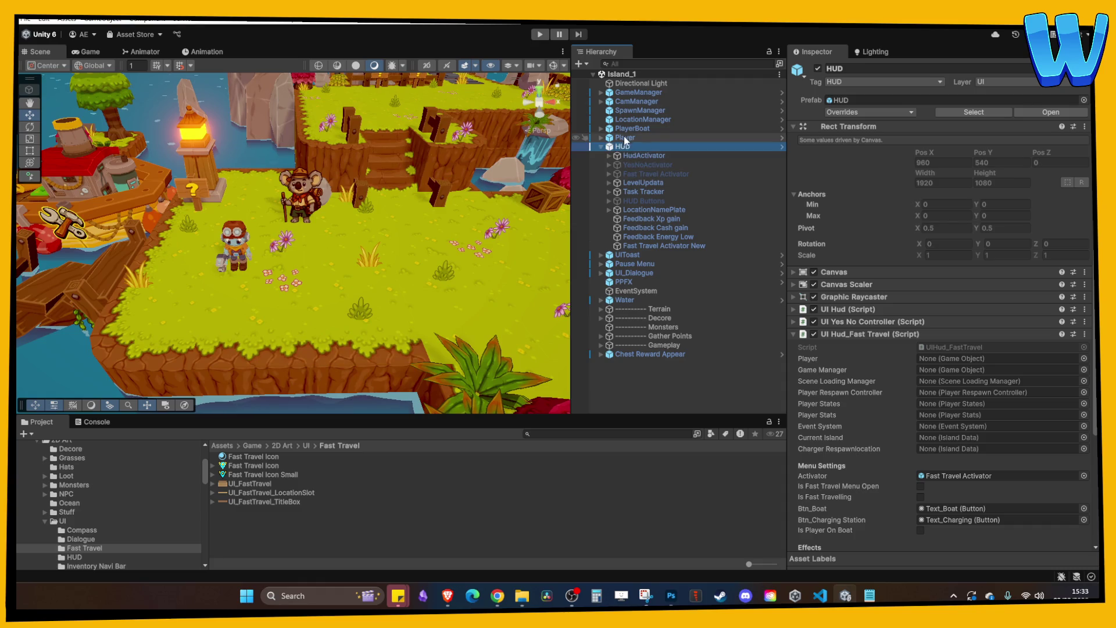
pyautogui.rightClick(626, 146)
pyautogui.moveTo(686, 254)
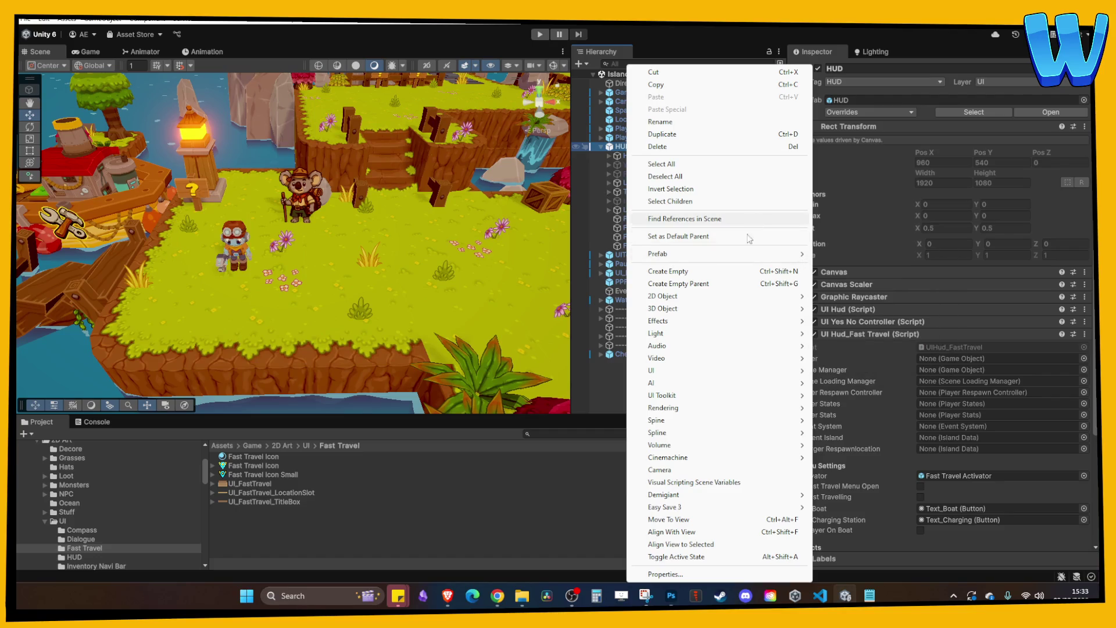
pyautogui.click(849, 267)
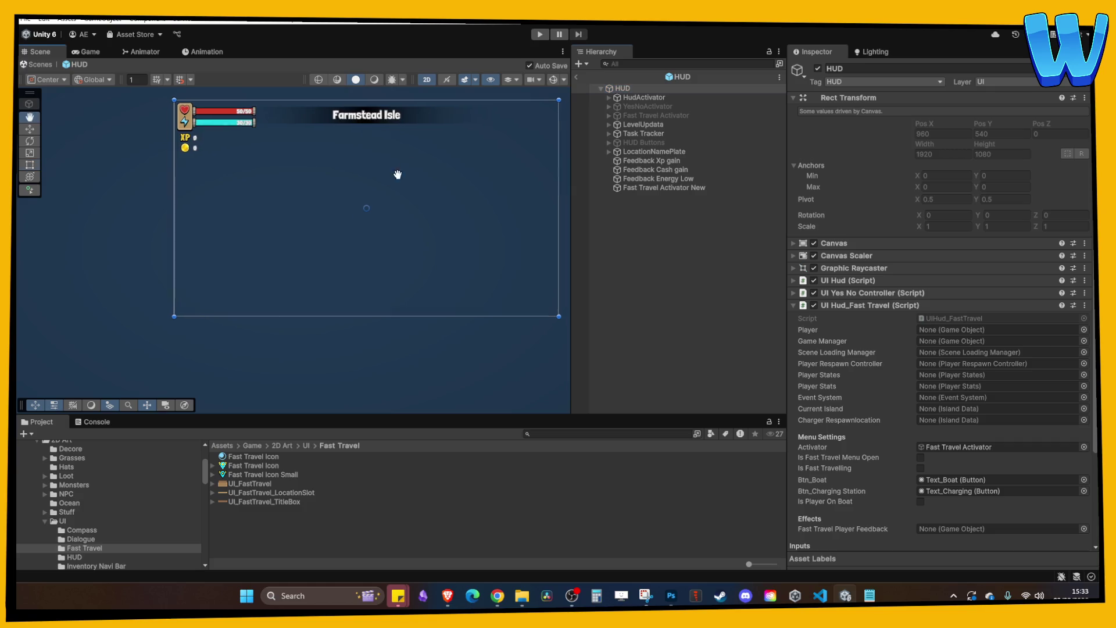
pyautogui.moveTo(398, 175); pyautogui.dragTo(336, 210)
pyautogui.click(574, 266)
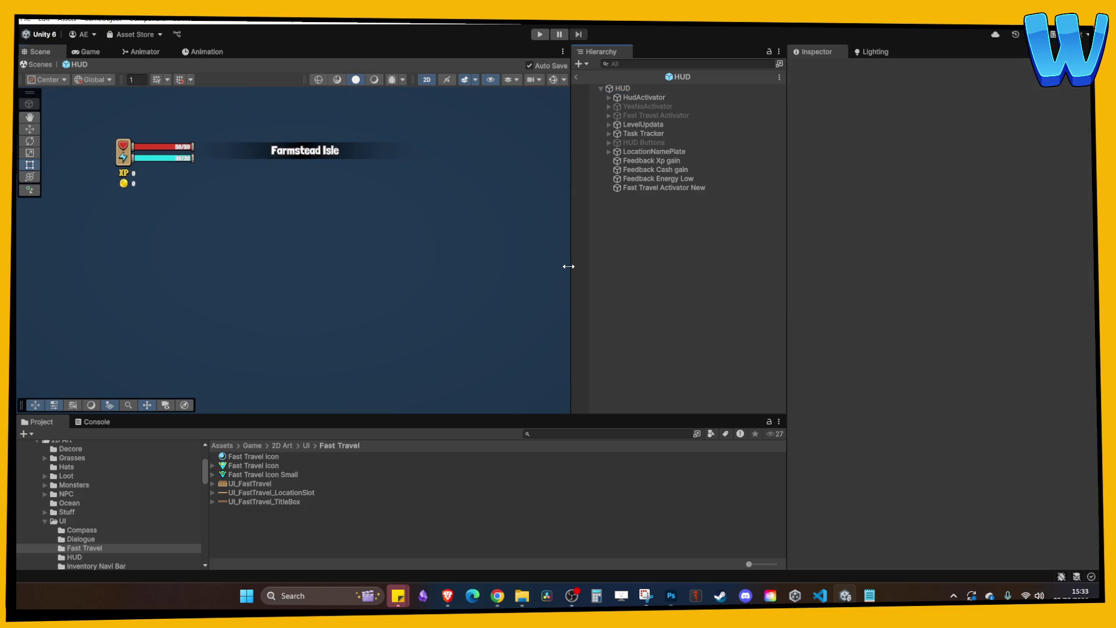
pyautogui.moveTo(569, 266); pyautogui.dragTo(611, 267)
pyautogui.scroll(2, 488, 264)
# - Add an empty child named FastTravelGrouper under Fast Travel Activator New
pyautogui.click(708, 188)
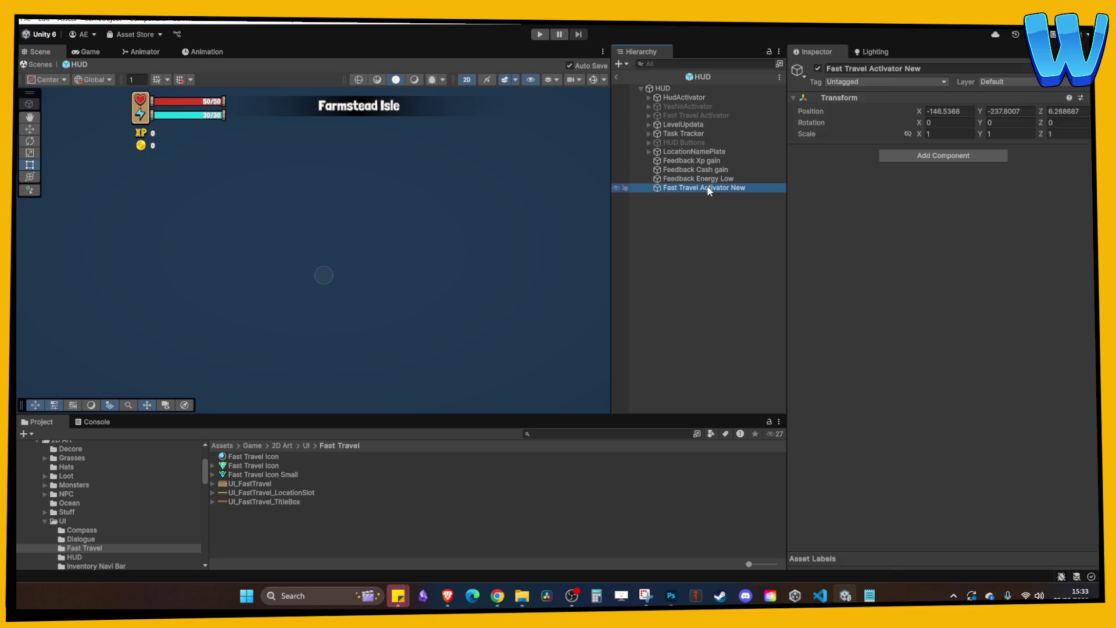
pyautogui.rightClick(709, 188)
pyautogui.click(759, 262)
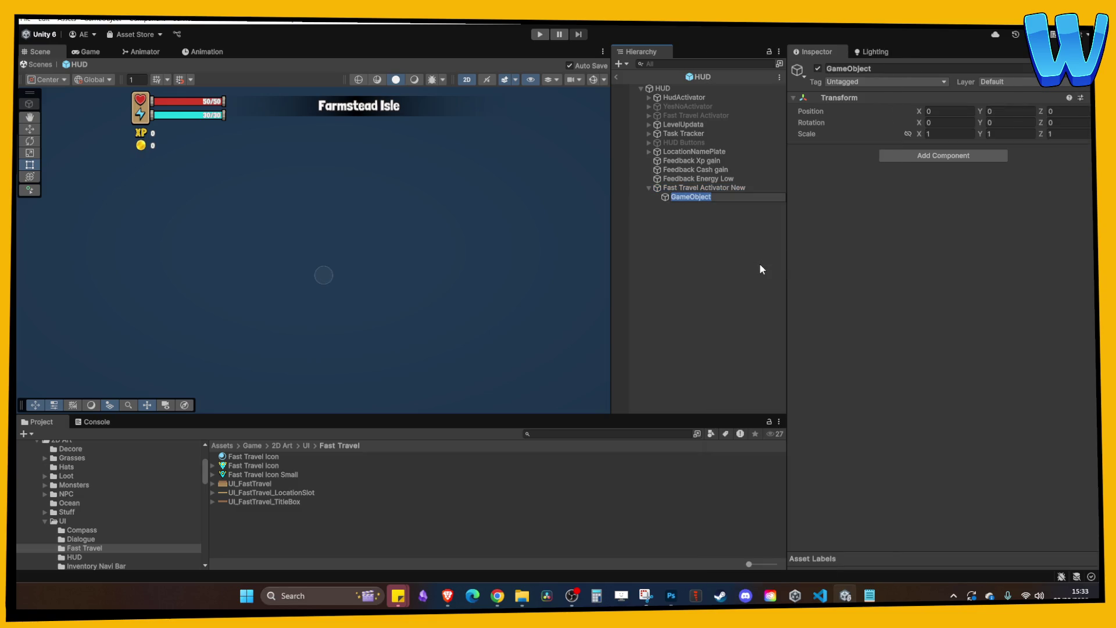
pyautogui.write('ListGro')
pyautogui.press('BackSpace')
pyautogui.press('BackSpace')
pyautogui.press('BackSpace')
pyautogui.write('FastTrave')
pyautogui.write('lGrouper')
pyautogui.press('Return')
pyautogui.click(692, 196)
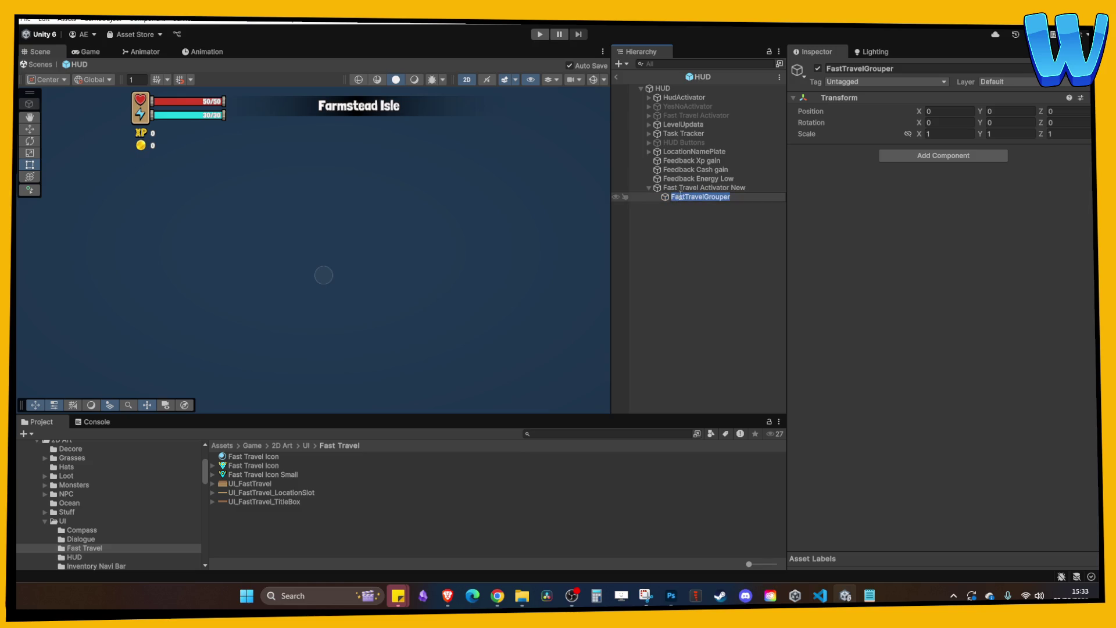
pyautogui.press('Return')
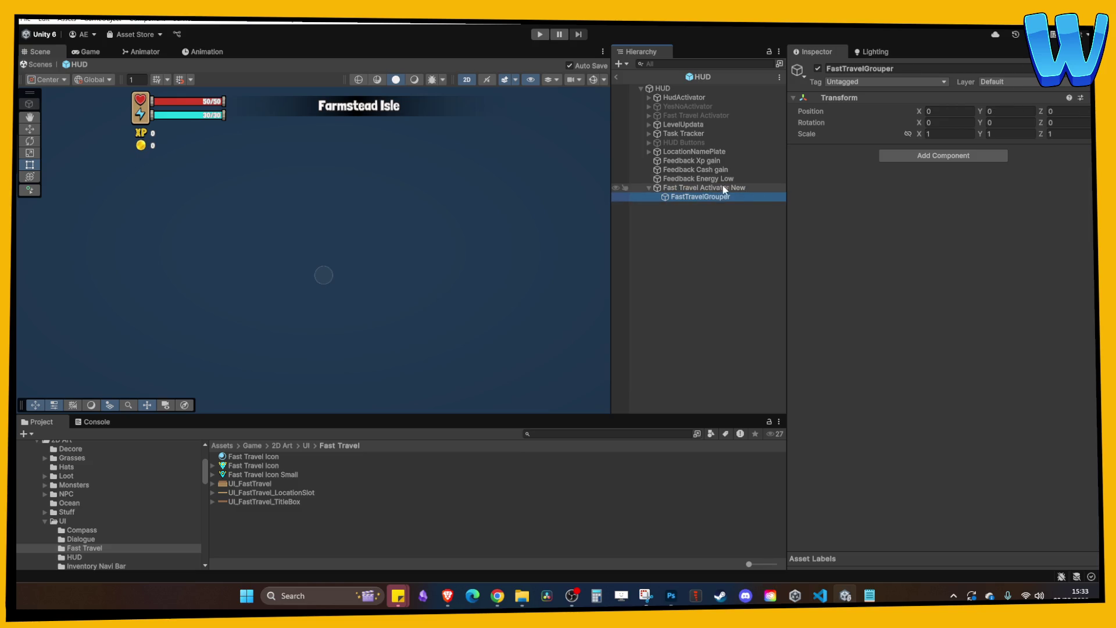
# - Reset Fast Travel Activator New's position to 0, 0, 0
pyautogui.doubleClick(724, 190)
pyautogui.click(950, 112)
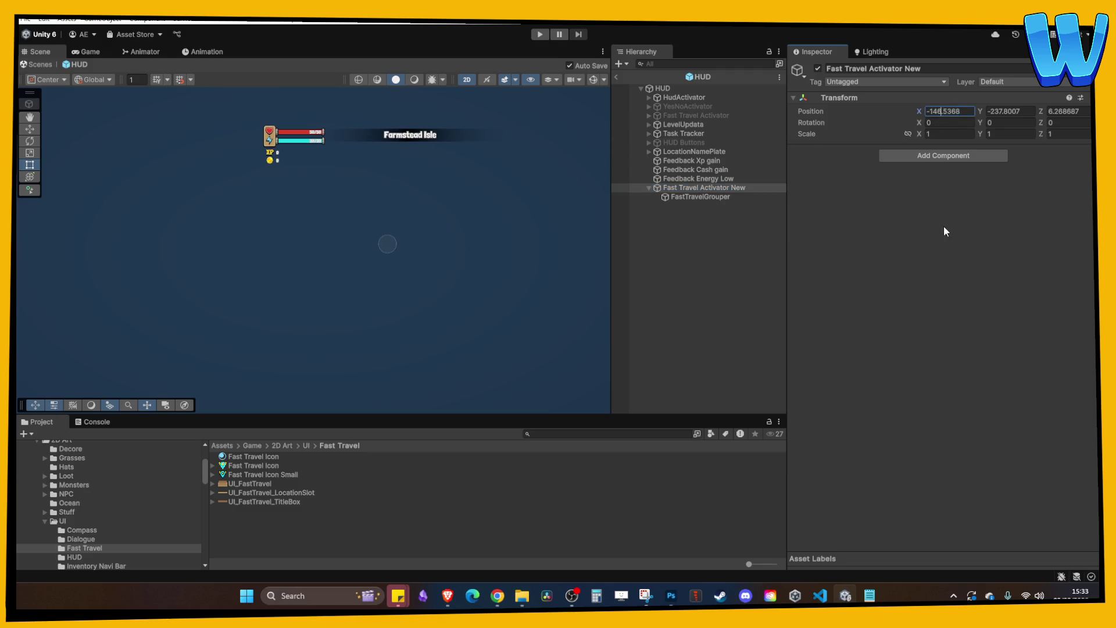
pyautogui.click(954, 111)
pyautogui.write('0')
pyautogui.press('Tab')
pyautogui.write('0')
pyautogui.press('Tab')
pyautogui.write('0')
pyautogui.press('Return')
pyautogui.press('f')
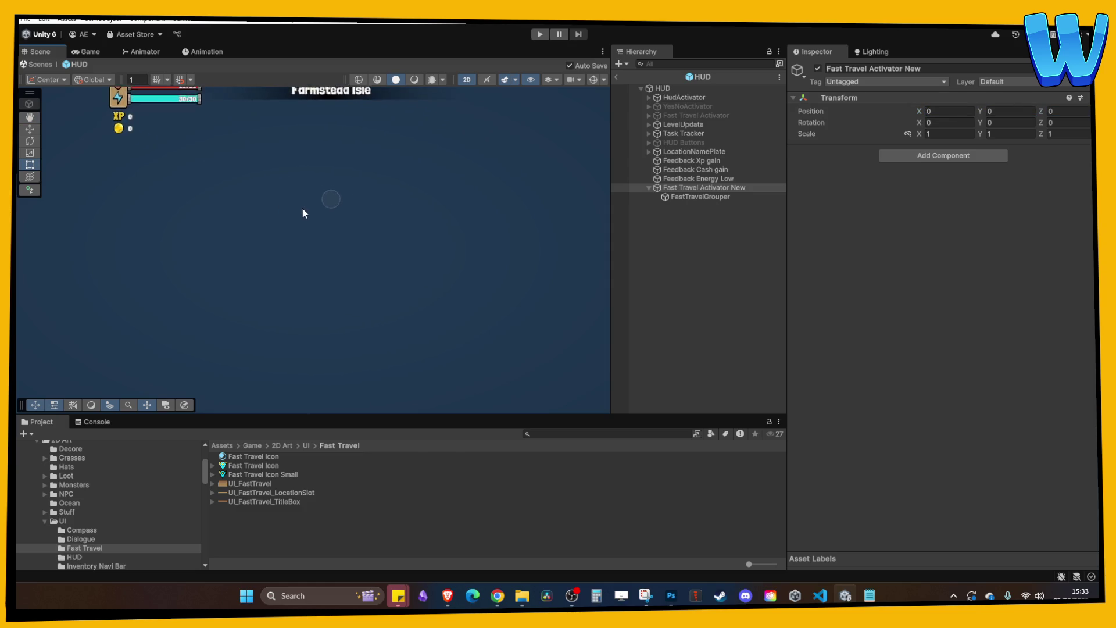
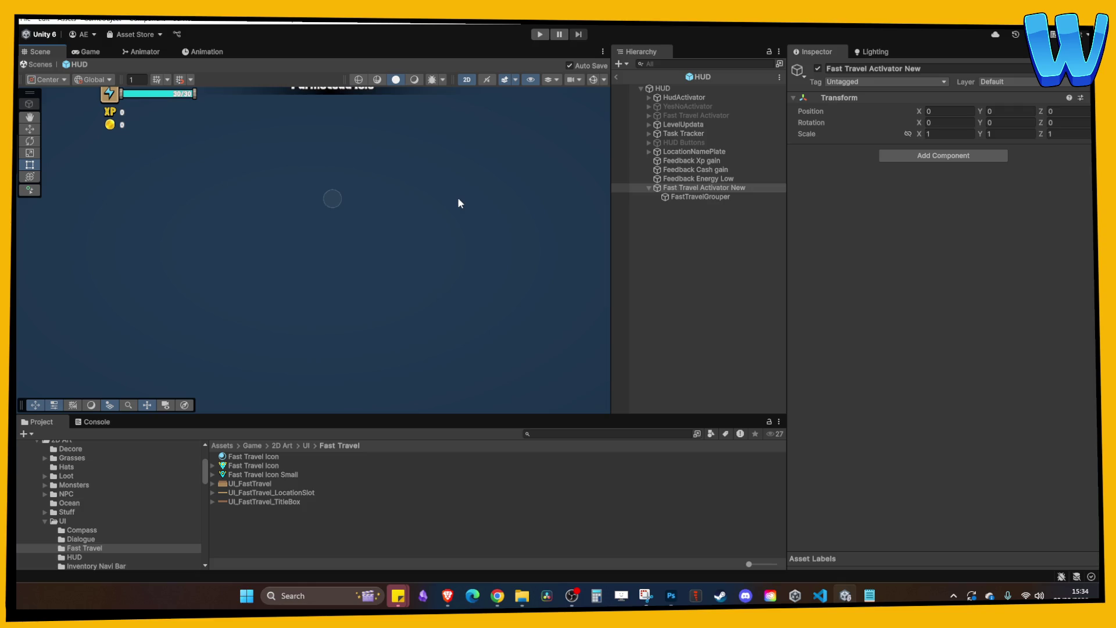
# - Add a Grid Layout Group with 100×100 cells to FastTravelGrouper
pyautogui.click(681, 196)
pyautogui.click(898, 157)
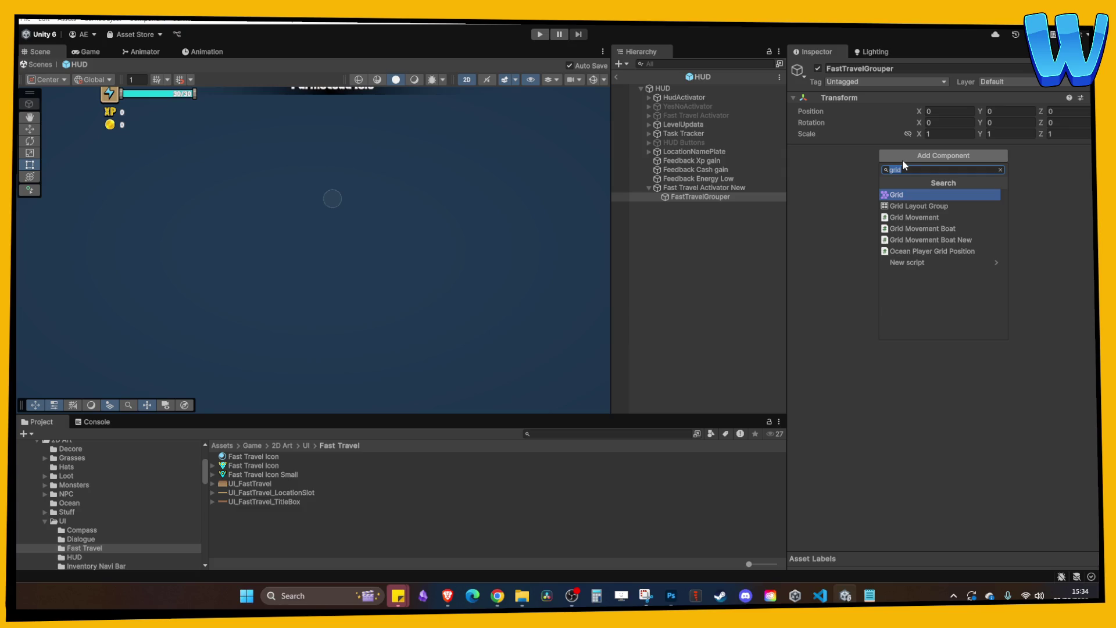
pyautogui.click(901, 205)
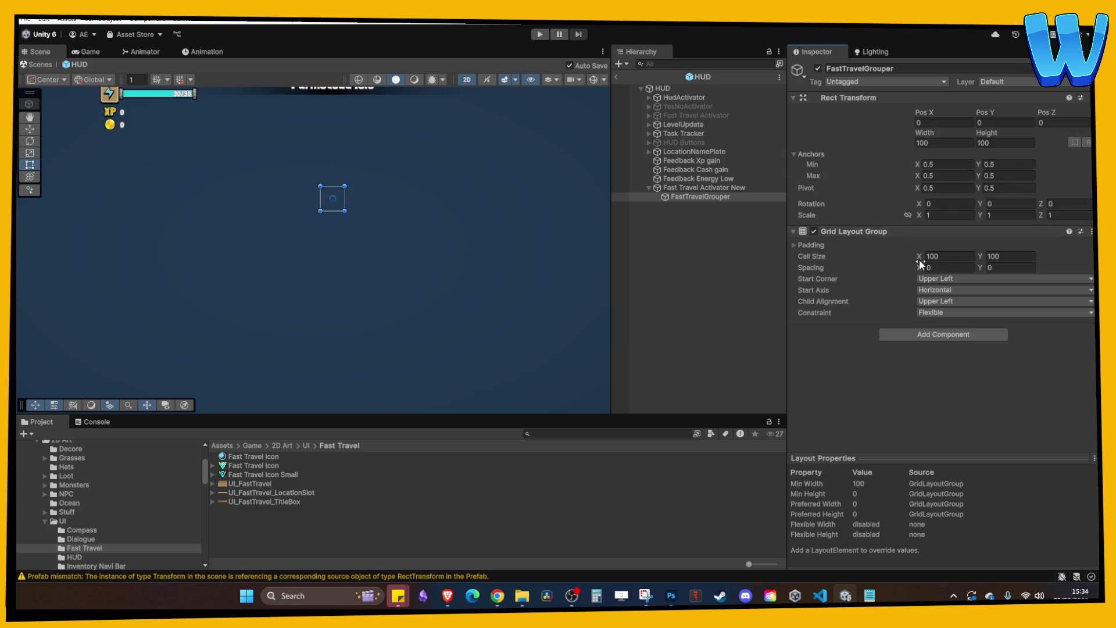
pyautogui.click(714, 187)
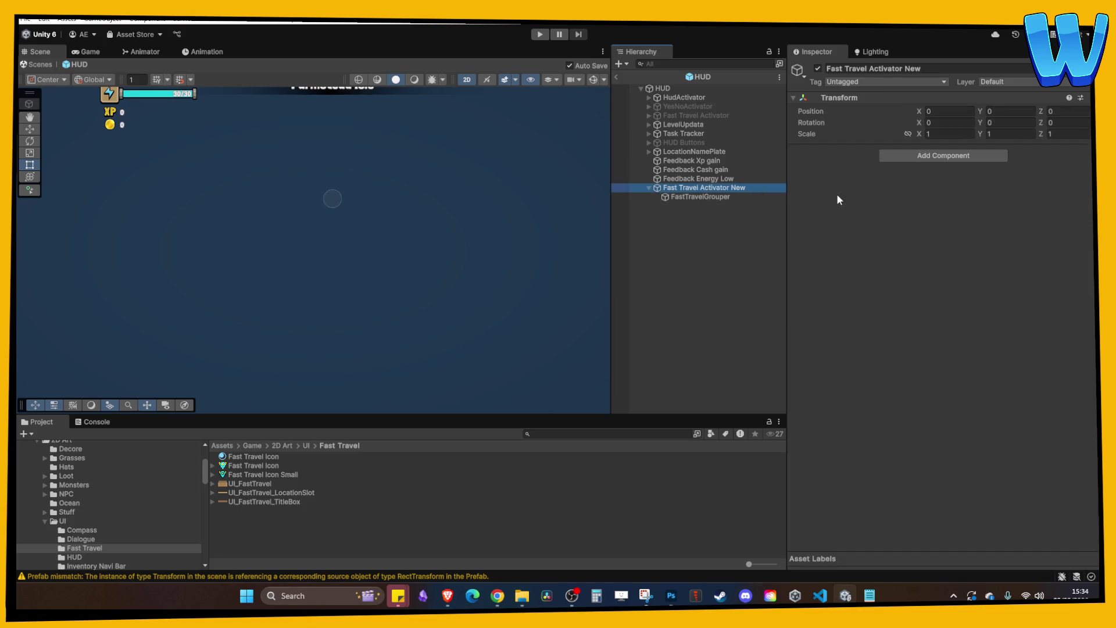
# - Browse the Project tree down to the Scripts/UI Fast Travel folder
pyautogui.click(45, 521)
pyautogui.scroll(-3, 64, 526)
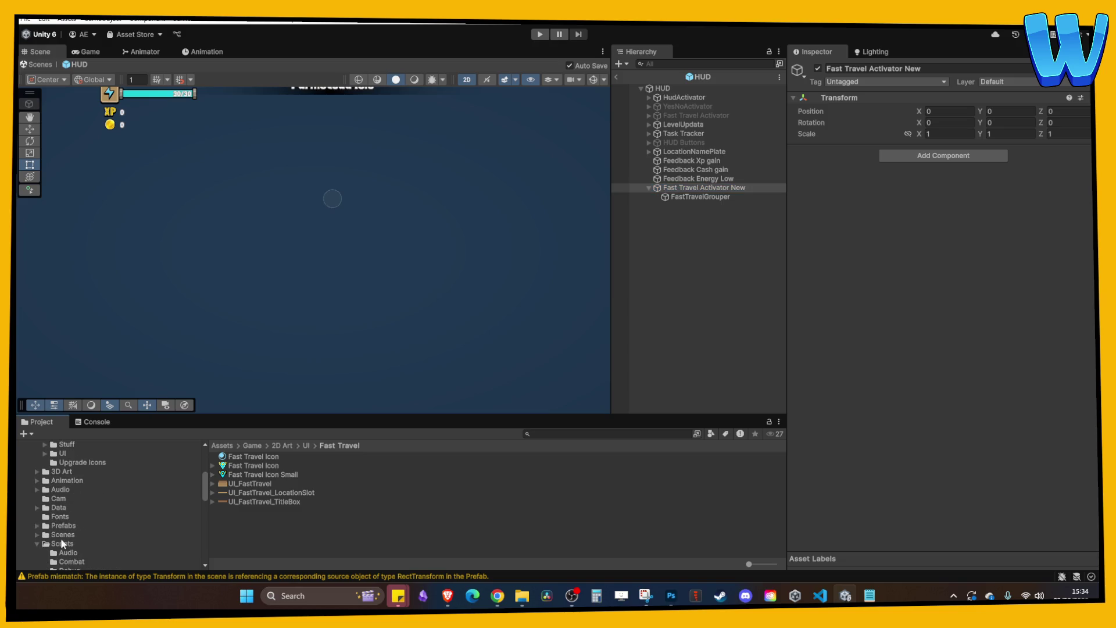
pyautogui.scroll(-5, 52, 547)
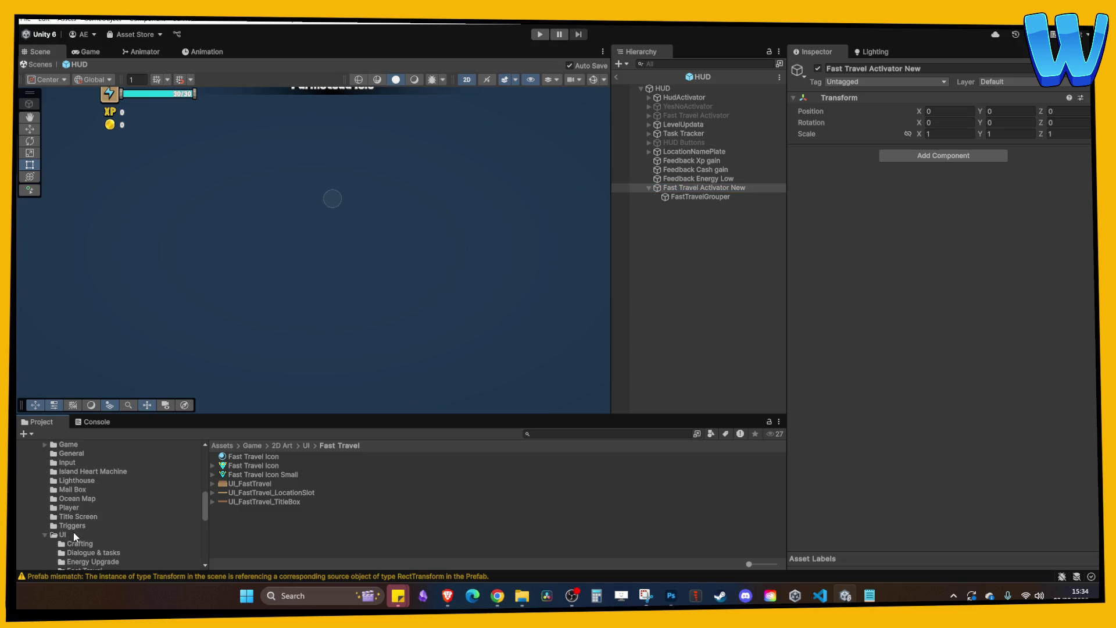
pyautogui.scroll(-2, 70, 538)
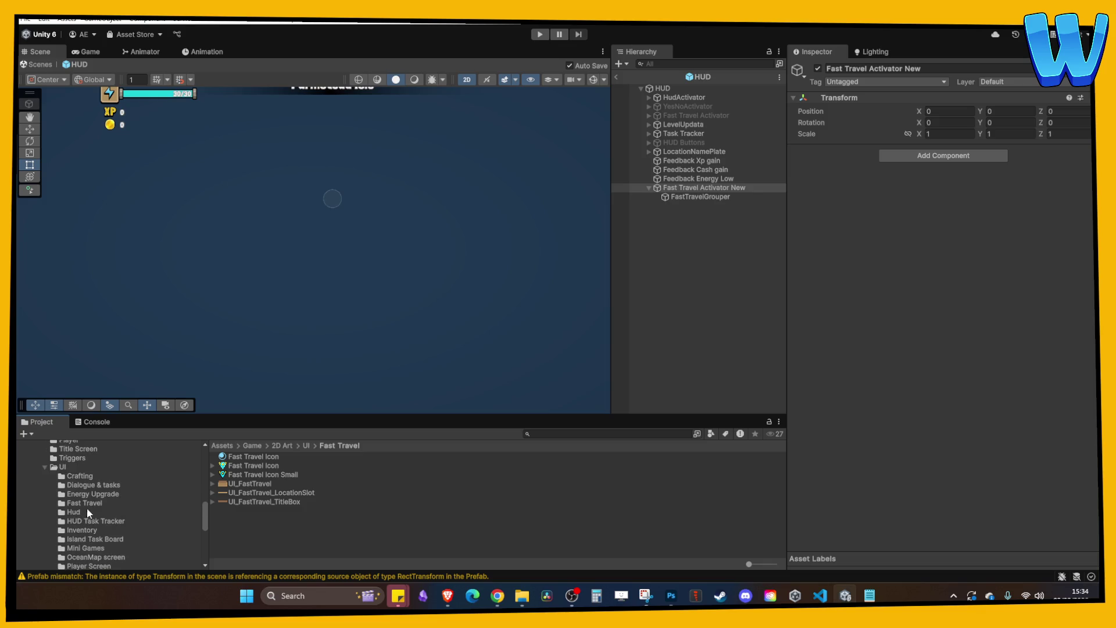
pyautogui.click(91, 504)
# - Create a MonoBehaviour script named FastTravelMenuController in the Fast Travel folder, fixing its spelling
pyautogui.rightClick(226, 499)
pyautogui.moveTo(325, 156)
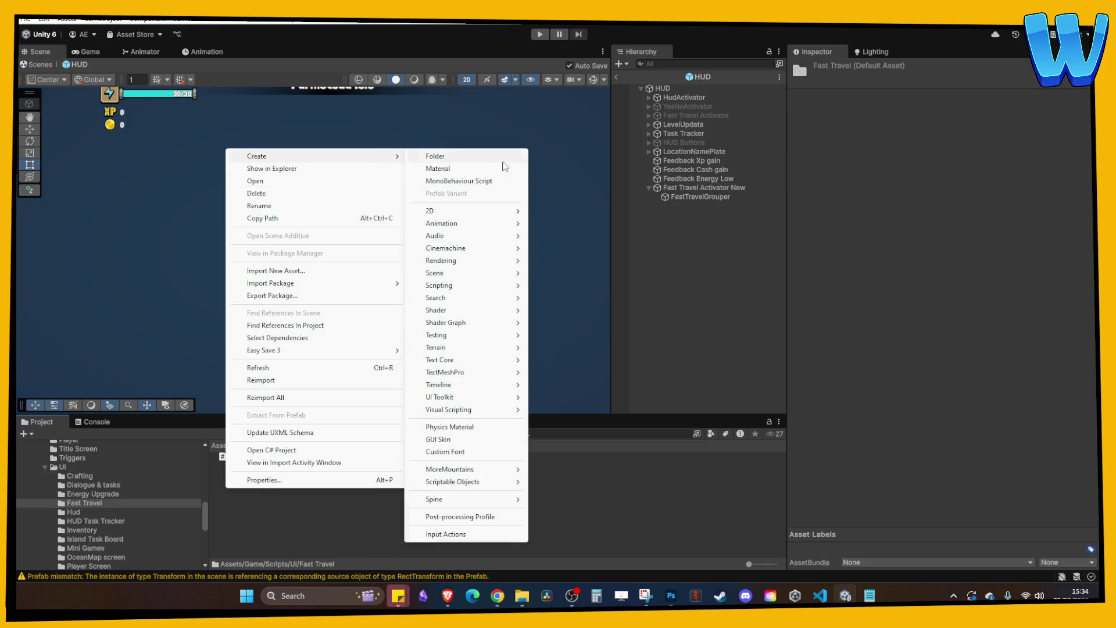
pyautogui.click(468, 181)
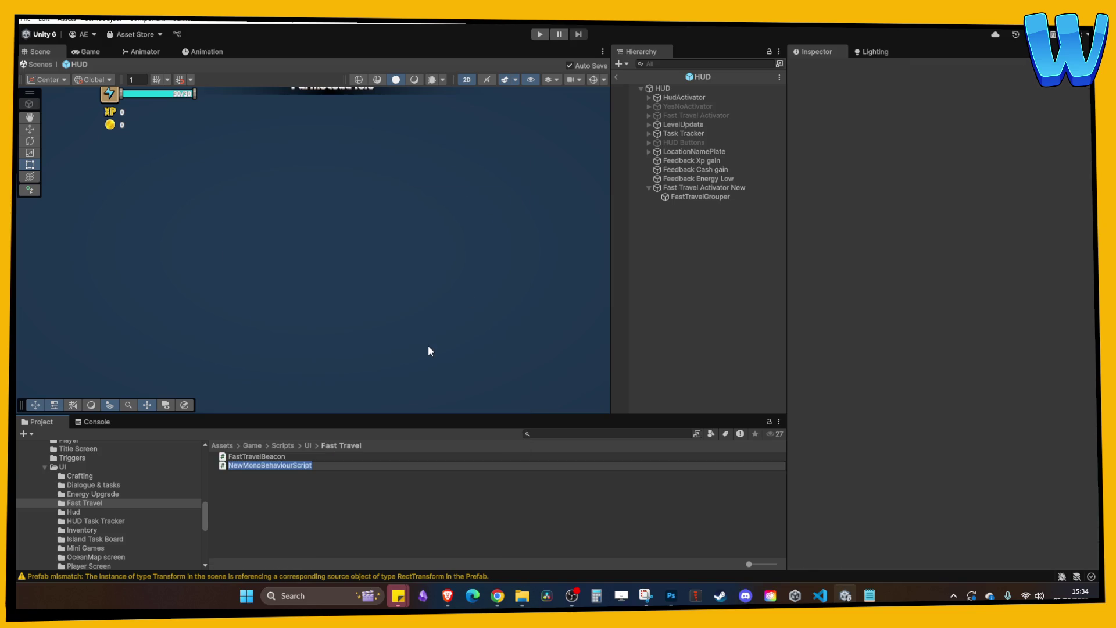
pyautogui.write('FastTravel')
pyautogui.write('MenuControll')
pyautogui.write('er')
pyautogui.press('Return')
pyautogui.click(311, 465)
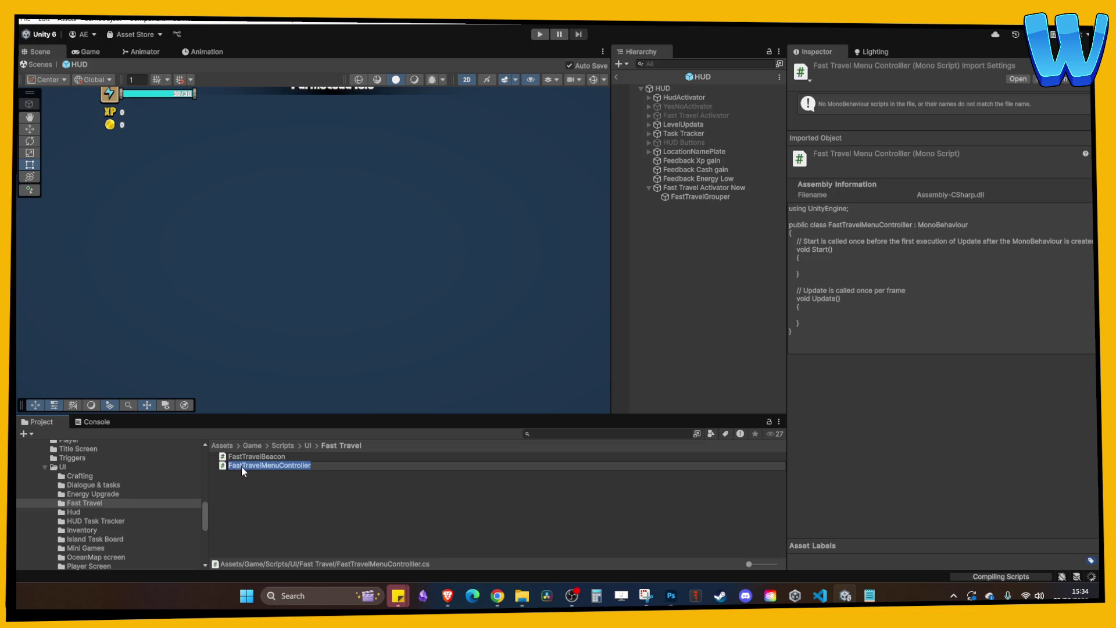
pyautogui.press('Return')
# - Open the script in VS Code and remove the extra 'l' from the class name
pyautogui.doubleClick(273, 465)
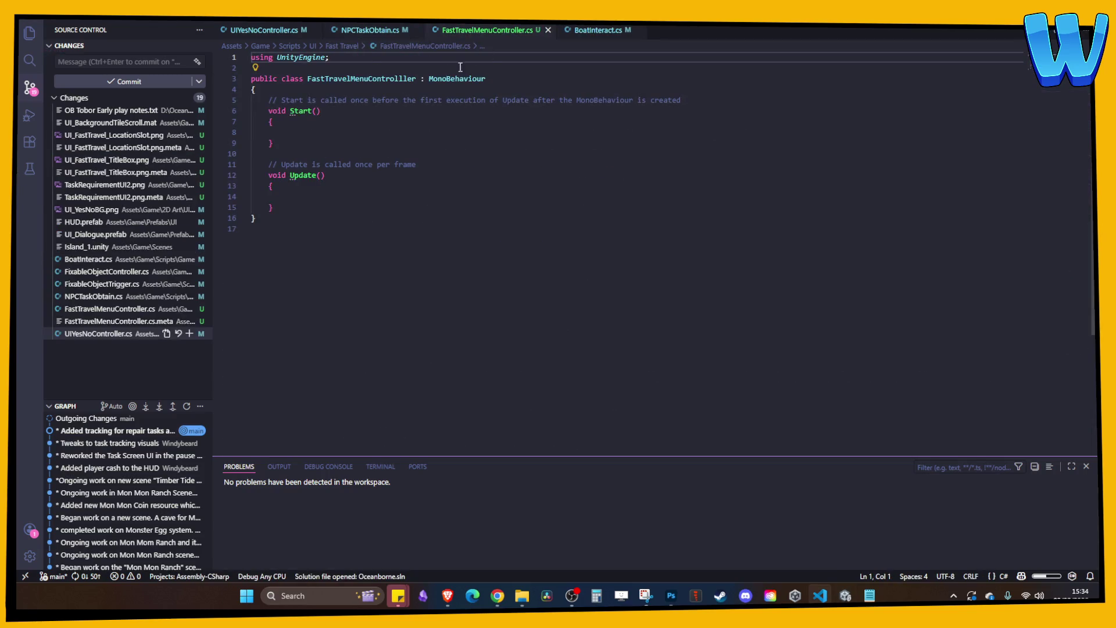
pyautogui.click(416, 79)
pyautogui.press('BackSpace')
# - Glance over VS Code's Explorer and Source Control sidebars without editing, then return to Unity to compile
pyautogui.click(527, 131)
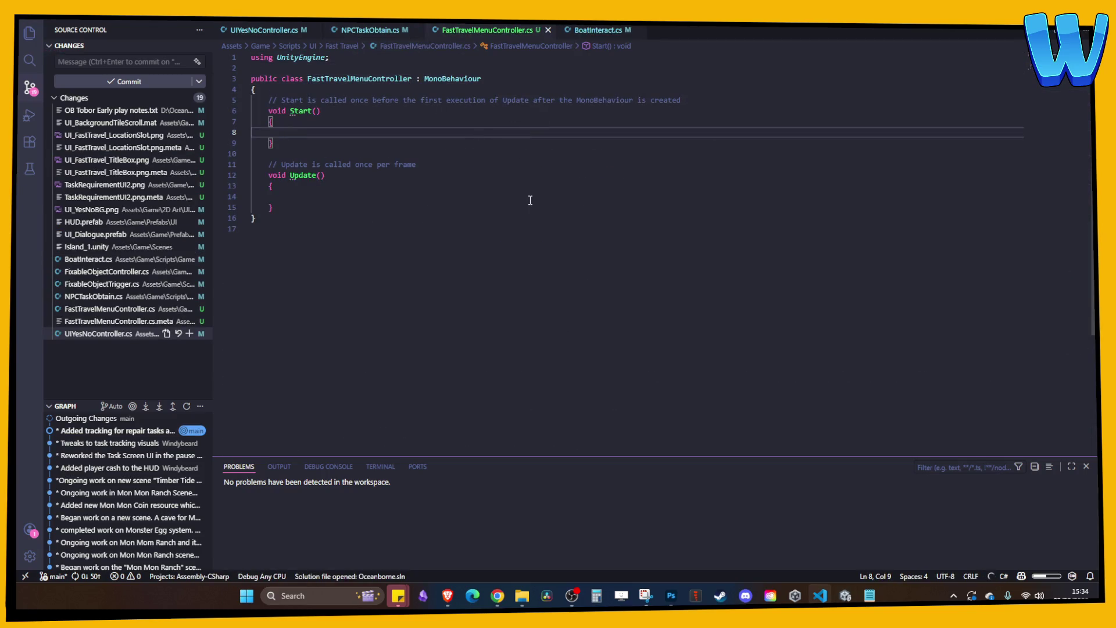
pyautogui.click(29, 33)
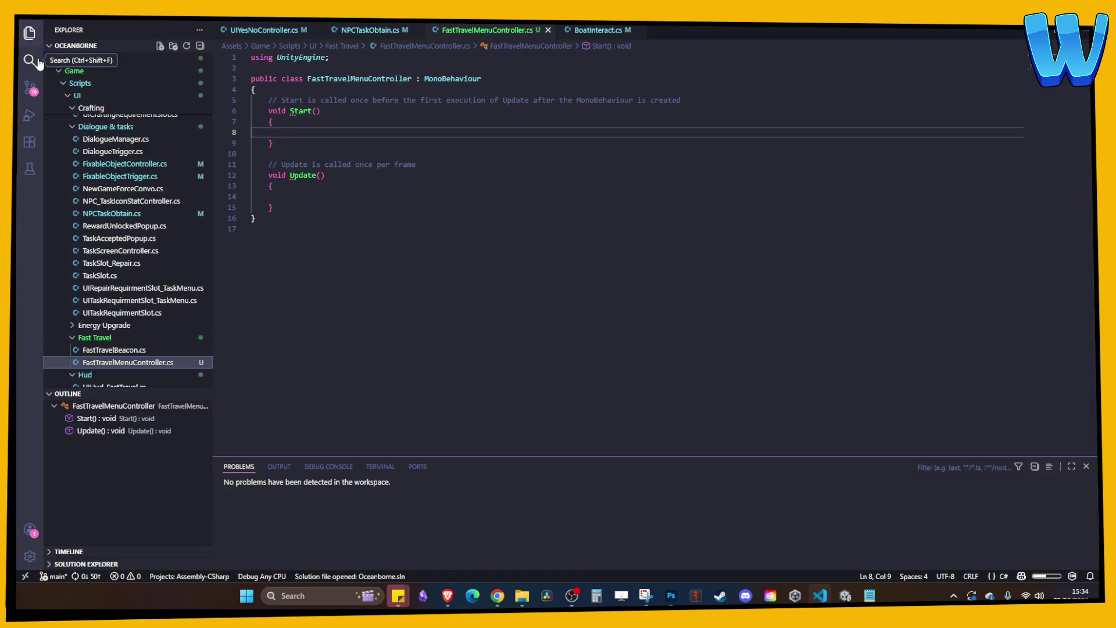
pyautogui.click(31, 87)
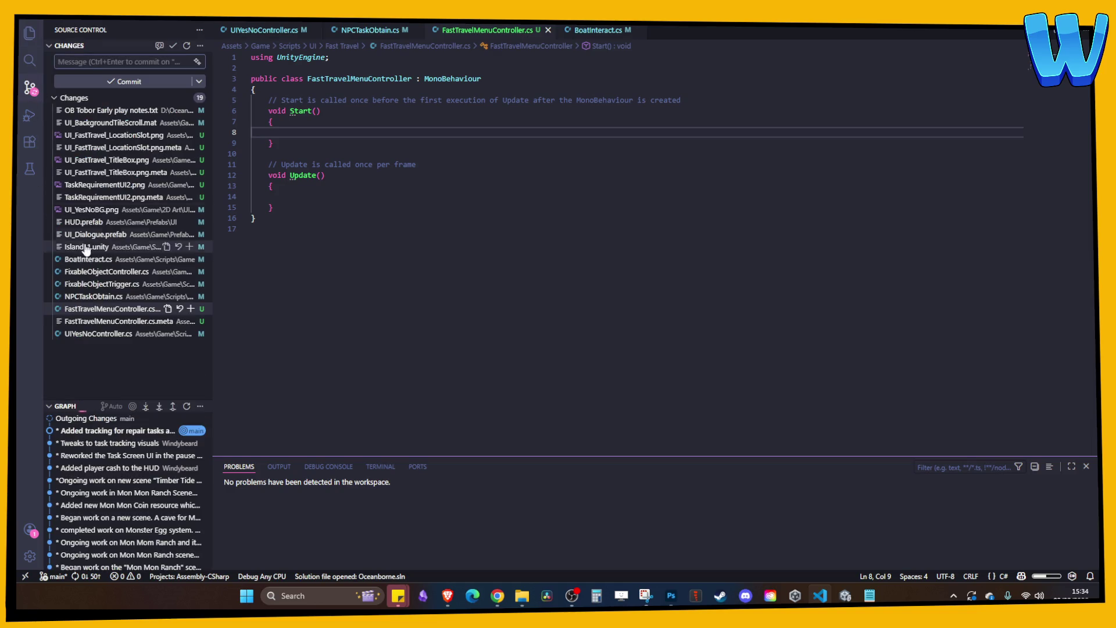
pyautogui.click(29, 33)
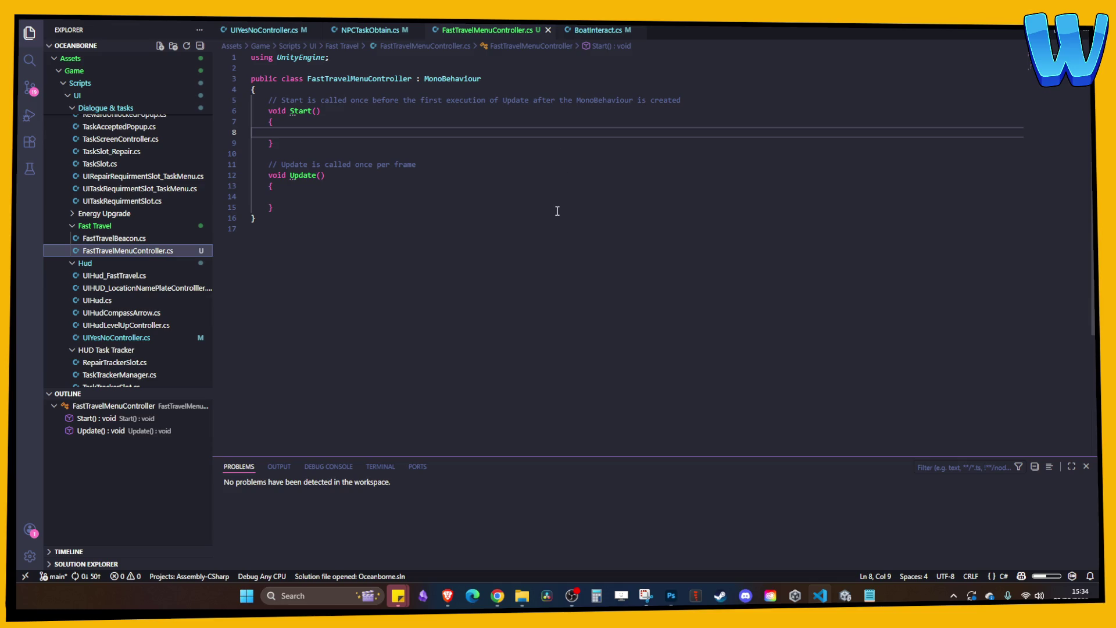
pyautogui.click(474, 164)
pyautogui.click(845, 595)
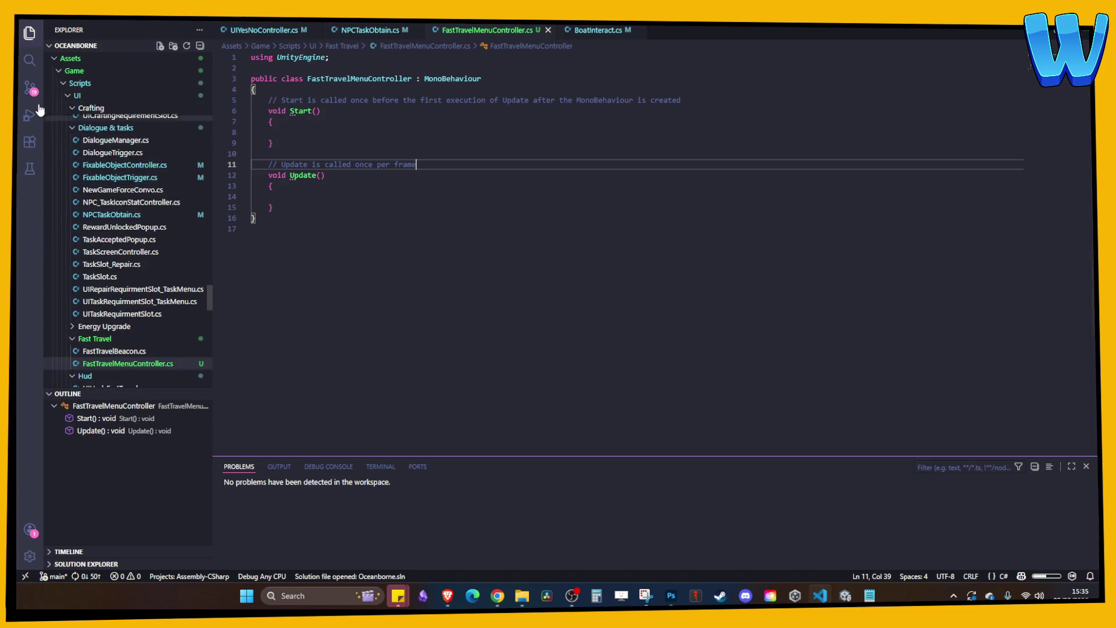
# - Show VS Code's Source Control view with its 19 pending changes
pyautogui.click(30, 87)
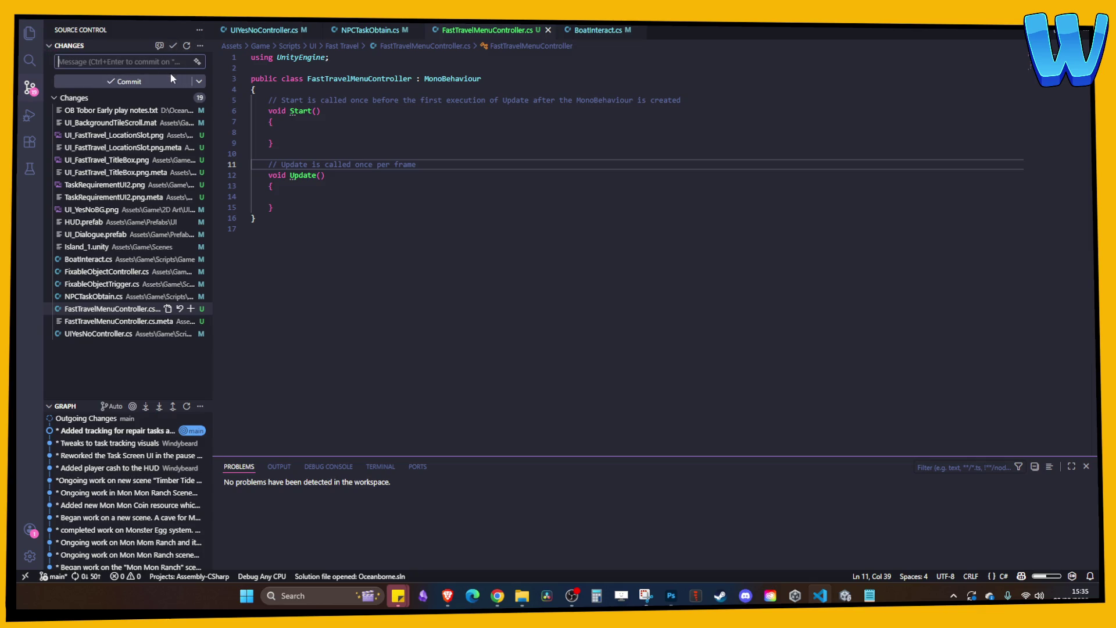
# - Commit all pending changes with the message '* Initial work on Fast Travel'
pyautogui.click(132, 61)
pyautogui.write('* Initial work on Fast ')
pyautogui.write('Travel')
pyautogui.click(159, 85)
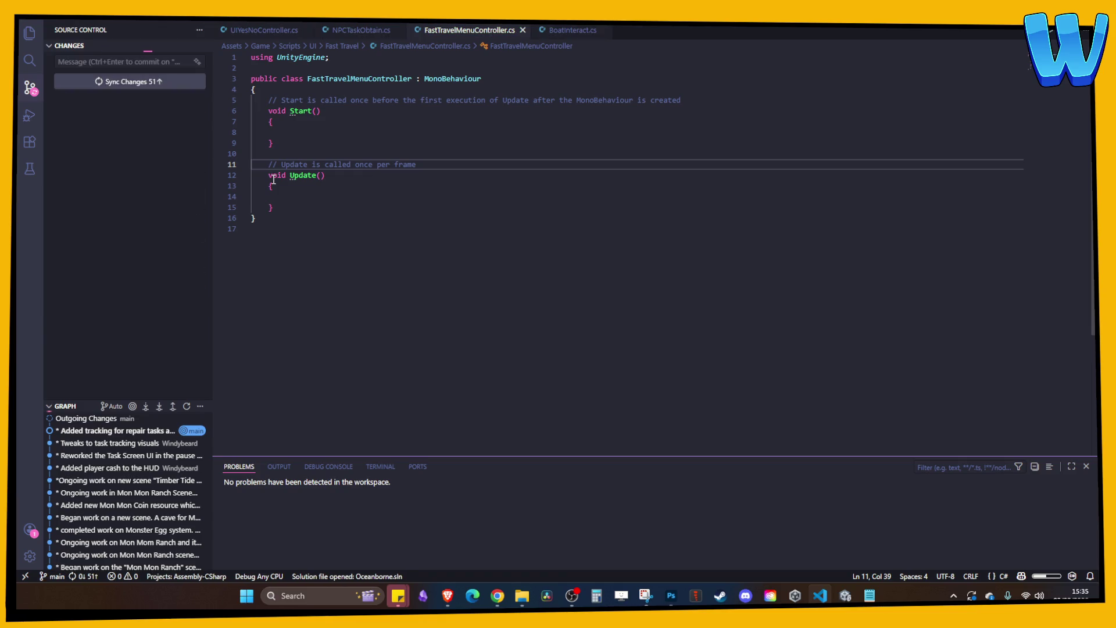
pyautogui.click(335, 240)
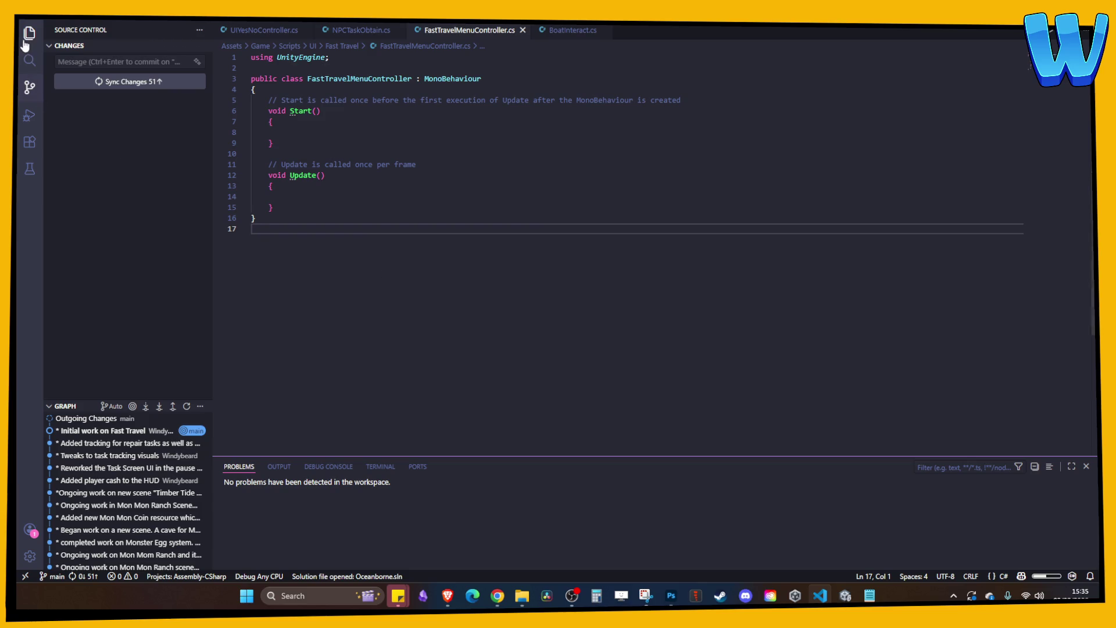
# - Attach FastTravelMenuController to Fast Travel Activator New and reopen the script
pyautogui.click(305, 135)
pyautogui.hotkey('alt', 'Tab')
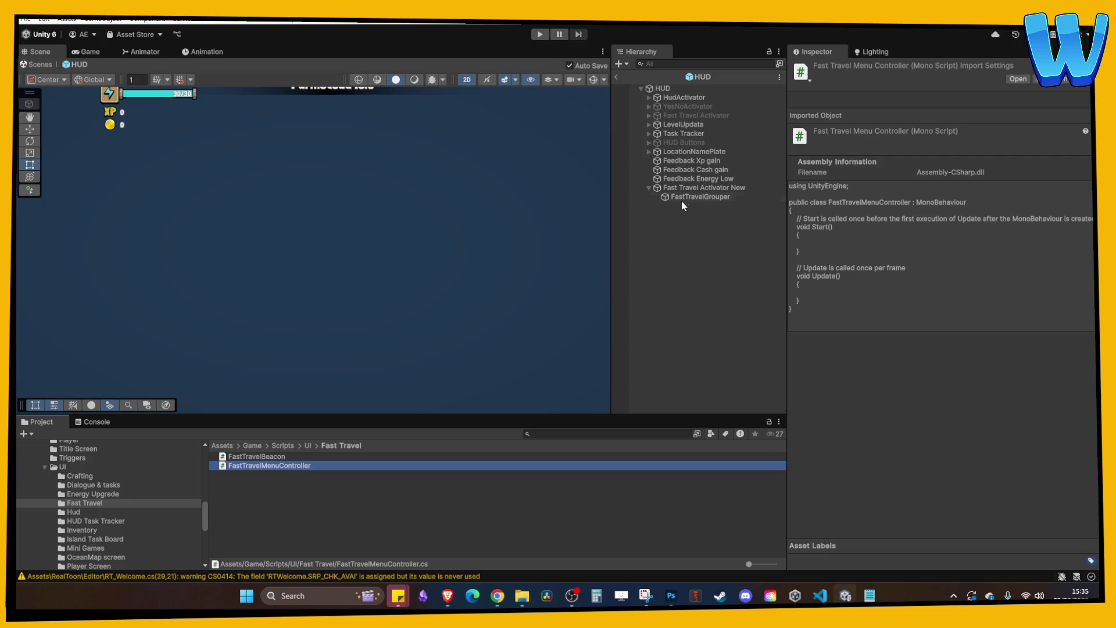
pyautogui.click(687, 190)
pyautogui.moveTo(291, 467); pyautogui.dragTo(914, 349)
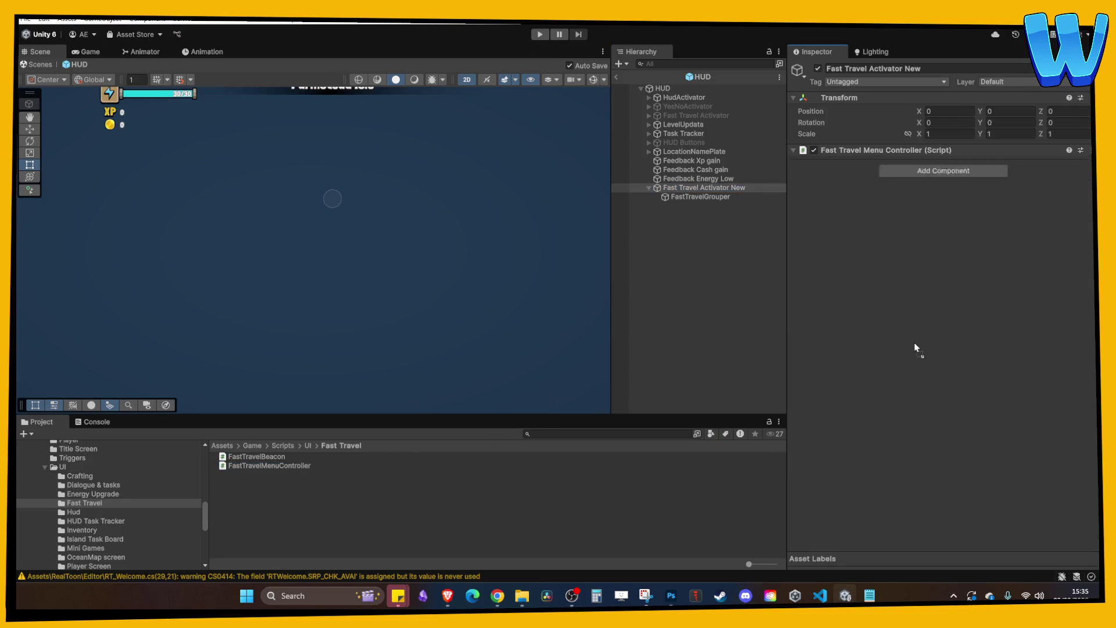
pyautogui.doubleClick(958, 161)
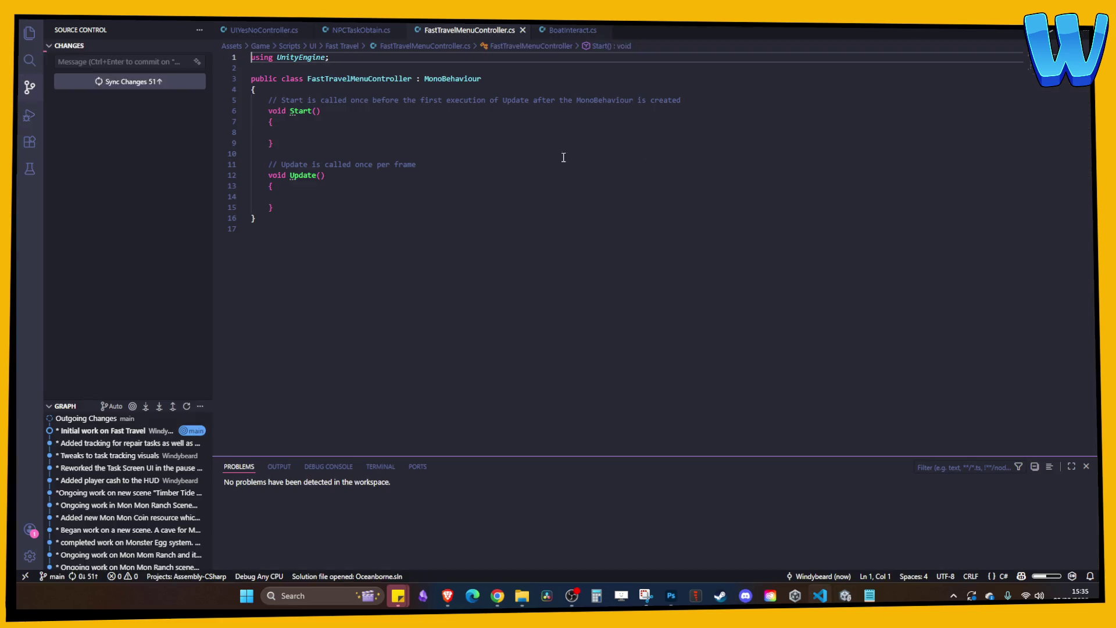
# - Declare public GameManager and masterLists fields at the top of the class
pyautogui.click(374, 89)
pyautogui.press('Return')
pyautogui.press('Return')
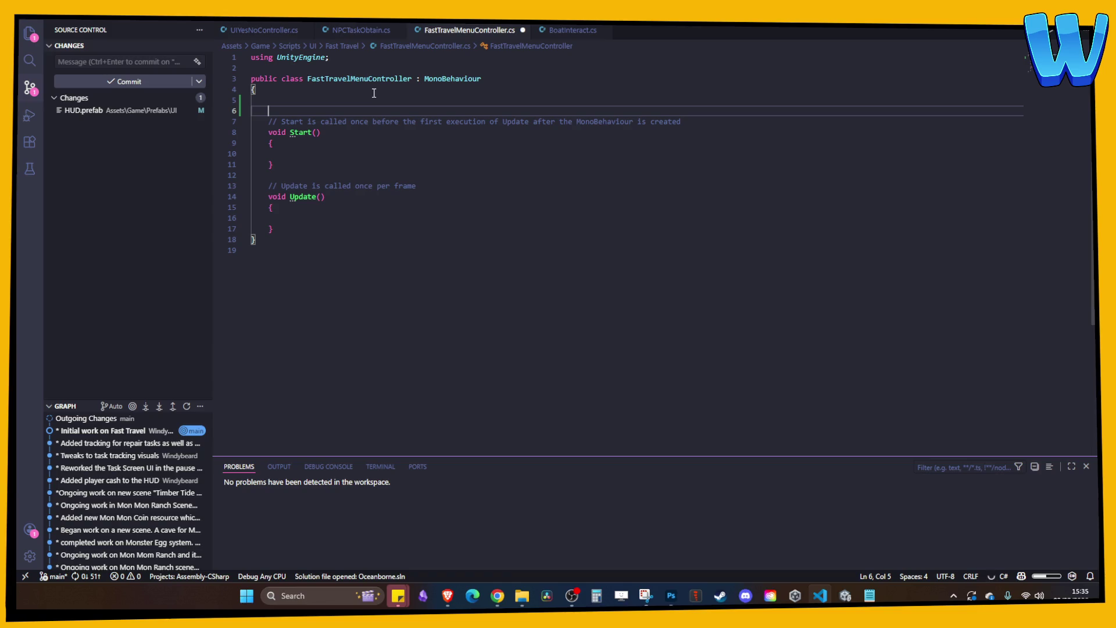
pyautogui.write('public GameM')
pyautogui.press('BackSpace')
pyautogui.write('object')
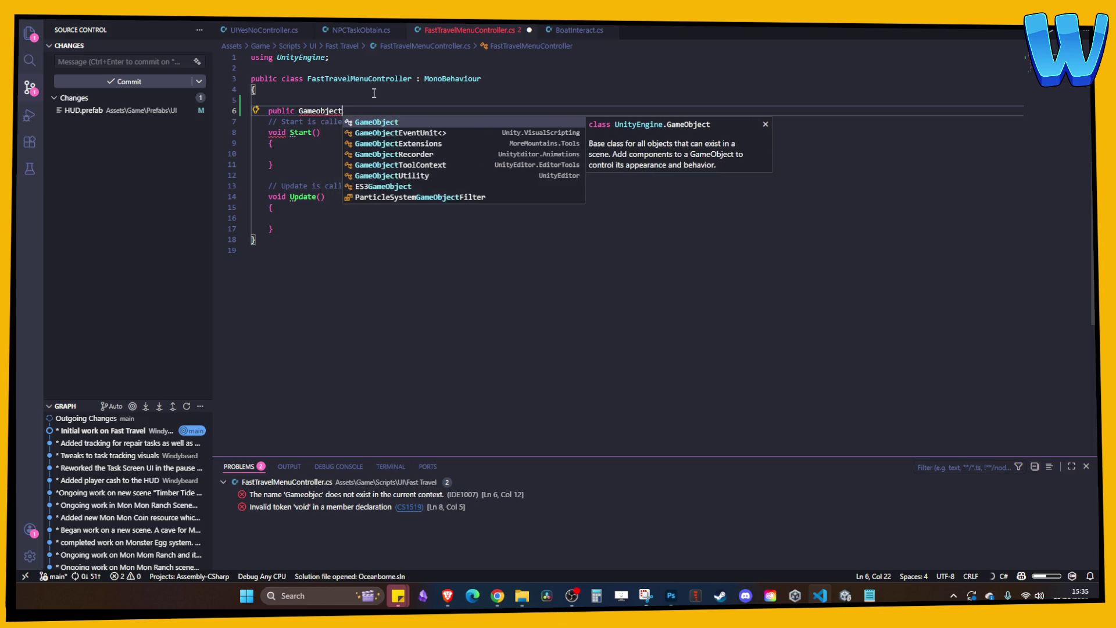
pyautogui.press('Tab')
pyautogui.write('Game')
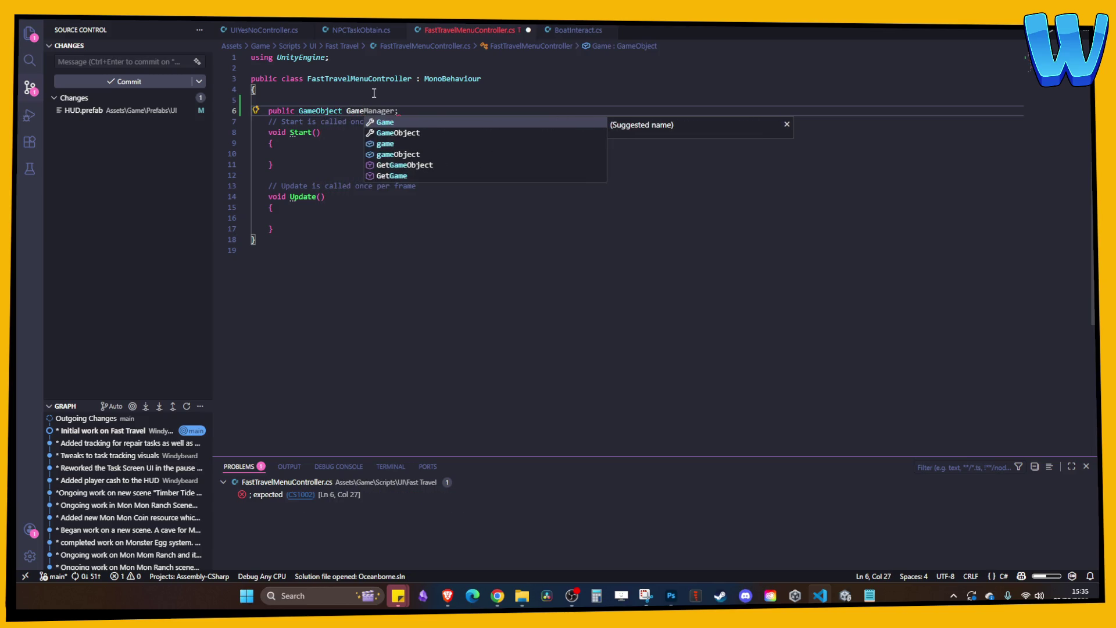
pyautogui.press('Escape')
pyautogui.press('Tab')
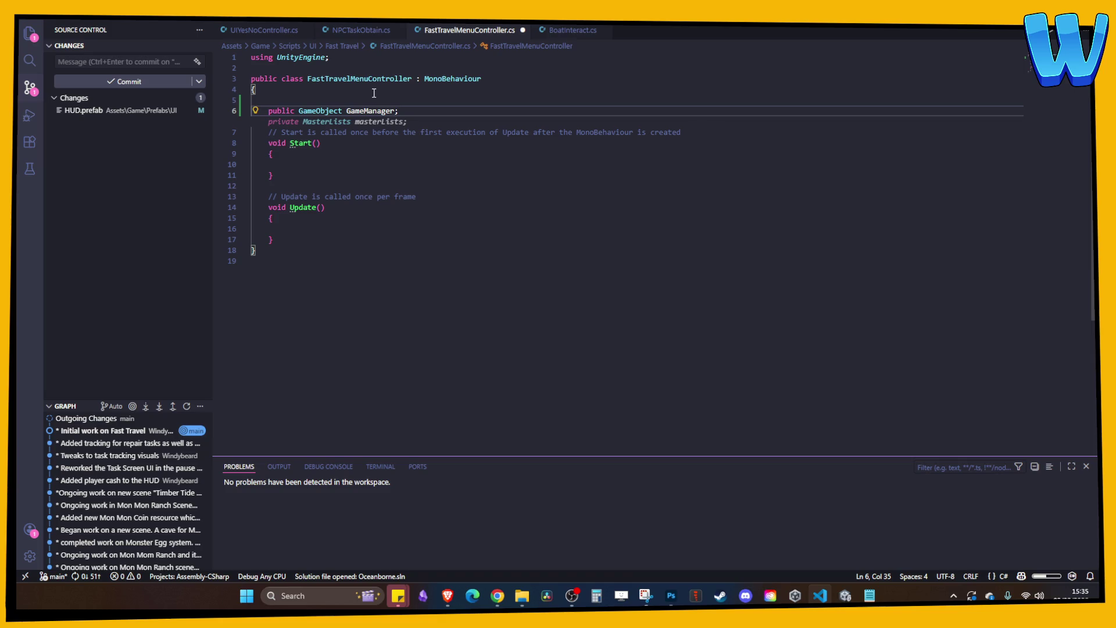
pyautogui.press('Return')
pyautogui.write('public')
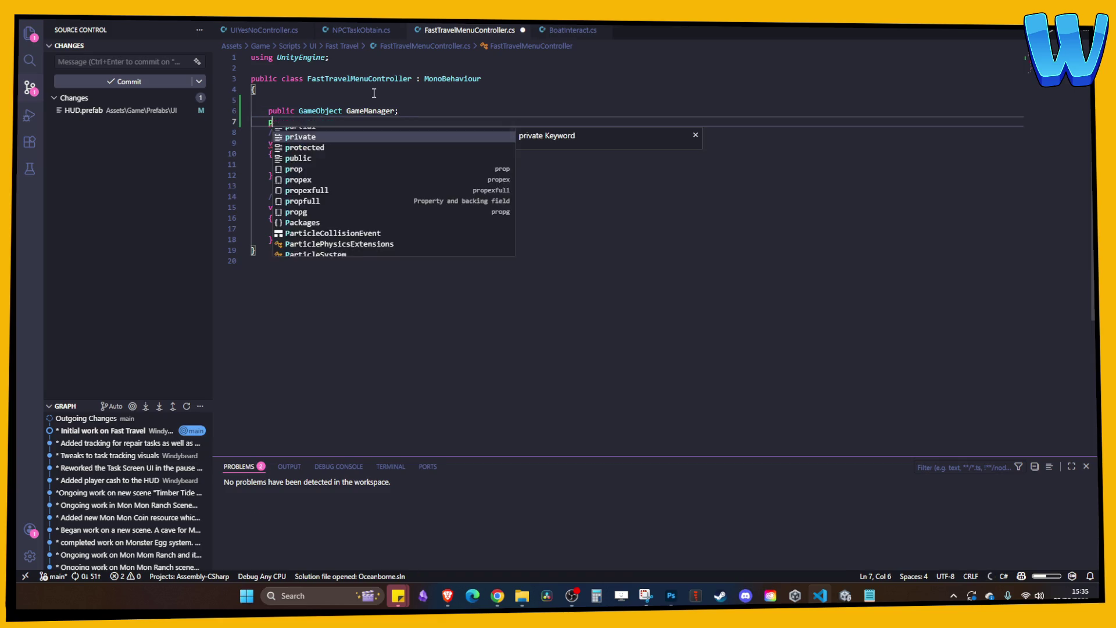
pyautogui.press('Tab')
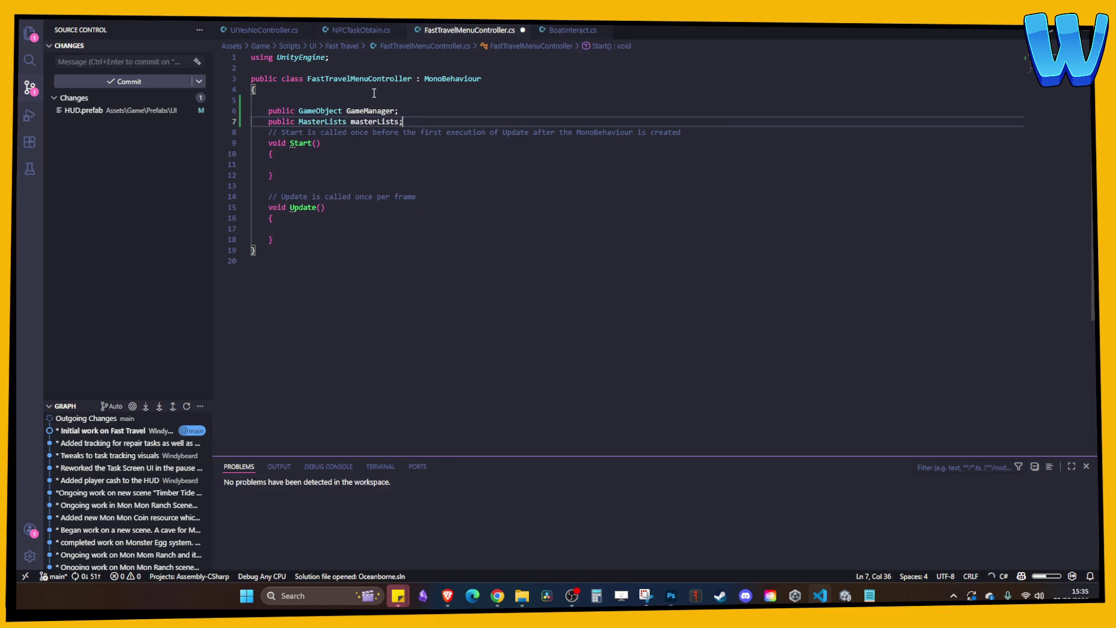
pyautogui.press('Return')
# - Add a public PlayerInventoryController field named playerInventory and save the script
pyautogui.write('publi')
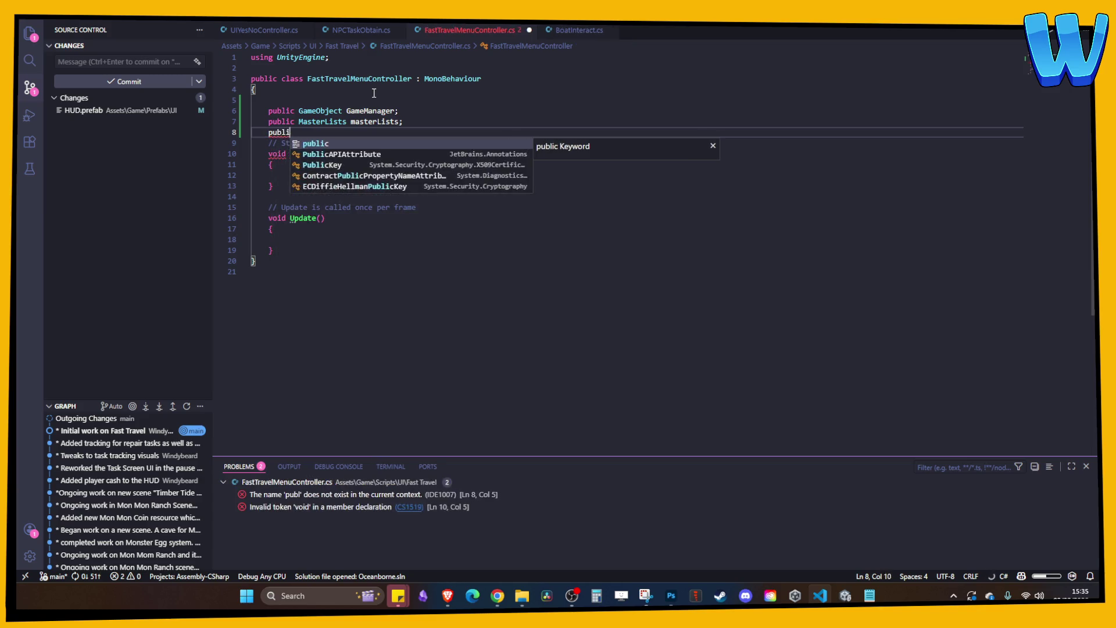
pyautogui.write('c playerInventoryCon')
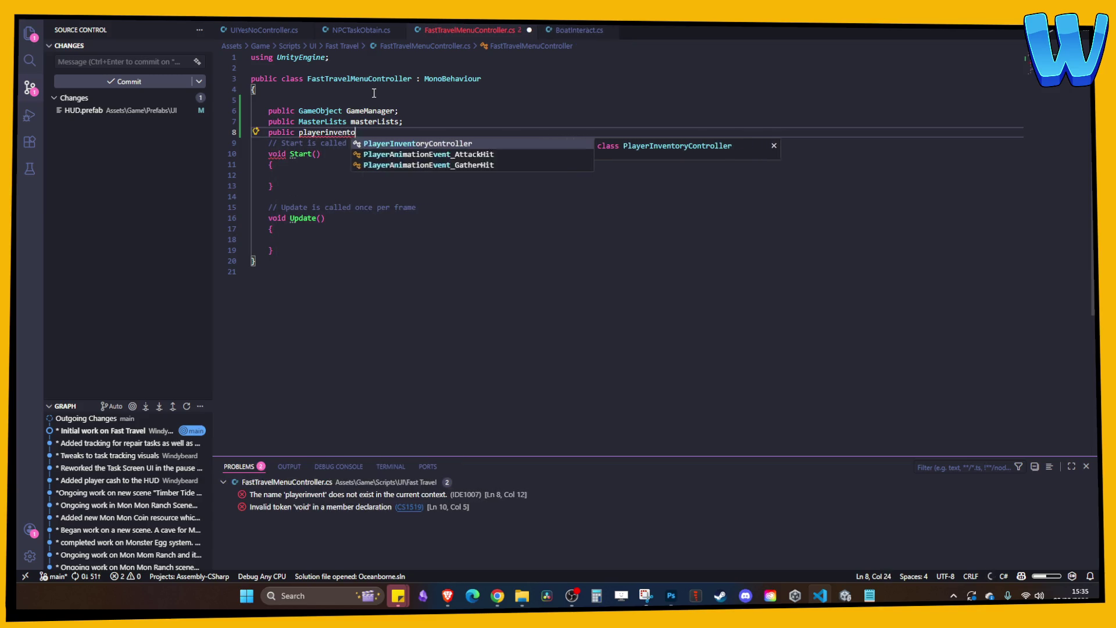
pyautogui.press('Tab')
pyautogui.press('Tab')
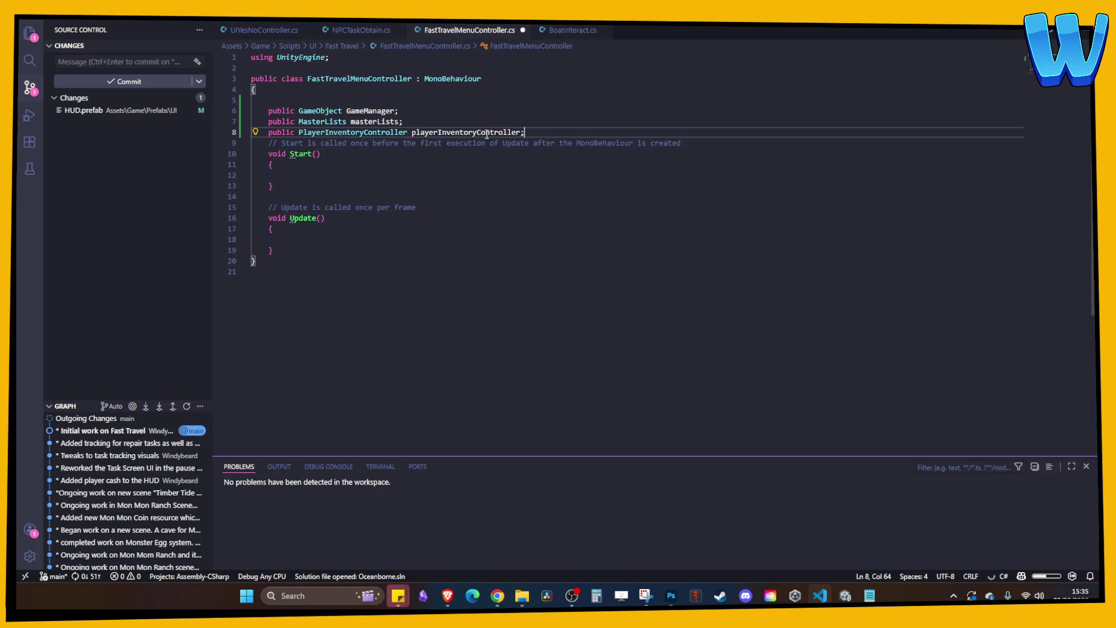
pyautogui.moveTo(476, 133); pyautogui.dragTo(567, 133)
pyautogui.press('BackSpace')
pyautogui.write(';')
pyautogui.hotkey('ctrl', 's')
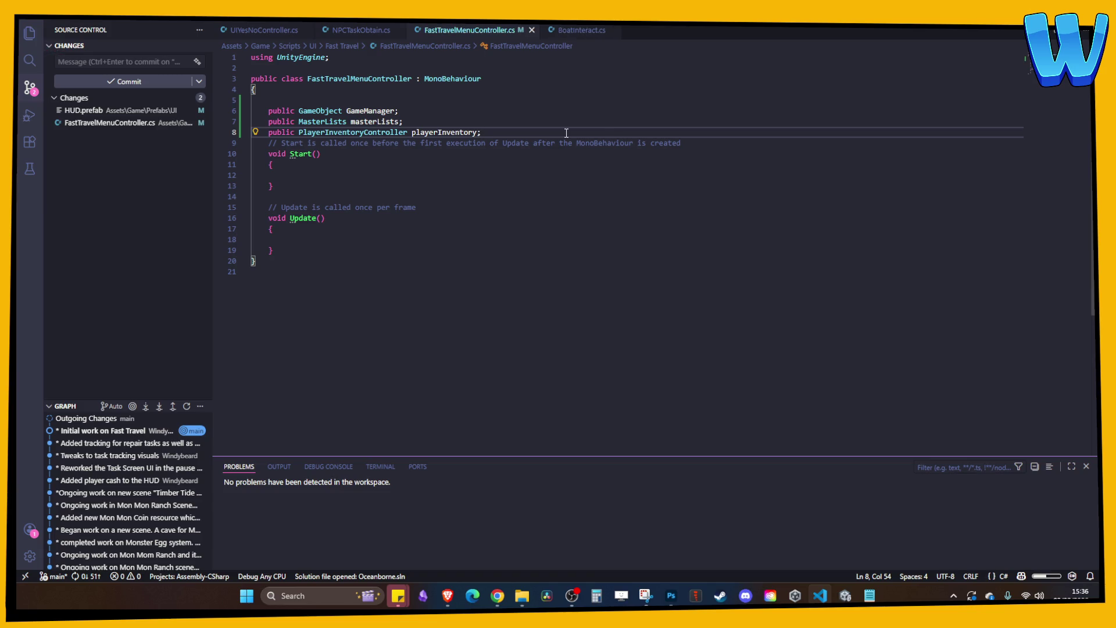
pyautogui.click(382, 280)
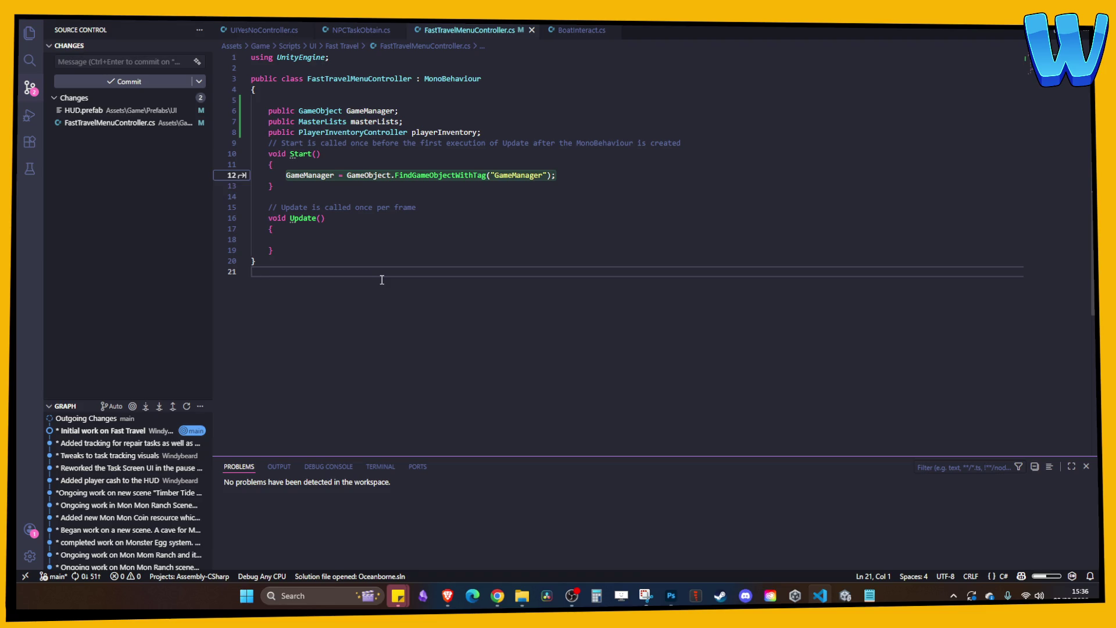
# - Make Start find the GameManager by tag and get its MasterLists component, then save
pyautogui.click(520, 239)
pyautogui.click(454, 132)
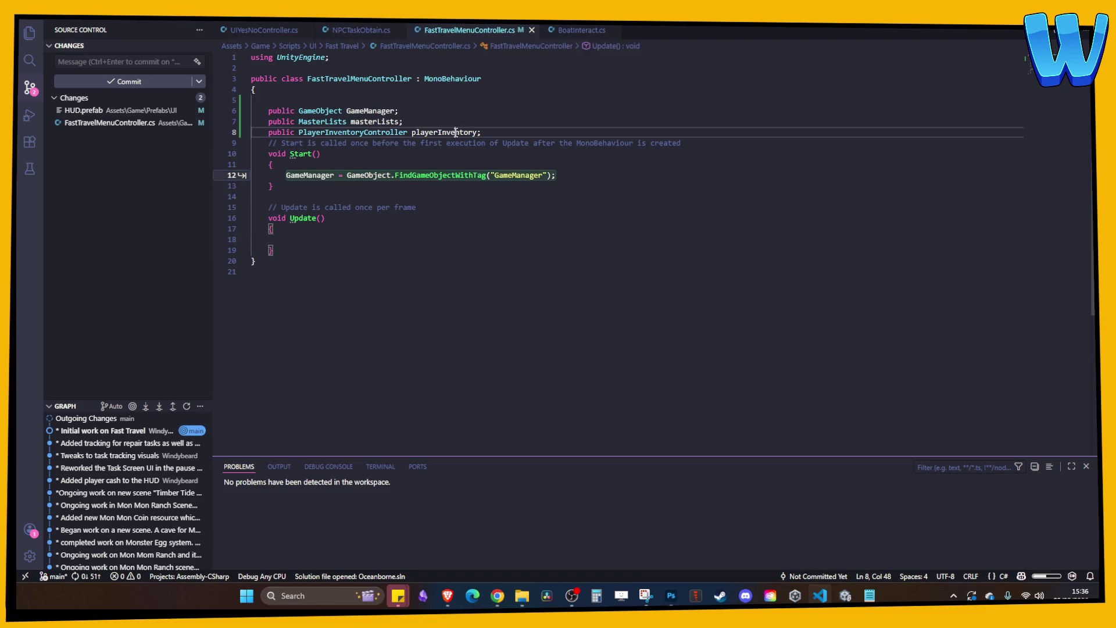
pyautogui.press('Tab')
pyautogui.press('Tab')
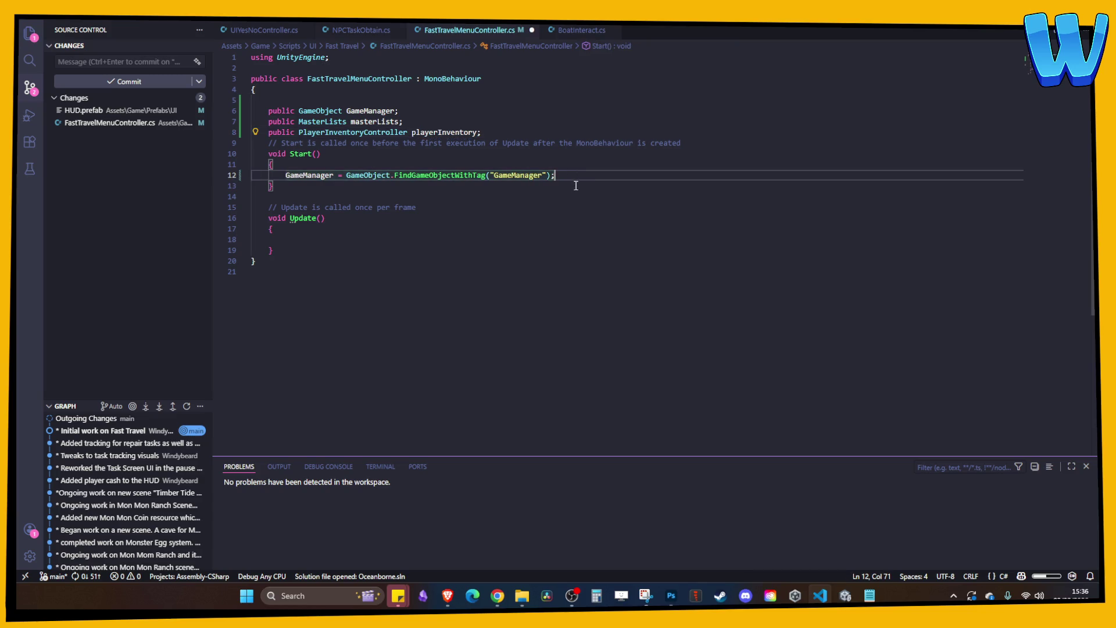
pyautogui.press('Tab')
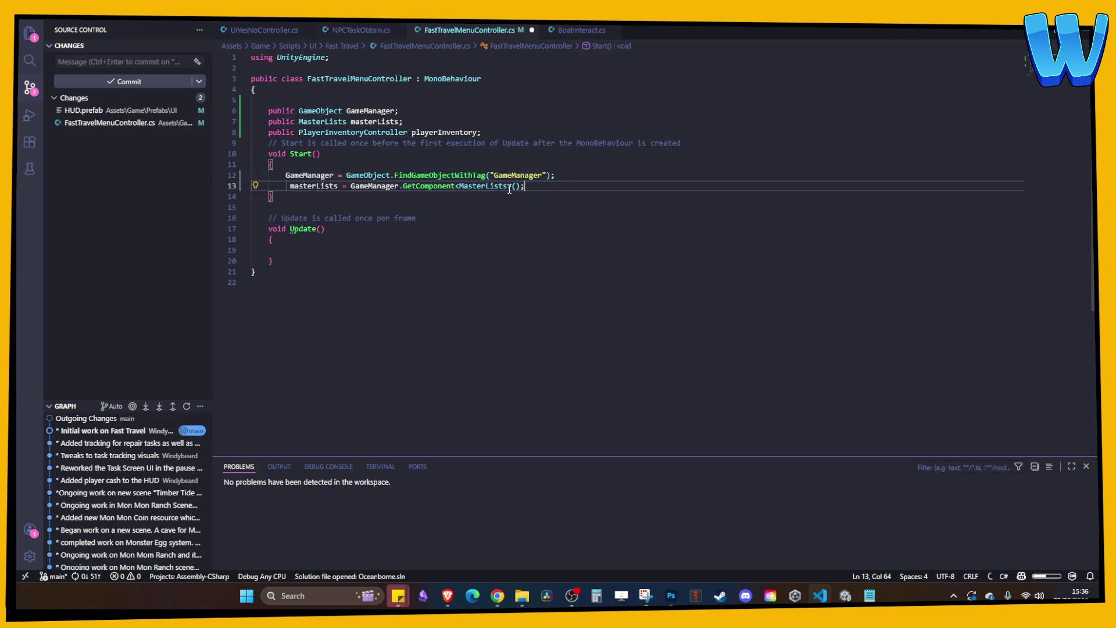
pyautogui.hotkey('ctrl', 's')
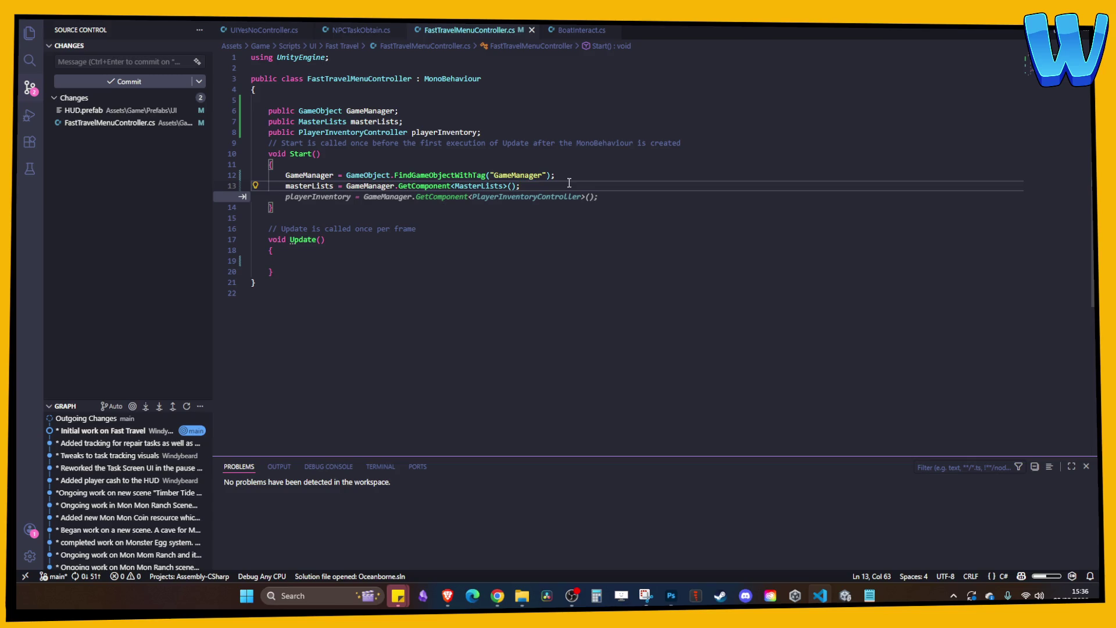
pyautogui.press('Escape')
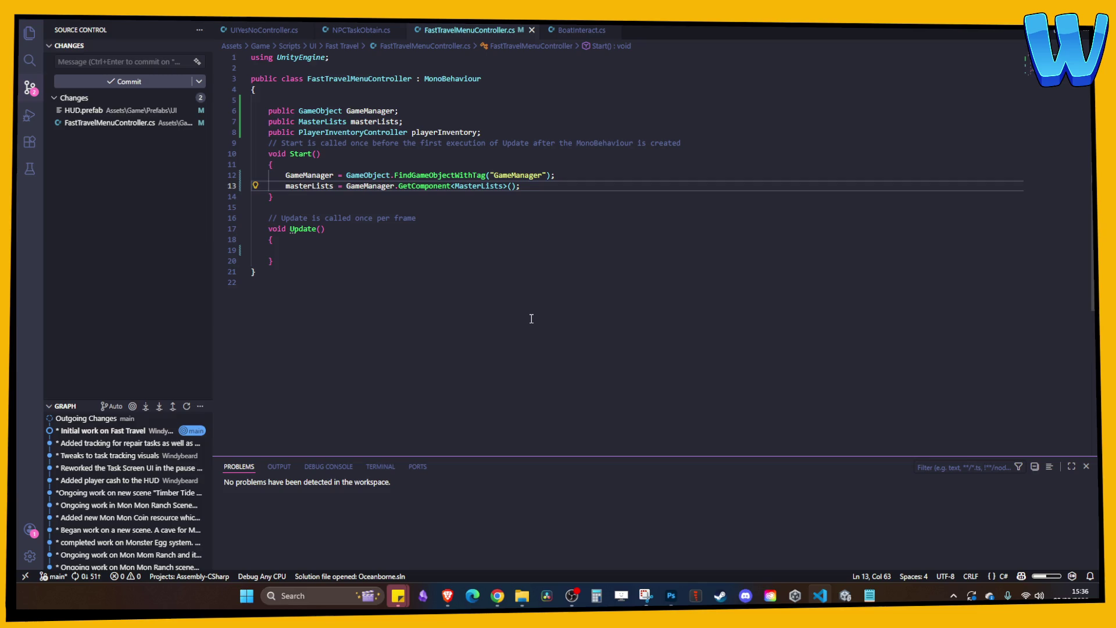
# - Check NPCTaskObtain.cs's UI Elements header, then open new lines below the playerInventory field
pyautogui.click(498, 270)
pyautogui.click(498, 218)
pyautogui.click(528, 193)
pyautogui.click(604, 183)
pyautogui.click(497, 219)
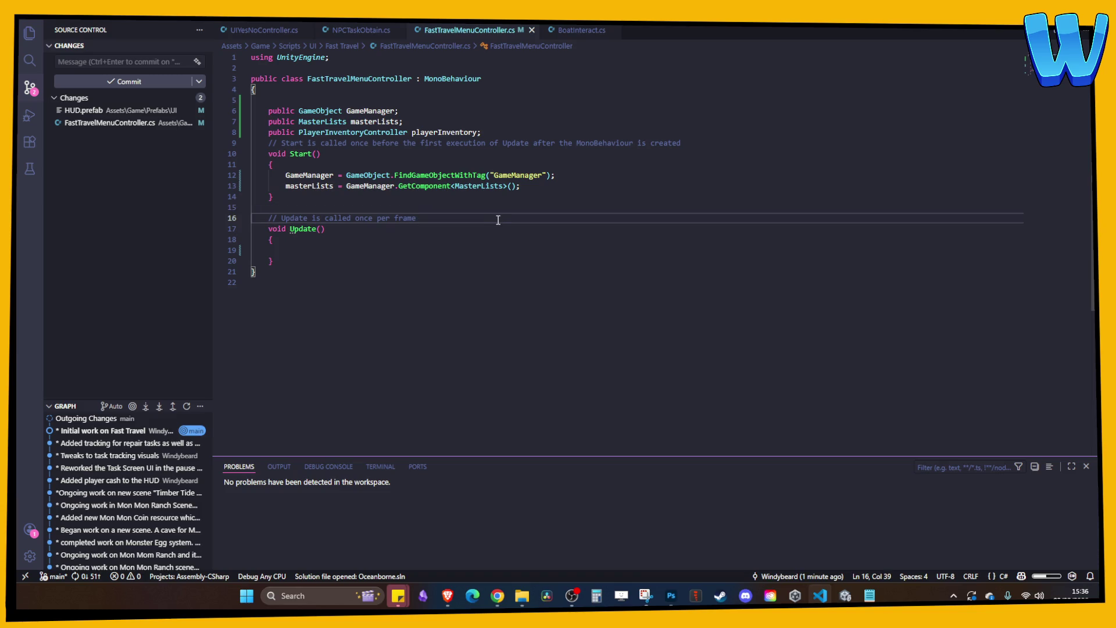
pyautogui.click(501, 133)
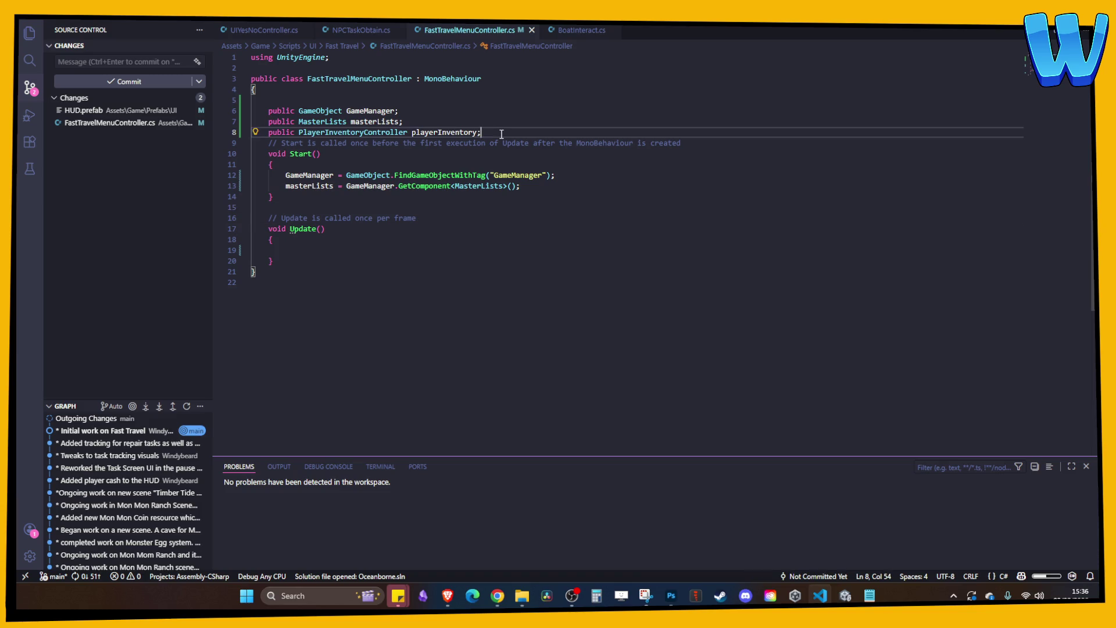
pyautogui.click(361, 30)
pyautogui.scroll(15, 314, 168)
pyautogui.scroll(10, 314, 168)
pyautogui.scroll(-5, 314, 168)
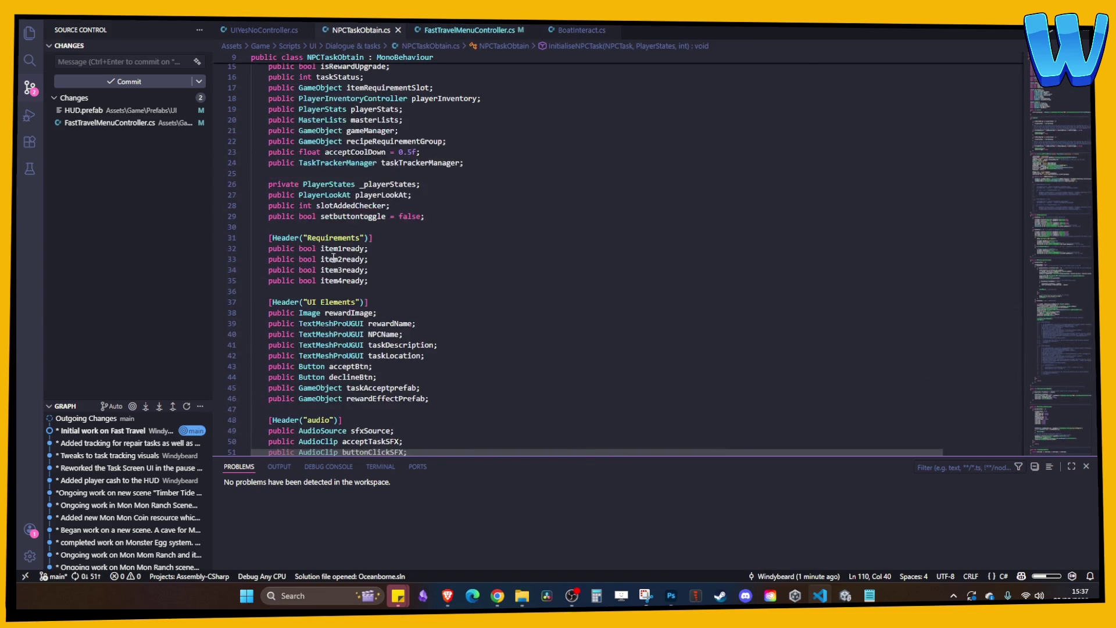
pyautogui.scroll(-1, 334, 257)
pyautogui.click(367, 274)
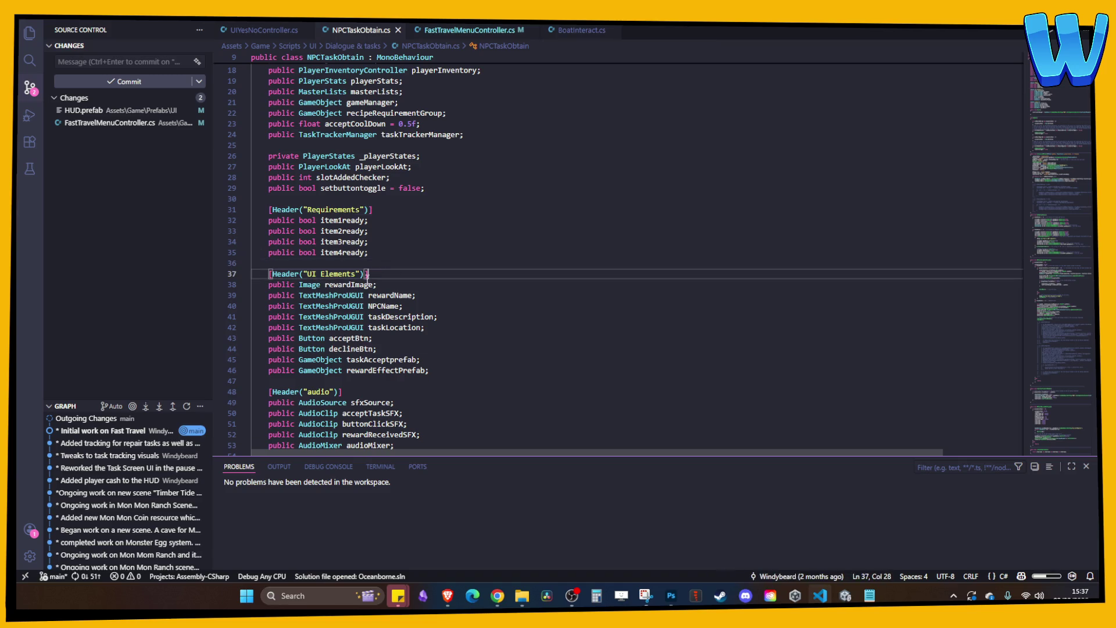
pyautogui.click(465, 30)
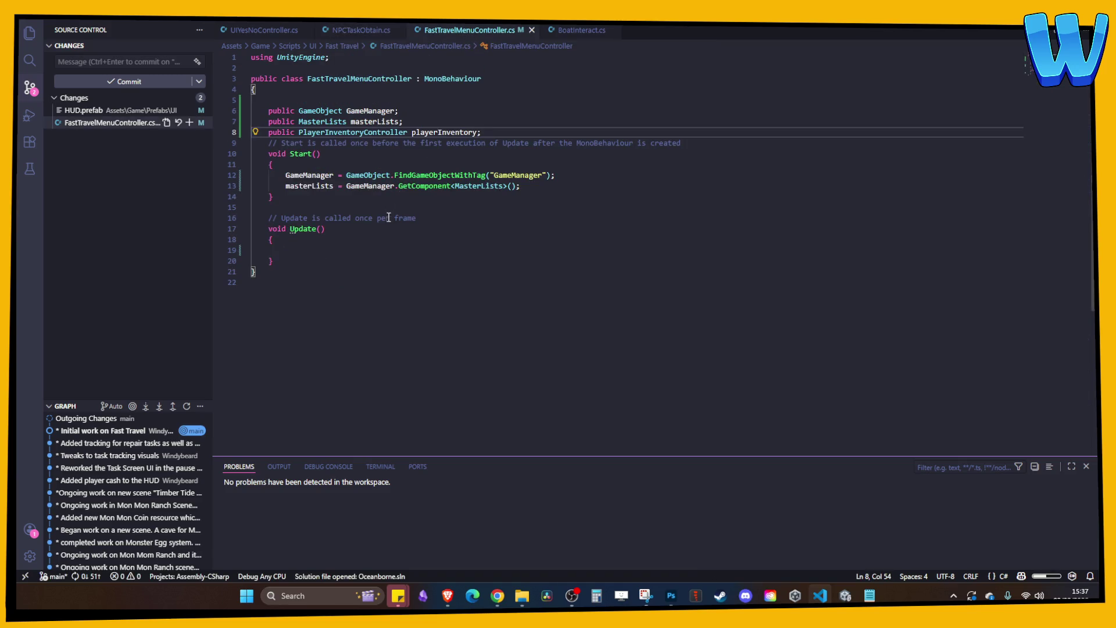
pyautogui.press('Return')
pyautogui.press('Return')
# - Add a [Header("UI Elements")] line with a public GameObject FastTravelGroup field, save, and recompile
pyautogui.write('[Header("UI Elements")]')
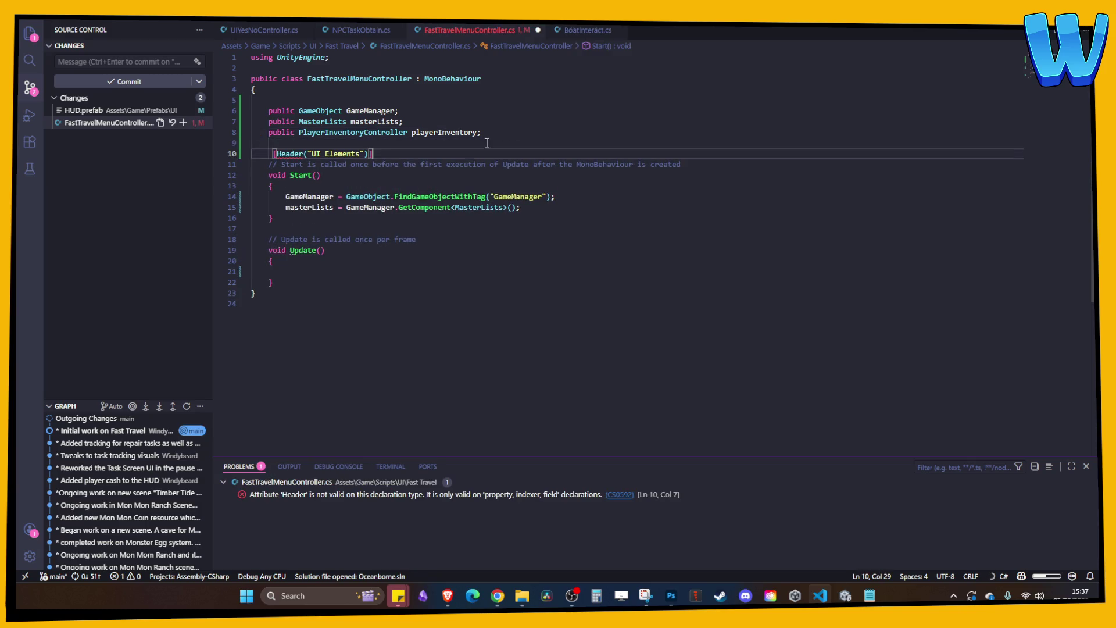
pyautogui.press('Return')
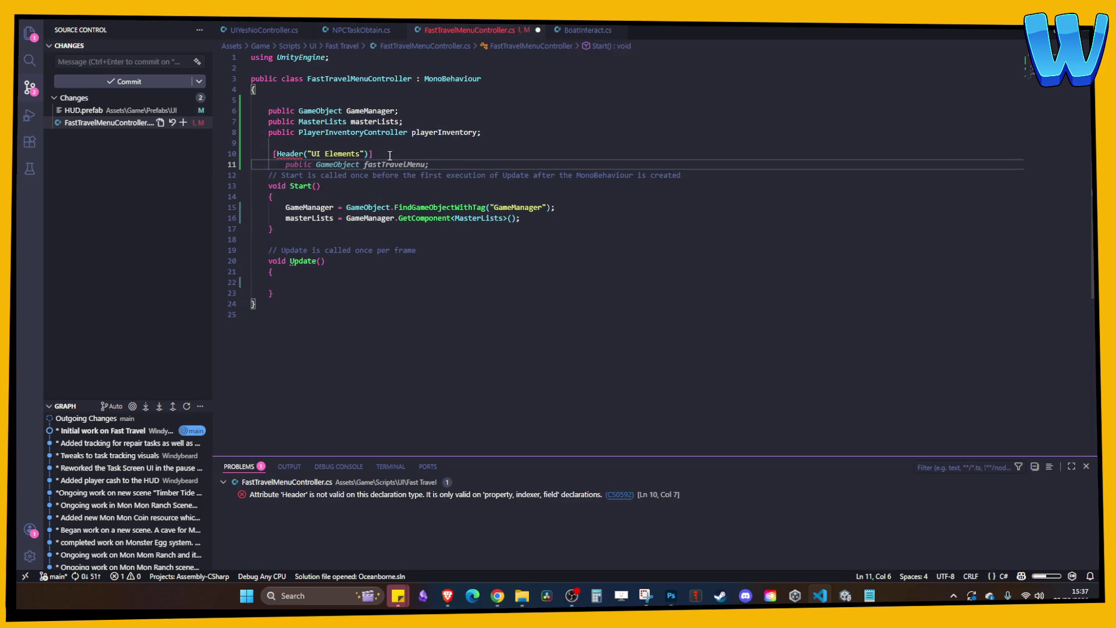
pyautogui.write('public G')
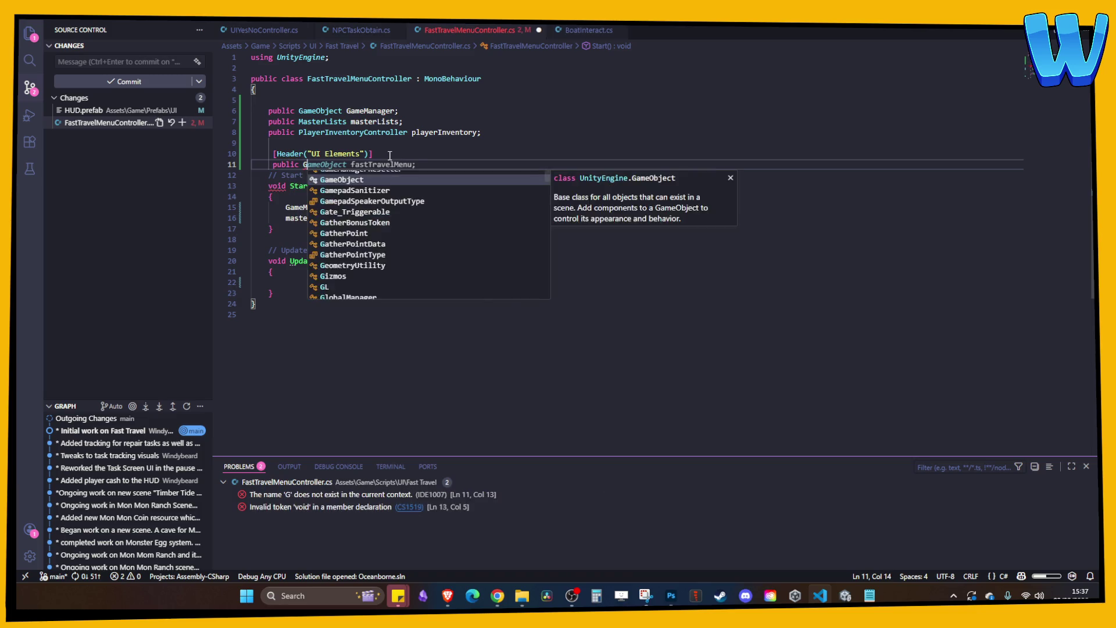
pyautogui.write('ameobject')
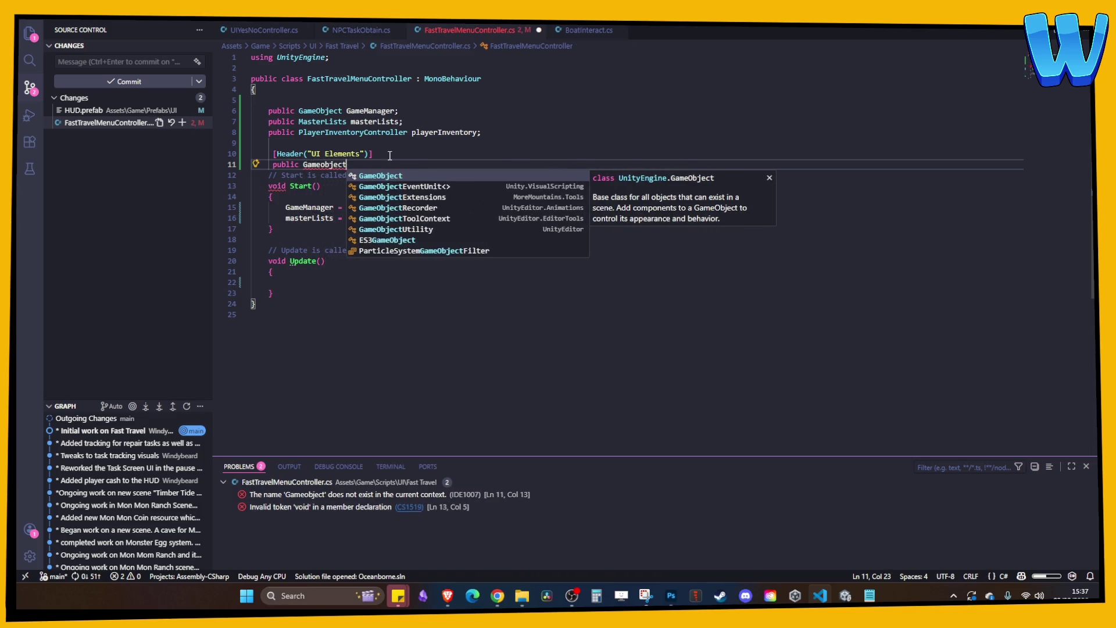
pyautogui.press('Tab')
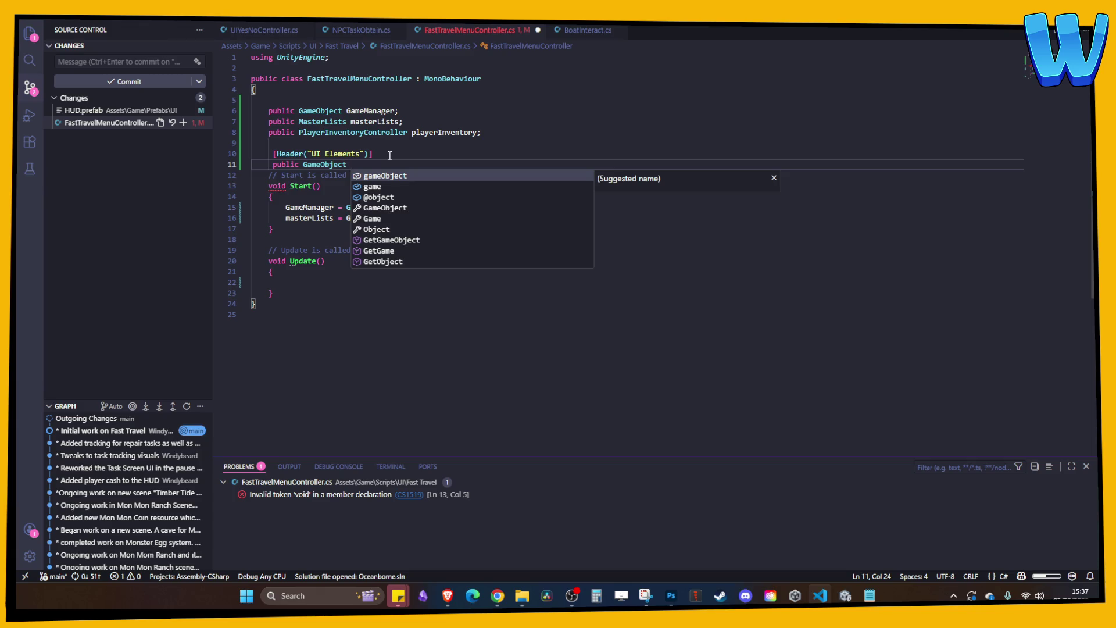
pyautogui.write('FastTravel')
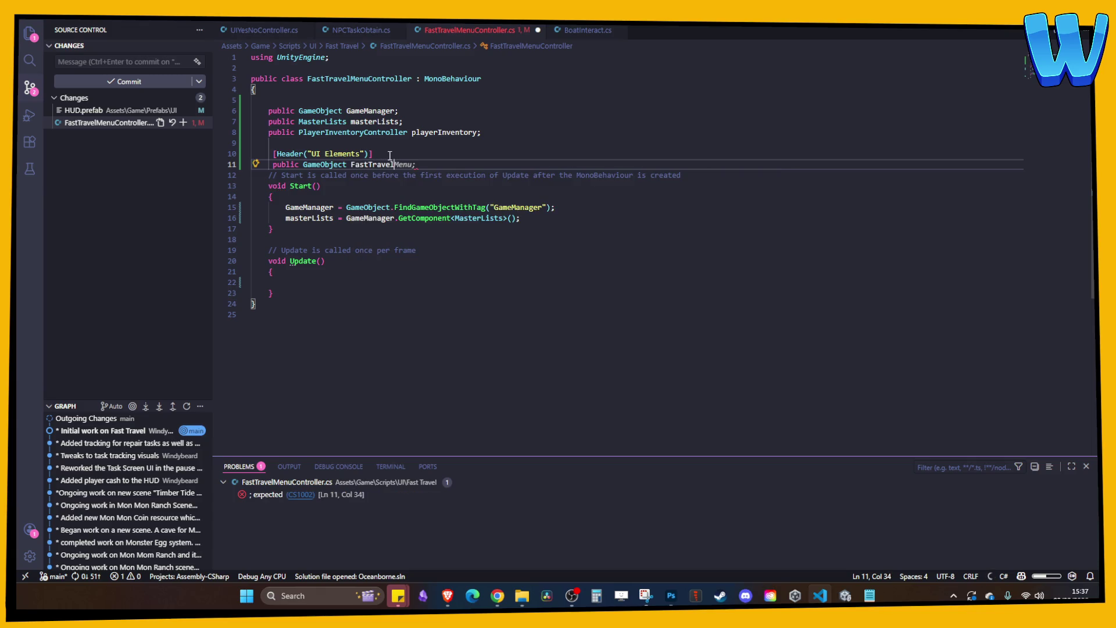
pyautogui.write('Group;')
pyautogui.hotkey('ctrl', 's')
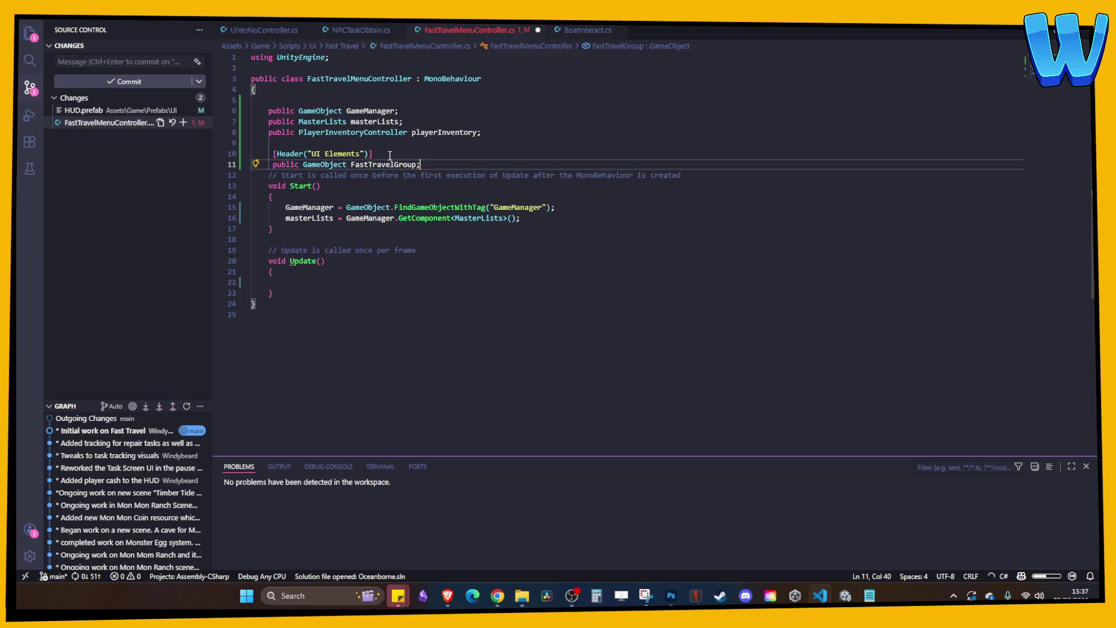
pyautogui.click(417, 155)
pyautogui.press('Return')
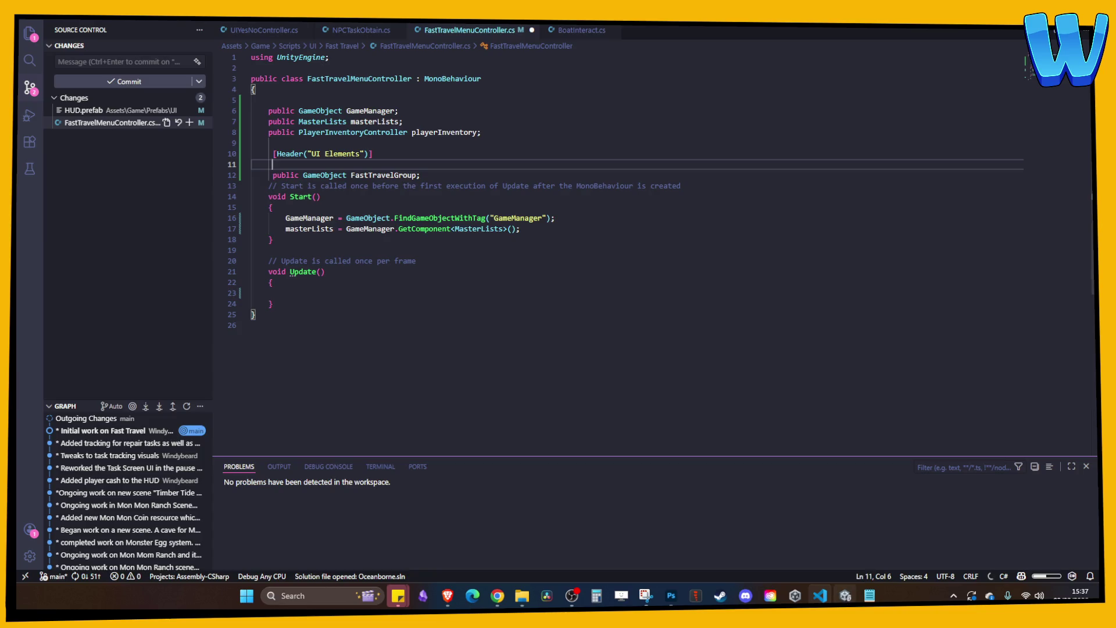
pyautogui.click(846, 596)
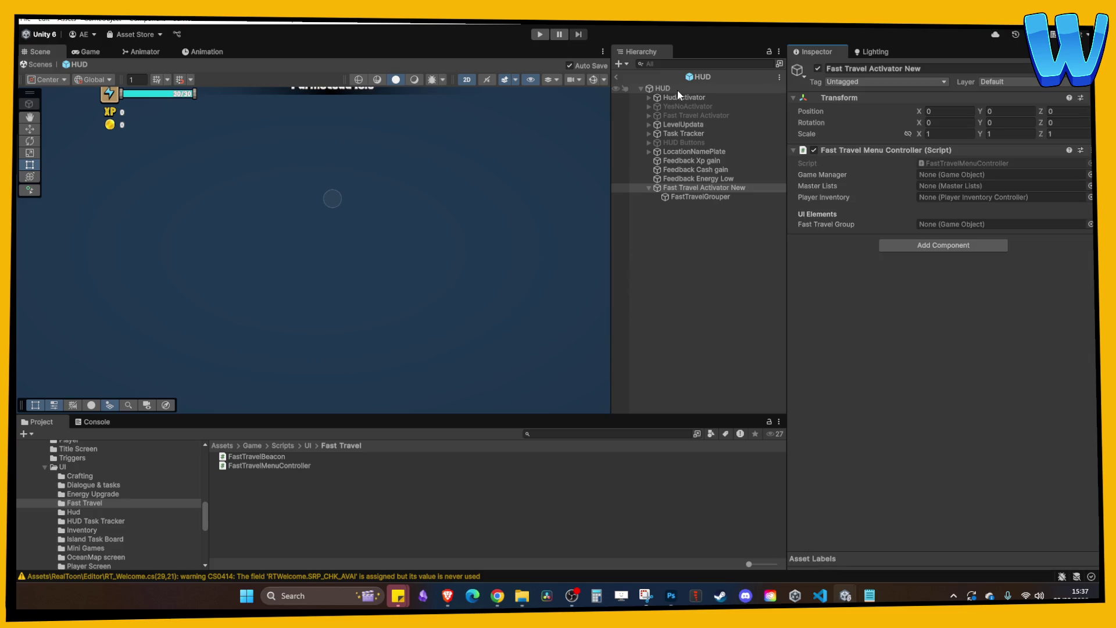
# - Attach the Fast Travel Menu Controller script to the HUD object
pyautogui.click(678, 89)
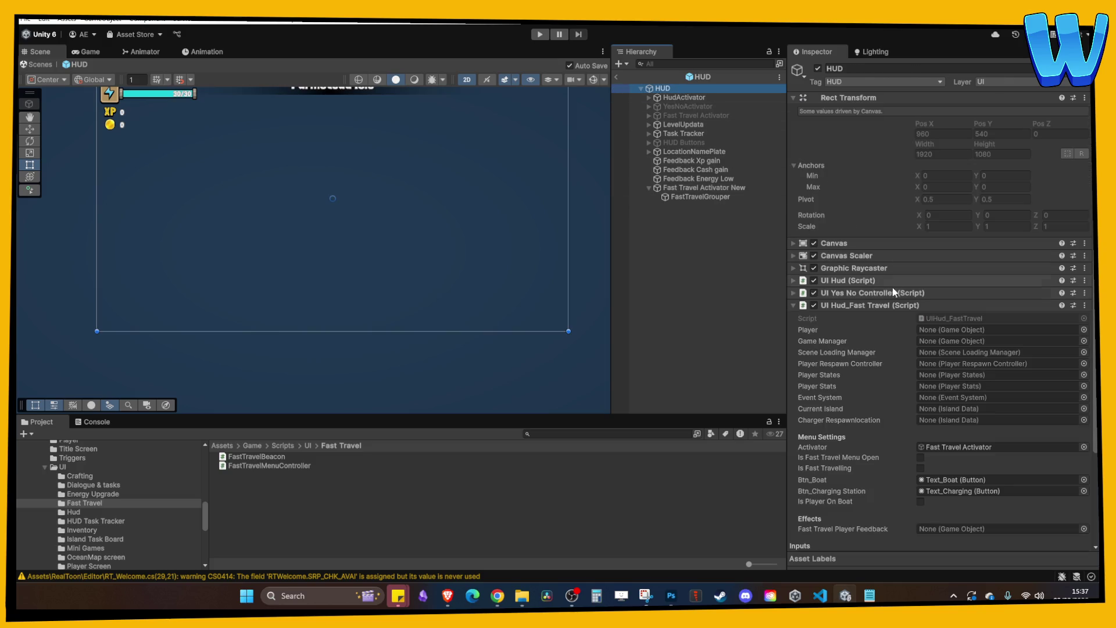
pyautogui.click(884, 305)
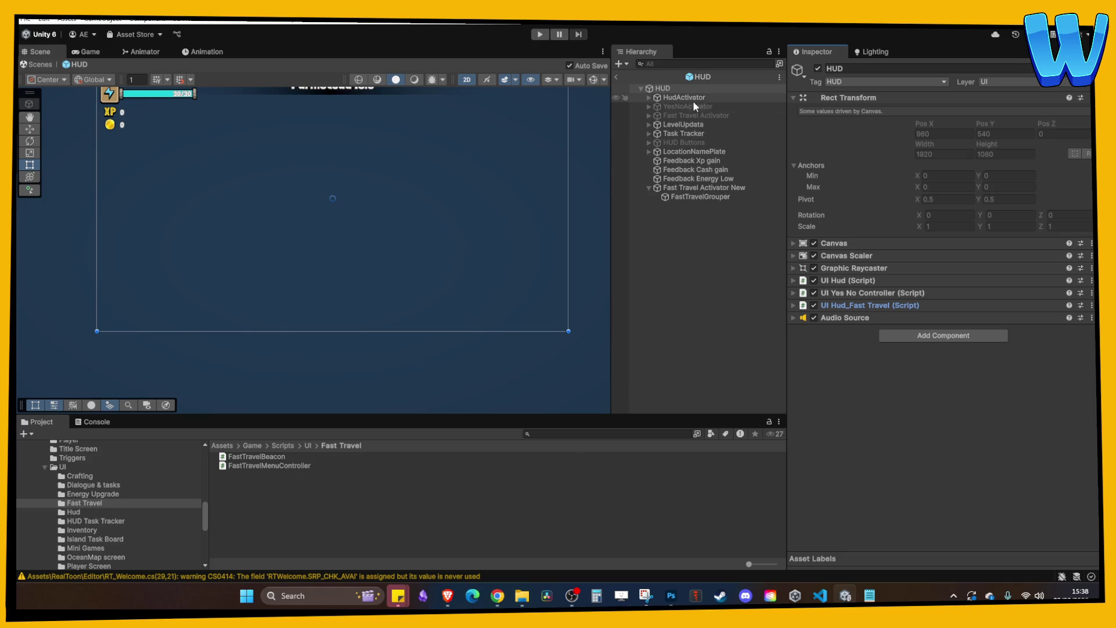
pyautogui.moveTo(270, 466); pyautogui.dragTo(923, 459)
# - Remove the controller from Fast Travel Activator New and deactivate that object
pyautogui.click(699, 196)
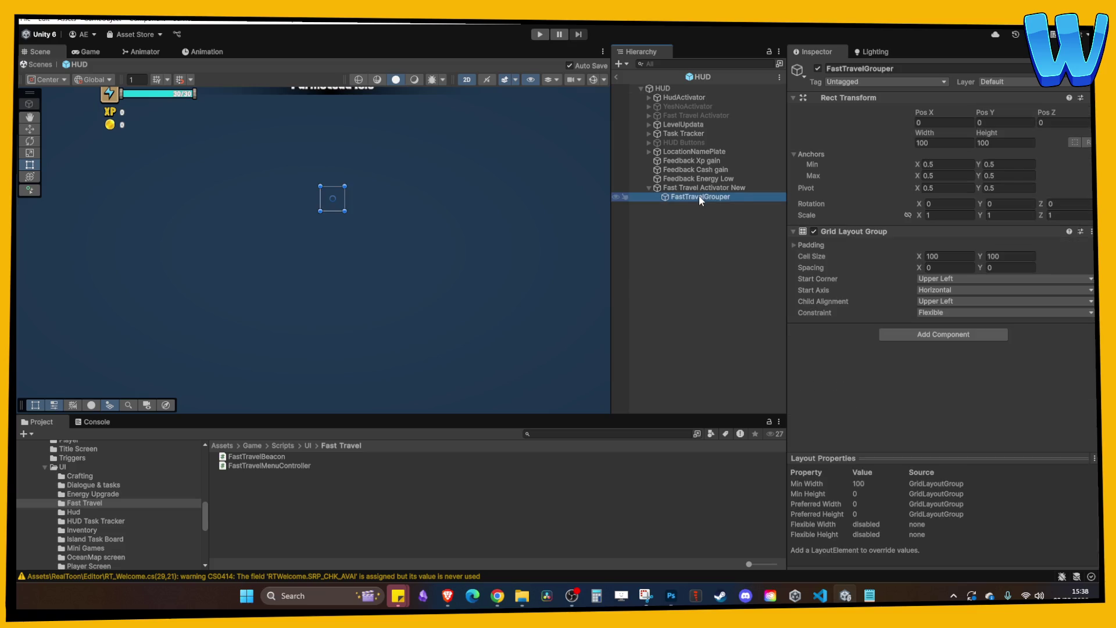
pyautogui.click(699, 188)
pyautogui.rightClick(858, 150)
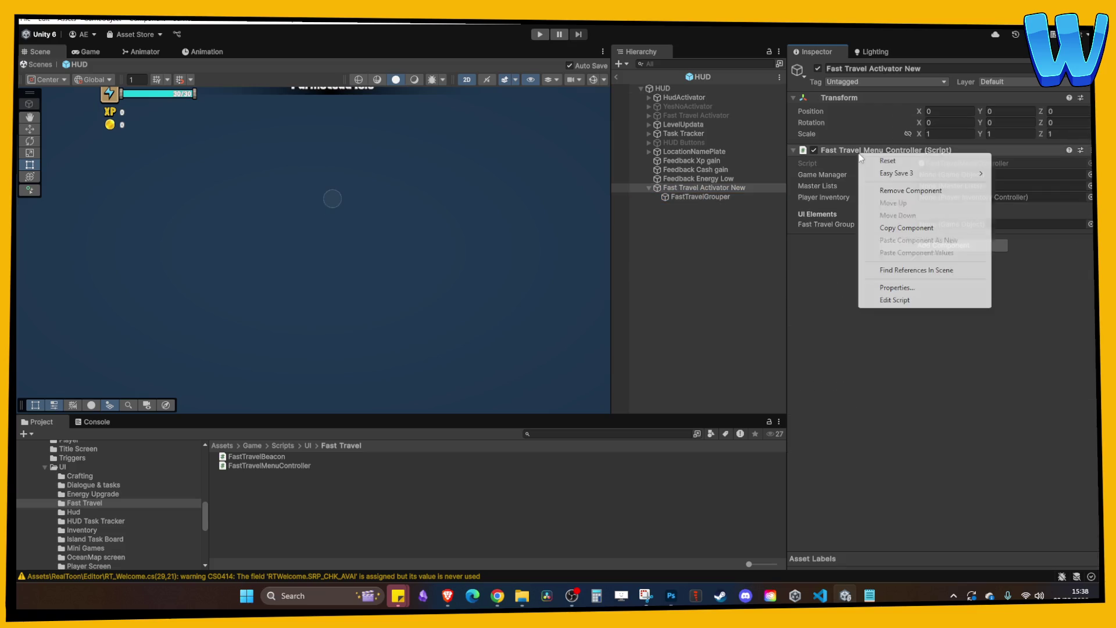
pyautogui.click(930, 190)
pyautogui.click(672, 88)
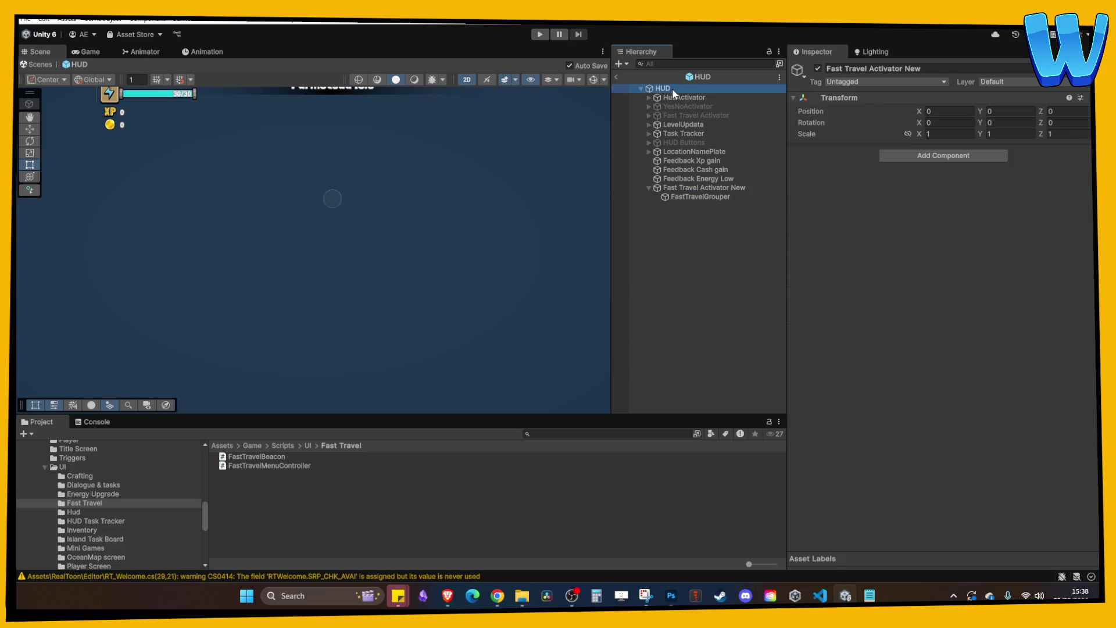
pyautogui.click(693, 186)
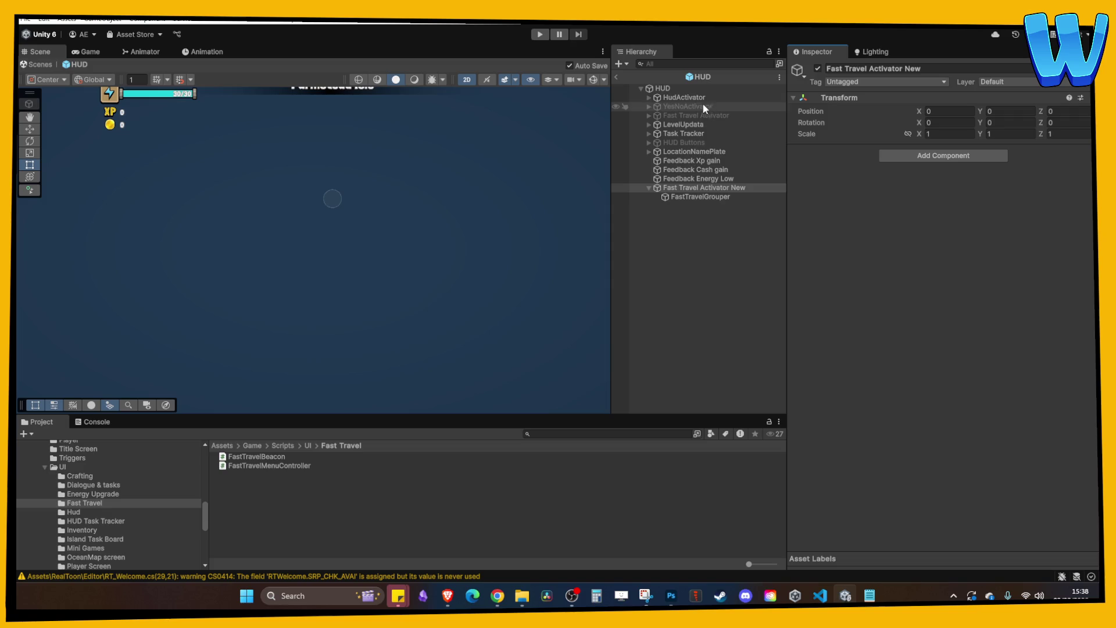
pyautogui.click(818, 69)
pyautogui.click(663, 88)
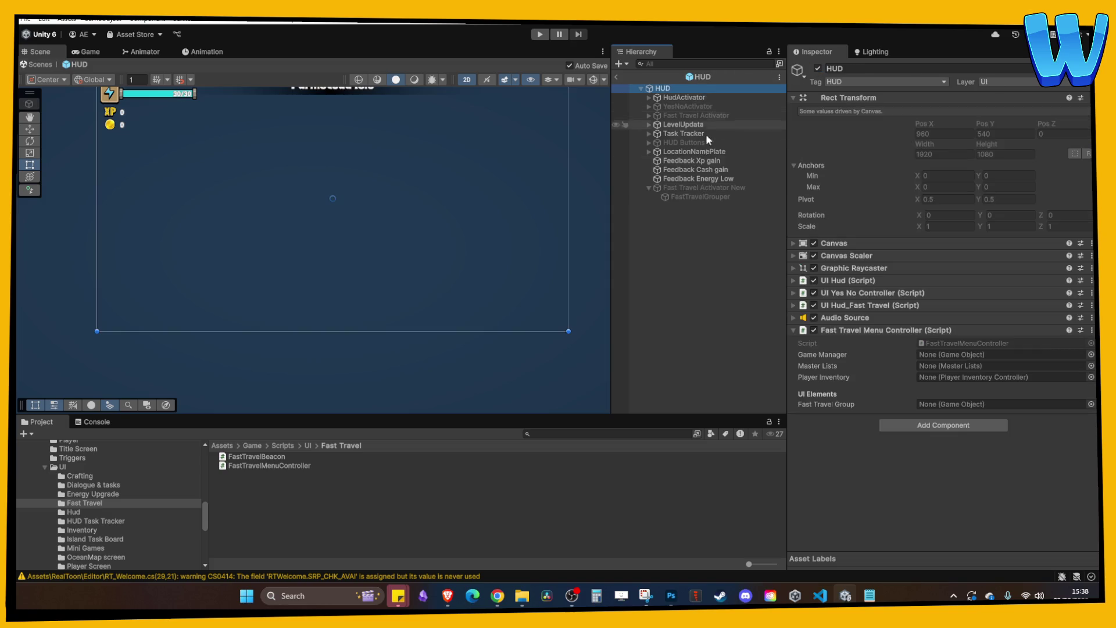
pyautogui.click(820, 595)
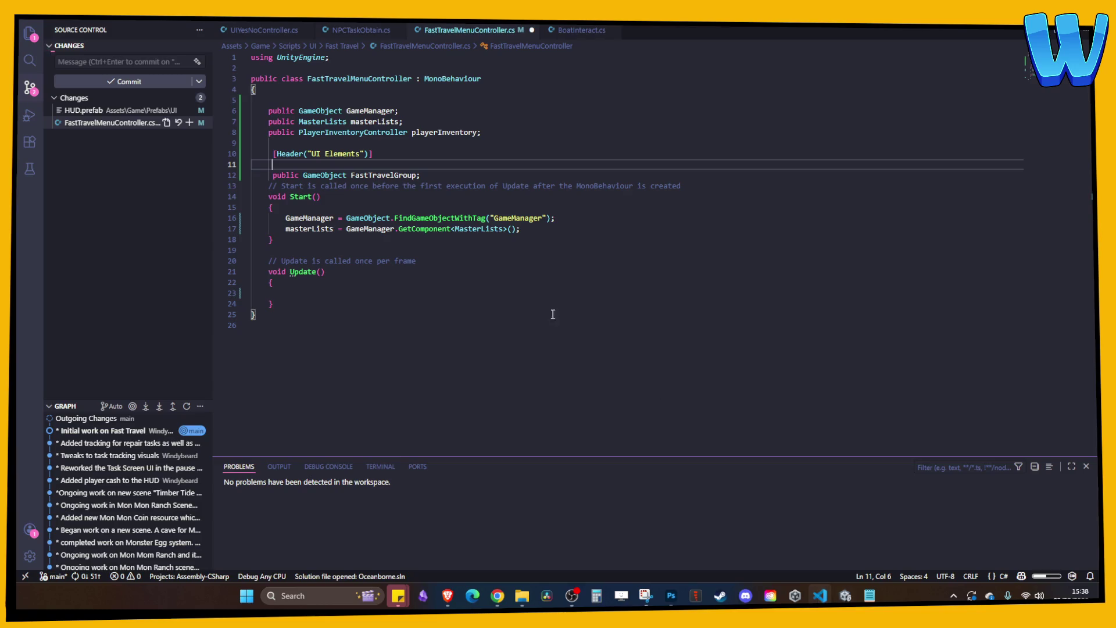
# - Add a public GameObject FastTravelActivator field, save, and let Unity recompile
pyautogui.write('p')
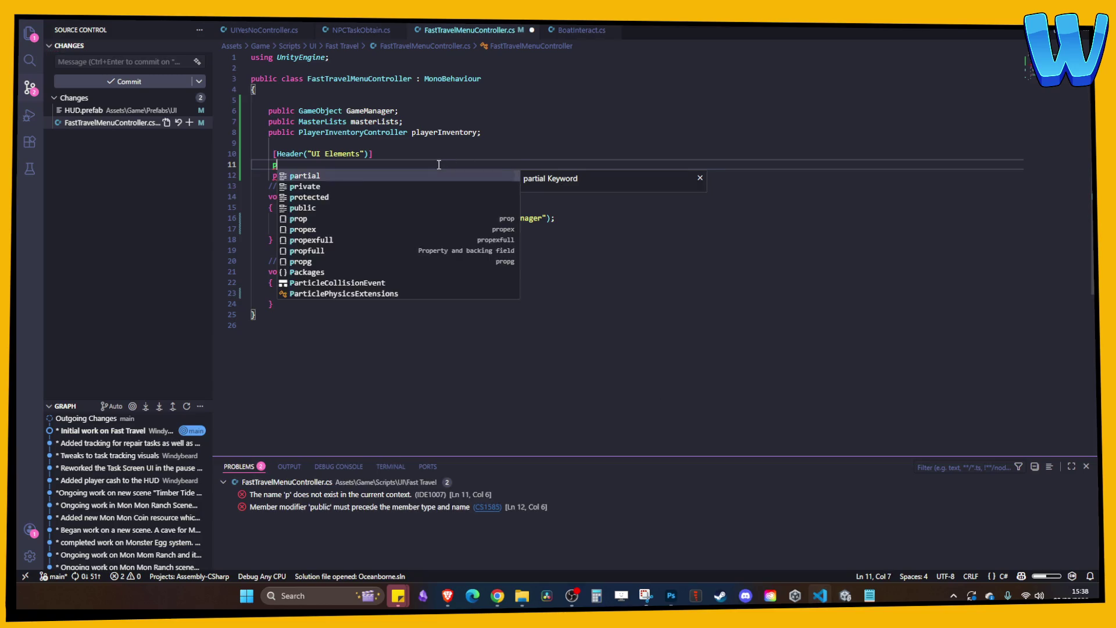
pyautogui.write('ublic GameObj')
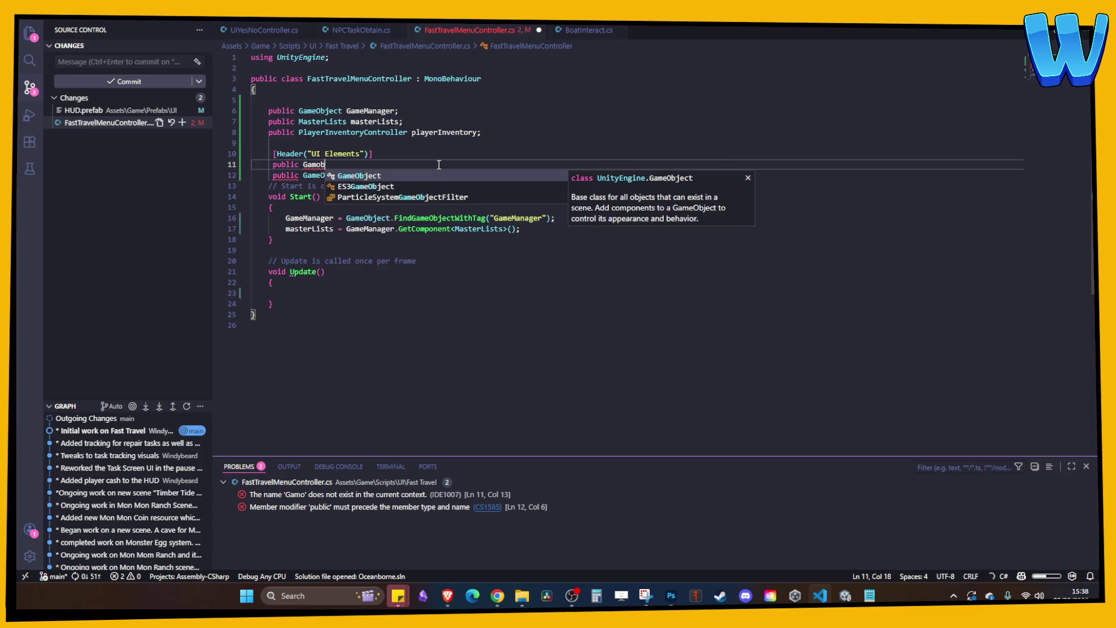
pyautogui.press('Tab')
pyautogui.write('FastTre')
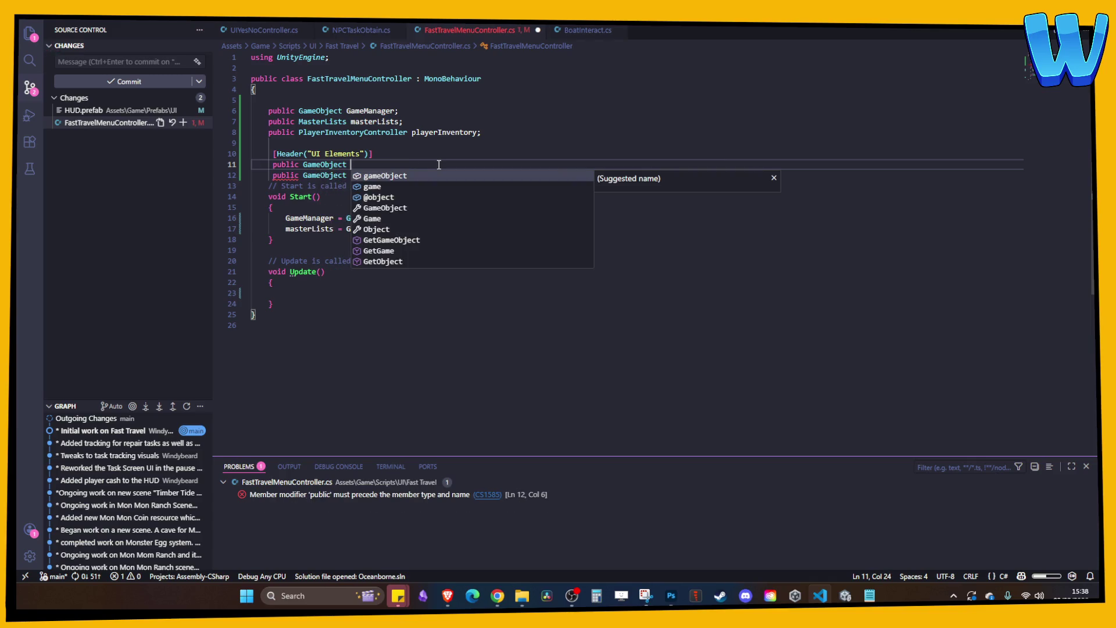
pyautogui.write('ve')
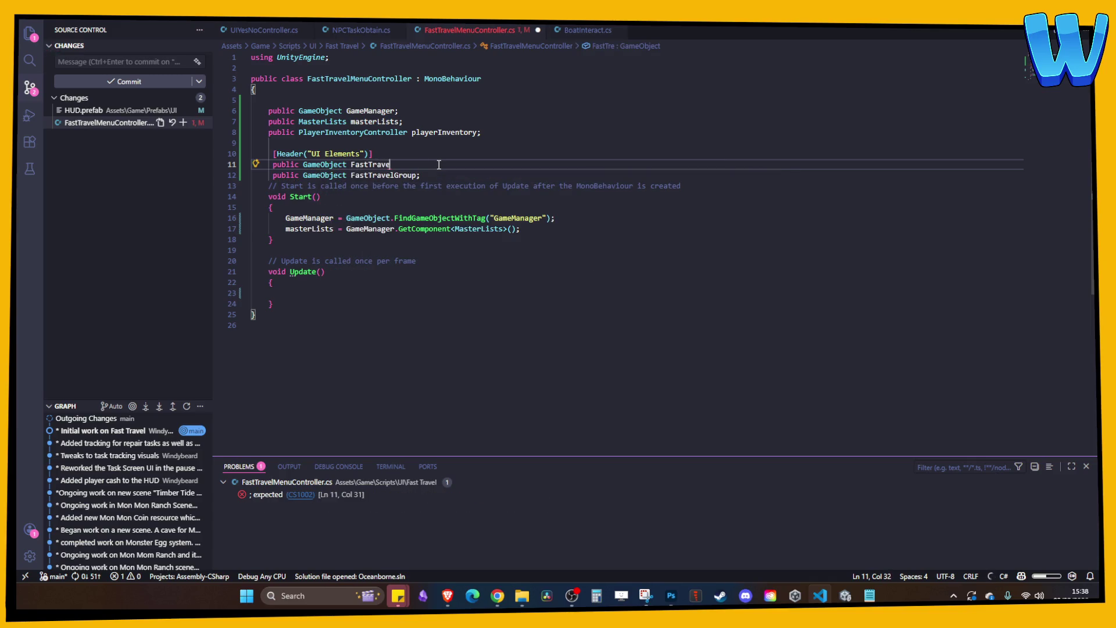
pyautogui.write('lActivator')
pyautogui.write(';')
pyautogui.hotkey('ctrl', 's')
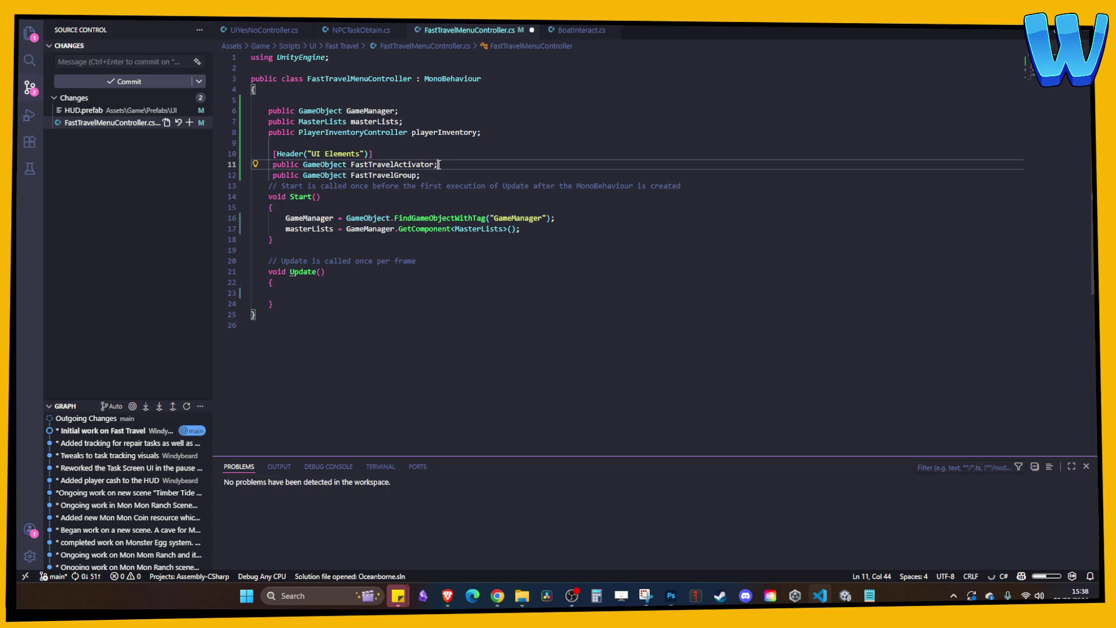
pyautogui.click(394, 186)
pyautogui.hotkey('alt', 'Tab')
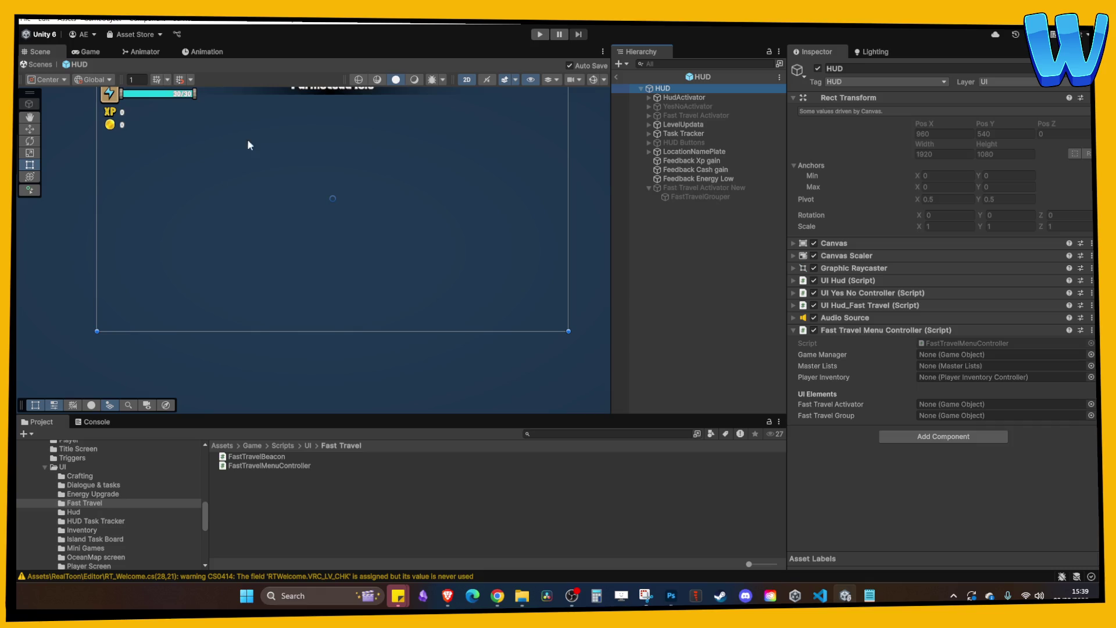
pyautogui.click(678, 220)
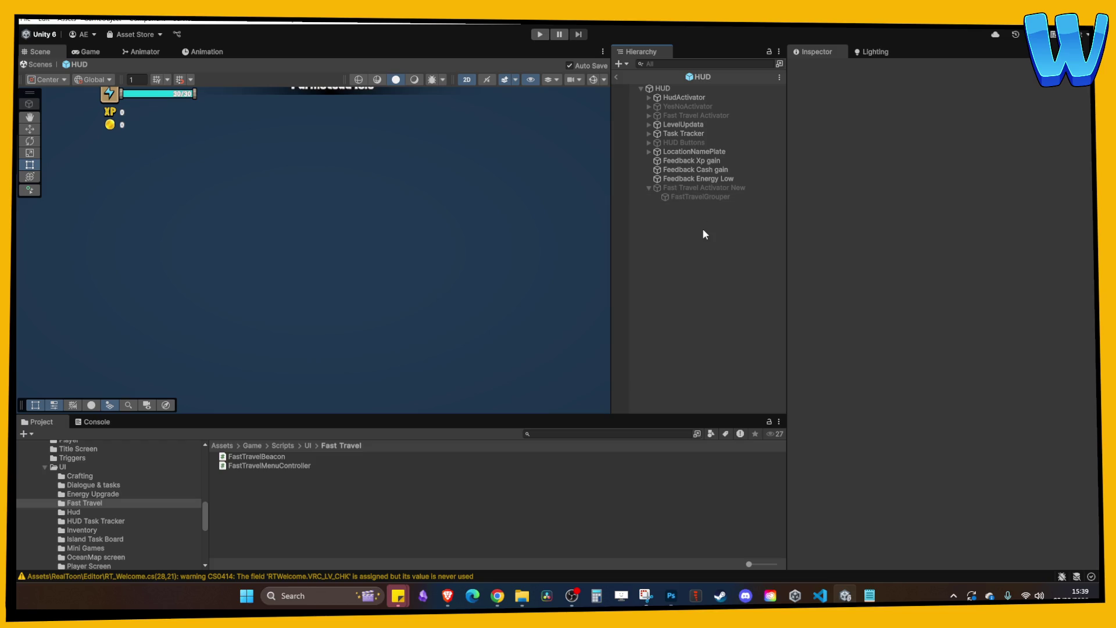
# - Add 'public GameObject FastTravelSlotPrefab;' to the controller script, save it, and return to Unity
pyautogui.hotkey('alt', 'Tab')
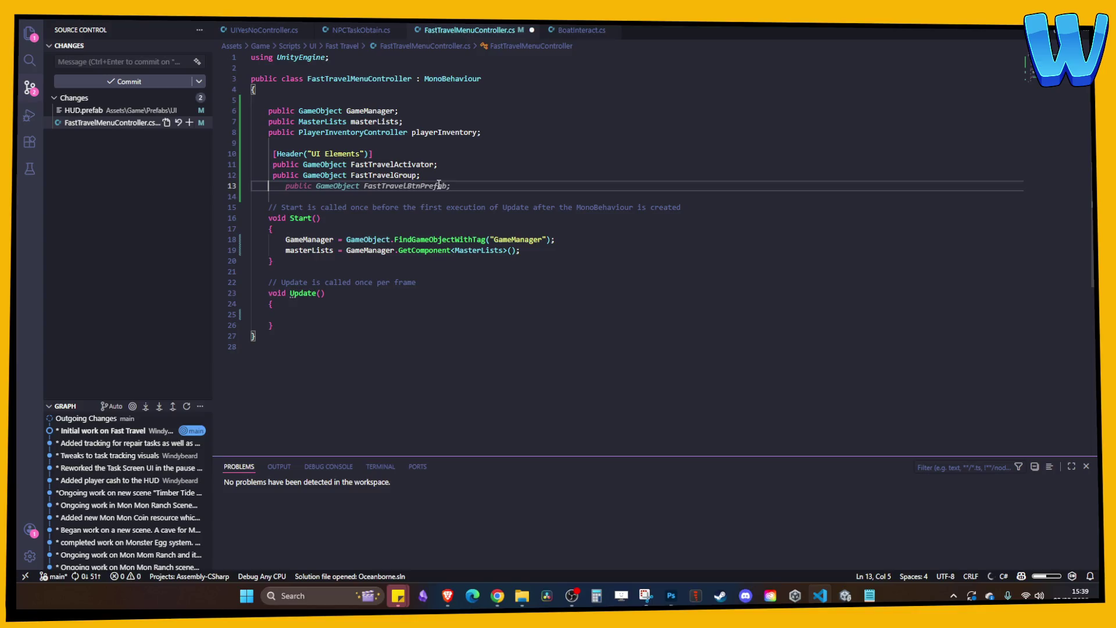
pyautogui.write('pu')
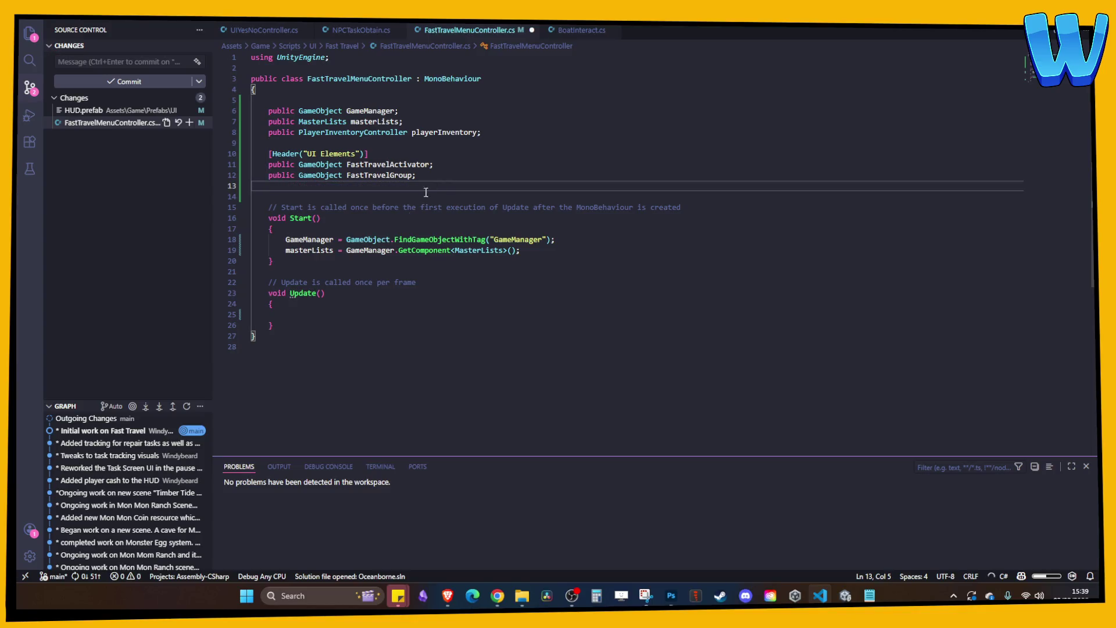
pyautogui.press('Tab')
pyautogui.write('Ga')
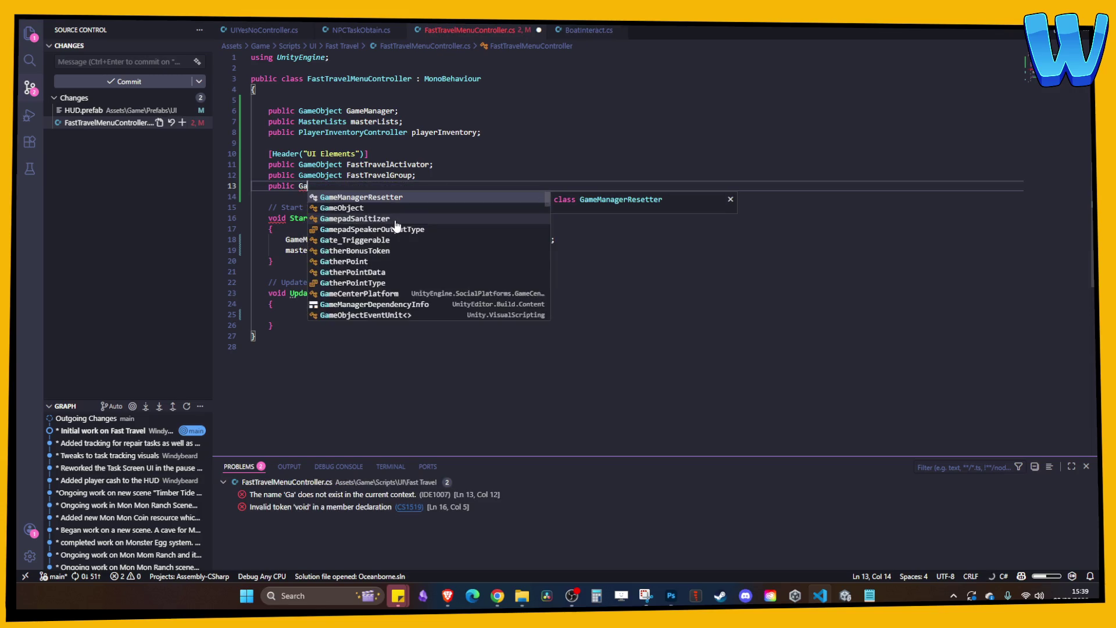
pyautogui.write('me')
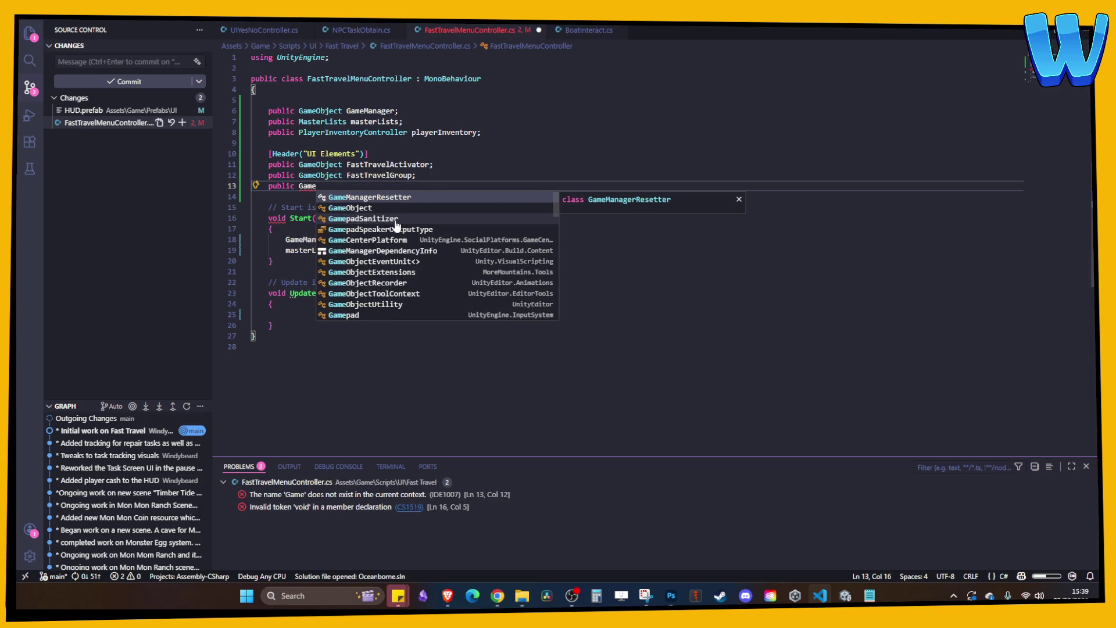
pyautogui.write('Object F')
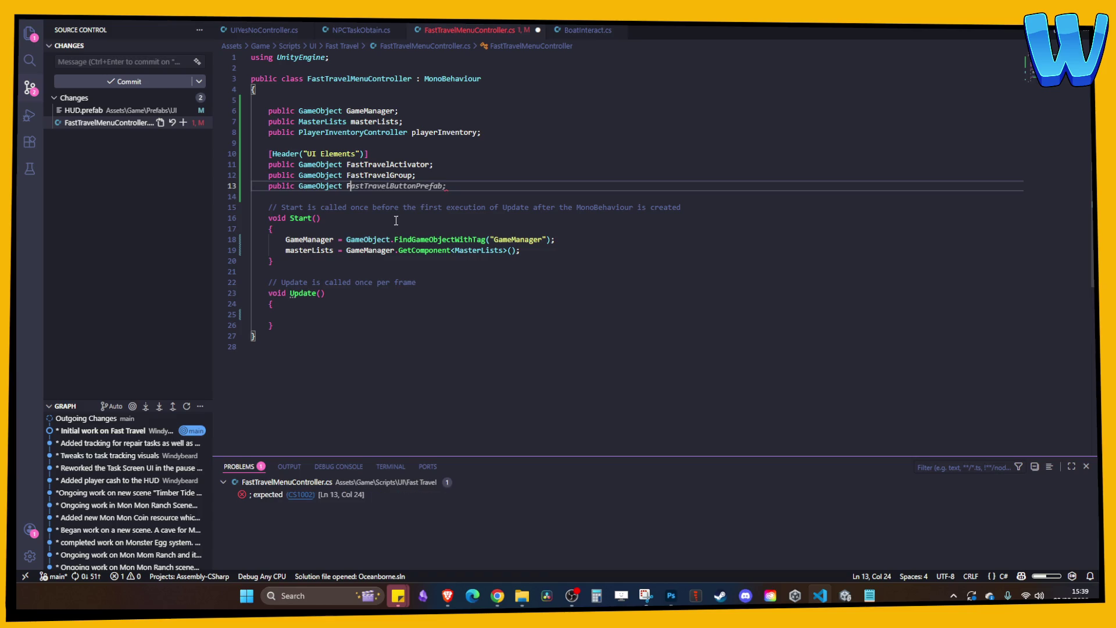
pyautogui.write('astTravel')
pyautogui.write('SlotPref')
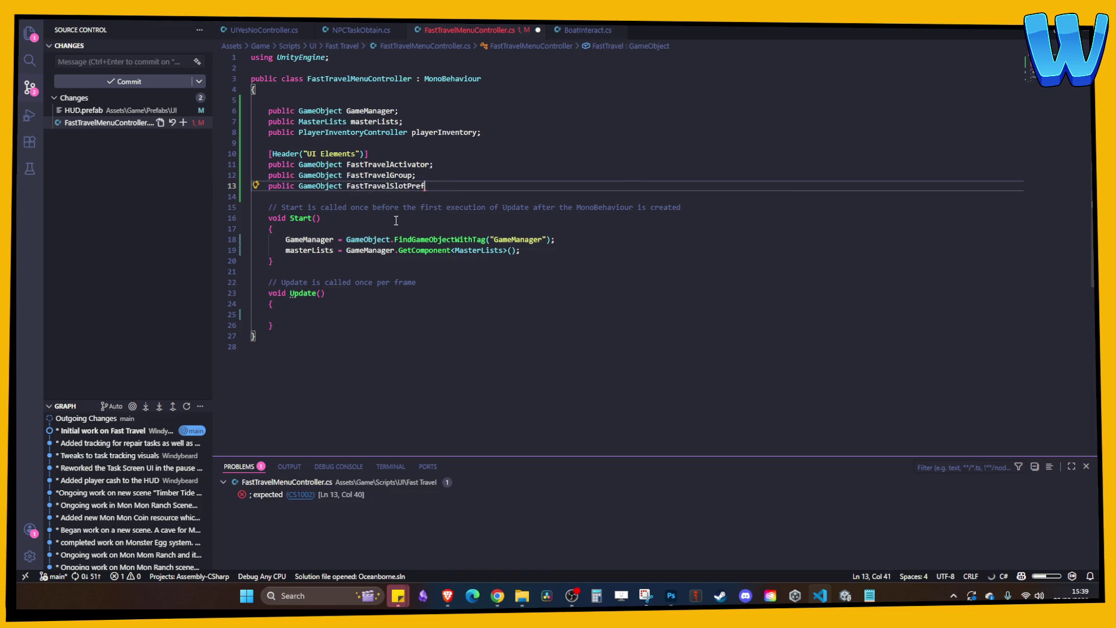
pyautogui.write('ab;')
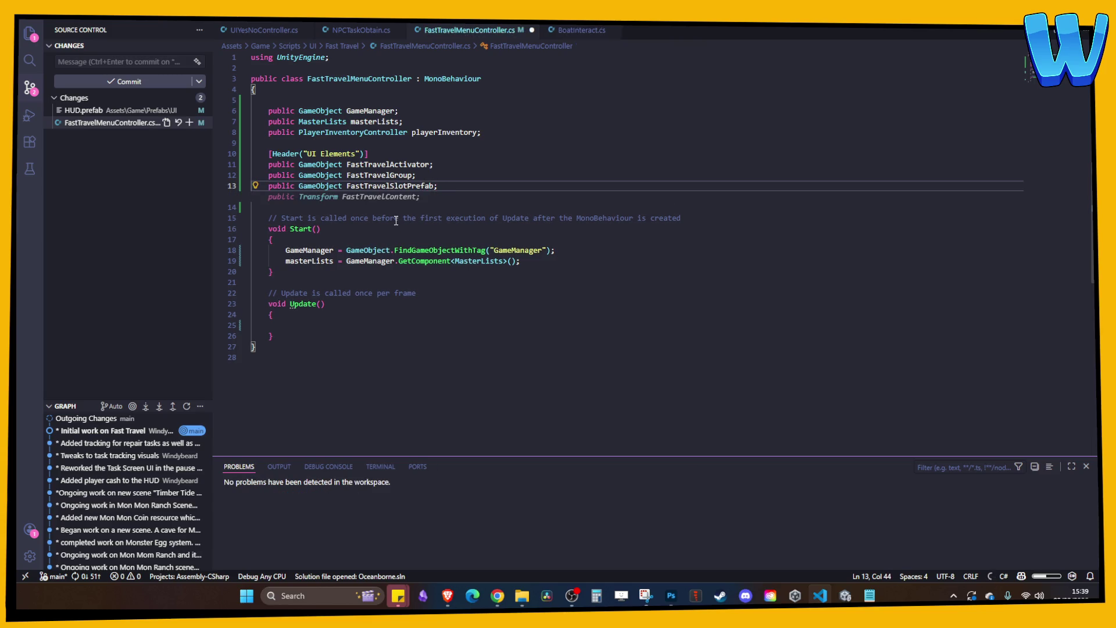
pyautogui.hotkey('ctrl', 's')
pyautogui.click(844, 595)
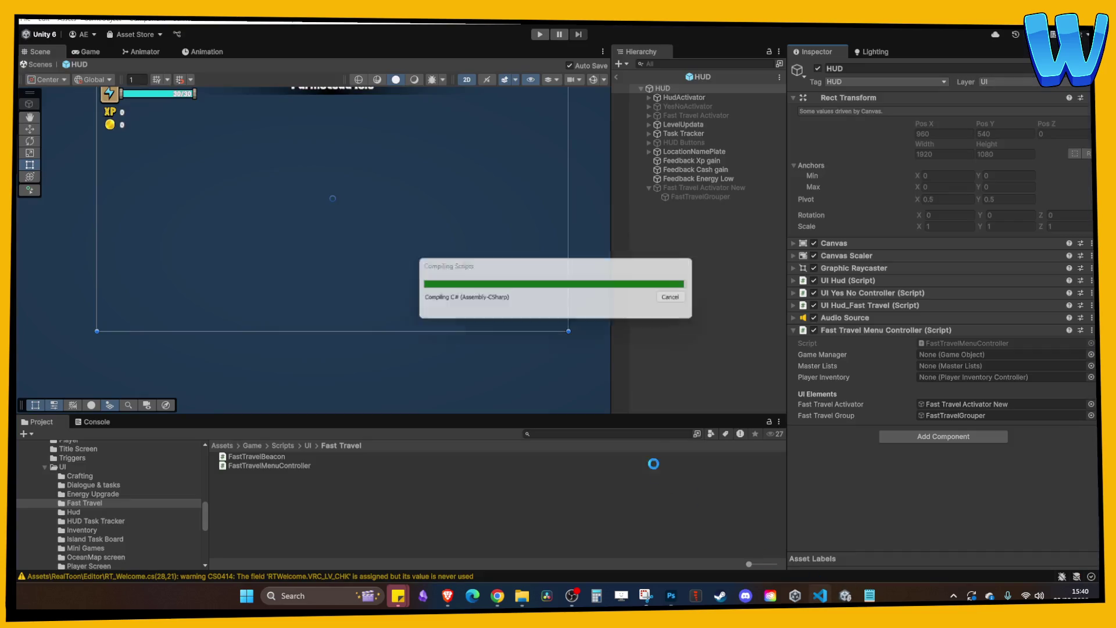
# - Wait for recompilation and confirm the empty Fast Travel Slot Prefab field below Activator and Group
pyautogui.moveTo(820, 596)
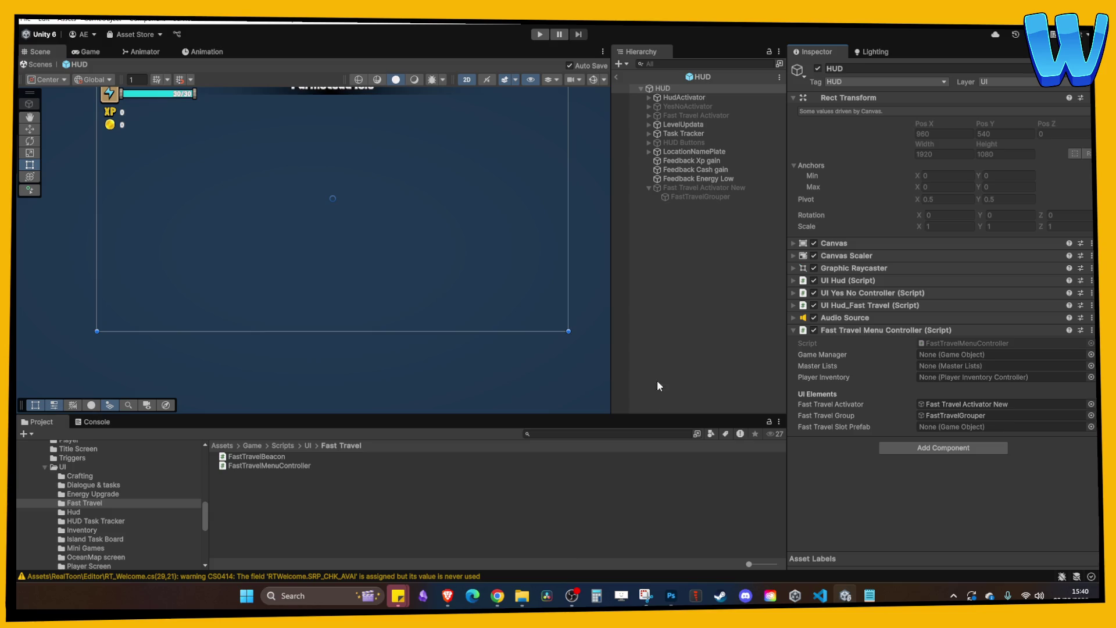
pyautogui.click(684, 342)
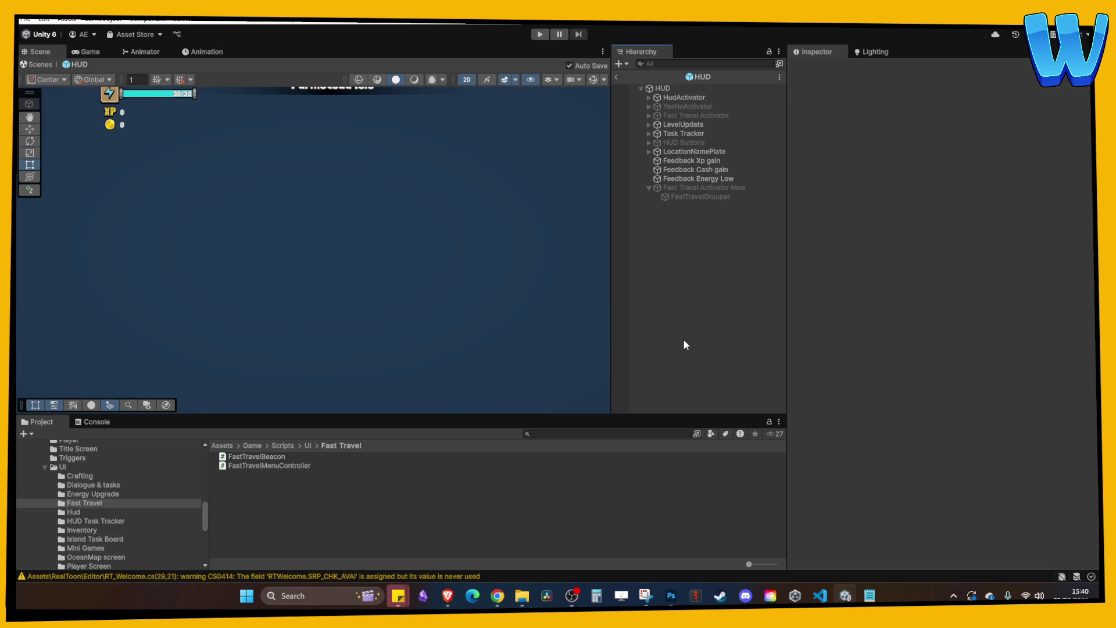
# - Create a MonoBehaviour script named FastTravelLocationSlot in the Fast Travel scripts folder
pyautogui.rightClick(256, 493)
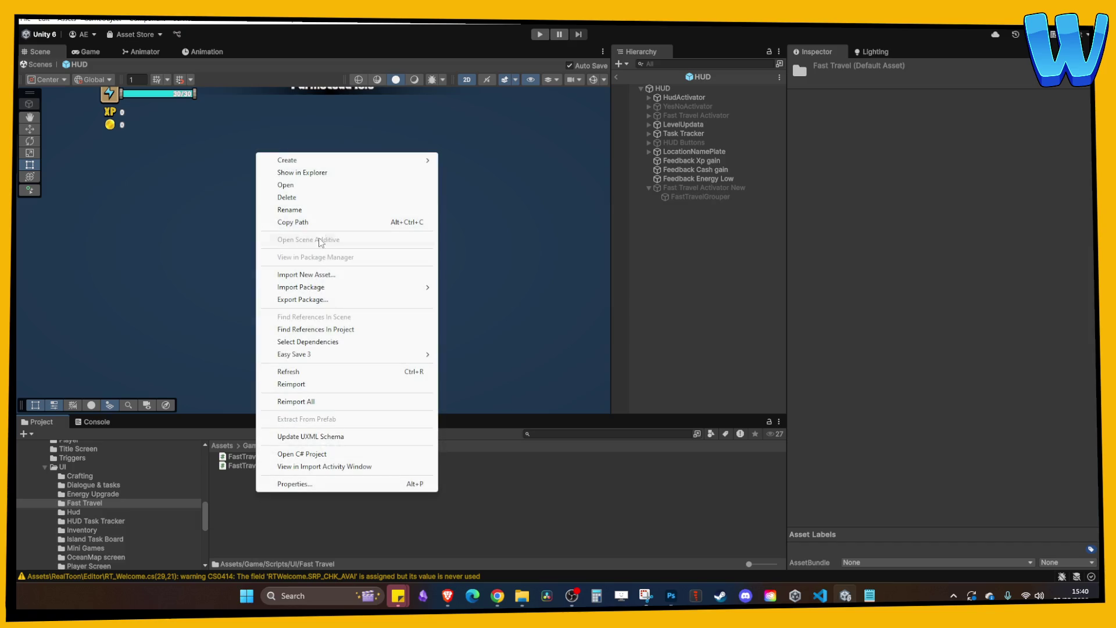
pyautogui.moveTo(406, 160)
pyautogui.click(489, 185)
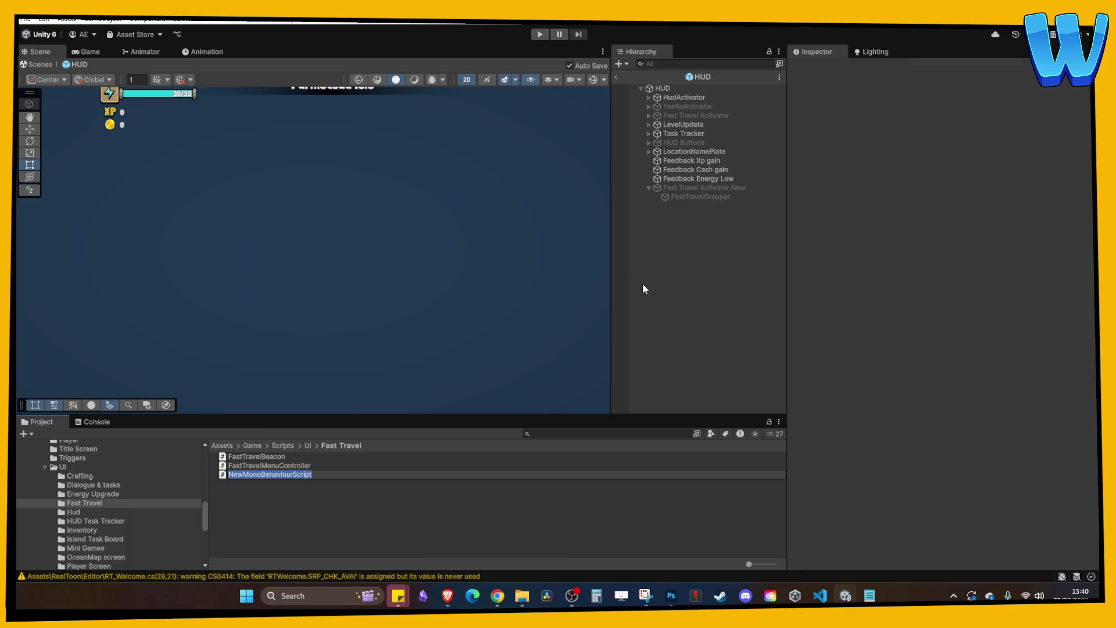
pyautogui.write('FastTrave')
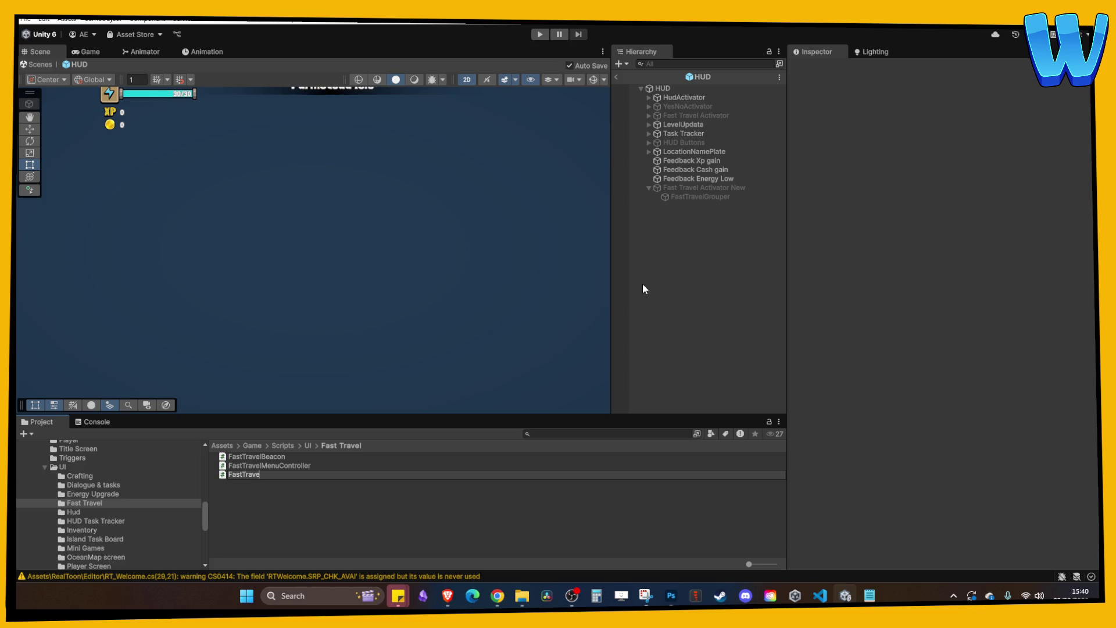
pyautogui.write('lLocationSlot')
pyautogui.press('Return')
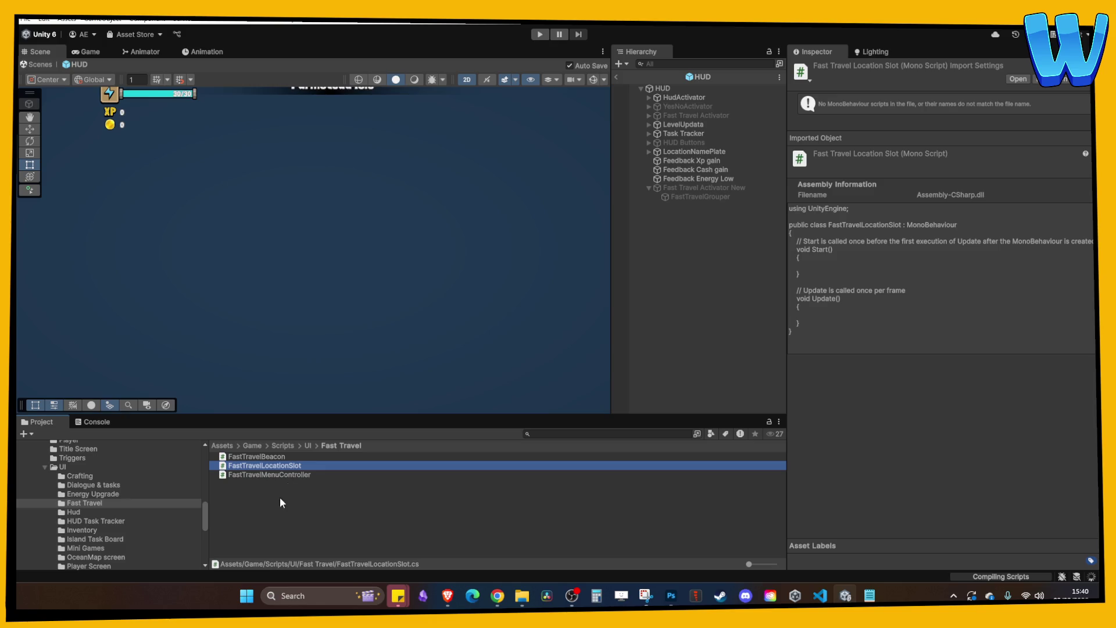
# - Check FastTravelGrouper's grid layout, then browse the Project window to 2D Art/UI/Fast Travel
pyautogui.click(701, 197)
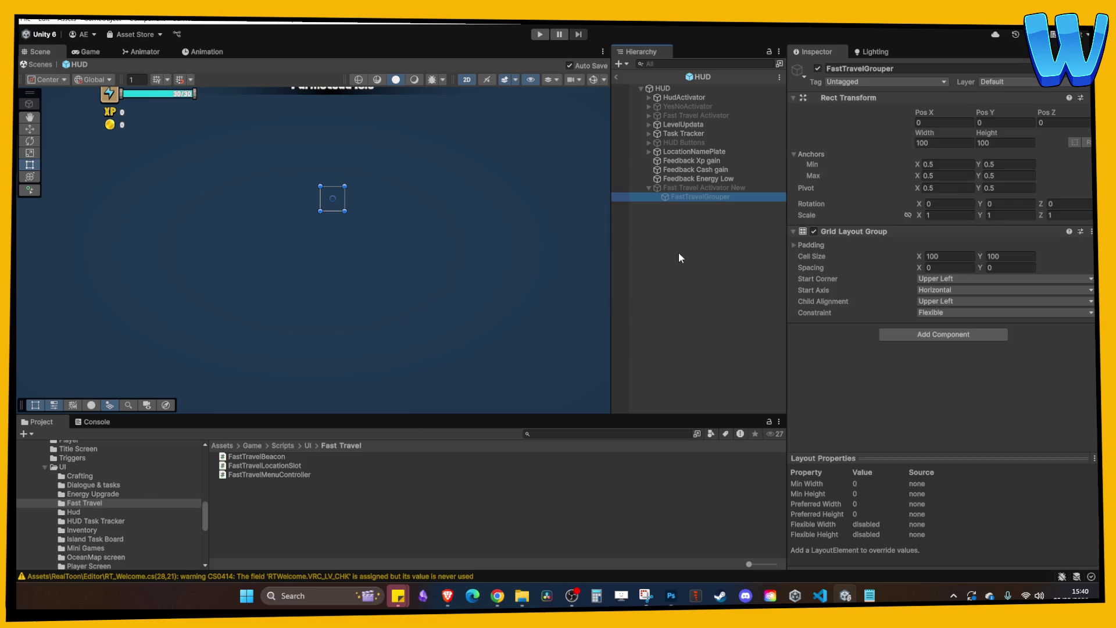
pyautogui.scroll(5, 100, 487)
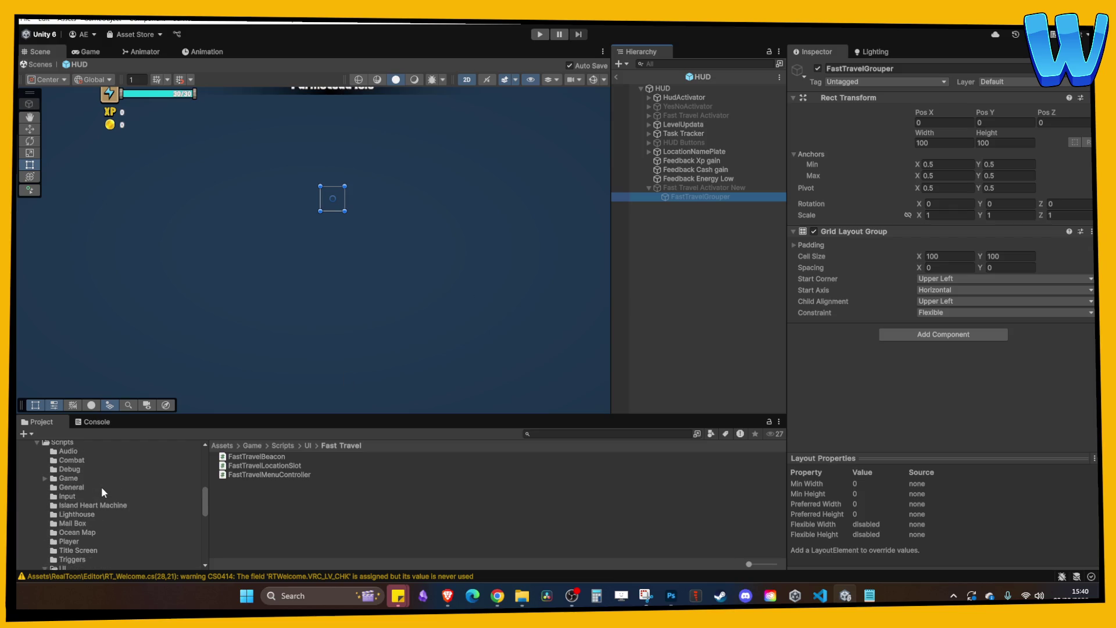
pyautogui.scroll(3, 102, 487)
pyautogui.scroll(10, 158, 493)
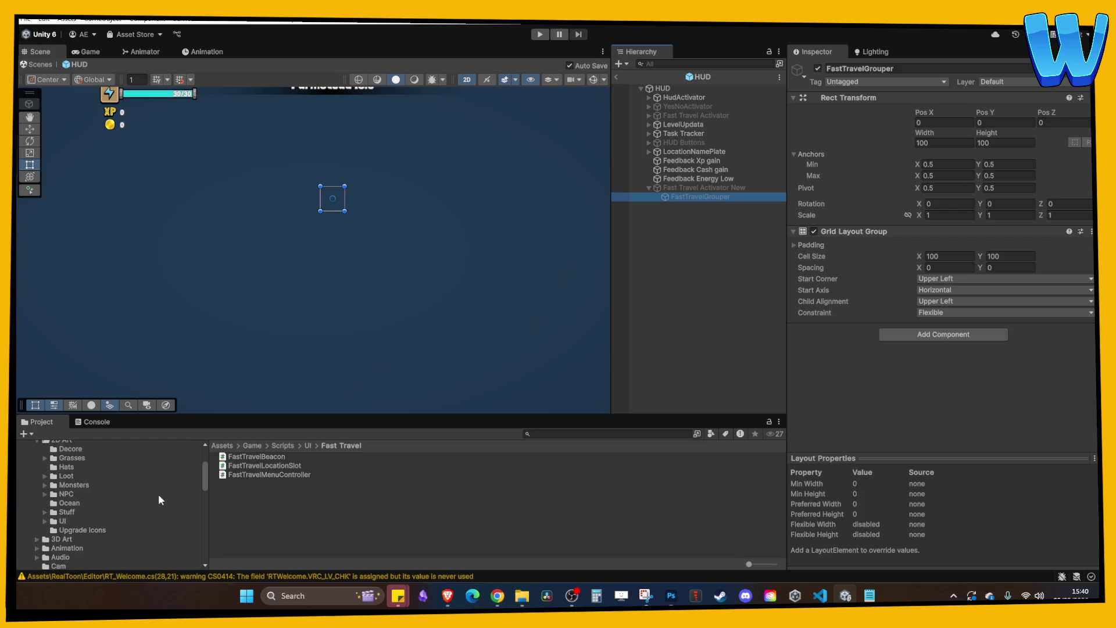
pyautogui.click(64, 491)
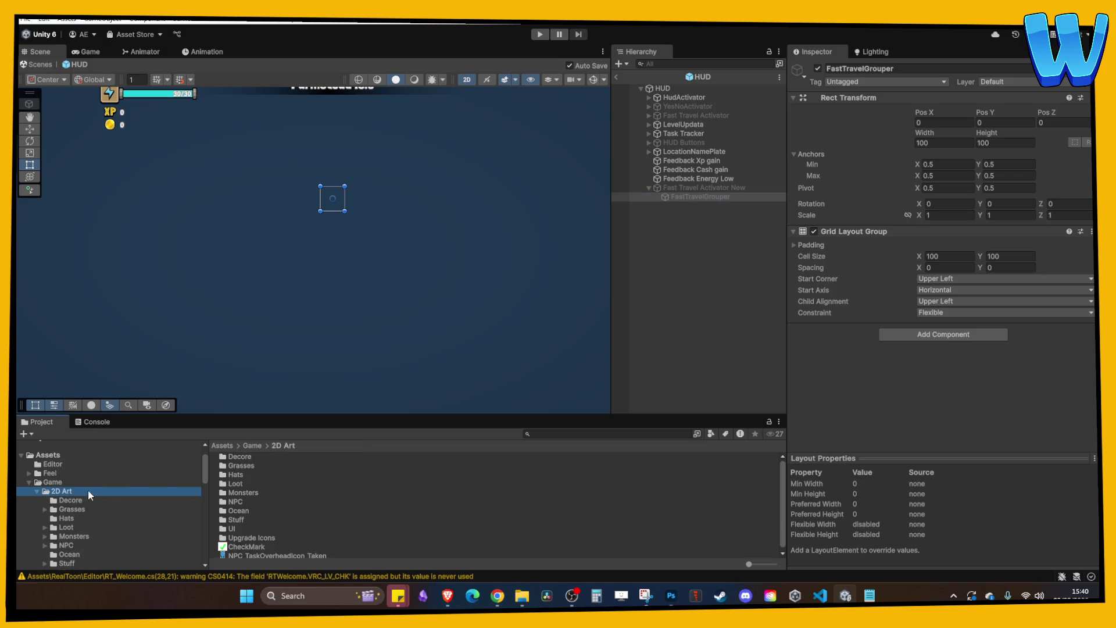
pyautogui.doubleClick(233, 529)
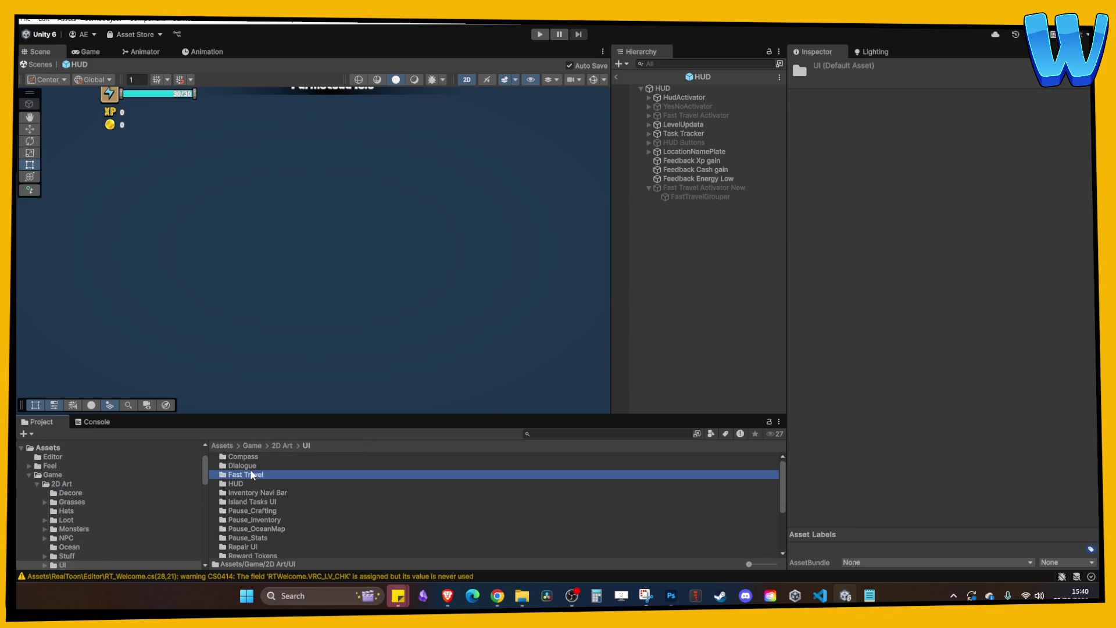
pyautogui.doubleClick(280, 475)
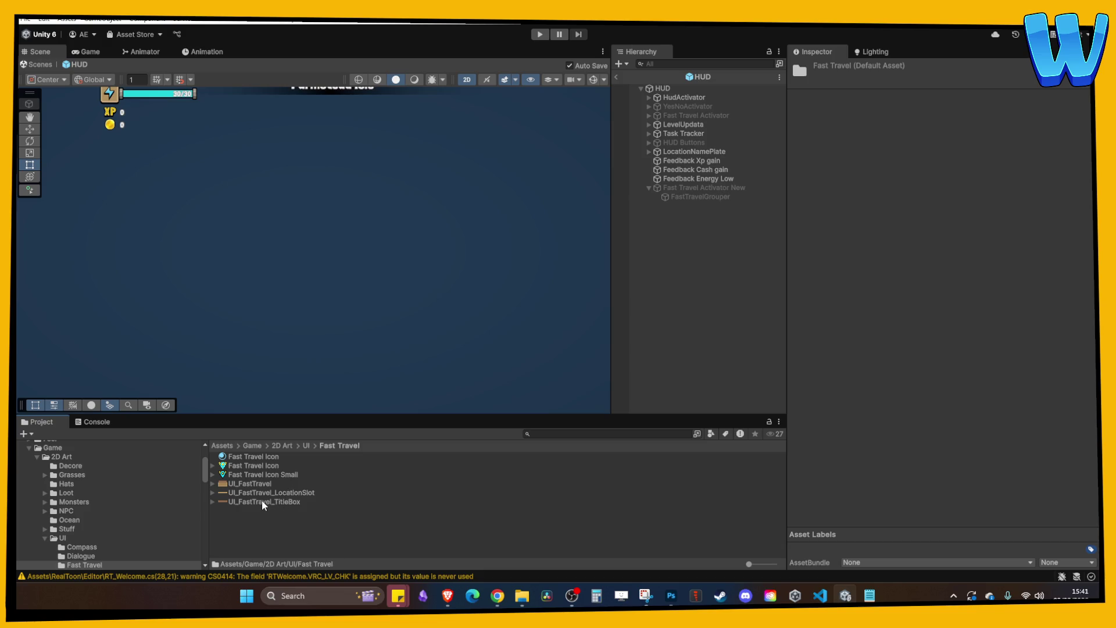
# - Enable Fast Travel Activator New and delete the old sprite-based title box
pyautogui.moveTo(261, 500)
pyautogui.mouseDown()
pyautogui.moveTo(735, 388)
pyautogui.moveTo(703, 188)
pyautogui.mouseUp()
pyautogui.click(702, 187)
pyautogui.click(818, 70)
pyautogui.scroll(-2, 523, 211)
pyautogui.click(680, 206)
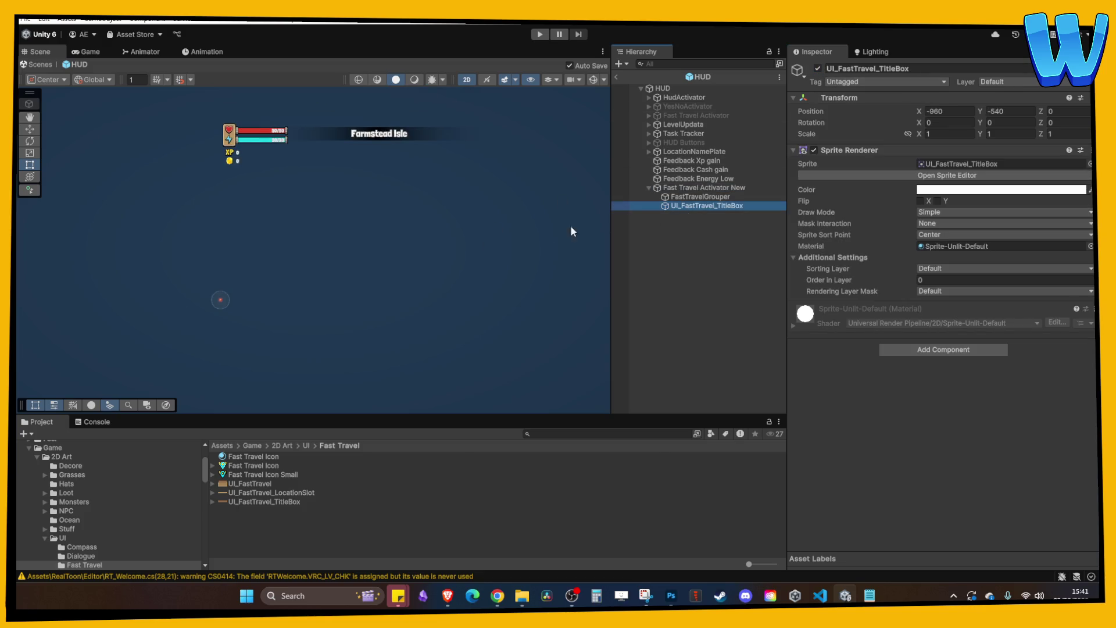
pyautogui.press('f')
pyautogui.click(695, 208)
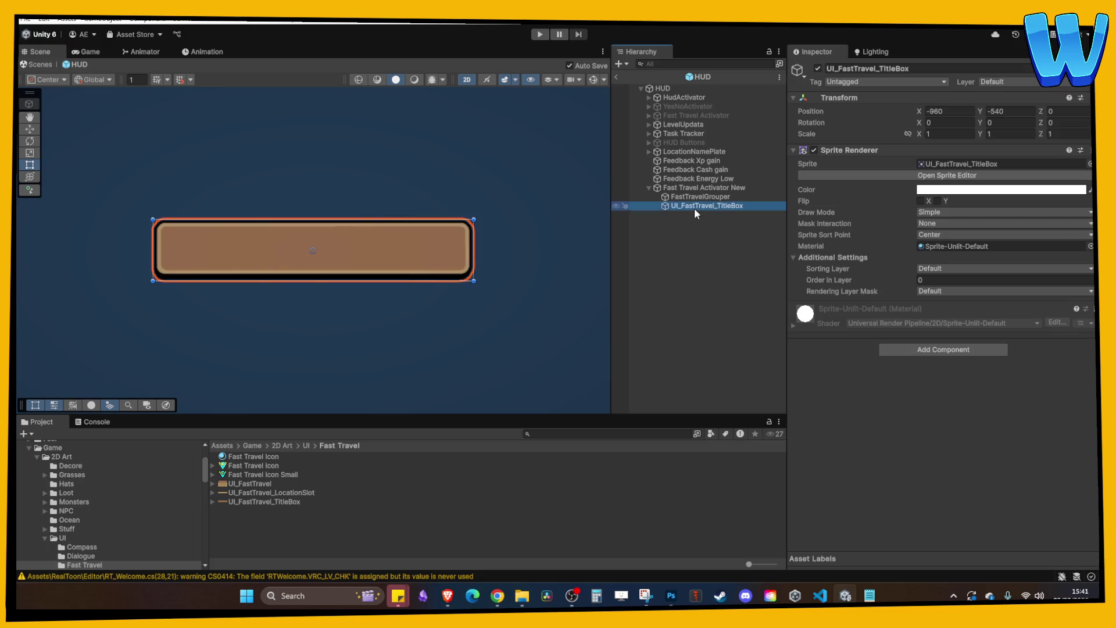
pyautogui.press('Delete')
# - Add a UI Image named TitleBox using UI_FastTravel_TitleBox at its native 480×92 size
pyautogui.rightClick(689, 188)
pyautogui.moveTo(727, 358)
pyautogui.click(885, 358)
pyautogui.press('BackSpace')
pyautogui.write('TitleBox')
pyautogui.press('Return')
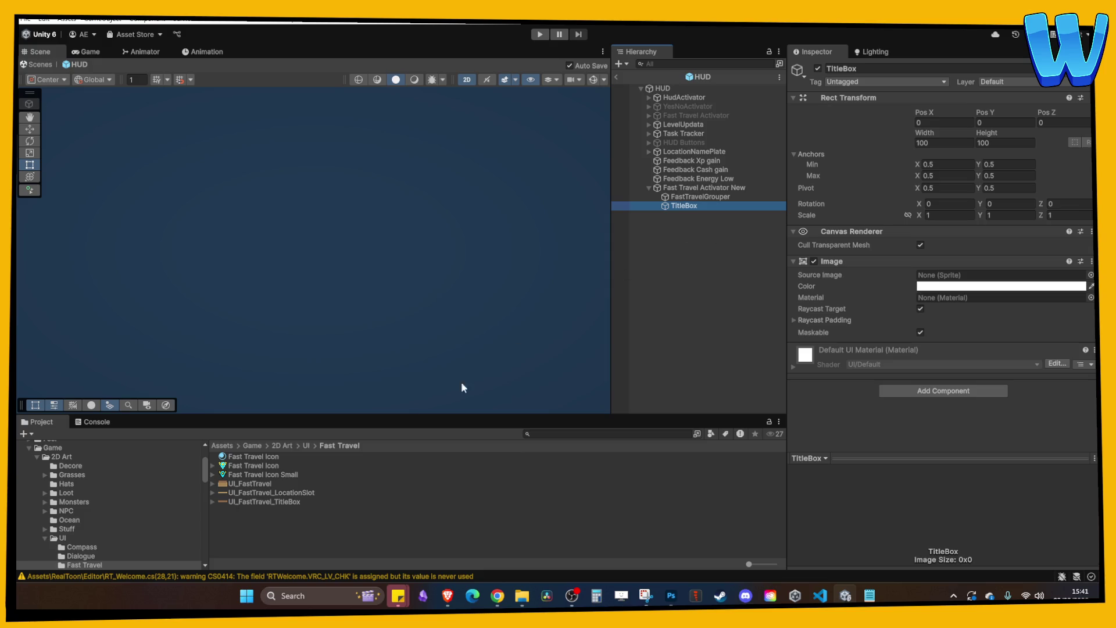
pyautogui.moveTo(255, 504)
pyautogui.mouseDown()
pyautogui.moveTo(953, 285)
pyautogui.moveTo(947, 278)
pyautogui.mouseUp()
pyautogui.click(991, 378)
# - Raise TitleBox to Pos Y 245, just below the Farmstead Isle banner
pyautogui.click(705, 207)
pyautogui.press('f')
pyautogui.scroll(-6, 407, 227)
pyautogui.scroll(3, 416, 239)
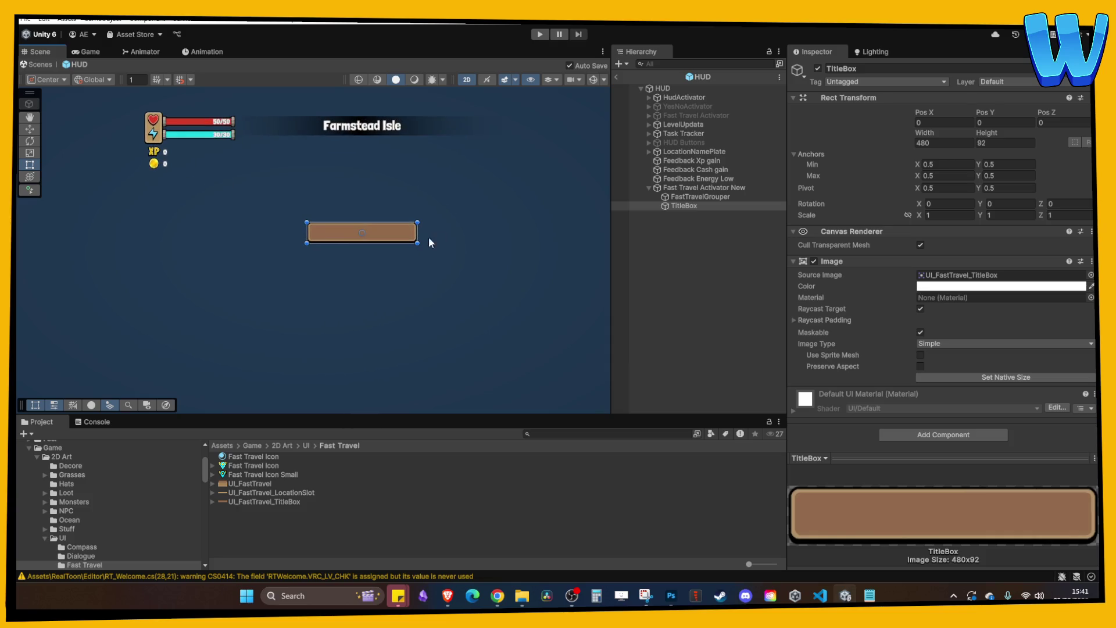
pyautogui.scroll(-4, 361, 232)
pyautogui.scroll(3, 360, 226)
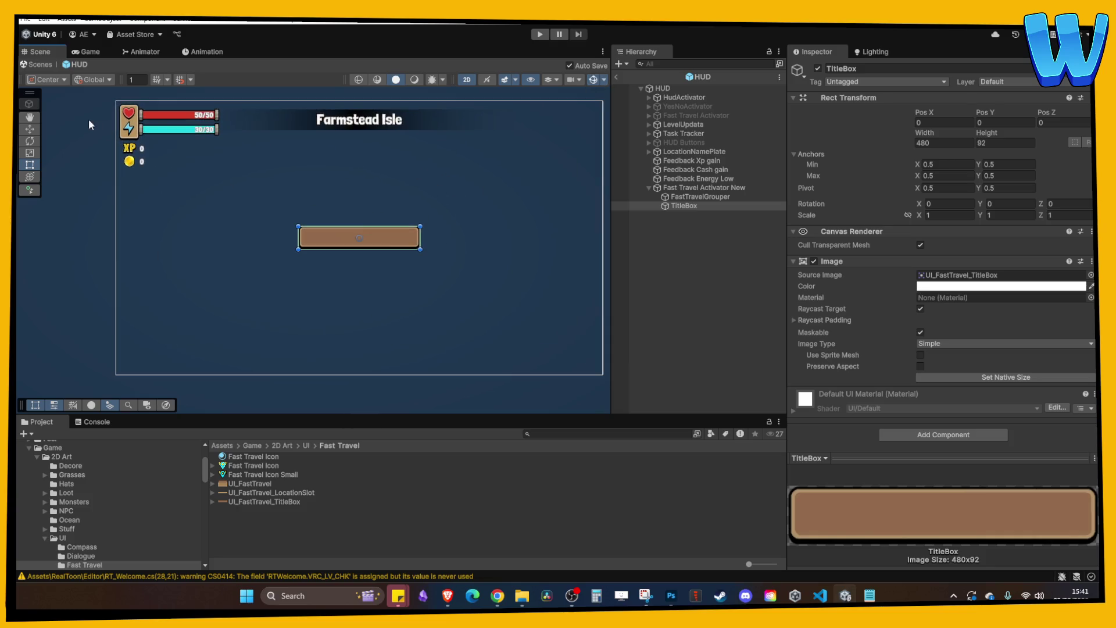
pyautogui.click(30, 129)
pyautogui.moveTo(361, 202)
pyautogui.mouseDown()
pyautogui.moveTo(373, 127)
pyautogui.moveTo(372, 138)
pyautogui.mouseUp()
pyautogui.click(684, 206)
# - Add a TextMeshPro label reading 'Fast Travel' inside TitleBox with font size 50
pyautogui.rightClick(689, 207)
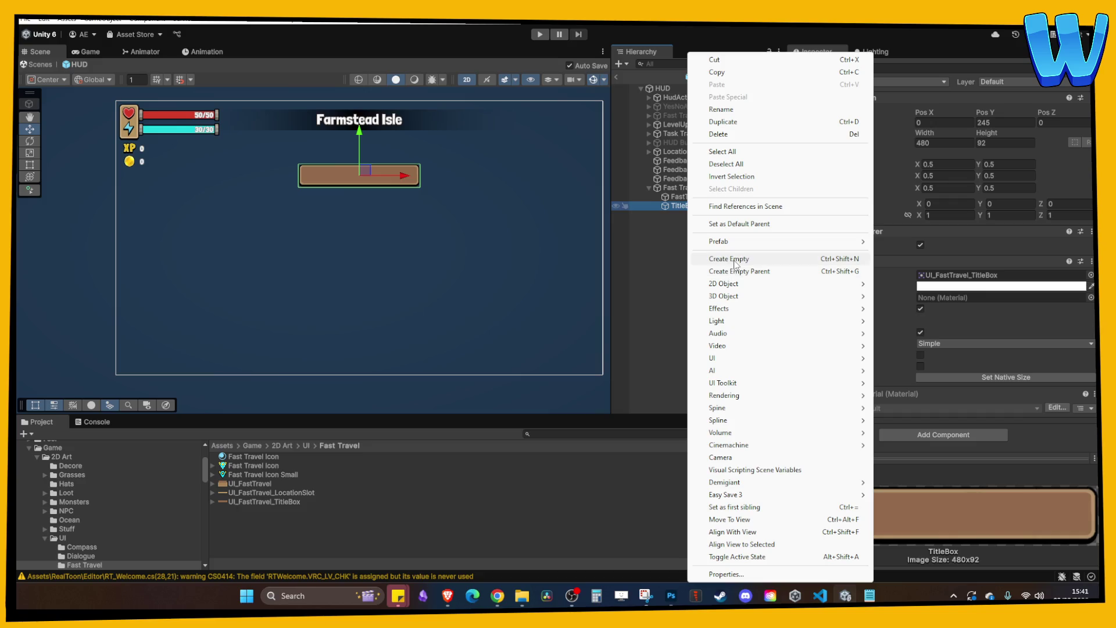
pyautogui.moveTo(725, 362)
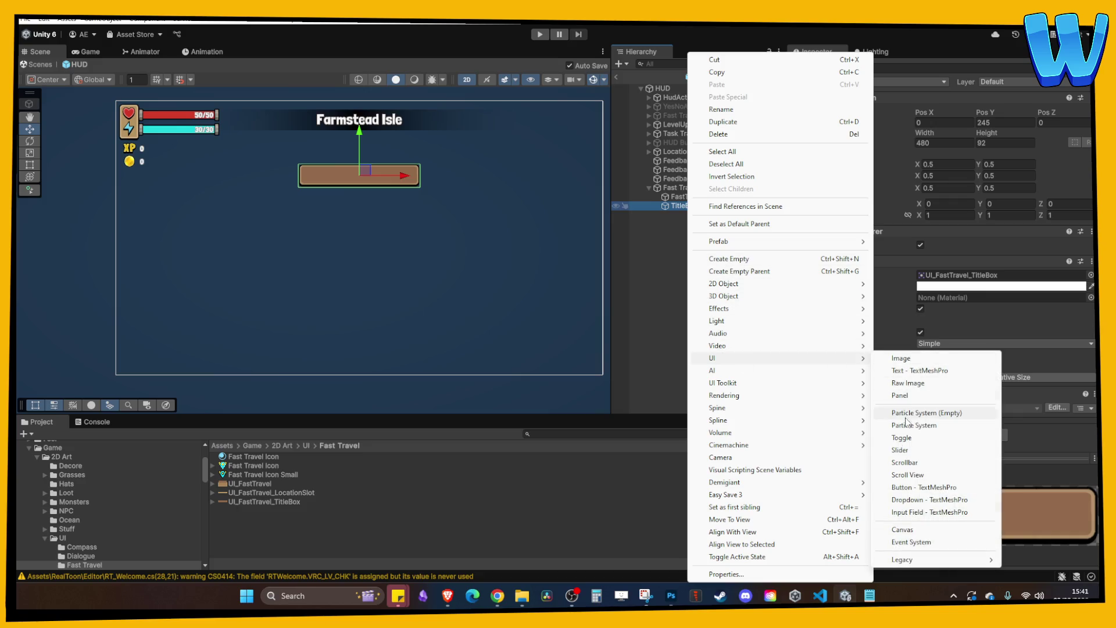
pyautogui.click(919, 370)
pyautogui.click(859, 312)
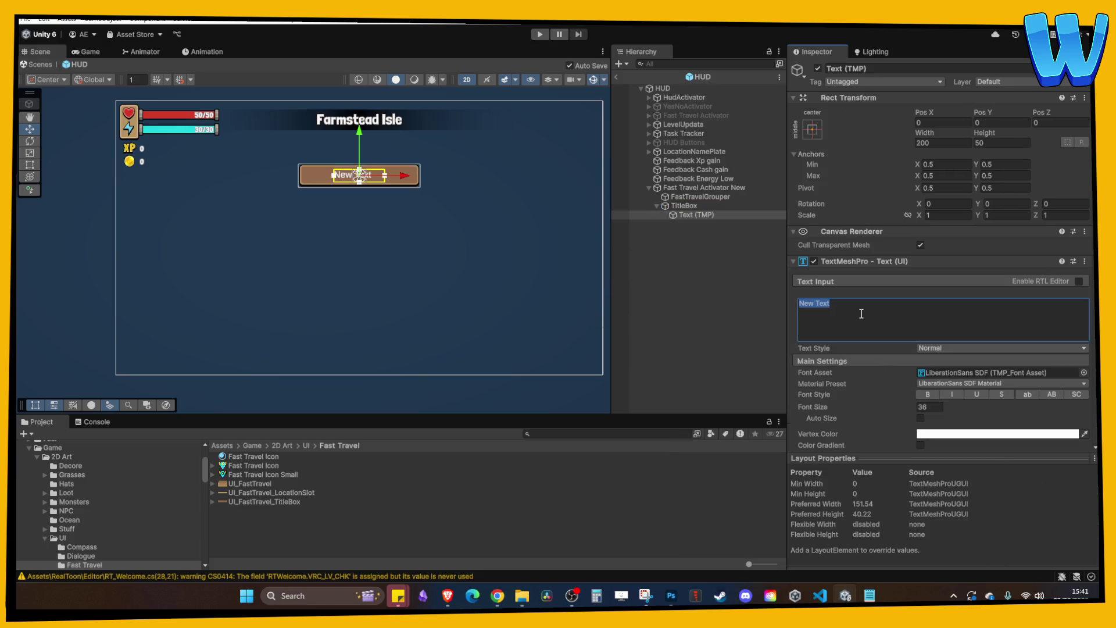
pyautogui.write('Fst')
pyautogui.press('BackSpace')
pyautogui.press('BackSpace')
pyautogui.write('ast Travel')
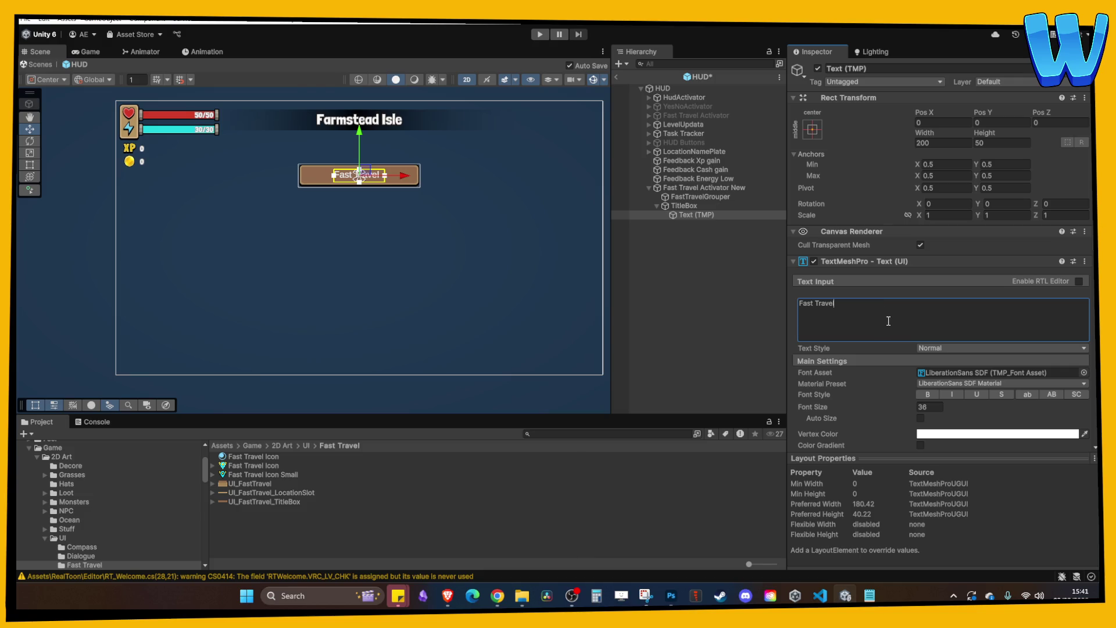
pyautogui.click(925, 407)
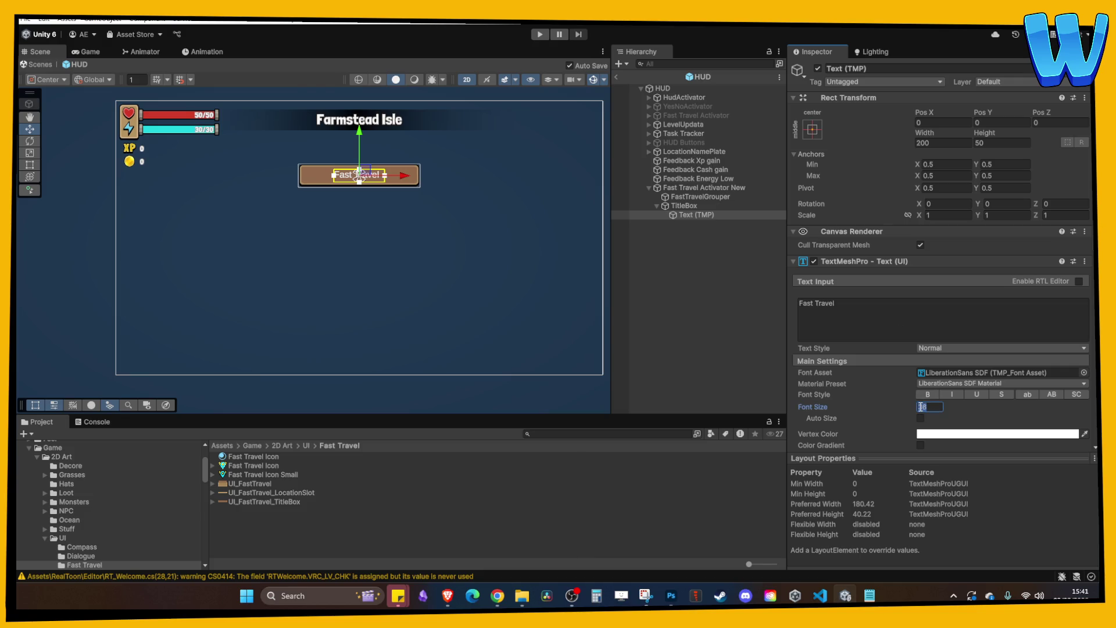
pyautogui.write('50')
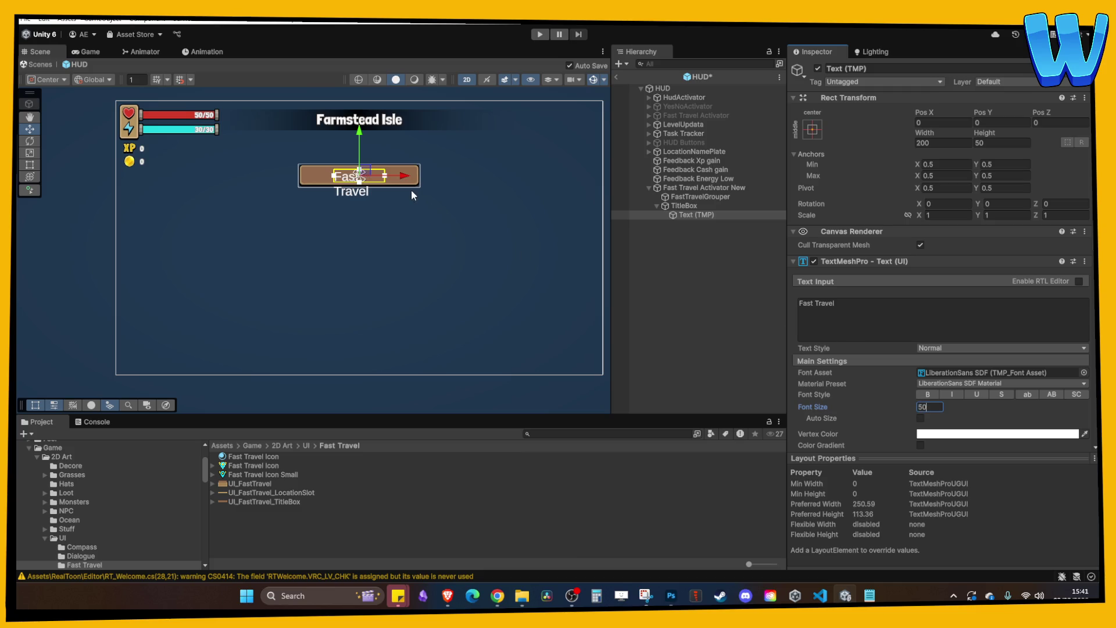
# - Widen the label across the title box, apply LondrinaSolid-Black SDF, and centre-align it
pyautogui.scroll(2, 410, 189)
pyautogui.click(30, 165)
pyautogui.moveTo(376, 170); pyautogui.dragTo(420, 171)
pyautogui.moveTo(309, 172); pyautogui.dragTo(265, 172)
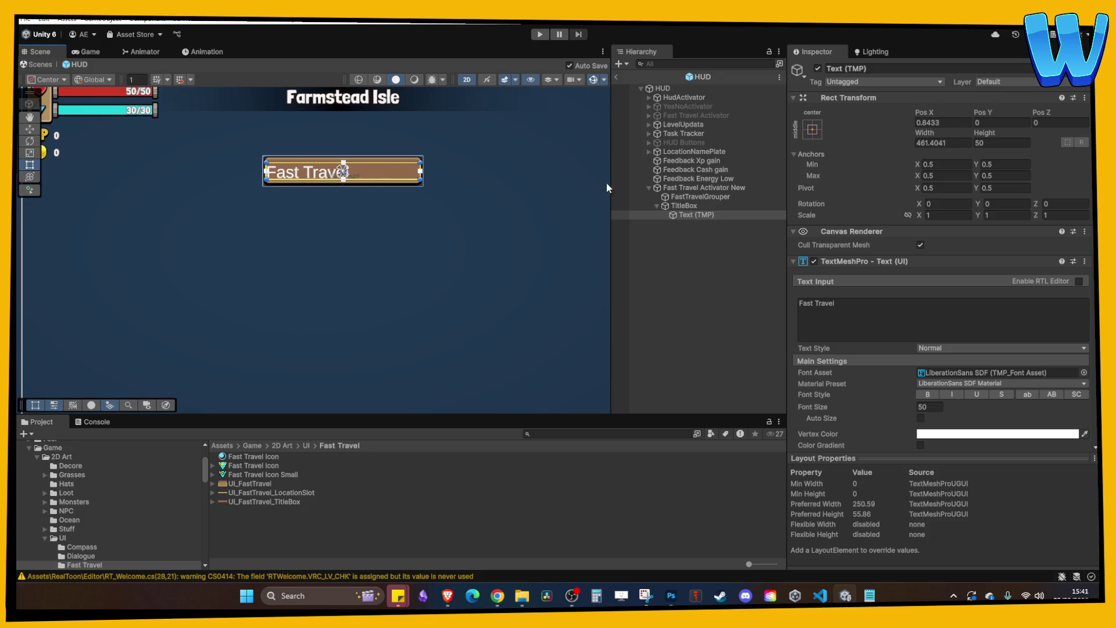
pyautogui.scroll(-1, 953, 383)
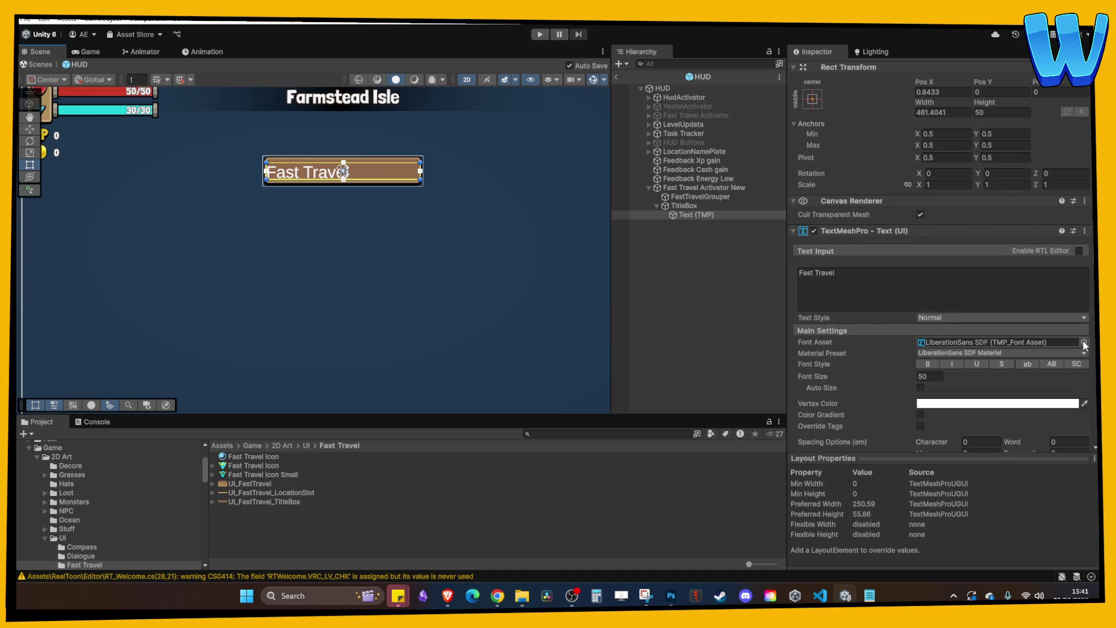
pyautogui.click(1084, 343)
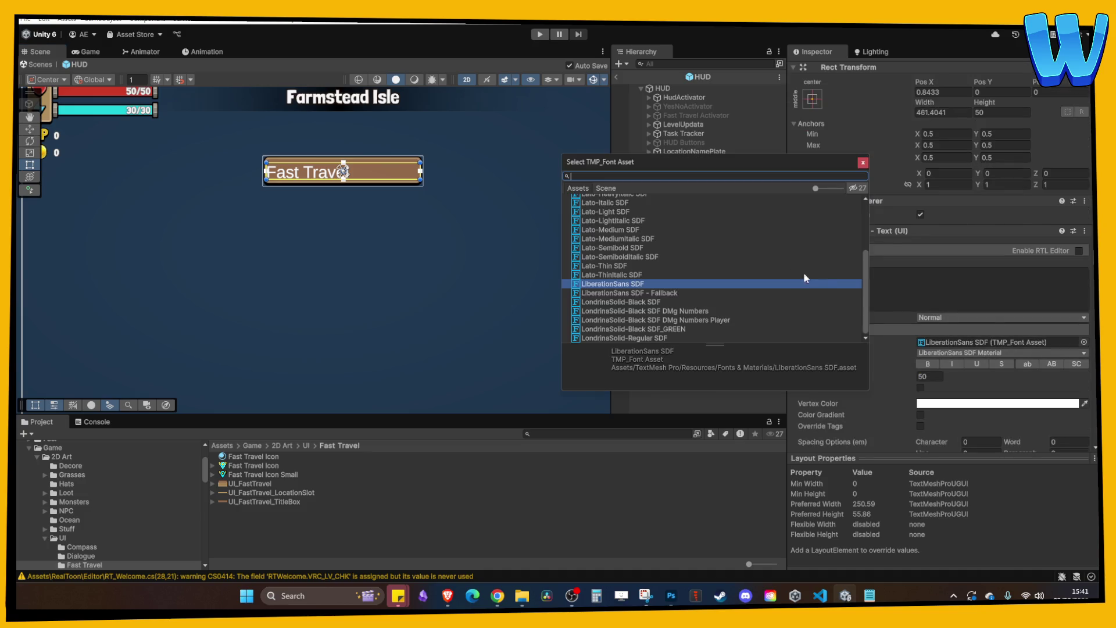
pyautogui.doubleClick(652, 302)
pyautogui.scroll(-3, 949, 396)
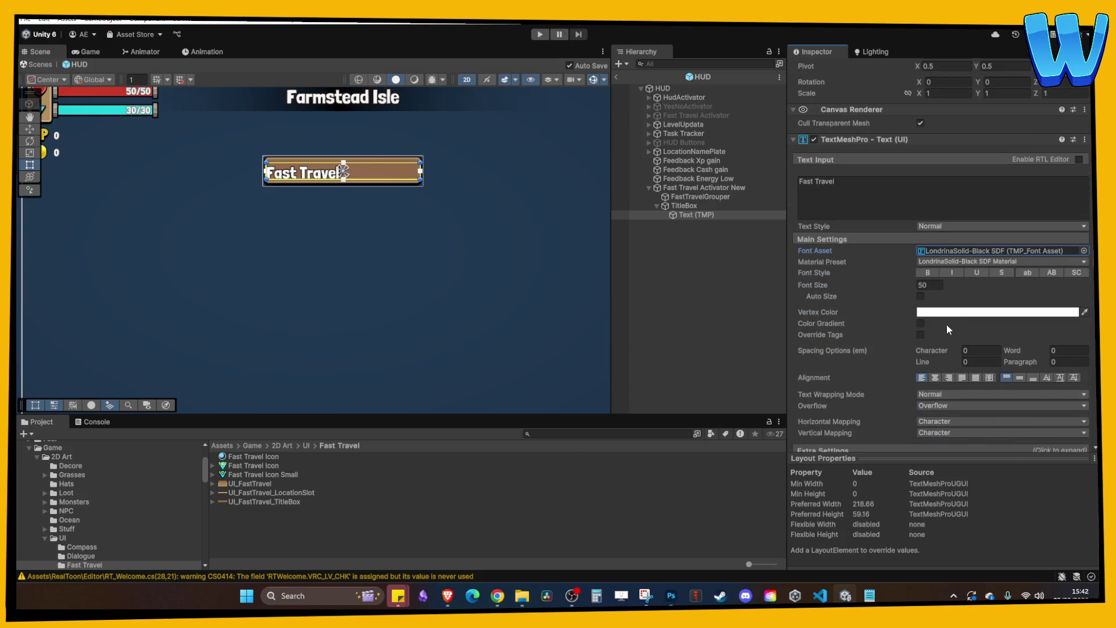
pyautogui.scroll(-1, 945, 369)
pyautogui.click(936, 347)
# - Nudge the Fast Travel label slightly upward and save the scene
pyautogui.click(738, 342)
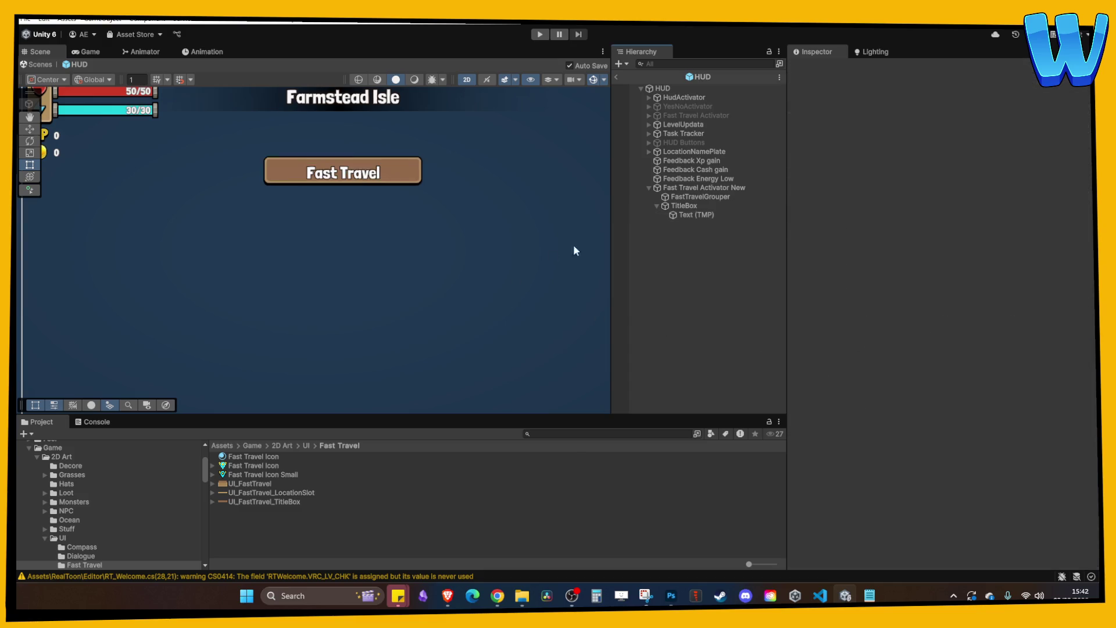
pyautogui.click(697, 214)
pyautogui.scroll(3, 363, 199)
pyautogui.click(29, 129)
pyautogui.moveTo(333, 112); pyautogui.dragTo(333, 107)
pyautogui.hotkey('ctrl', 's')
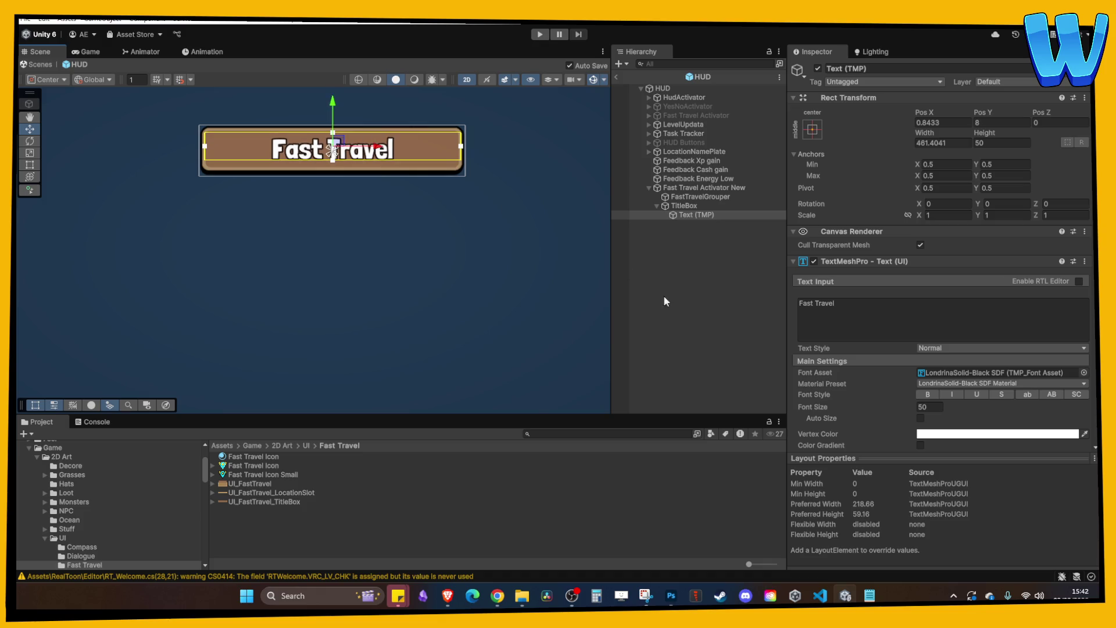
pyautogui.click(664, 295)
pyautogui.scroll(-2, 523, 238)
pyautogui.scroll(-2, 494, 231)
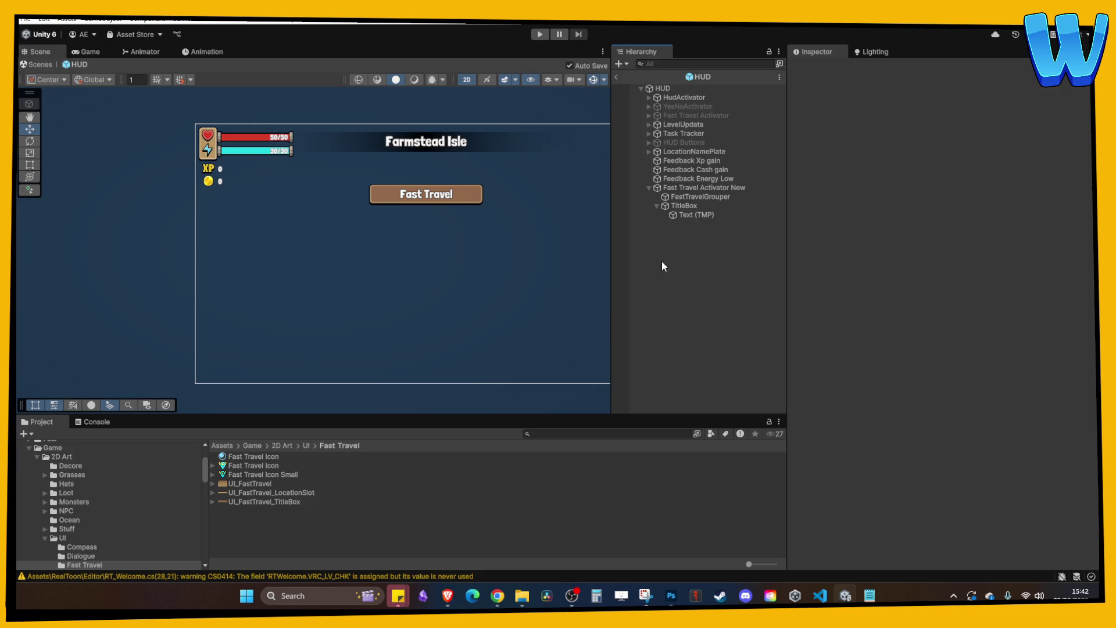
pyautogui.click(690, 214)
pyautogui.click(691, 206)
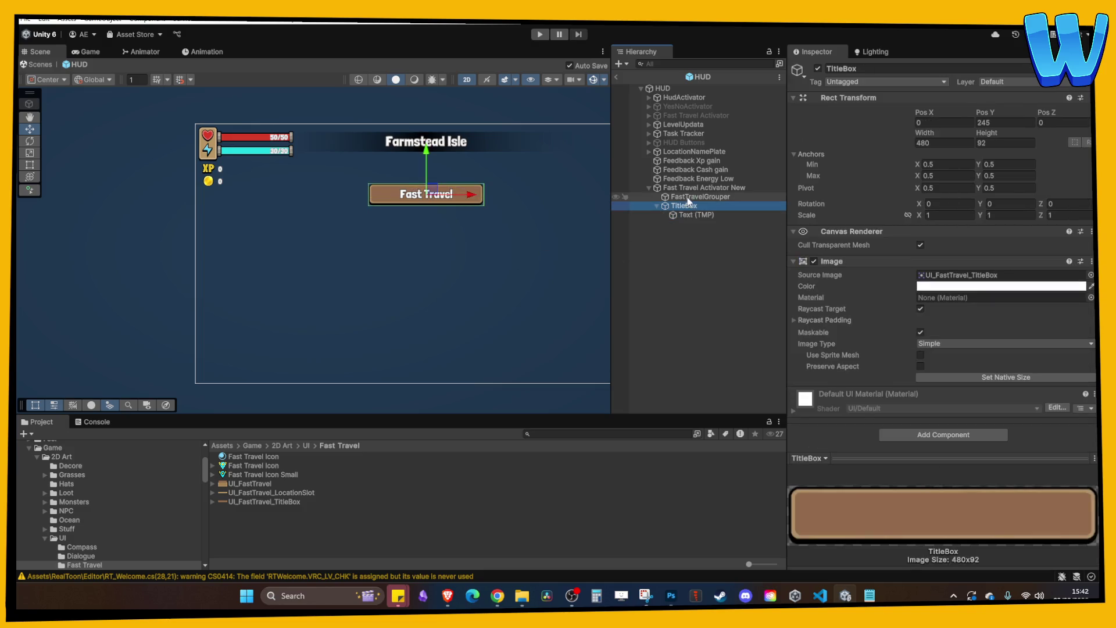
pyautogui.scroll(2, 539, 242)
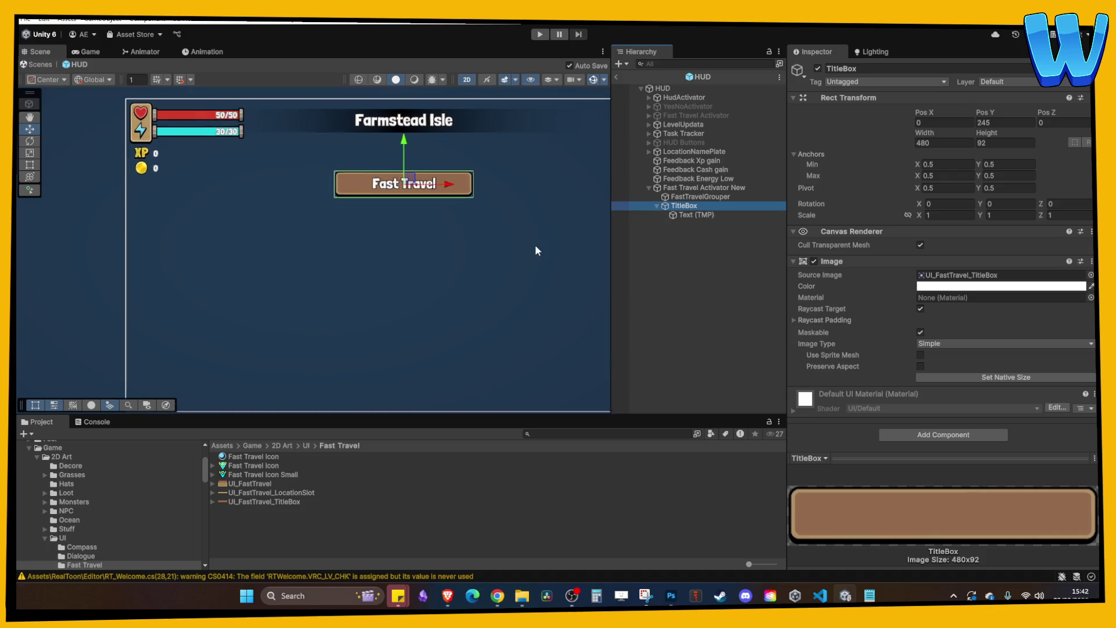
pyautogui.scroll(-1, 535, 244)
pyautogui.moveTo(686, 207)
pyautogui.mouseDown()
pyautogui.moveTo(717, 193)
pyautogui.moveTo(700, 198)
pyautogui.mouseUp()
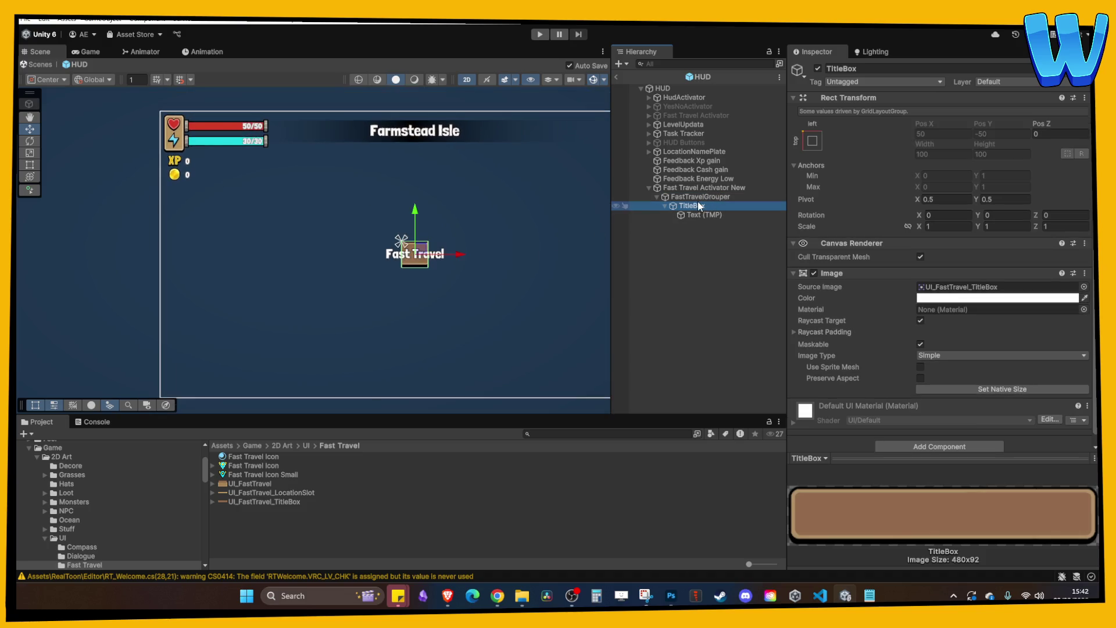
pyautogui.click(699, 197)
pyautogui.scroll(2, 514, 256)
pyautogui.click(947, 254)
pyautogui.write('300')
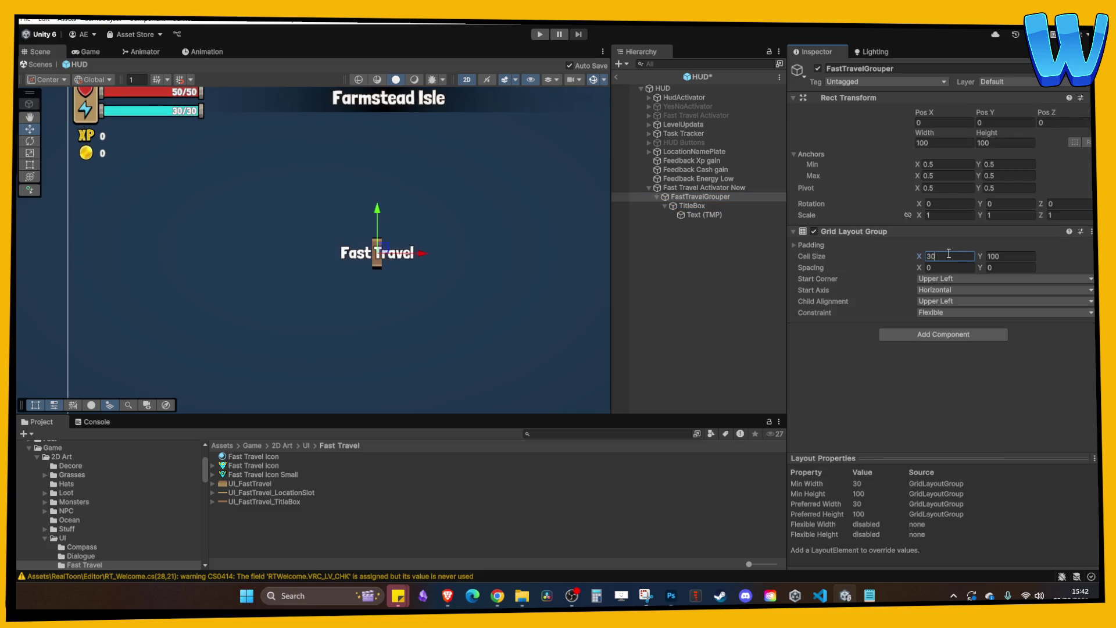
pyautogui.press('BackSpace')
pyautogui.press('BackSpace')
pyautogui.press('BackSpace')
pyautogui.write('500')
pyautogui.press('BackSpace')
pyautogui.press('BackSpace')
pyautogui.press('BackSpace')
pyautogui.write('1000')
pyautogui.press('BackSpace')
pyautogui.press('BackSpace')
pyautogui.press('BackSpace')
pyautogui.press('BackSpace')
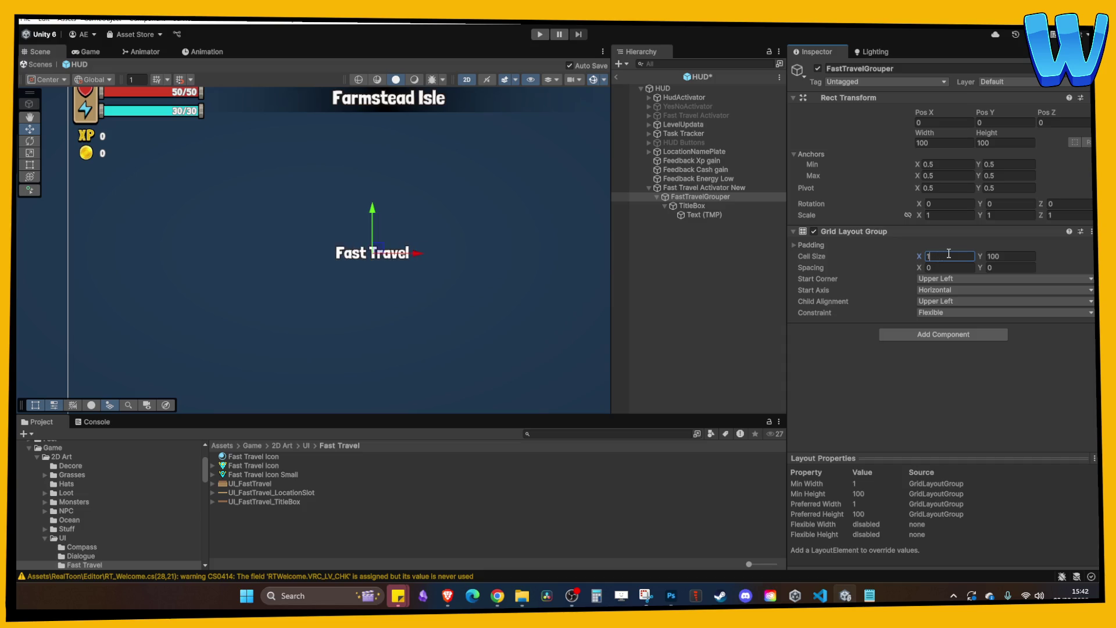
pyautogui.write('500')
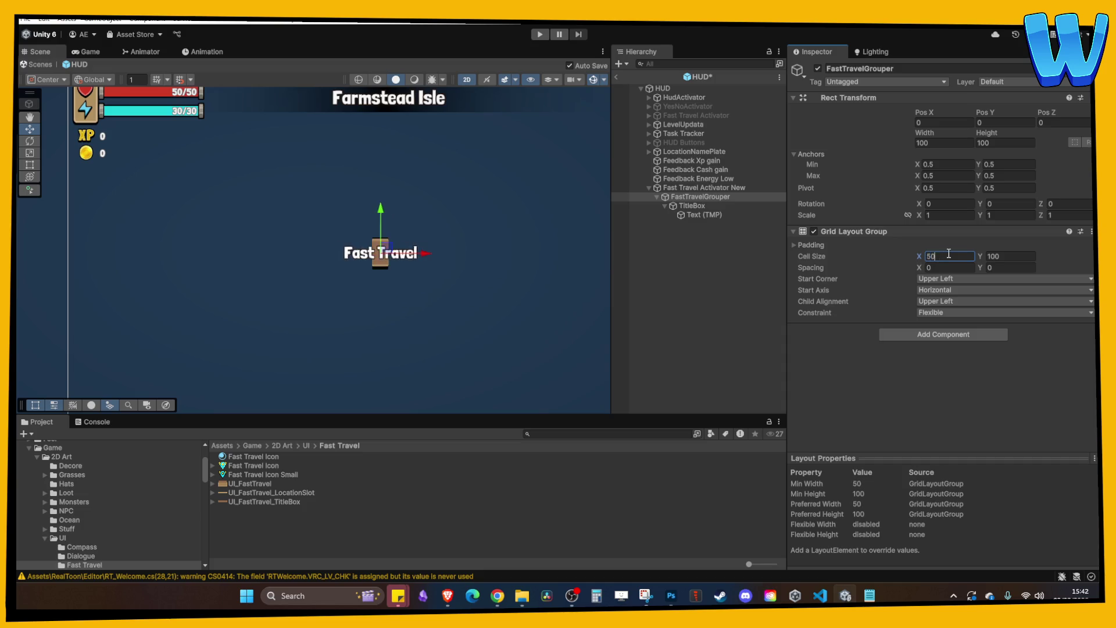
pyautogui.hotkey('ctrl', 'z')
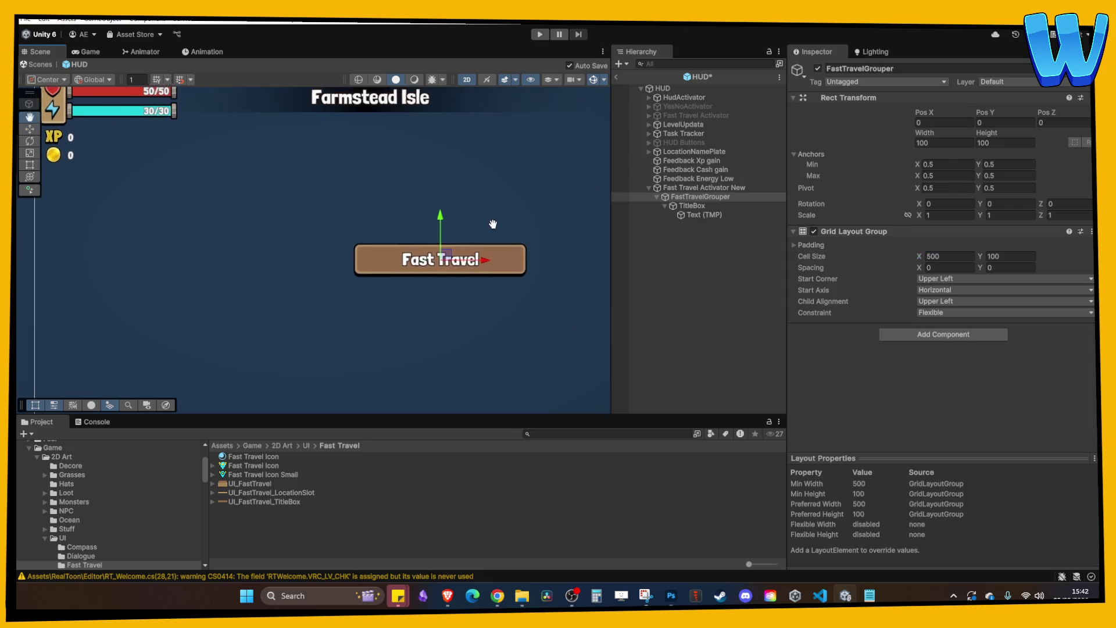
pyautogui.moveTo(724, 203); pyautogui.dragTo(703, 187)
pyautogui.click(696, 243)
pyautogui.click(703, 197)
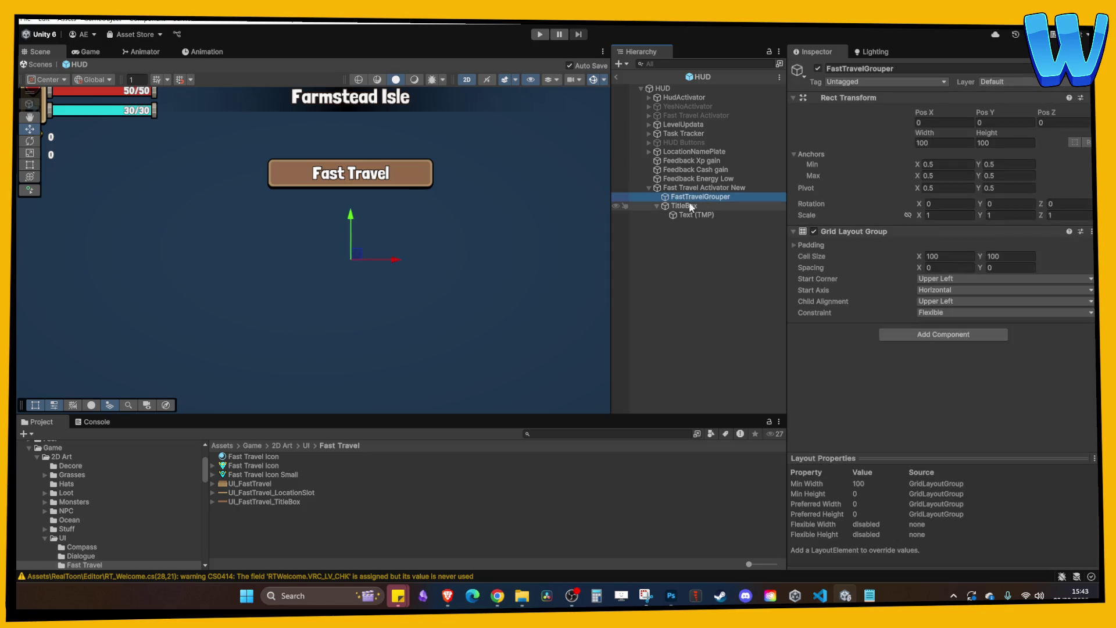
pyautogui.click(658, 205)
pyautogui.click(680, 205)
pyautogui.click(688, 198)
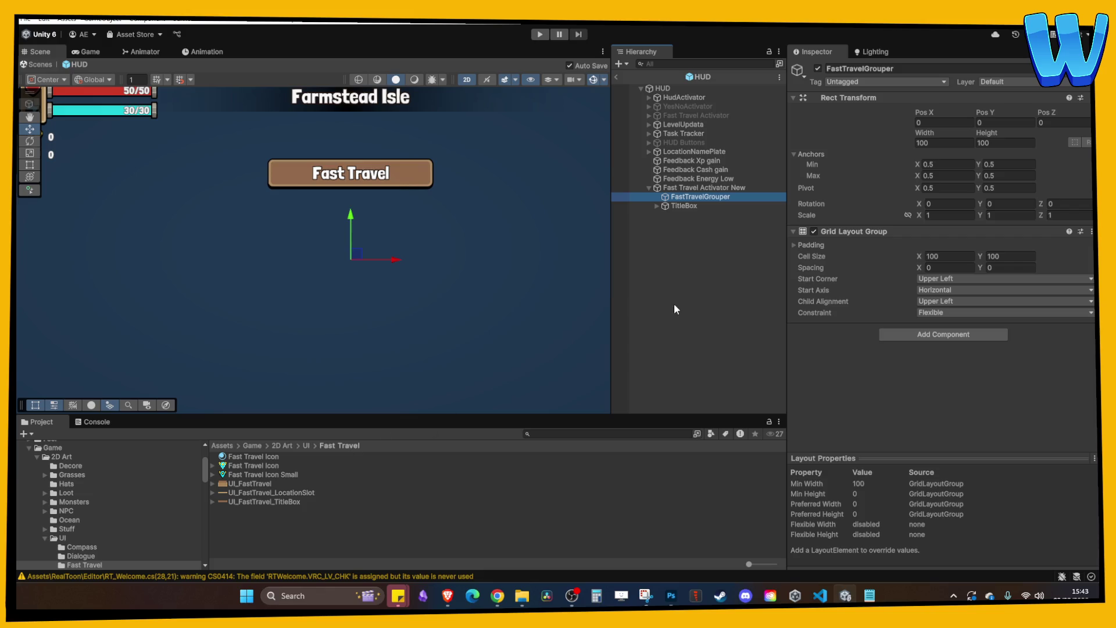
# - Add a UI Image under Fast Travel Activator New named FastTravelLocatonSlot
pyautogui.rightClick(685, 202)
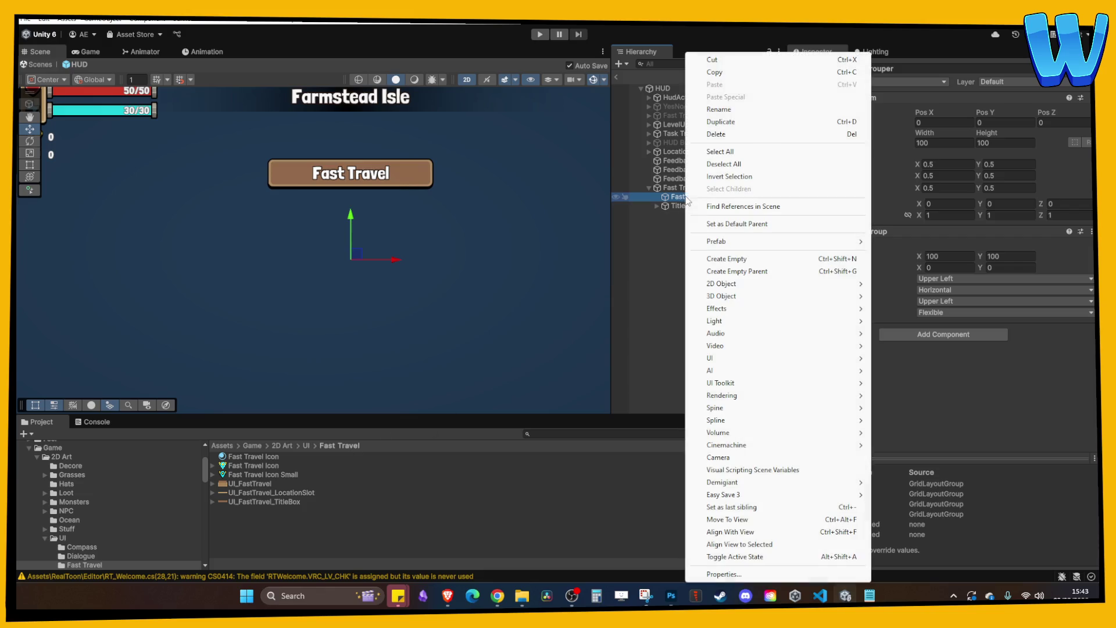
pyautogui.click(667, 276)
pyautogui.rightClick(686, 189)
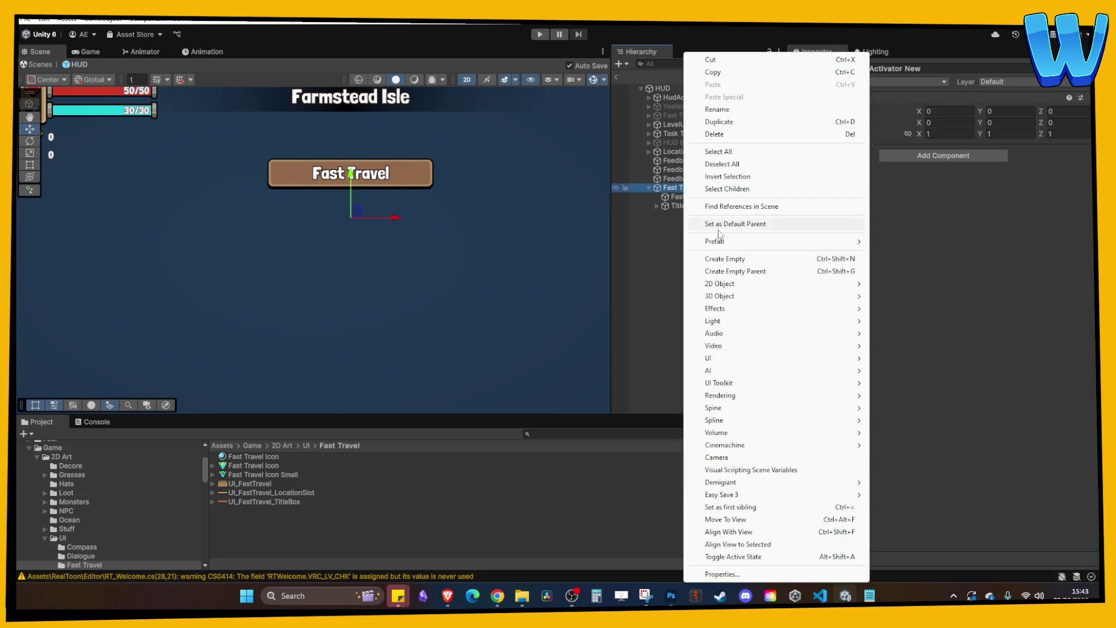
pyautogui.moveTo(759, 358)
pyautogui.click(899, 359)
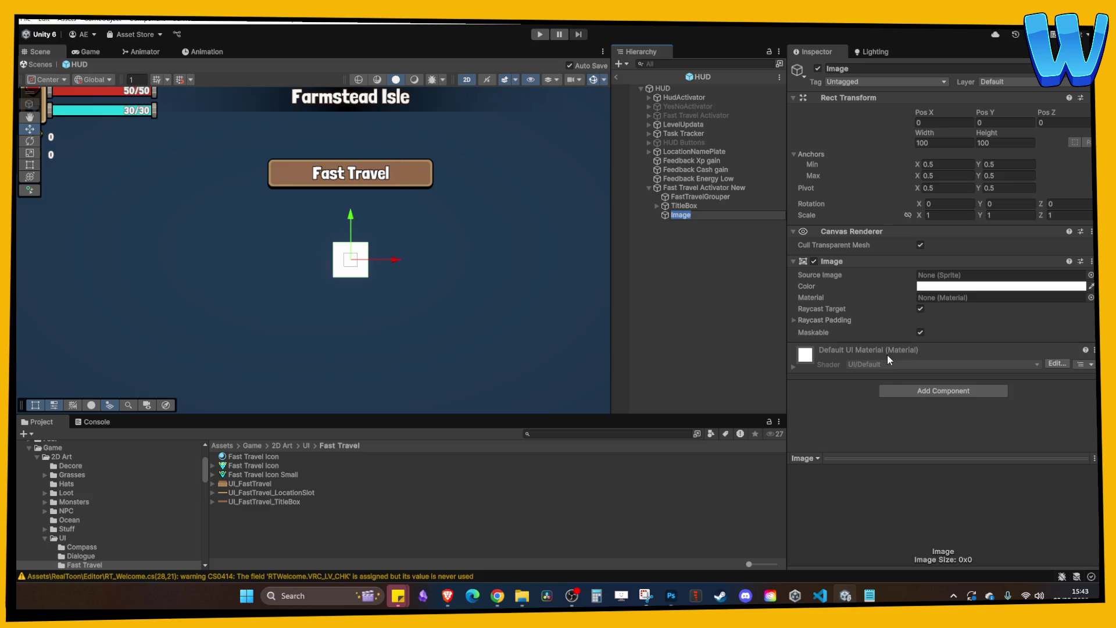
pyautogui.write('FastTravelI')
pyautogui.write('Loc')
pyautogui.write('atoin')
pyautogui.press('BackSpace')
pyautogui.press('BackSpace')
pyautogui.write('nSlot')
pyautogui.press('Return')
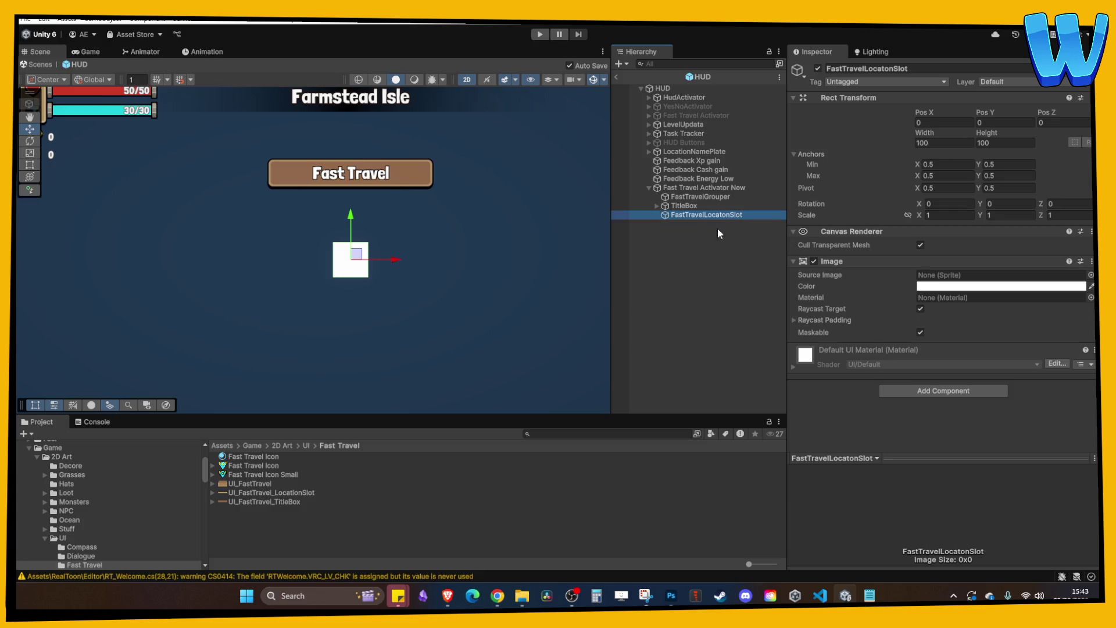
# - Assign the UI_FastTravel_LocationSlot sprite to the slot and set it to native size
pyautogui.click(692, 215)
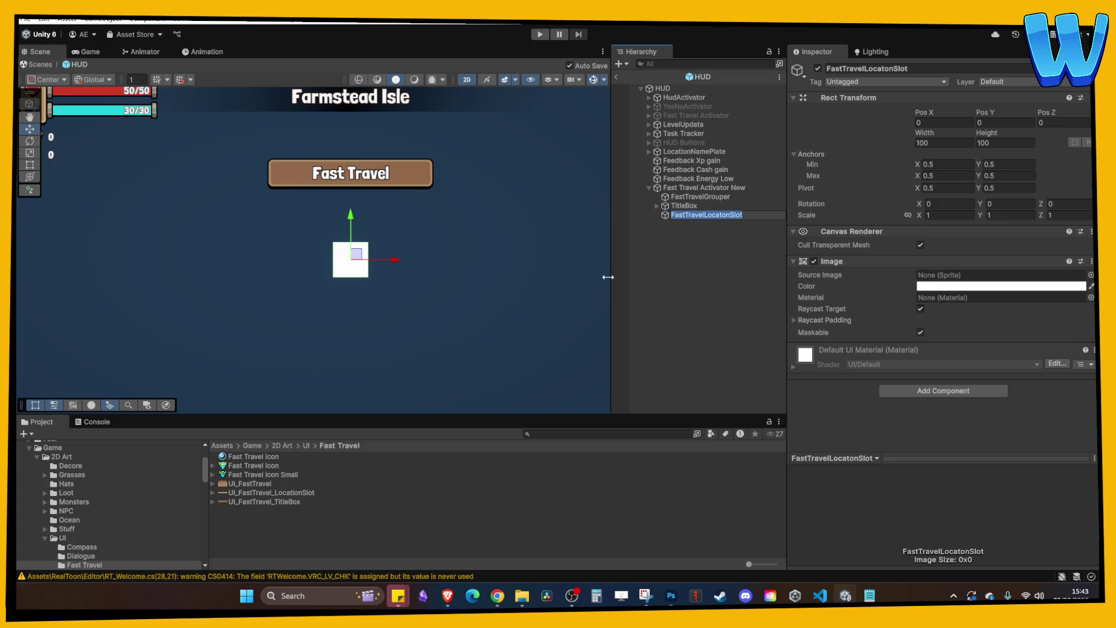
pyautogui.click(274, 494)
pyautogui.moveTo(277, 491)
pyautogui.mouseDown()
pyautogui.moveTo(730, 229)
pyautogui.moveTo(708, 215)
pyautogui.mouseUp()
pyautogui.moveTo(298, 492); pyautogui.dragTo(1000, 275)
pyautogui.click(960, 377)
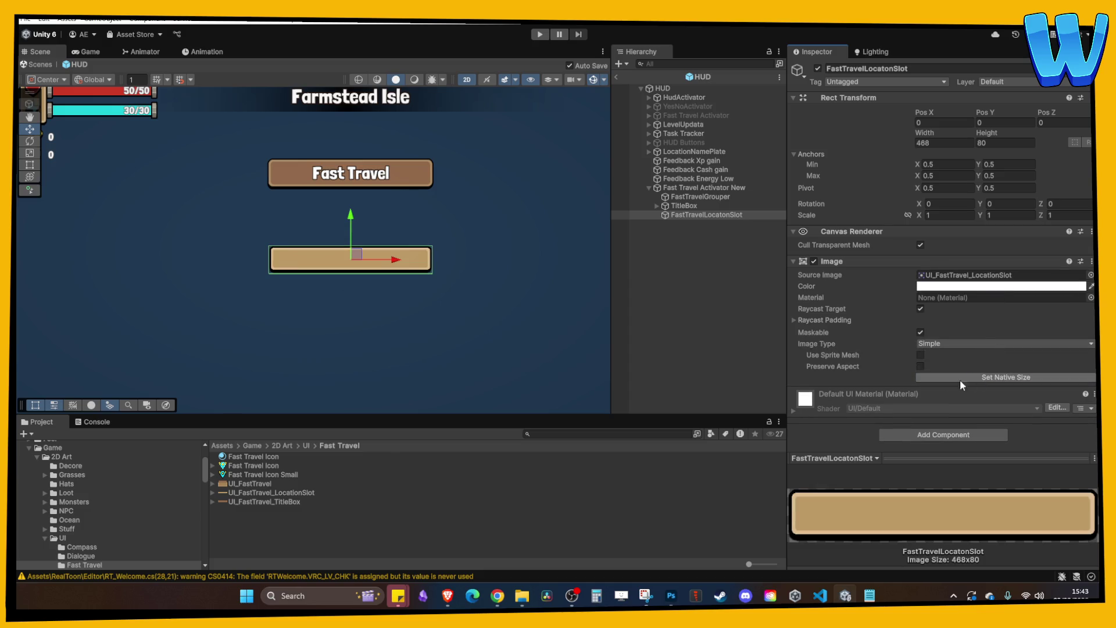
pyautogui.click(691, 238)
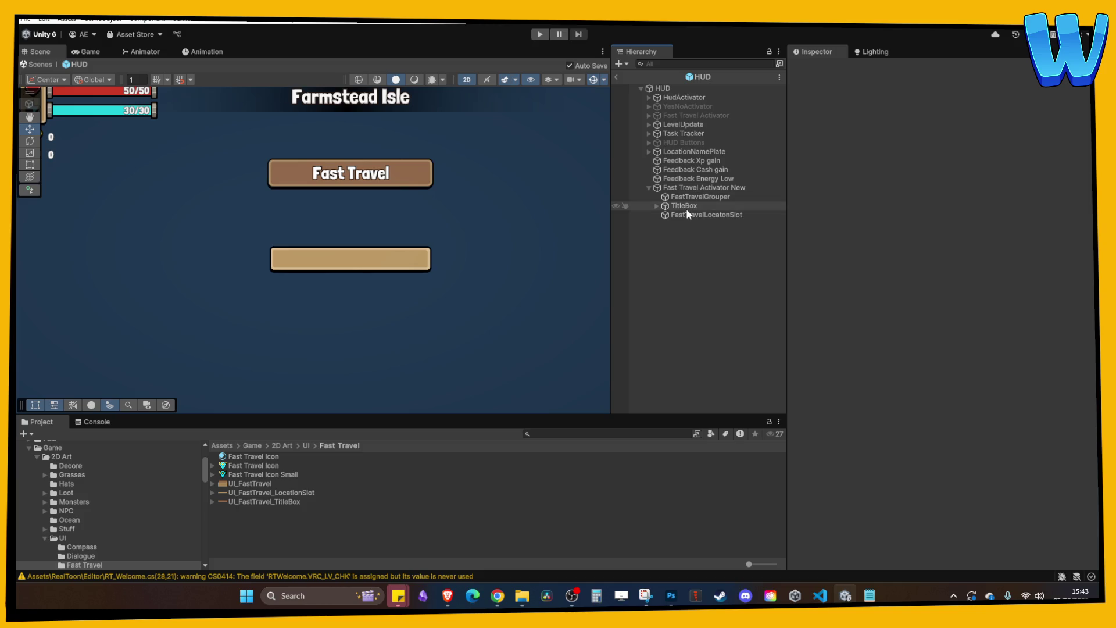
pyautogui.click(690, 215)
# - Add a TextMeshPro label reading 'Location Name' inside the slot in LondrinaSolid-Black SDF
pyautogui.rightClick(698, 217)
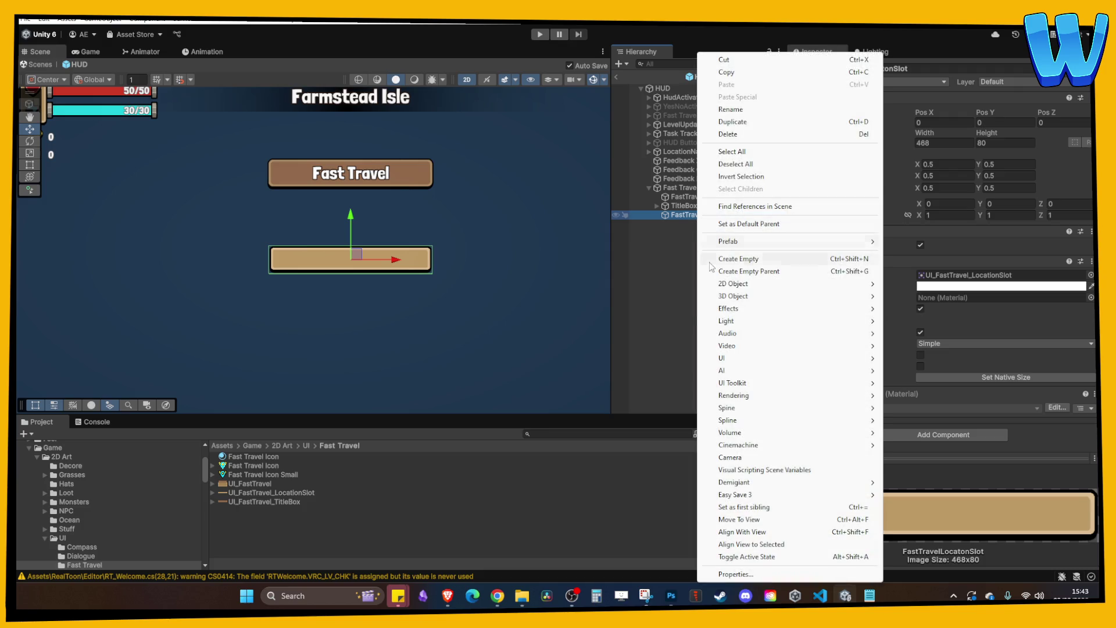
pyautogui.moveTo(742, 357)
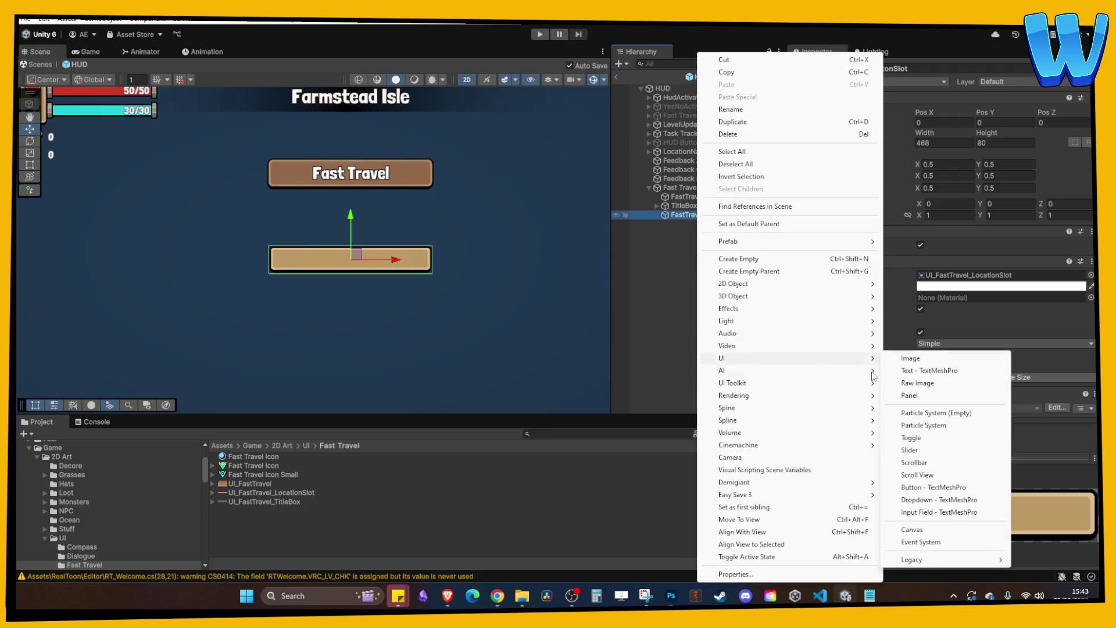
pyautogui.click(919, 372)
pyautogui.click(885, 316)
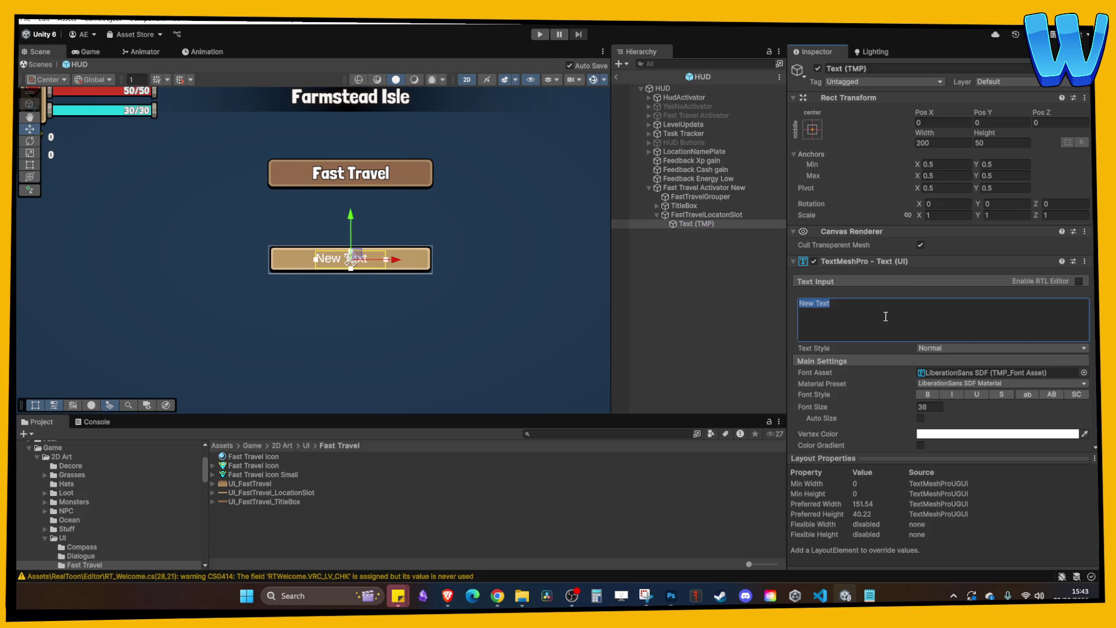
pyautogui.write('Location Name')
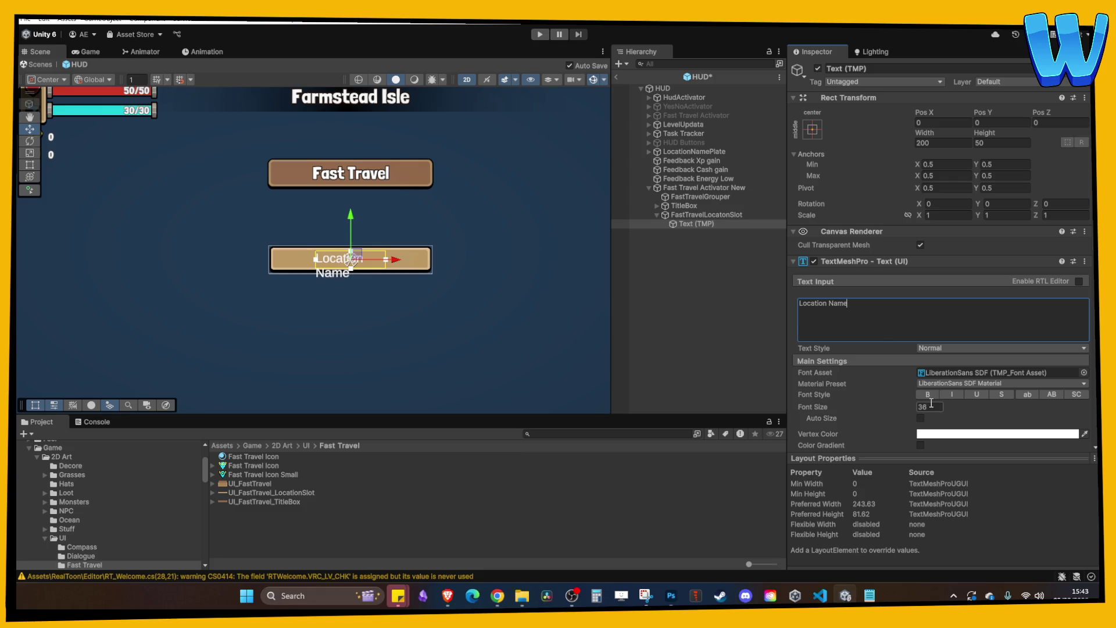
pyautogui.scroll(-2, 933, 398)
pyautogui.click(1084, 312)
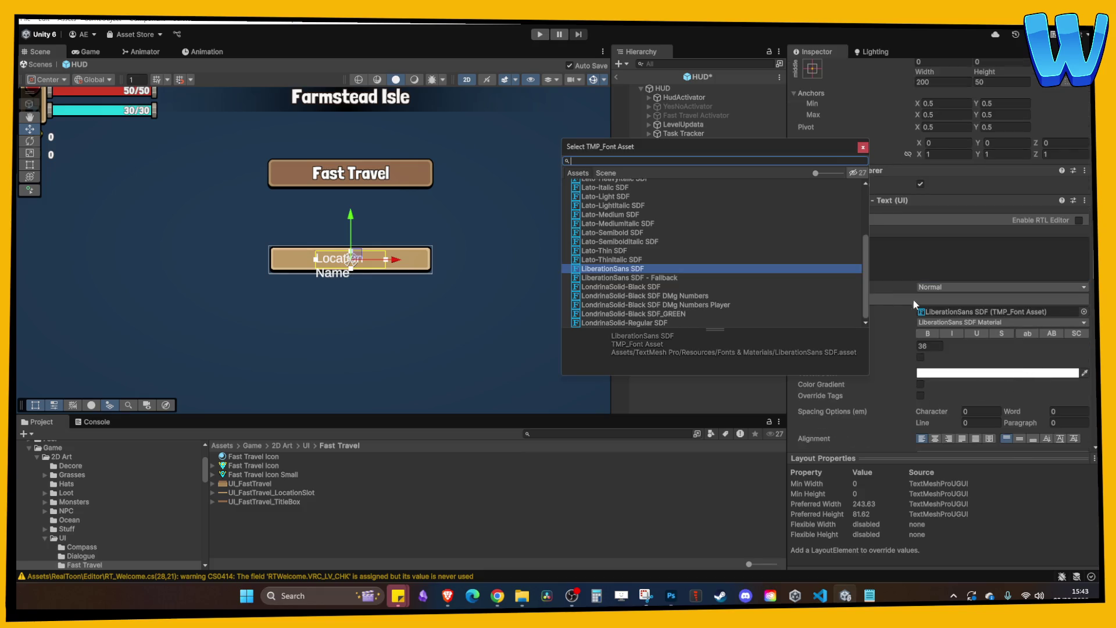
pyautogui.doubleClick(659, 286)
# - Stretch the label's rect across the slot and centre-align the text
pyautogui.scroll(1, 463, 264)
pyautogui.press('t')
pyautogui.moveTo(405, 257); pyautogui.dragTo(451, 258)
pyautogui.moveTo(324, 257); pyautogui.dragTo(280, 257)
pyautogui.click(935, 438)
# - Review the centred label, collapse its text settings, and reselect FastTravelLocatonSlot
pyautogui.scroll(3, 483, 281)
pyautogui.click(723, 302)
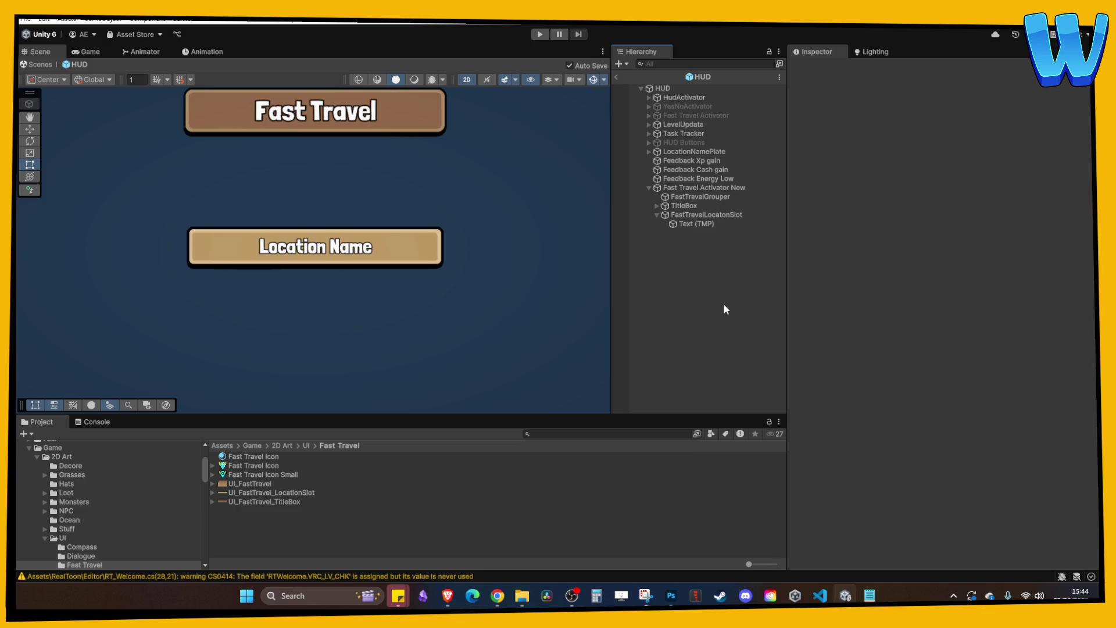
pyautogui.scroll(-3, 451, 259)
pyautogui.scroll(1, 452, 249)
pyautogui.scroll(1, 465, 256)
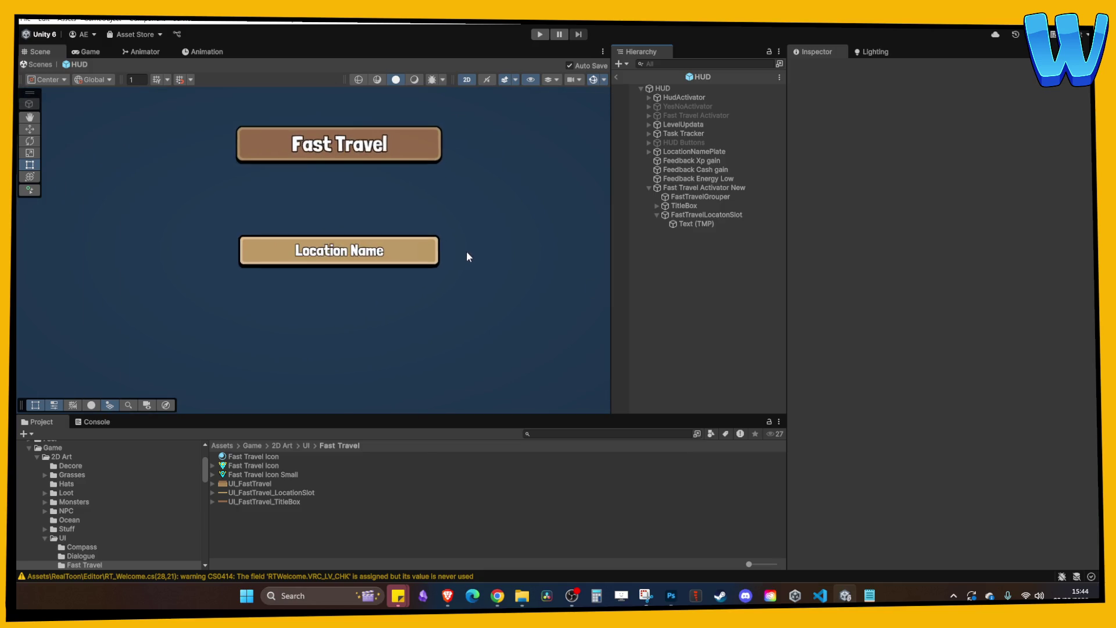
pyautogui.click(699, 213)
pyautogui.click(700, 224)
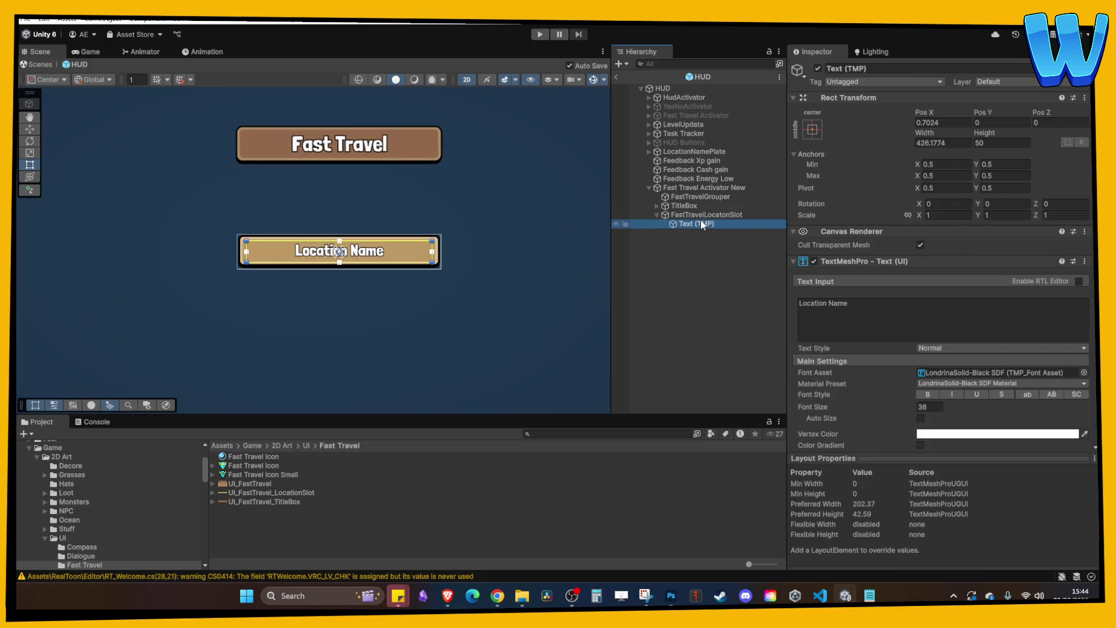
pyautogui.click(863, 262)
pyautogui.click(704, 214)
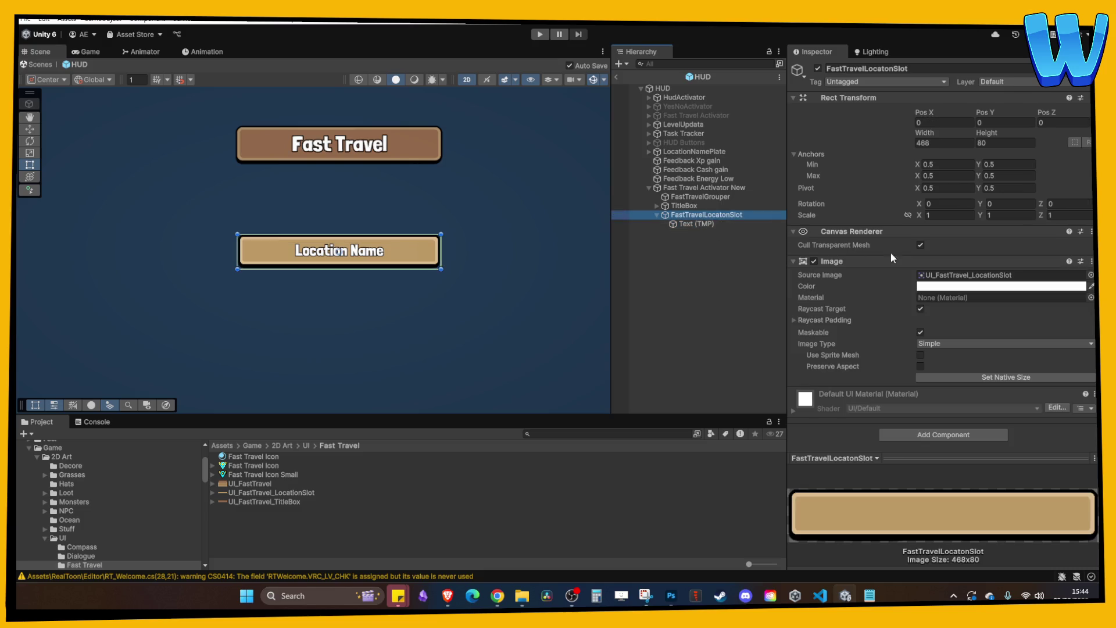
# - Add a Button component to FastTravelLocatonSlot and expand its settings
pyautogui.click(863, 262)
pyautogui.click(915, 316)
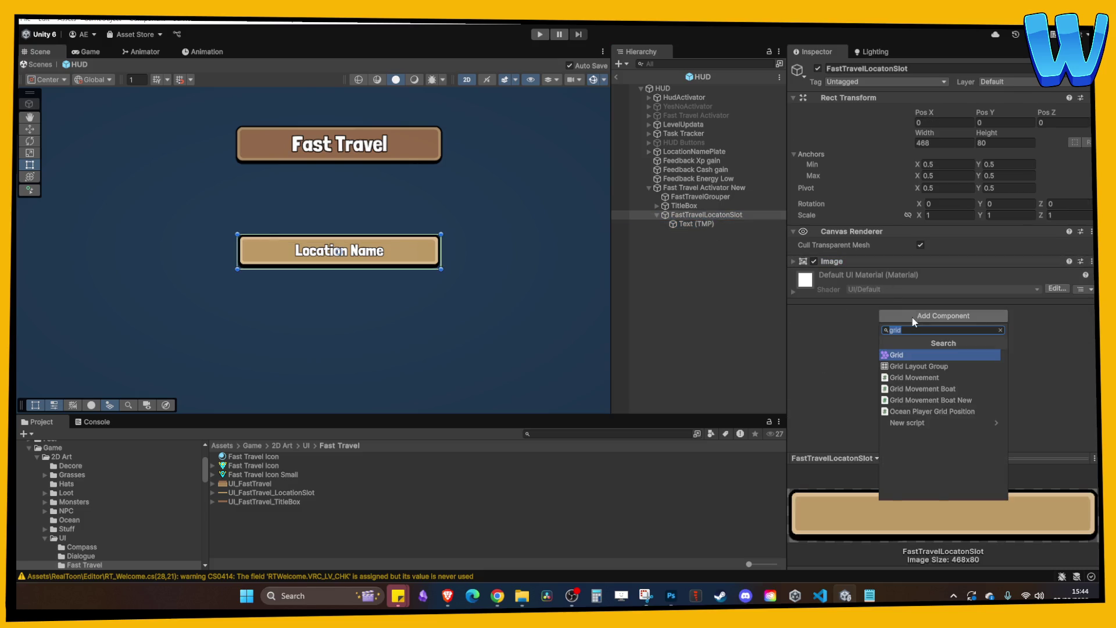
pyautogui.write('button')
pyautogui.press('Return')
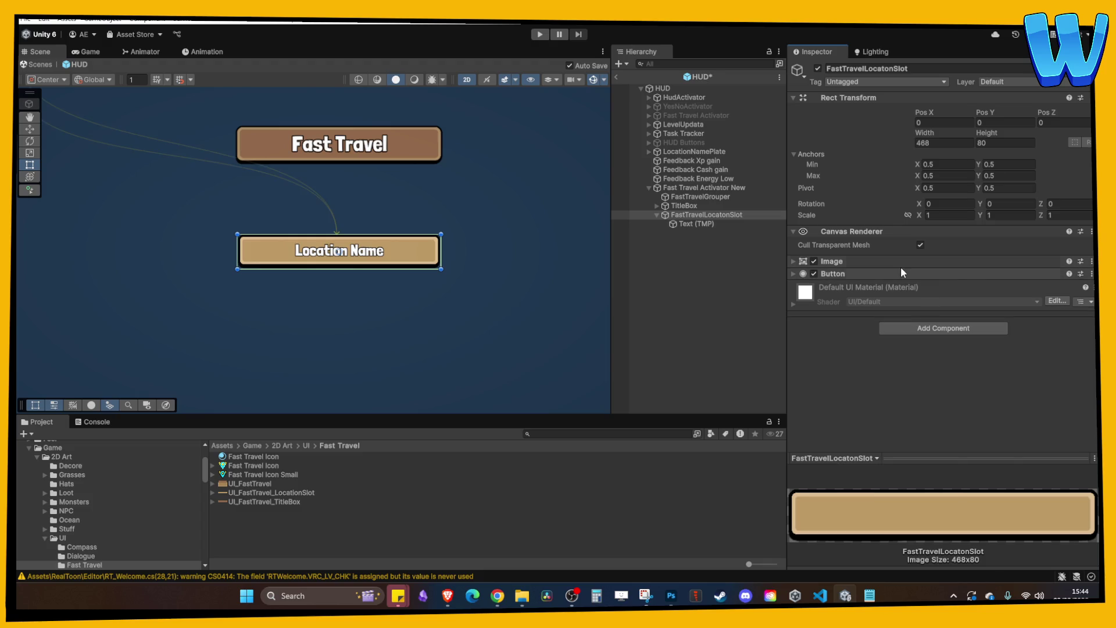
pyautogui.click(890, 273)
pyautogui.scroll(-2, 898, 308)
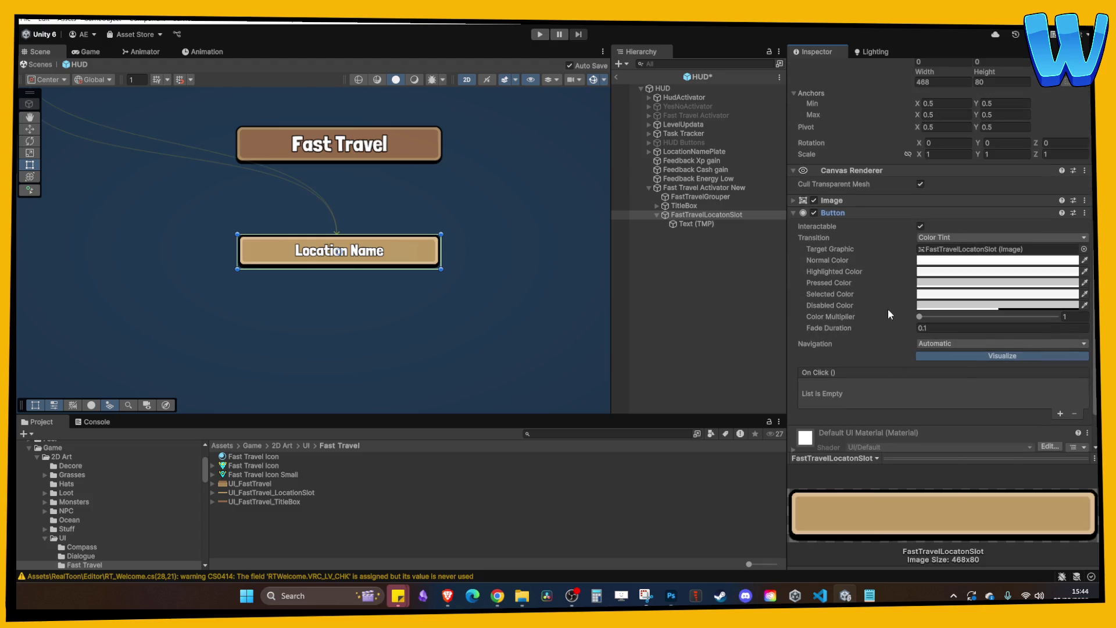
# - Expand Task Tracker and its Activator to inspect Activator Fixable and Title
pyautogui.click(647, 123)
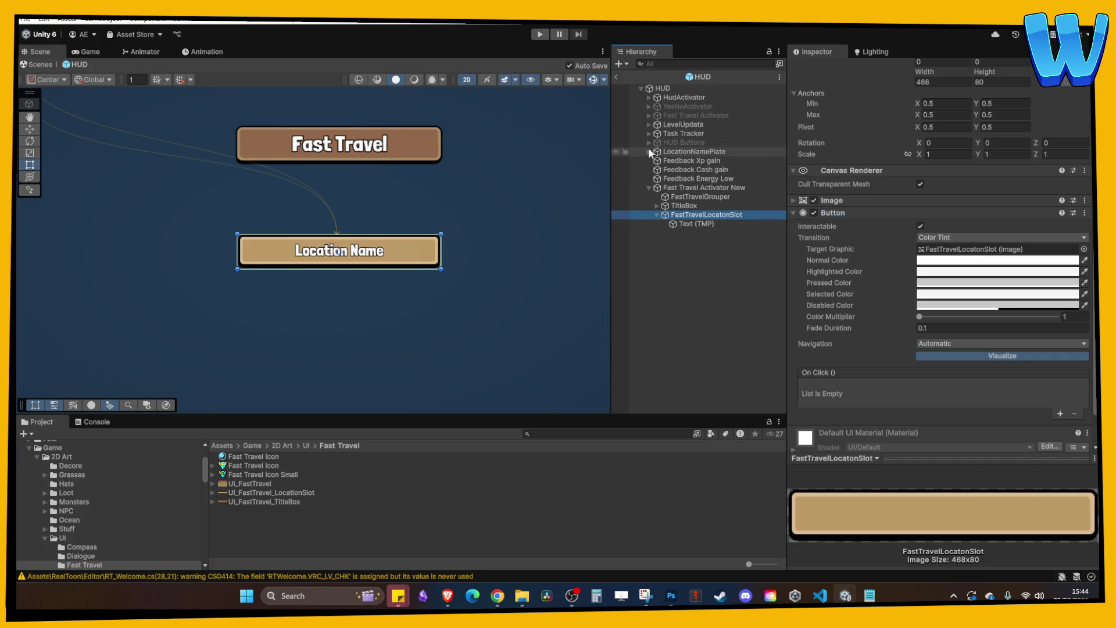
pyautogui.click(649, 133)
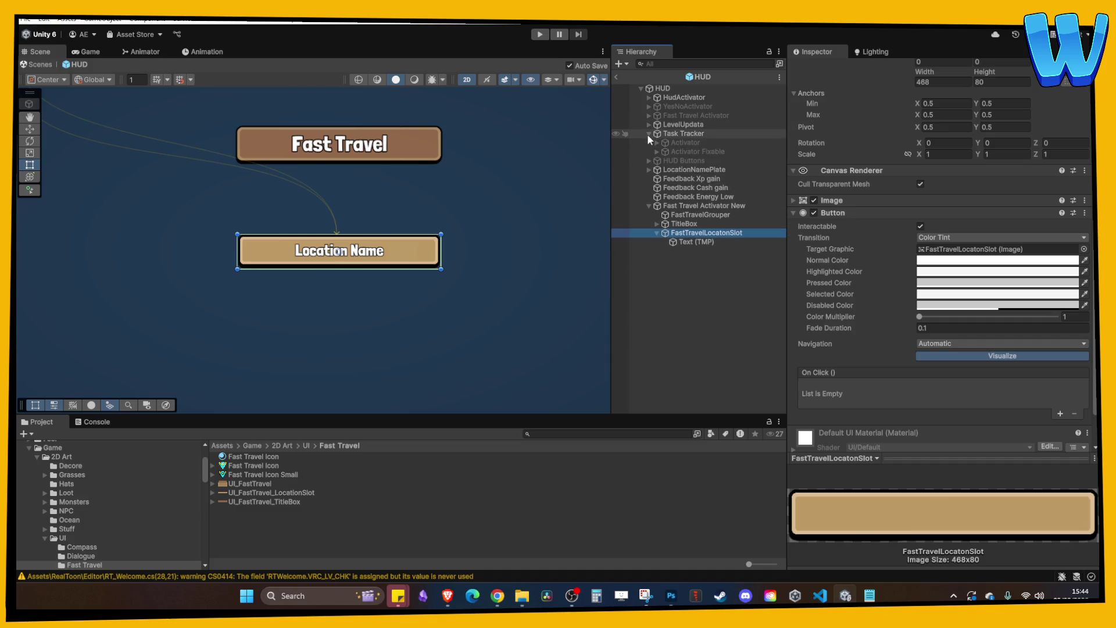
pyautogui.click(658, 142)
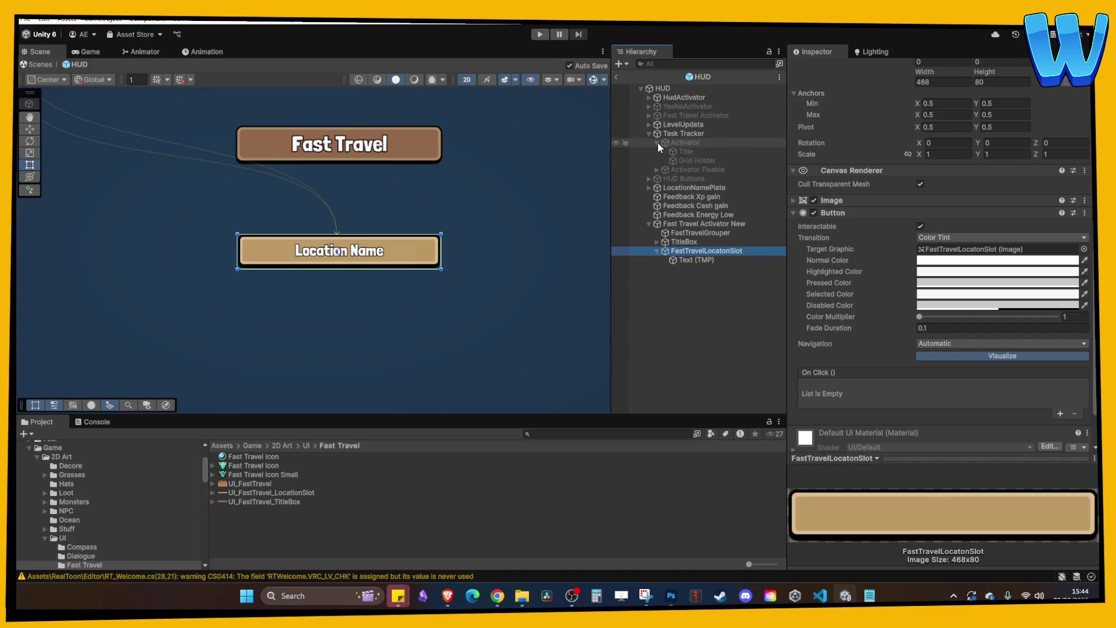
pyautogui.click(691, 169)
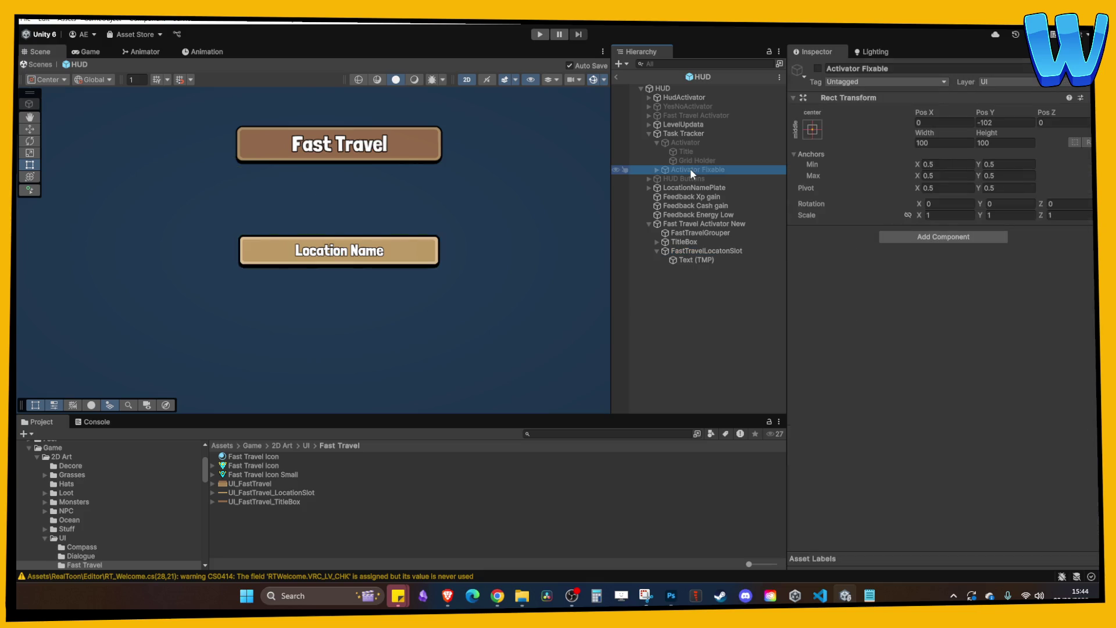
pyautogui.click(656, 169)
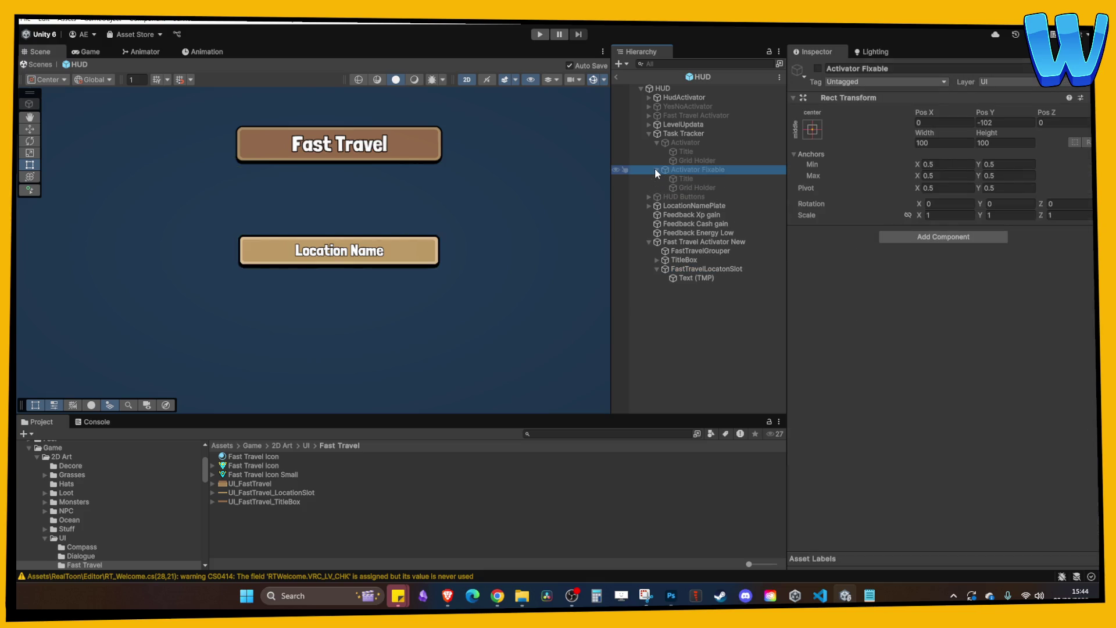
pyautogui.click(655, 169)
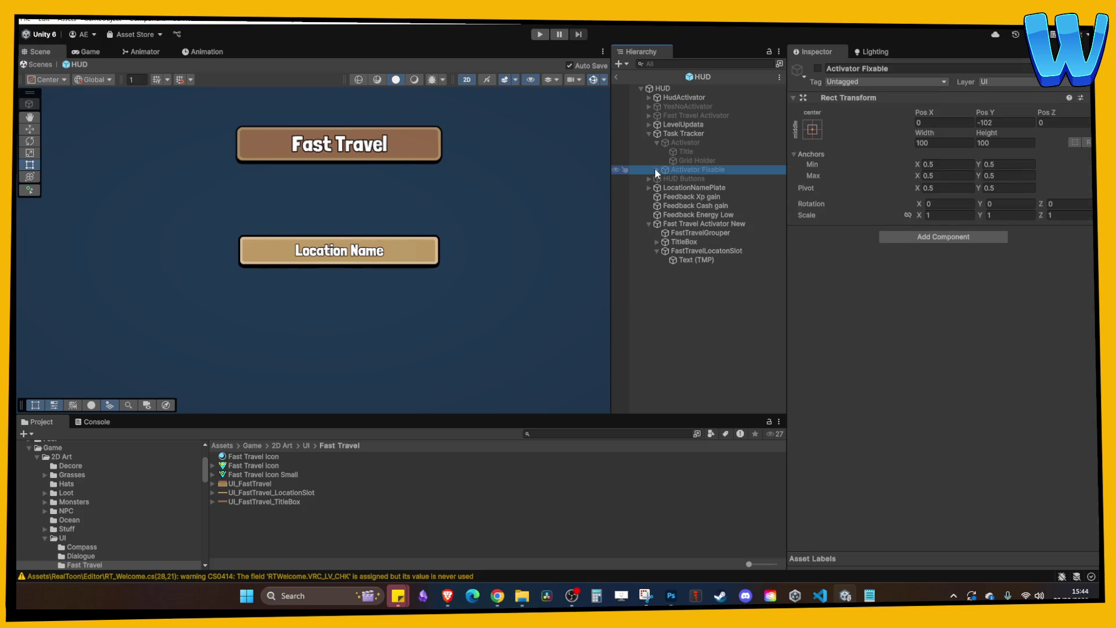
pyautogui.click(681, 151)
pyautogui.press('Up')
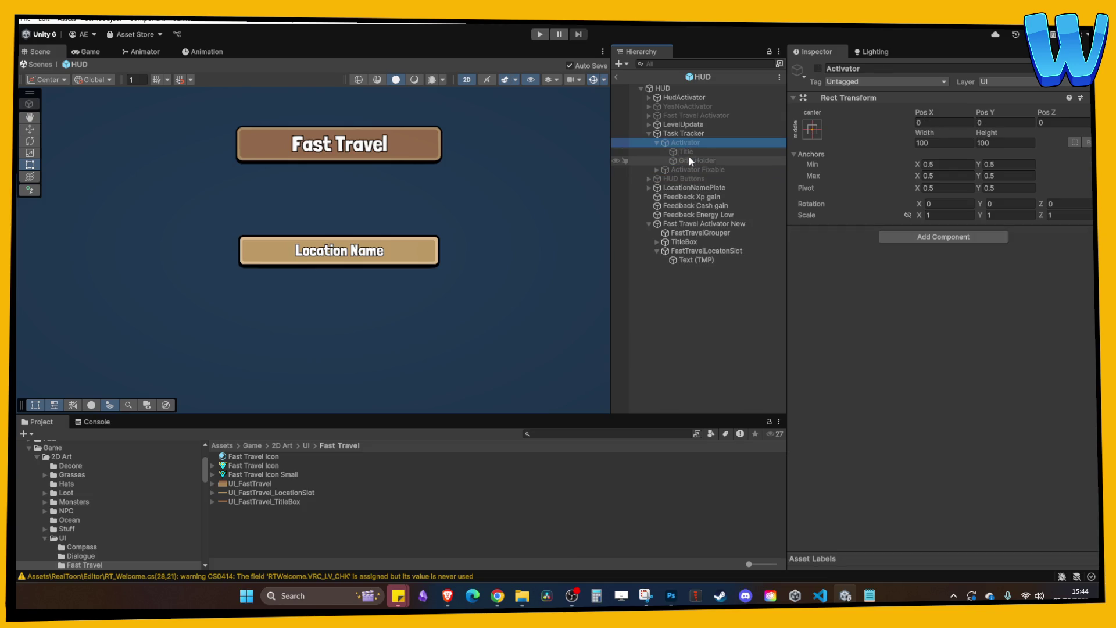
# - Frame Task Tracker's Grid Holder in the scene, then expand Fast Travel Activator
pyautogui.click(685, 159)
pyautogui.press('f')
pyautogui.scroll(-5, 524, 170)
pyautogui.click(683, 144)
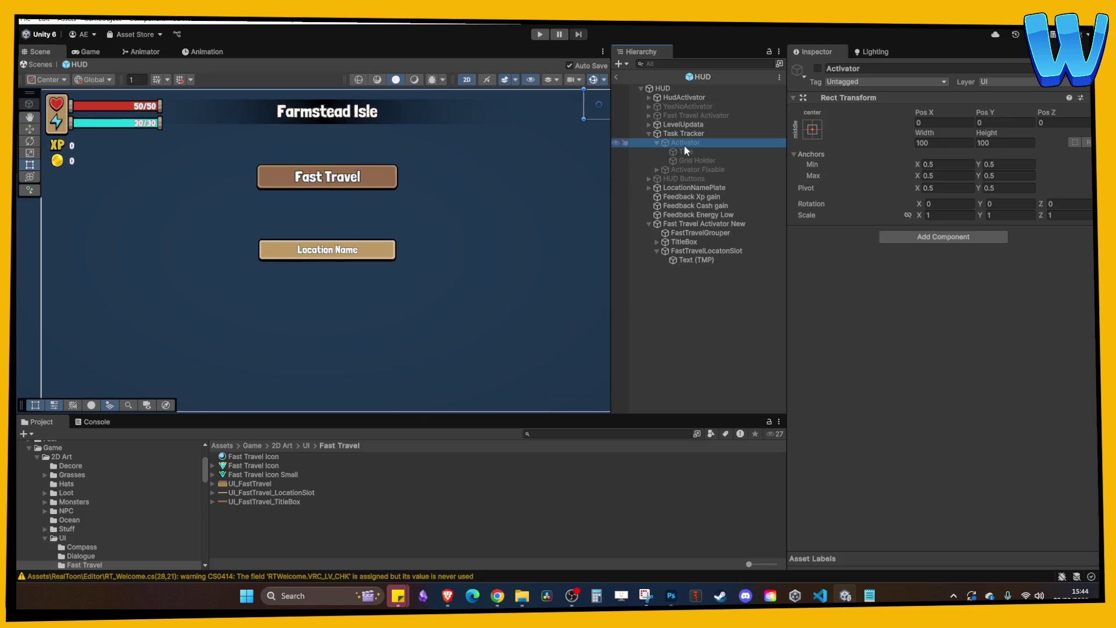
pyautogui.click(649, 133)
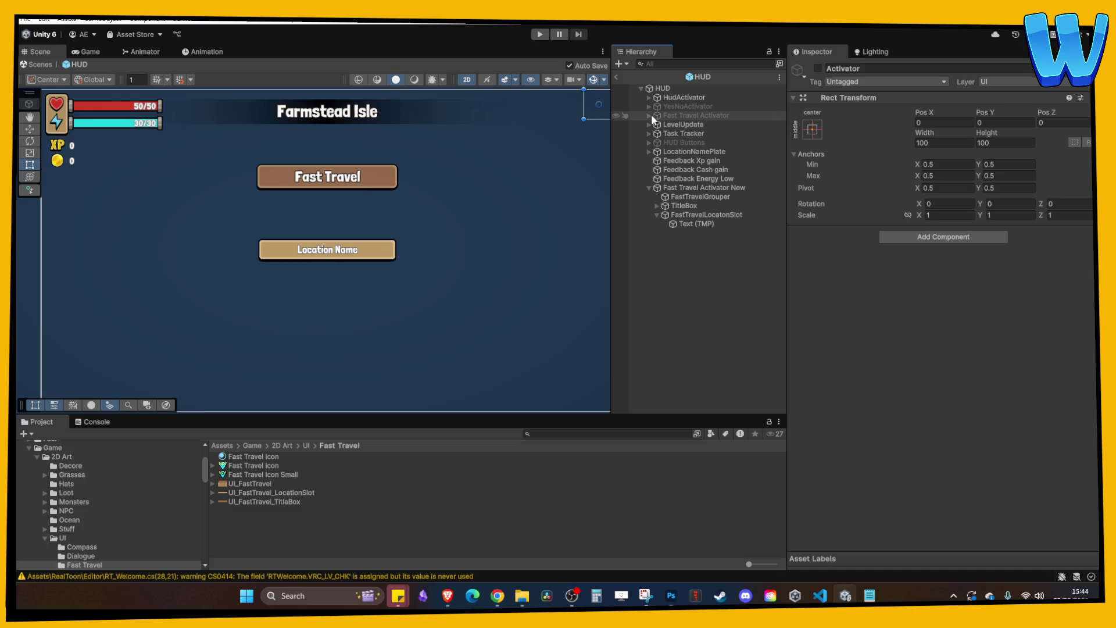
pyautogui.click(649, 115)
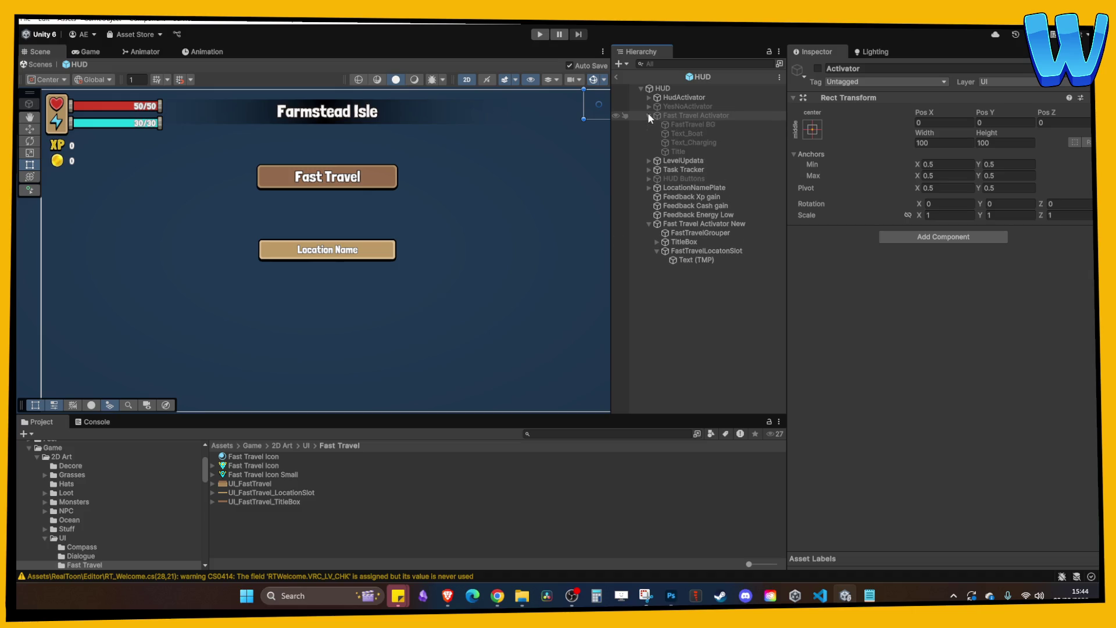
# - Copy the Button component from the Text_Boat object
pyautogui.click(690, 134)
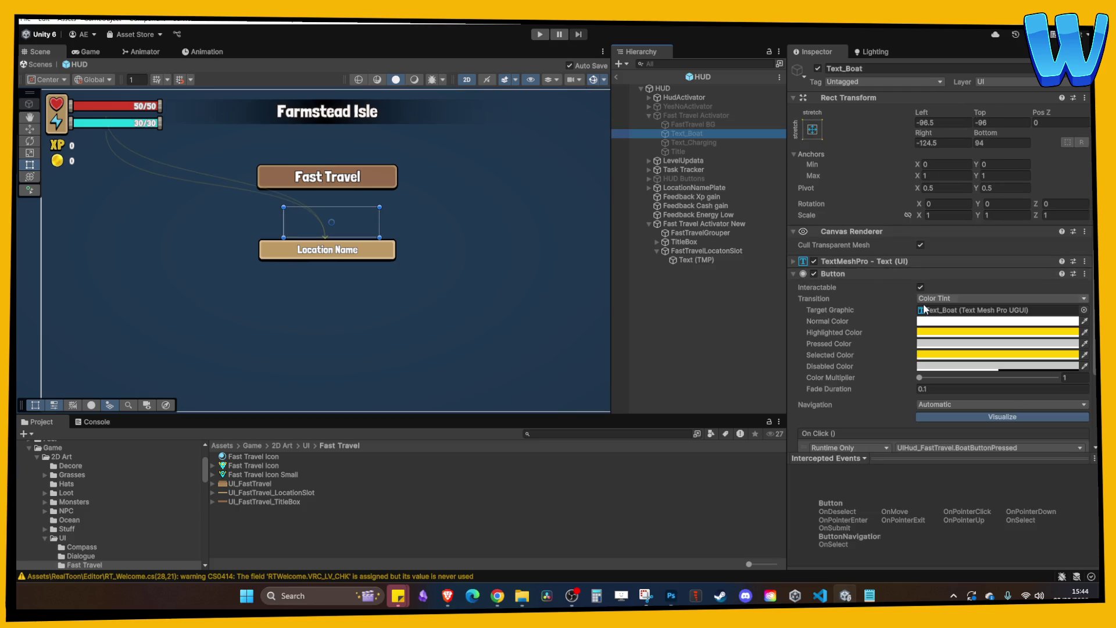
pyautogui.scroll(-2, 924, 310)
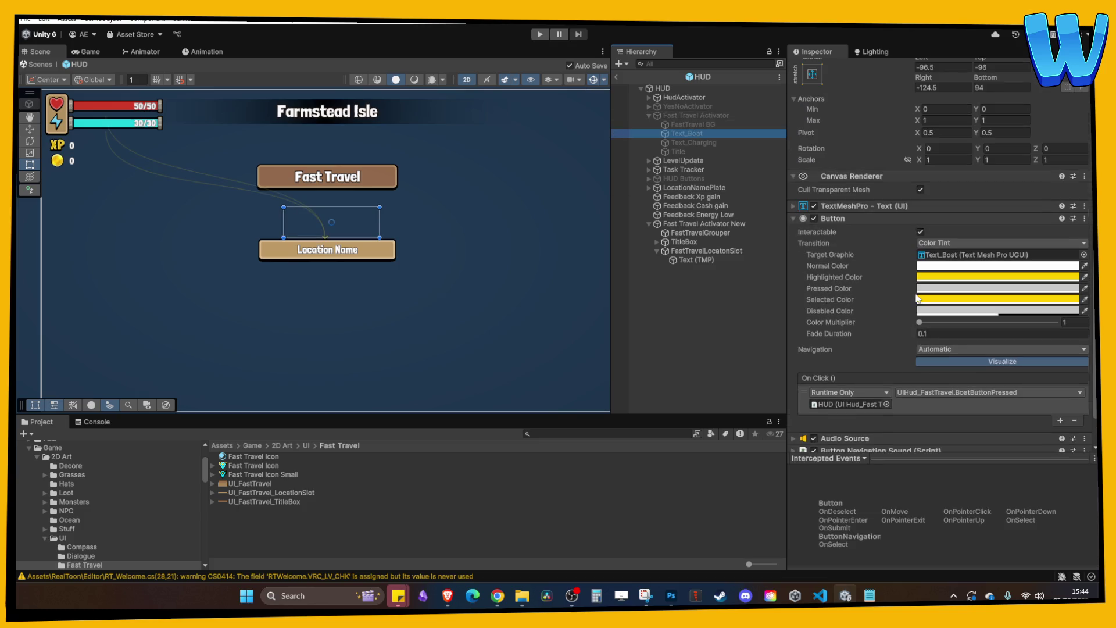
pyautogui.rightClick(853, 219)
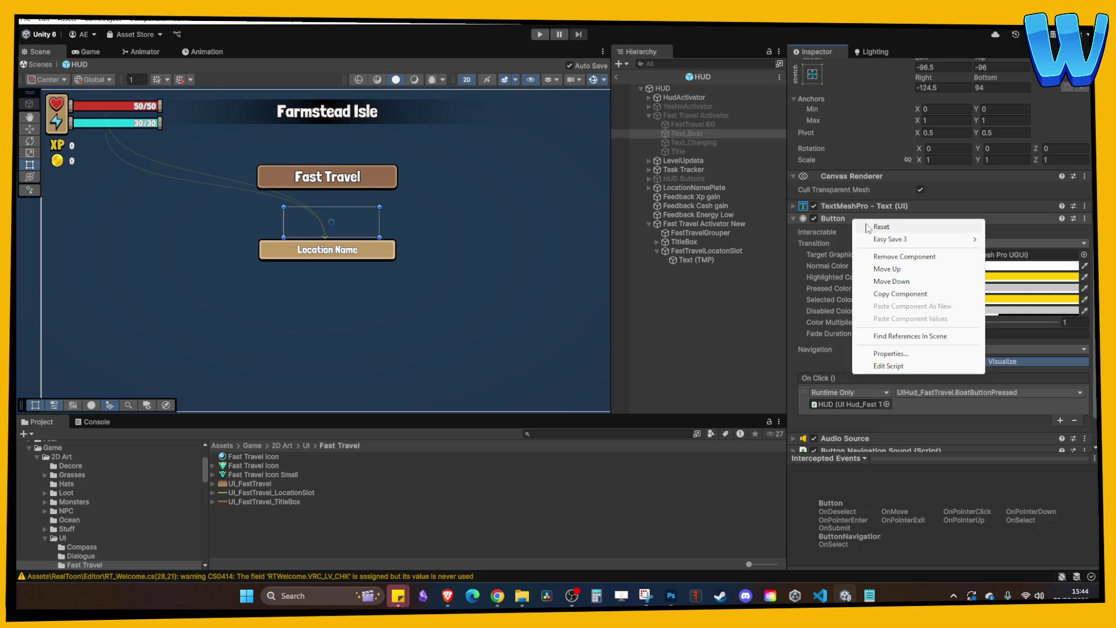
pyautogui.click(898, 295)
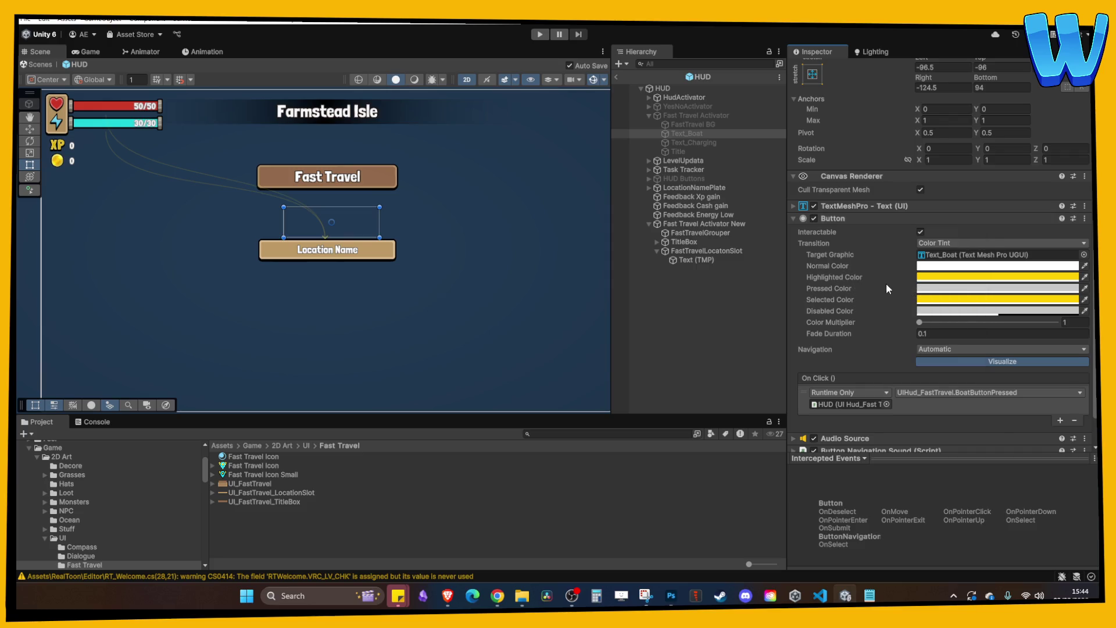
# - Select FastTravelLocatonSlot and paste the copied Button values onto its components
pyautogui.scroll(-1, 886, 284)
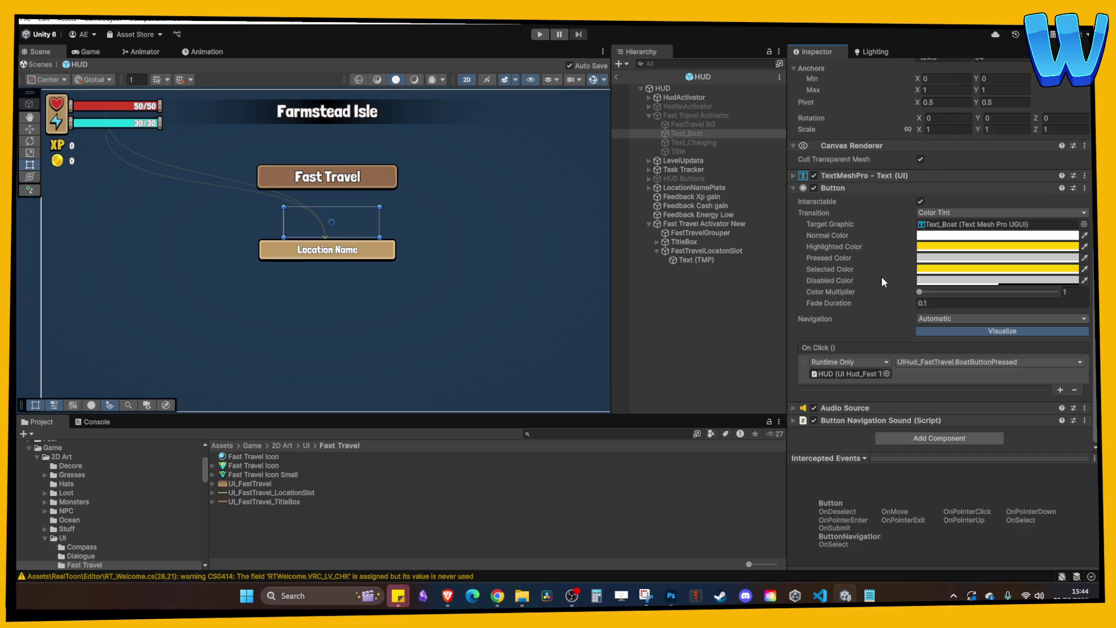
pyautogui.click(698, 251)
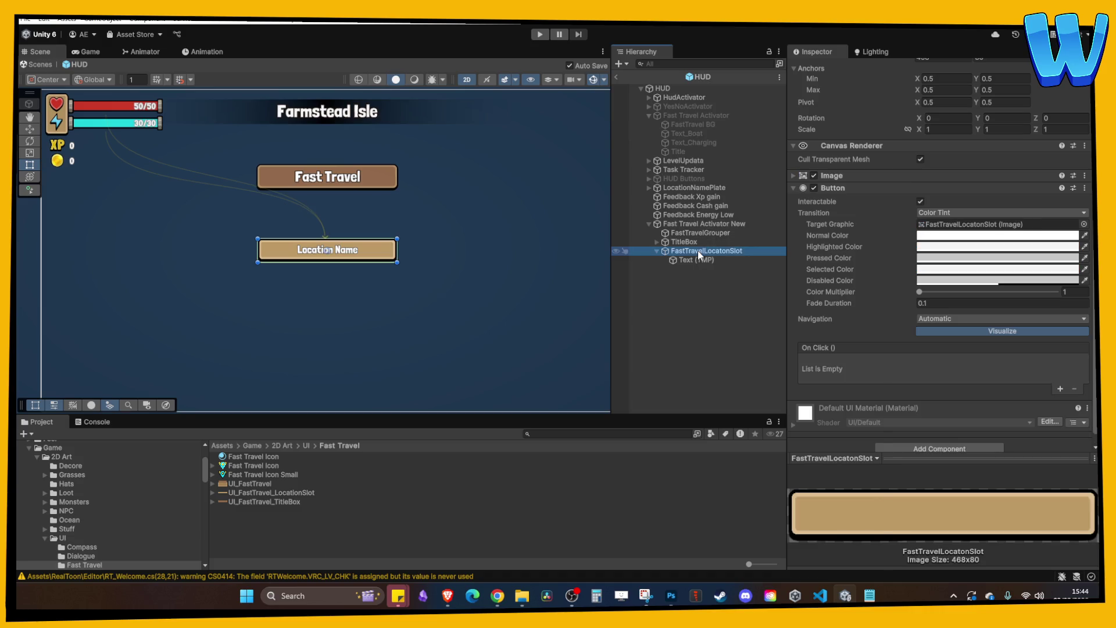
pyautogui.rightClick(698, 251)
pyautogui.rightClick(930, 181)
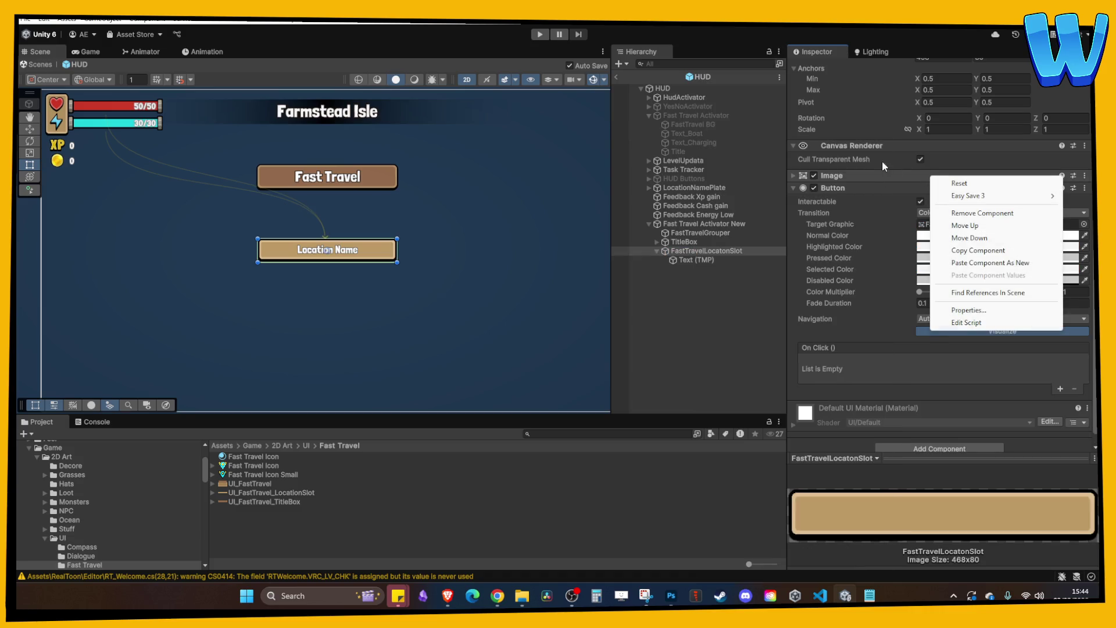
pyautogui.click(971, 263)
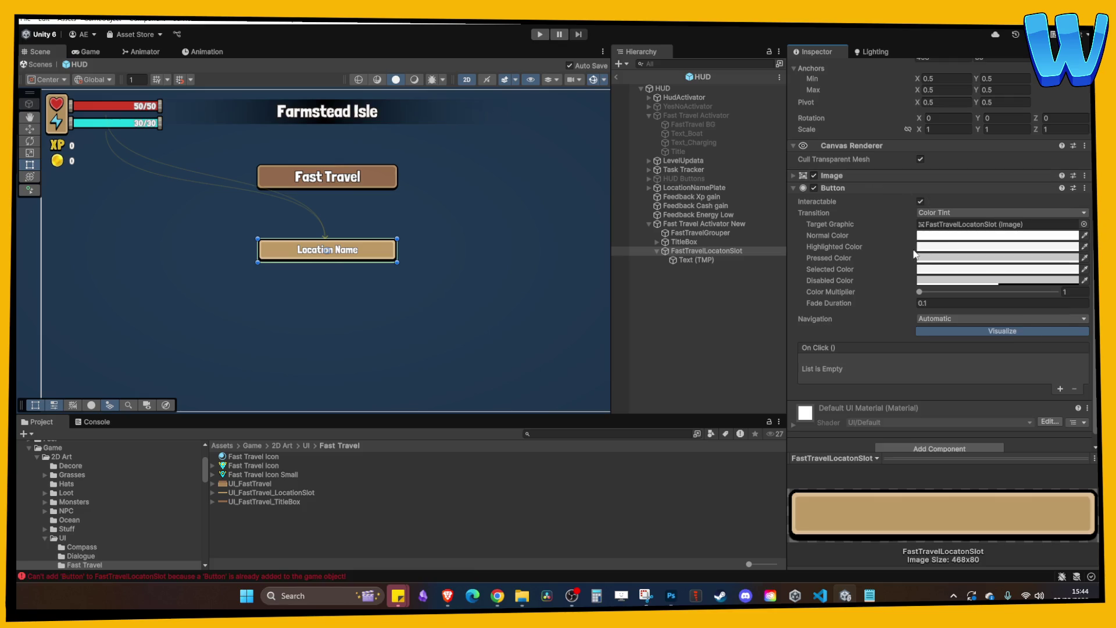
pyautogui.scroll(2, 942, 262)
# - Remove the slot's original Button and paste the copied Button as a new component
pyautogui.rightClick(859, 240)
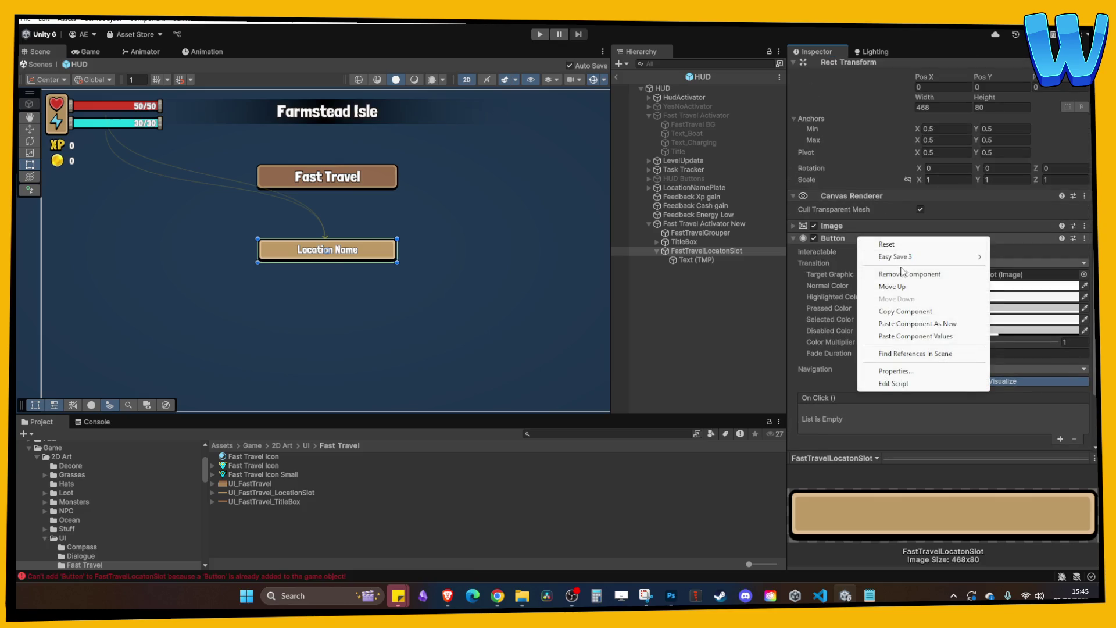
pyautogui.click(906, 273)
pyautogui.rightClick(861, 261)
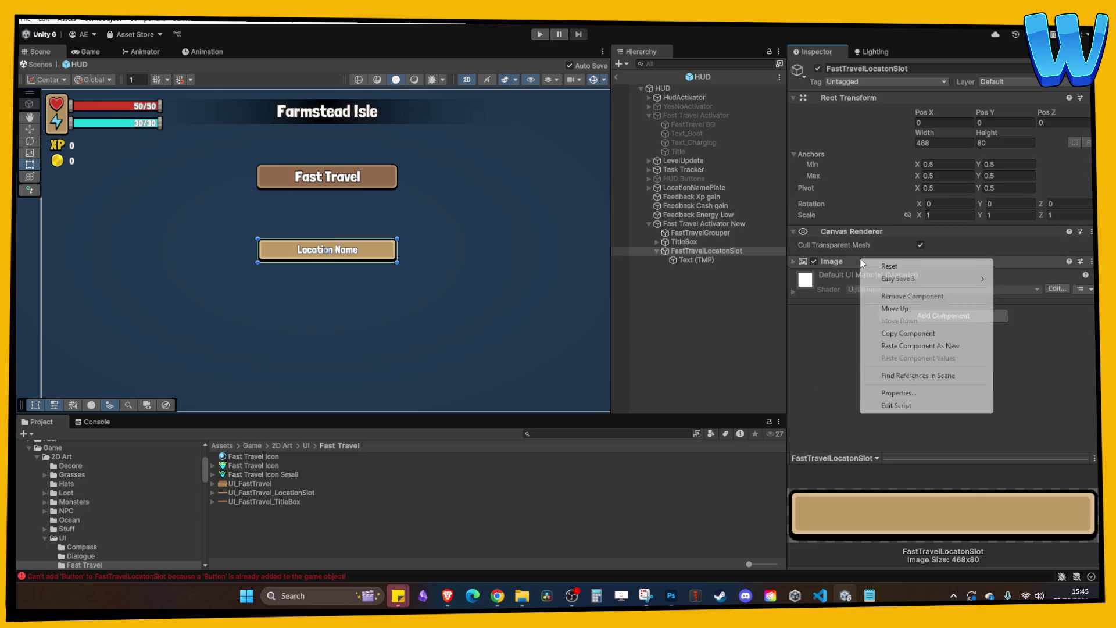
pyautogui.click(901, 345)
# - Delete the leftover Text_Boat On Click entry, check the Console, and clear the selection
pyautogui.scroll(-3, 898, 332)
pyautogui.click(1074, 377)
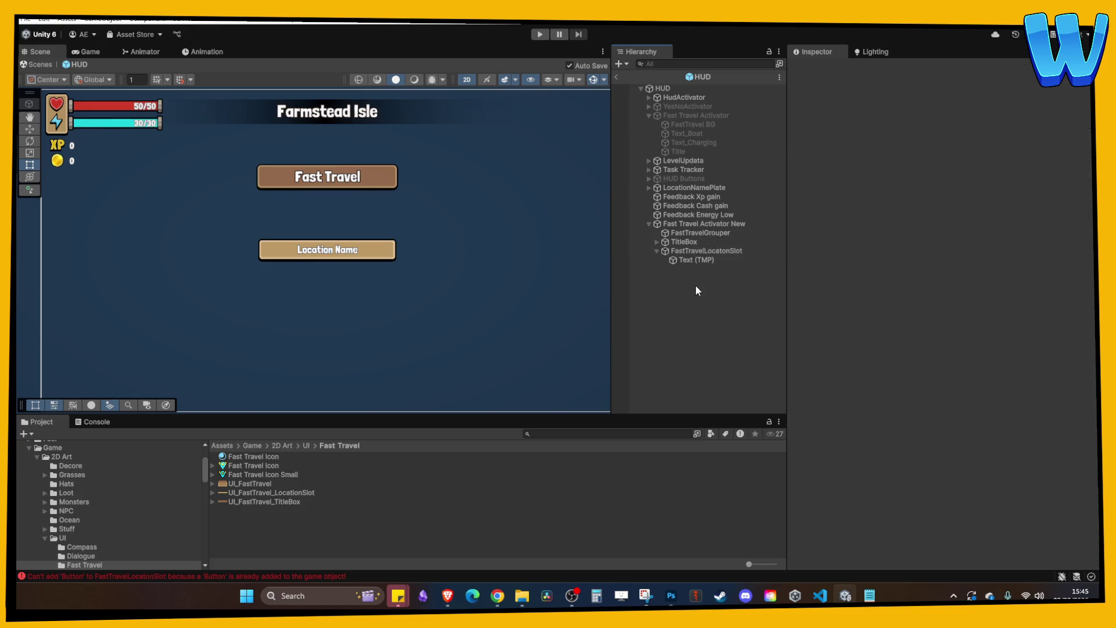
pyautogui.click(697, 251)
pyautogui.click(95, 422)
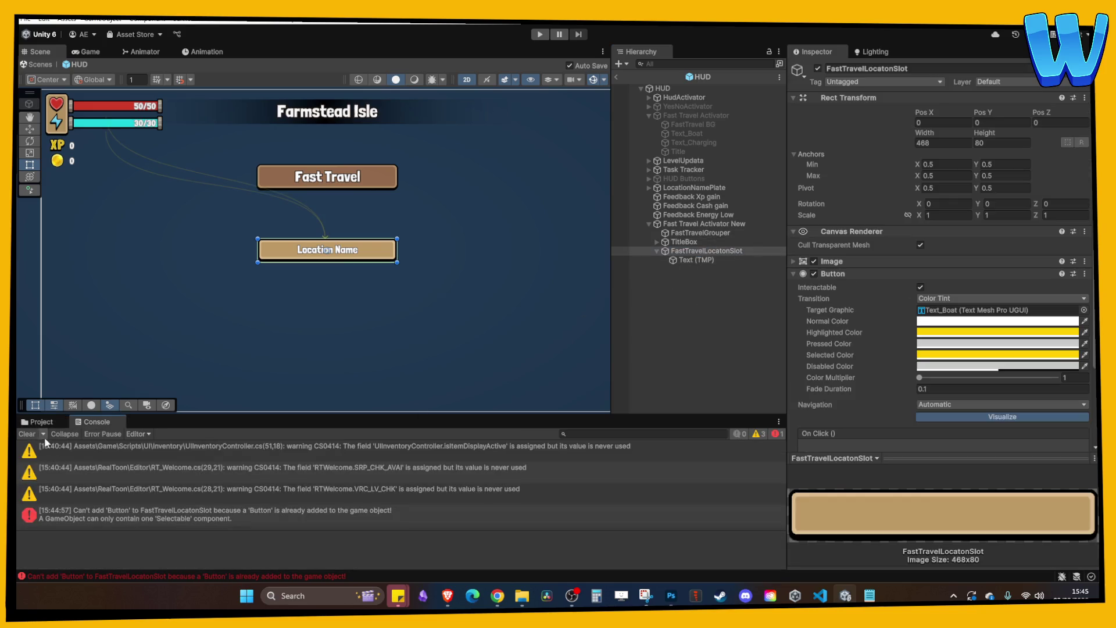
pyautogui.click(38, 421)
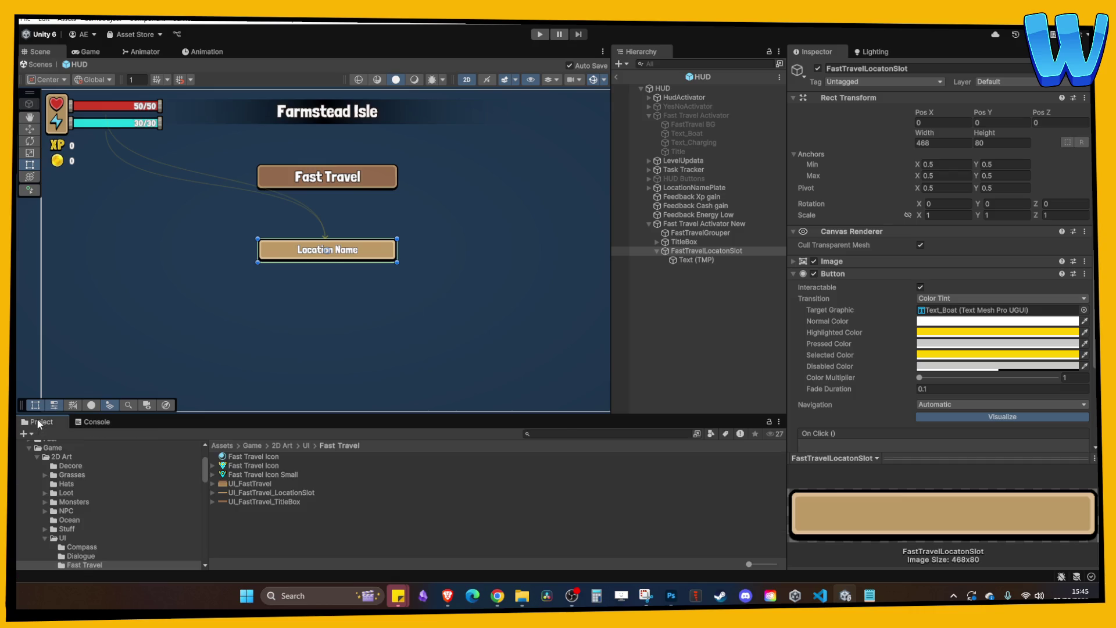
pyautogui.click(748, 291)
pyautogui.scroll(3, 521, 271)
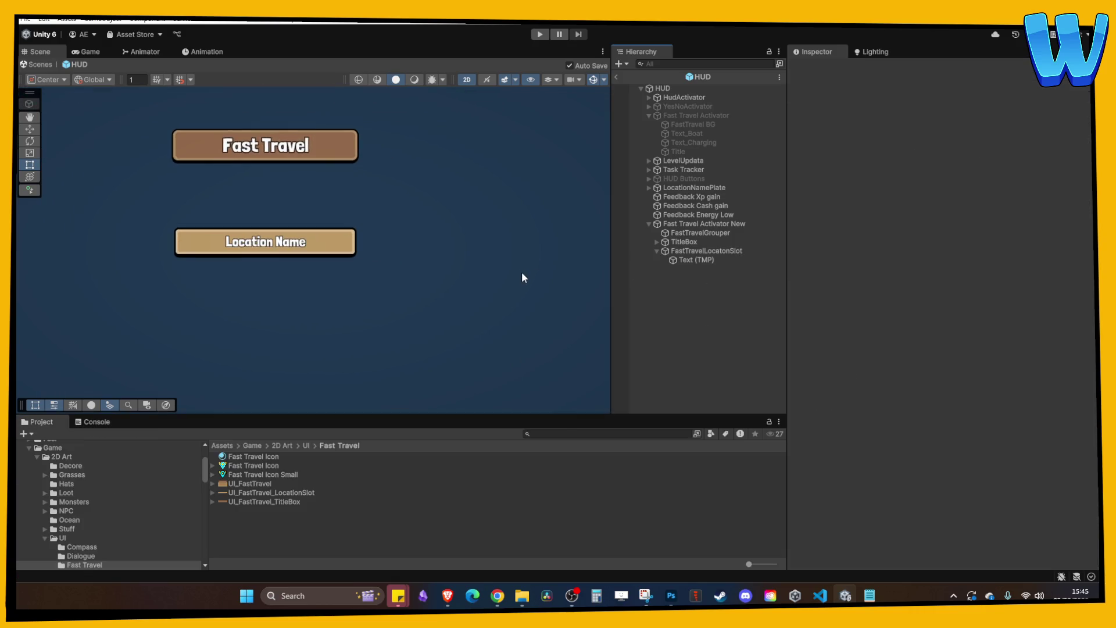
# - Collapse the slot's Button details and browse the Project window to Assets/Game/Prefabs/UI
pyautogui.click(680, 250)
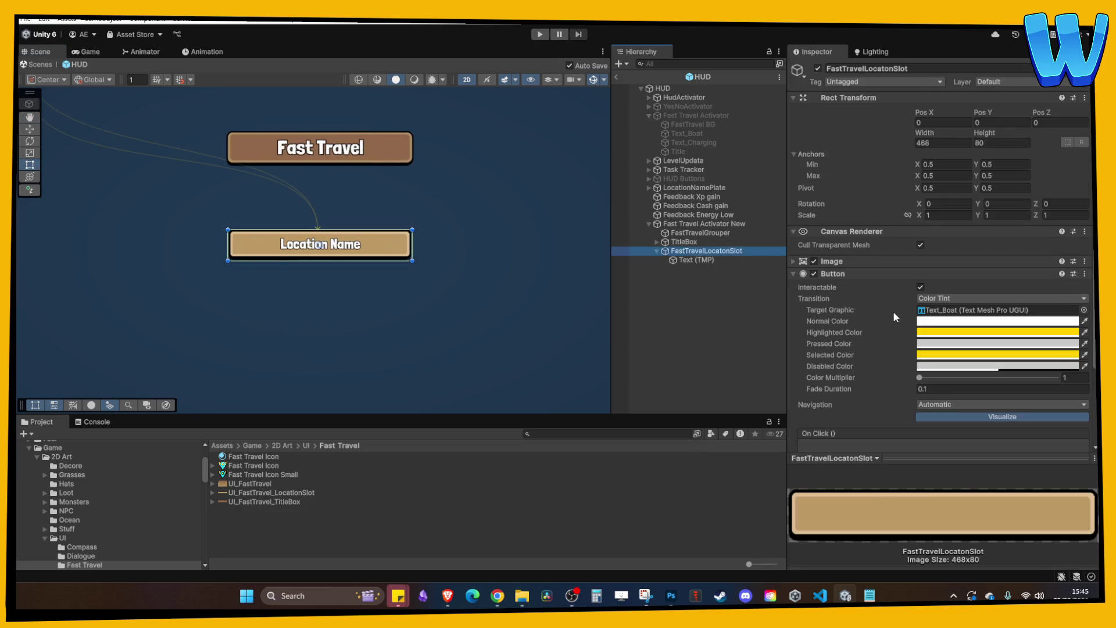
pyautogui.scroll(-3, 893, 302)
pyautogui.click(835, 178)
pyautogui.scroll(-5, 118, 501)
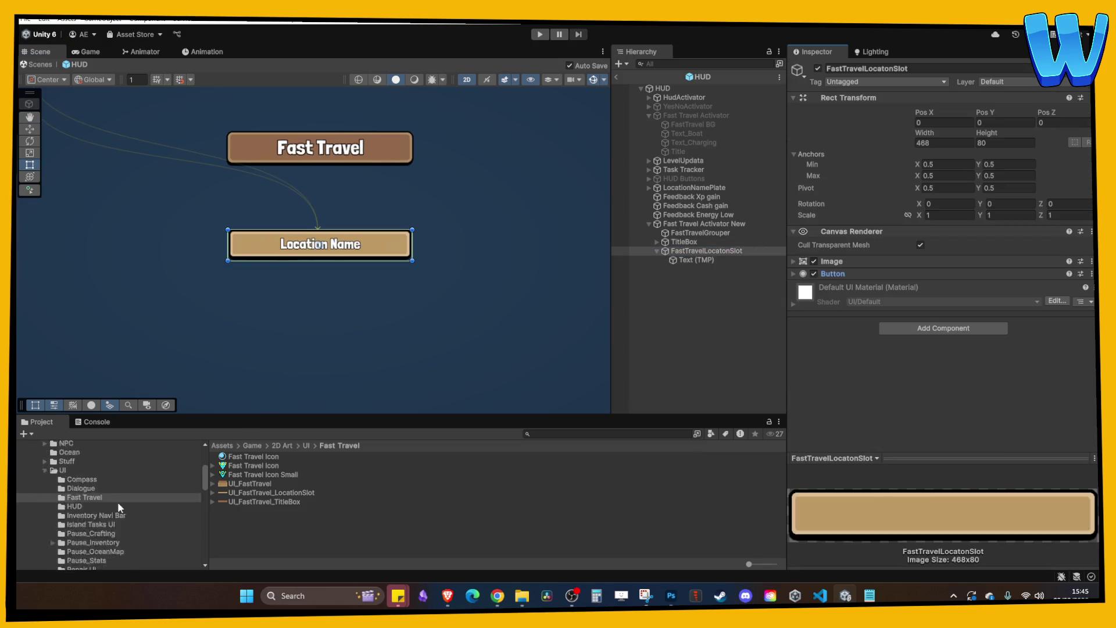
pyautogui.click(76, 495)
pyautogui.scroll(-3, 255, 505)
pyautogui.click(242, 535)
pyautogui.doubleClick(239, 537)
pyautogui.click(280, 446)
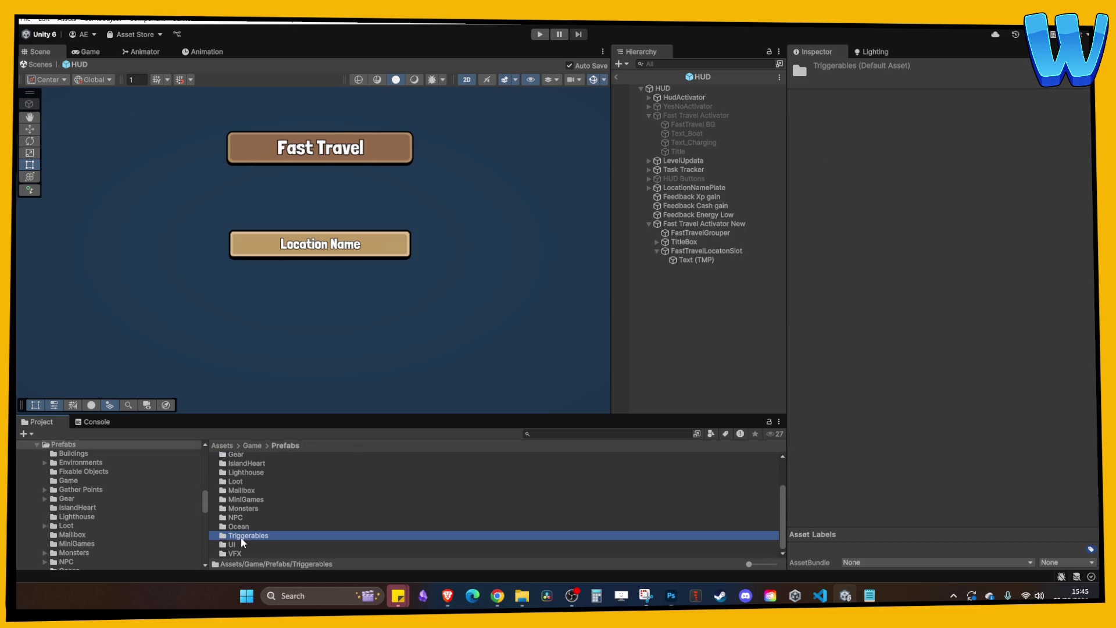
pyautogui.doubleClick(238, 543)
pyautogui.scroll(-5, 362, 469)
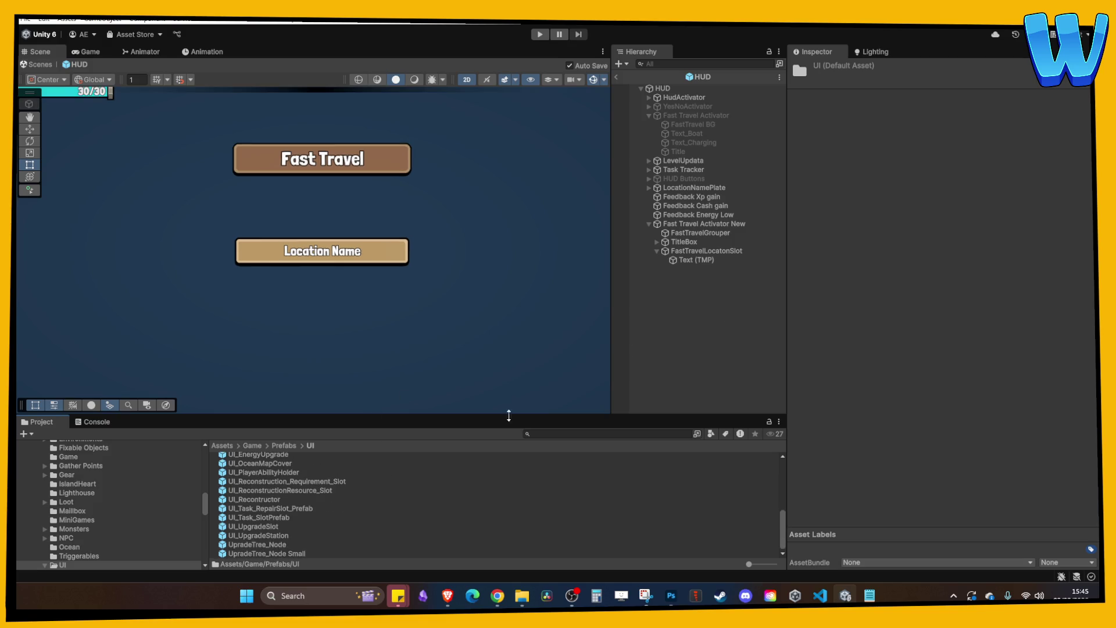
# - Drag FastTravelLocatonSlot into the UI folder as a prefab and open it for editing
pyautogui.click(675, 225)
pyautogui.click(648, 224)
pyautogui.click(648, 224)
pyautogui.click(674, 251)
pyautogui.moveTo(693, 251)
pyautogui.mouseDown()
pyautogui.moveTo(447, 495)
pyautogui.moveTo(260, 494)
pyautogui.moveTo(141, 560)
pyautogui.moveTo(68, 565)
pyautogui.moveTo(75, 511)
pyautogui.moveTo(52, 505)
pyautogui.moveTo(64, 493)
pyautogui.mouseUp()
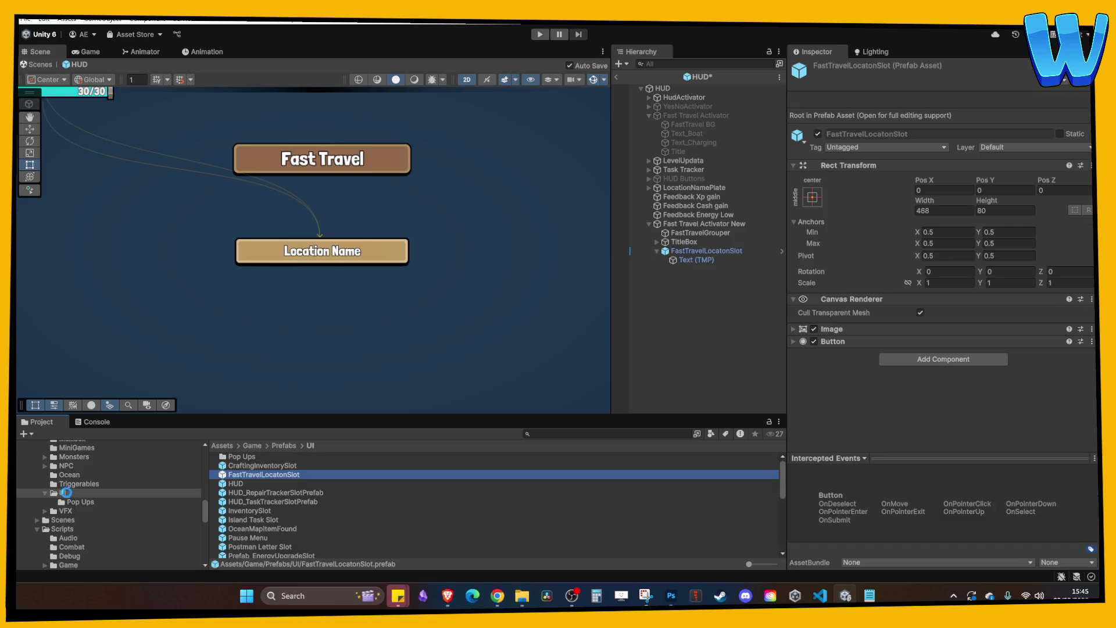
pyautogui.doubleClick(270, 474)
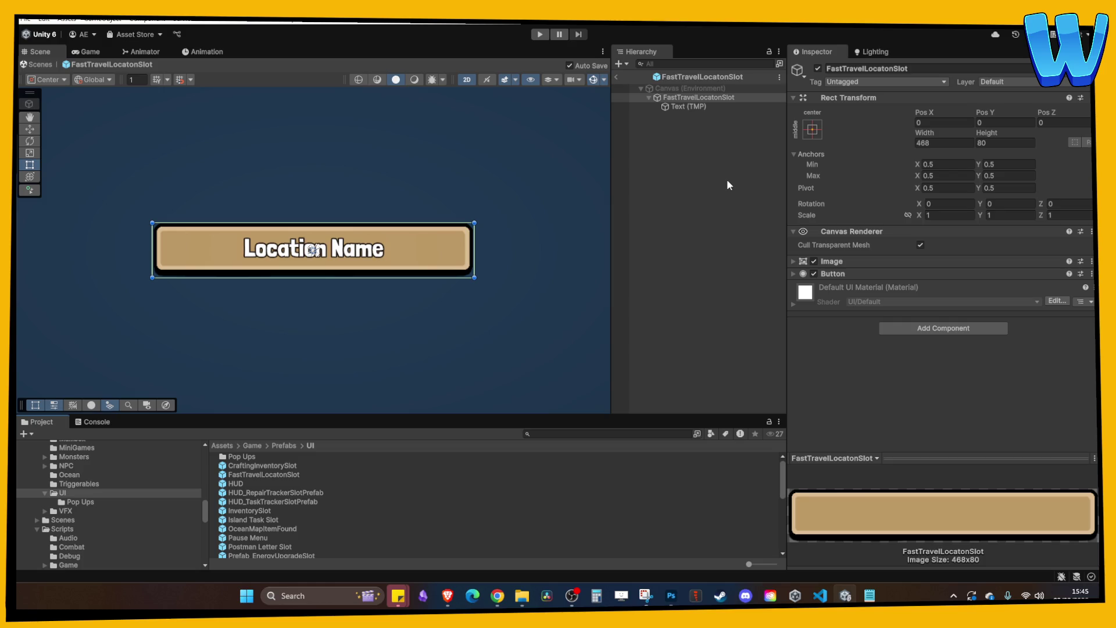
# - Select the slot prefab's root and browse to Scripts/UI/Fast Travel for its script
pyautogui.click(733, 186)
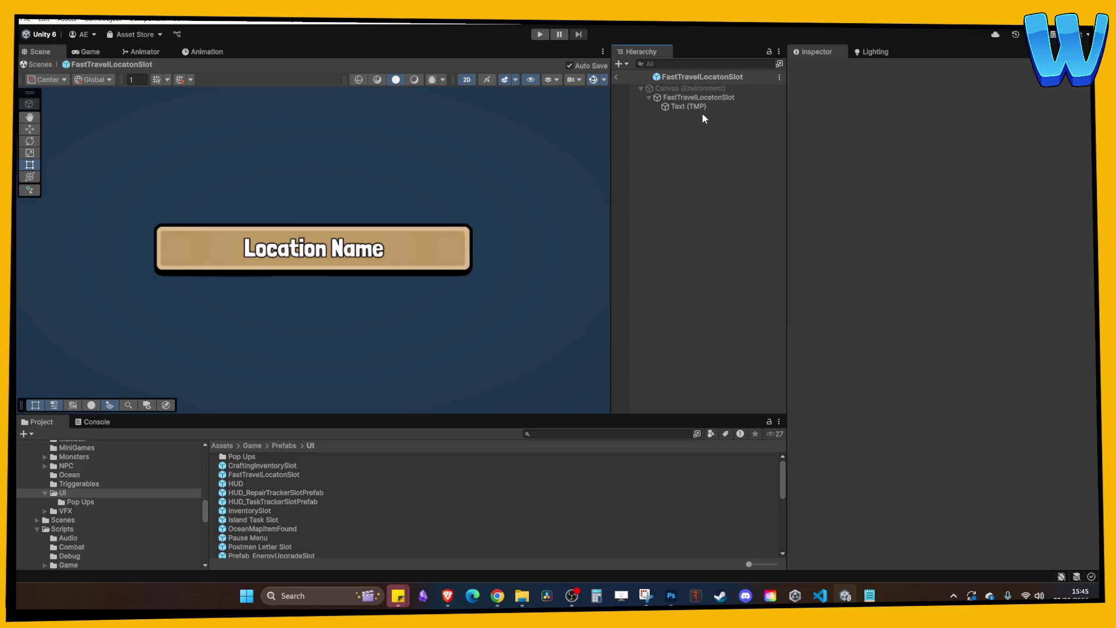
pyautogui.click(696, 97)
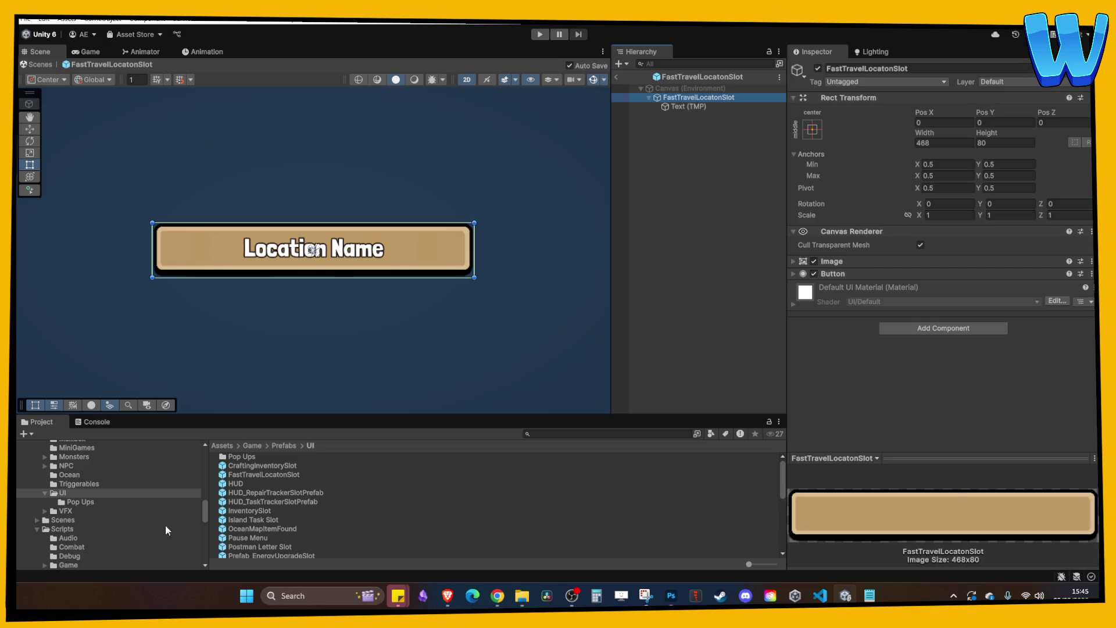
pyautogui.scroll(10, 114, 497)
pyautogui.click(38, 479)
pyautogui.scroll(-2, 52, 449)
pyautogui.click(37, 509)
pyautogui.click(58, 518)
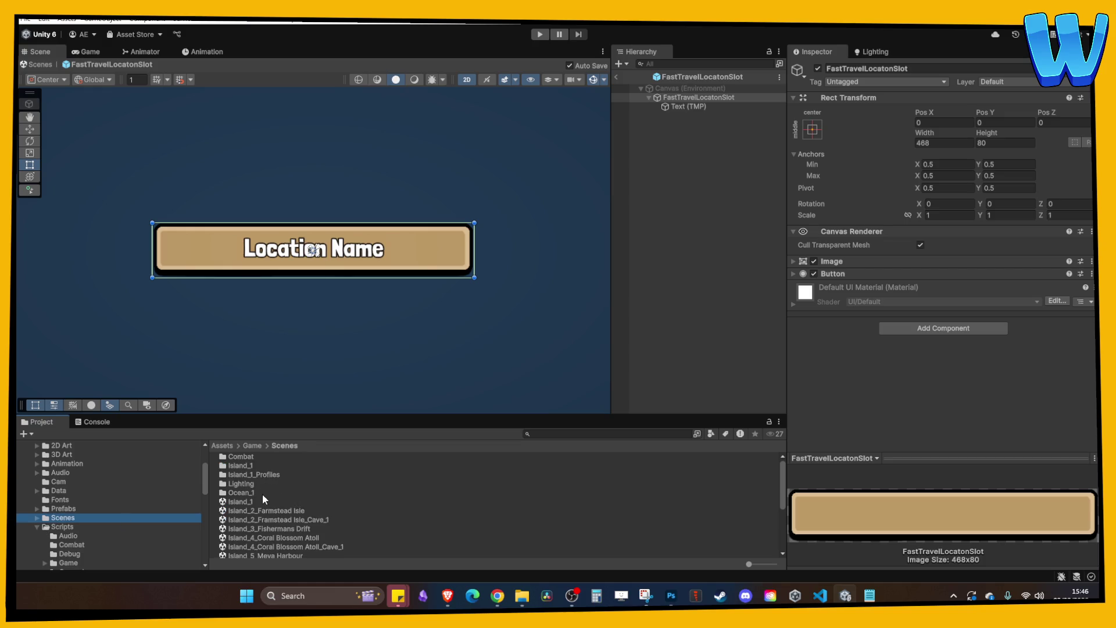
pyautogui.click(63, 527)
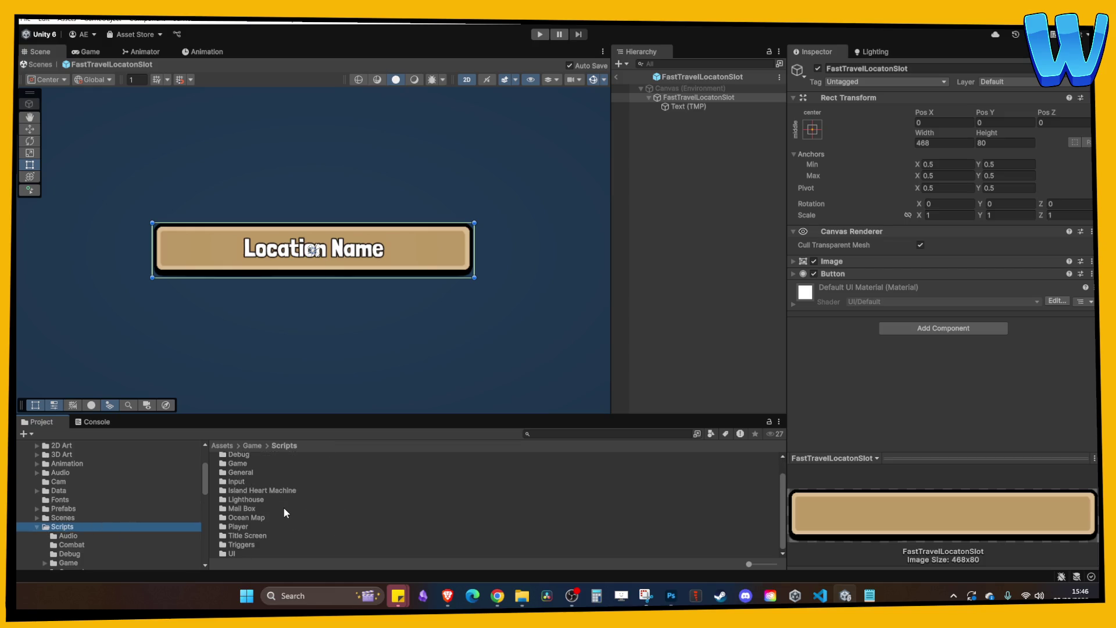
pyautogui.doubleClick(230, 553)
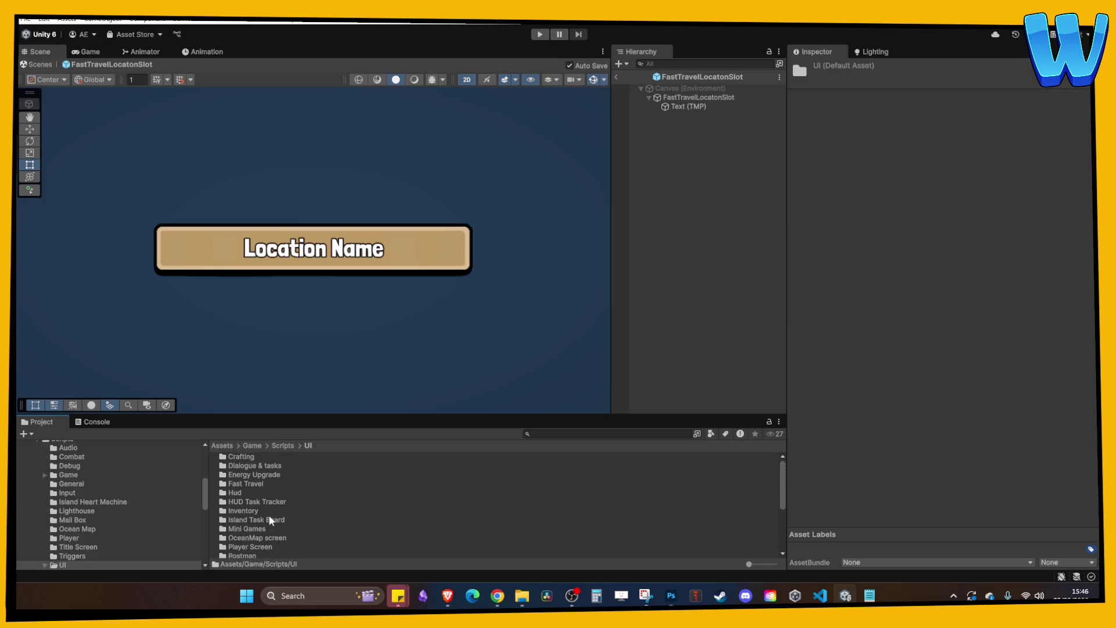
pyautogui.doubleClick(254, 484)
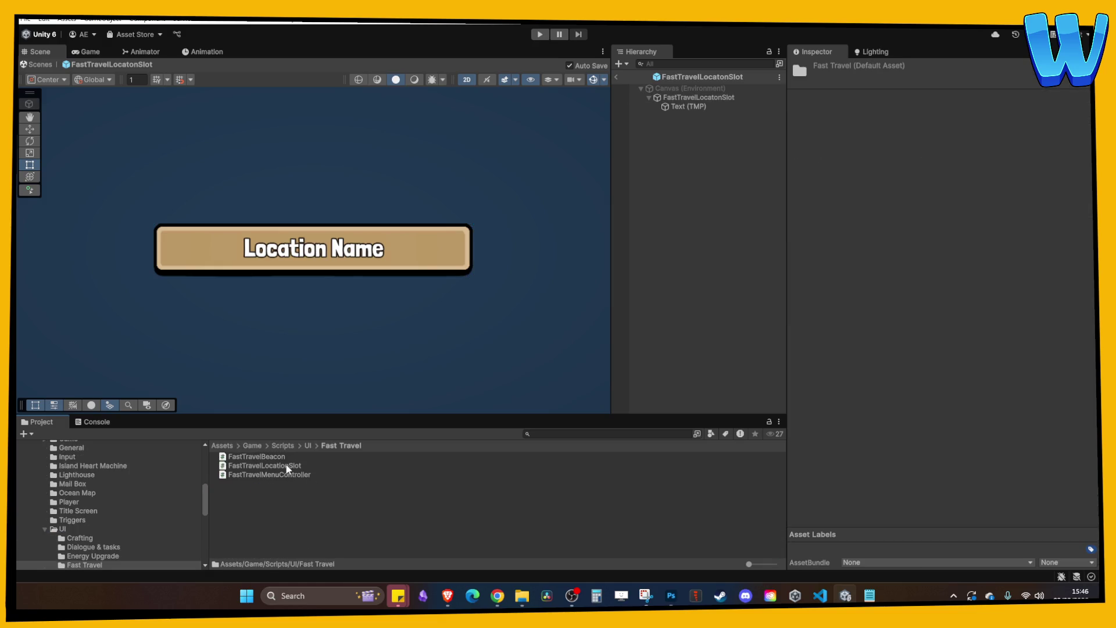
pyautogui.click(696, 98)
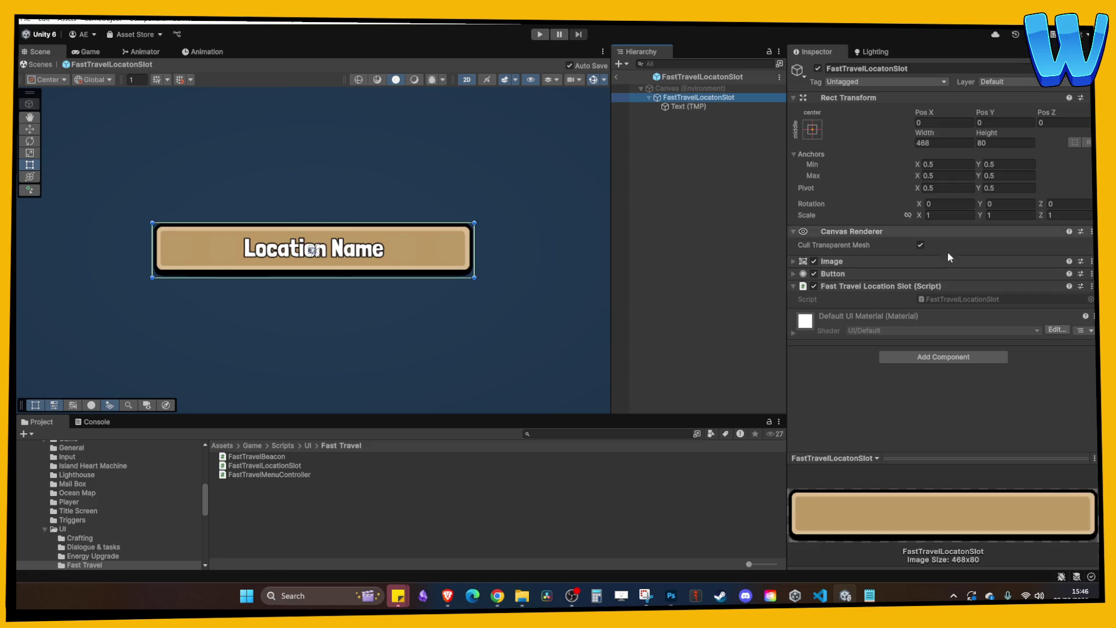
# - Open FastTravelLocationSlot.cs in VS Code, closing the NPCTaskObtain and UIYesNoController tabs
pyautogui.doubleClick(951, 300)
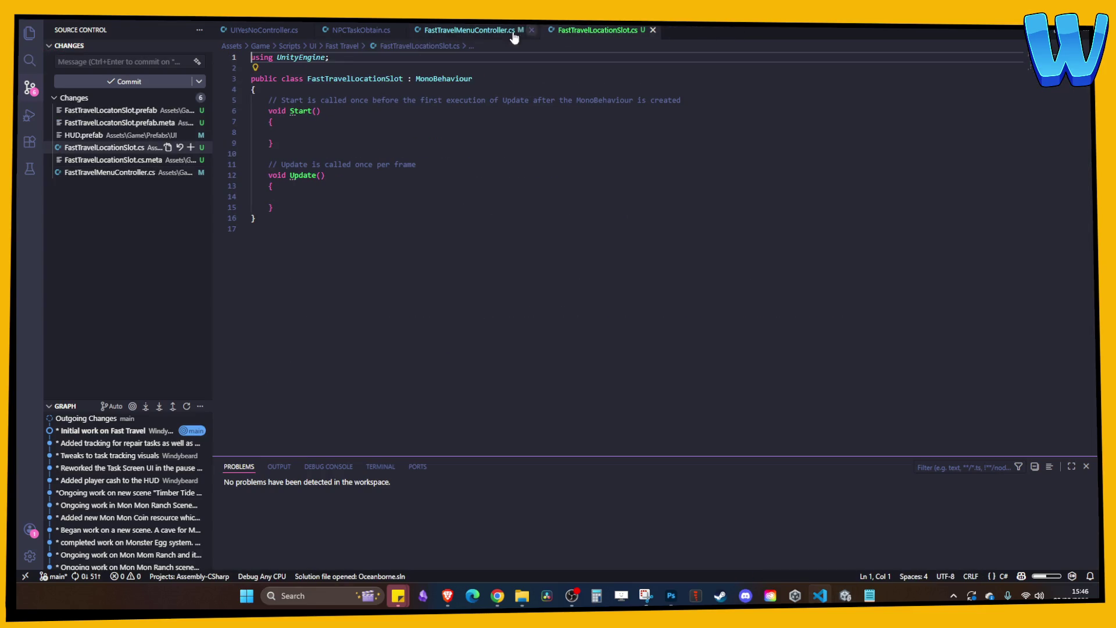
pyautogui.click(398, 30)
pyautogui.click(305, 30)
pyautogui.click(422, 203)
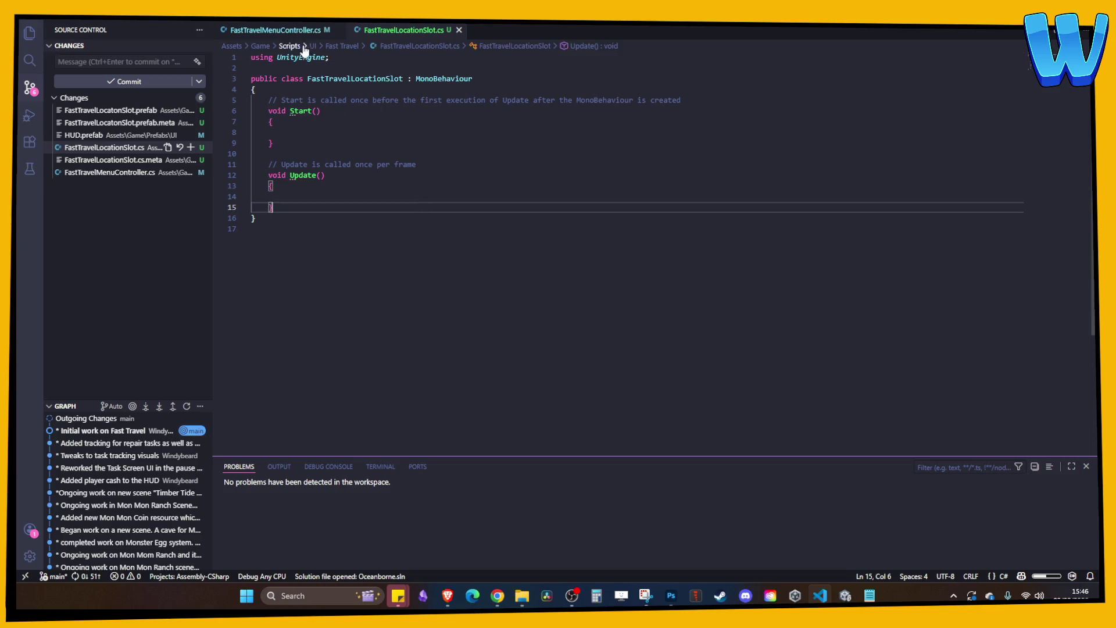
pyautogui.click(280, 30)
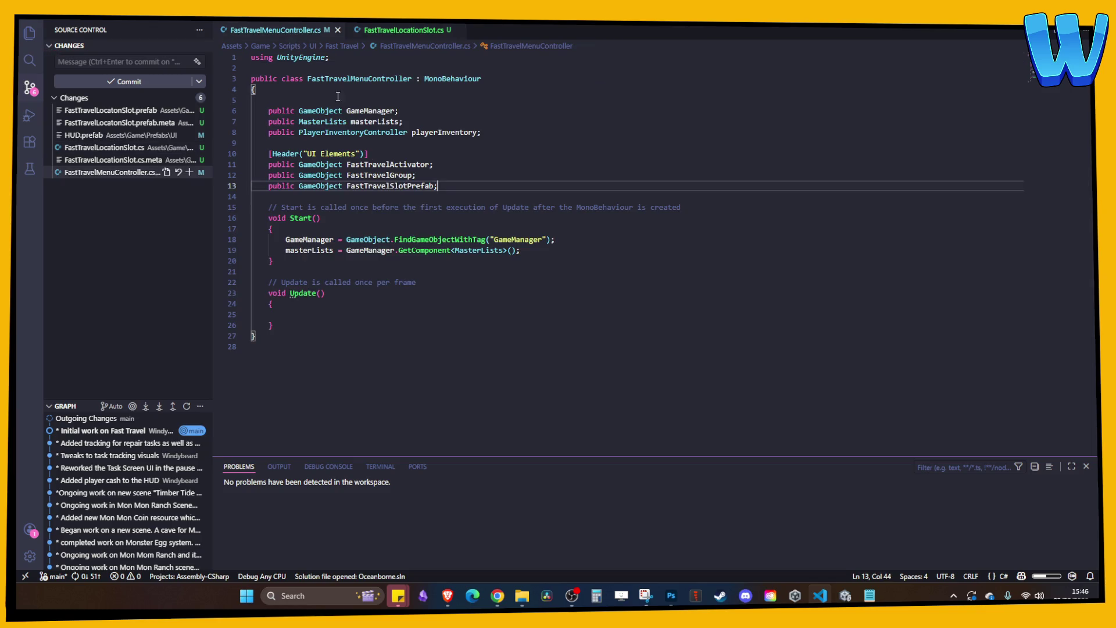
pyautogui.click(383, 33)
# - Declare 'public IslandData locationData;' at the top of the class and save
pyautogui.click(475, 87)
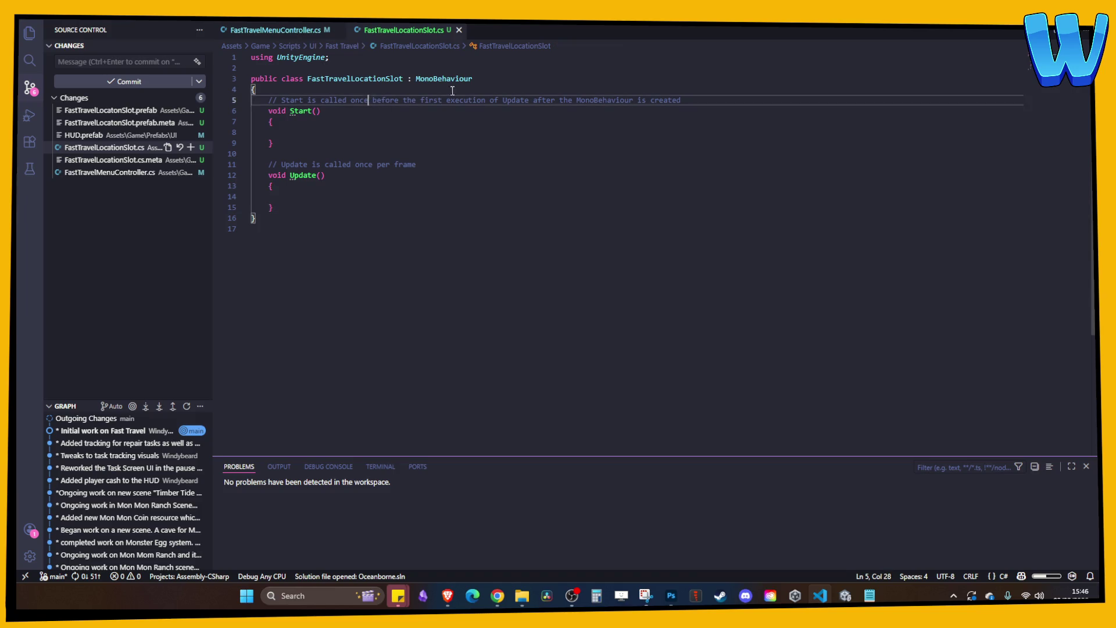
pyautogui.press('Return')
pyautogui.write('deb')
pyautogui.press('BackSpace')
pyautogui.press('BackSpace')
pyautogui.press('BackSpace')
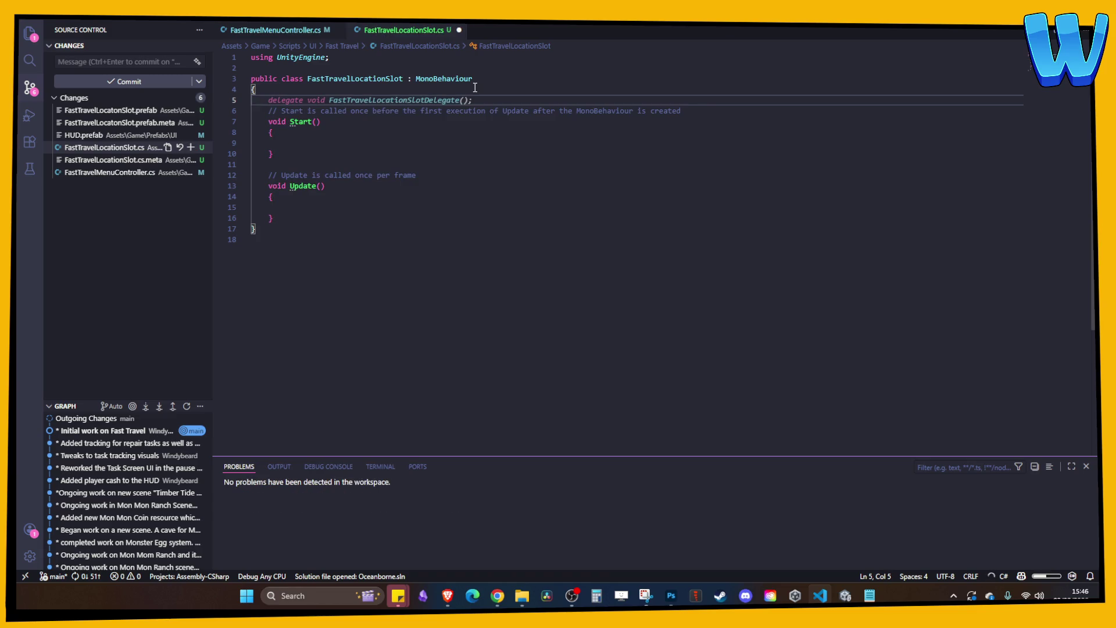
pyautogui.write('public ')
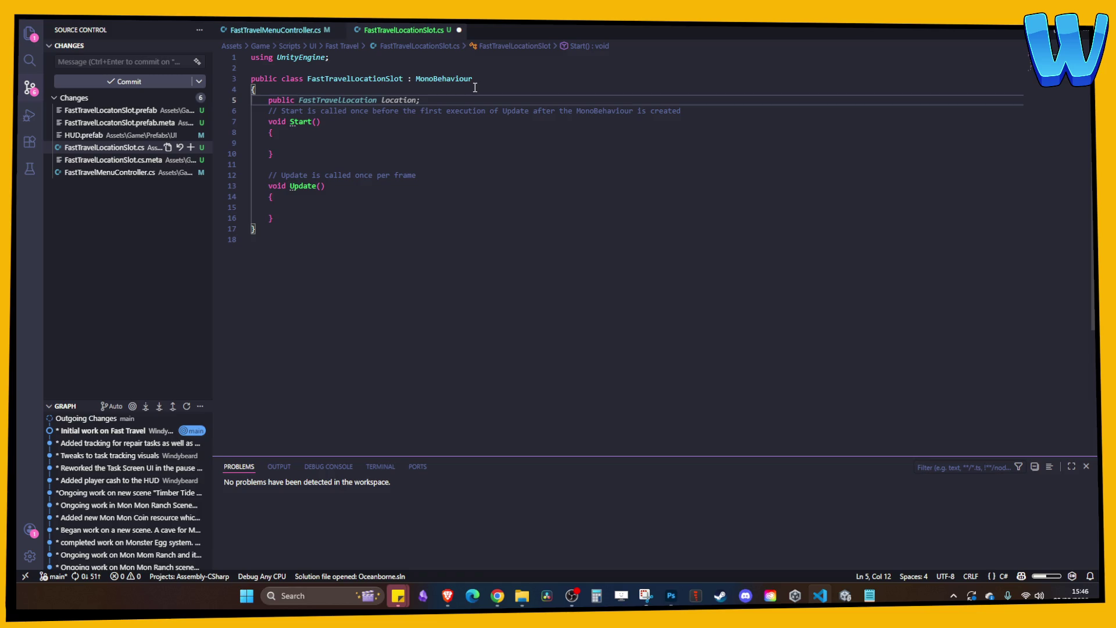
pyautogui.write('IslandData ')
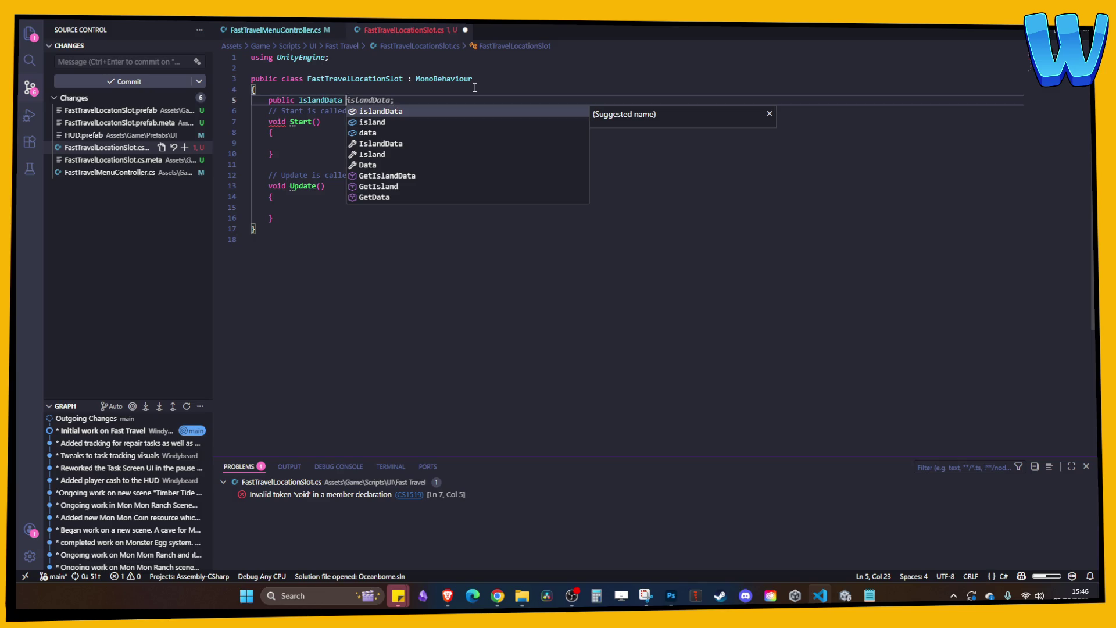
pyautogui.write('location')
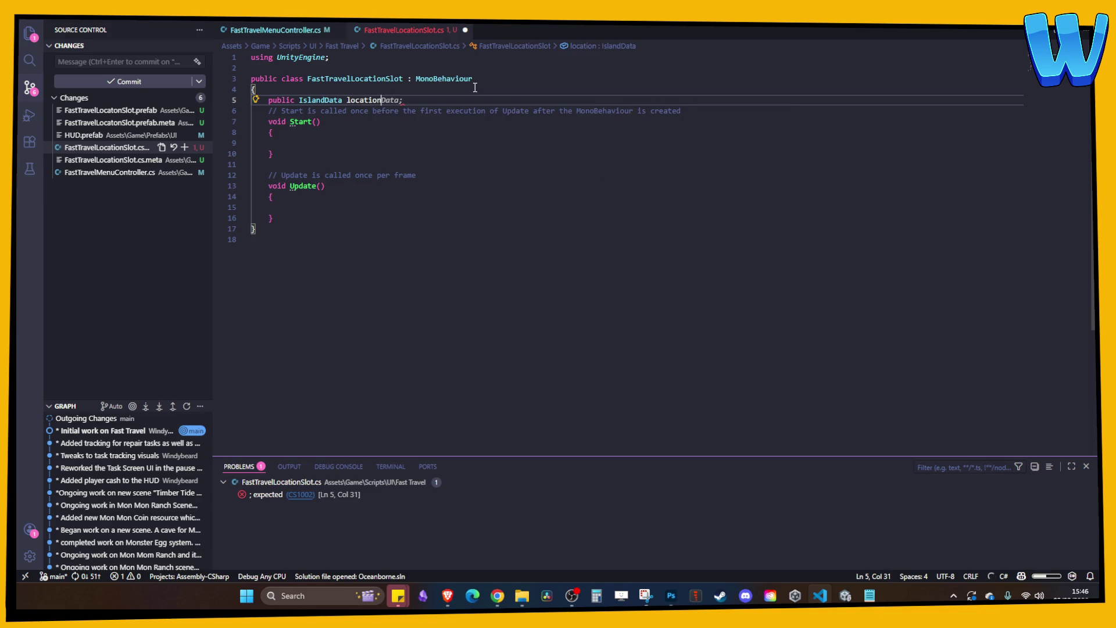
pyautogui.press('Tab')
pyautogui.hotkey('ctrl', 's')
pyautogui.click(451, 128)
pyautogui.click(439, 122)
pyautogui.click(424, 142)
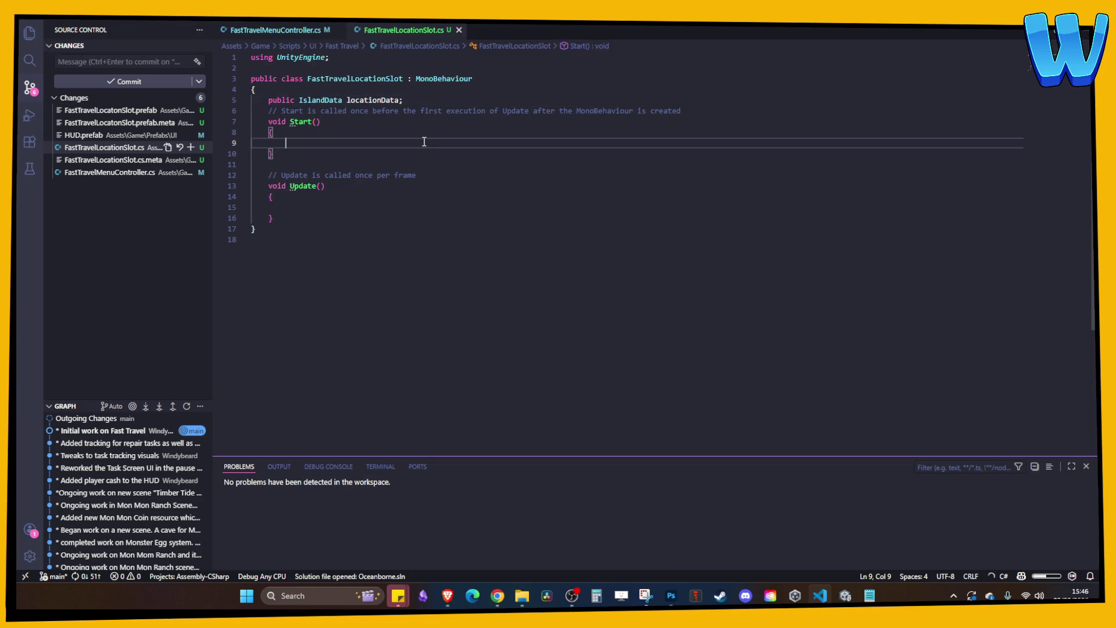
# - Delete the Start and Update methods, including a re-suggested Start stub
pyautogui.click(391, 227)
pyautogui.moveTo(375, 218); pyautogui.dragTo(263, 122)
pyautogui.press('BackSpace')
pyautogui.press('Return')
pyautogui.press('Return')
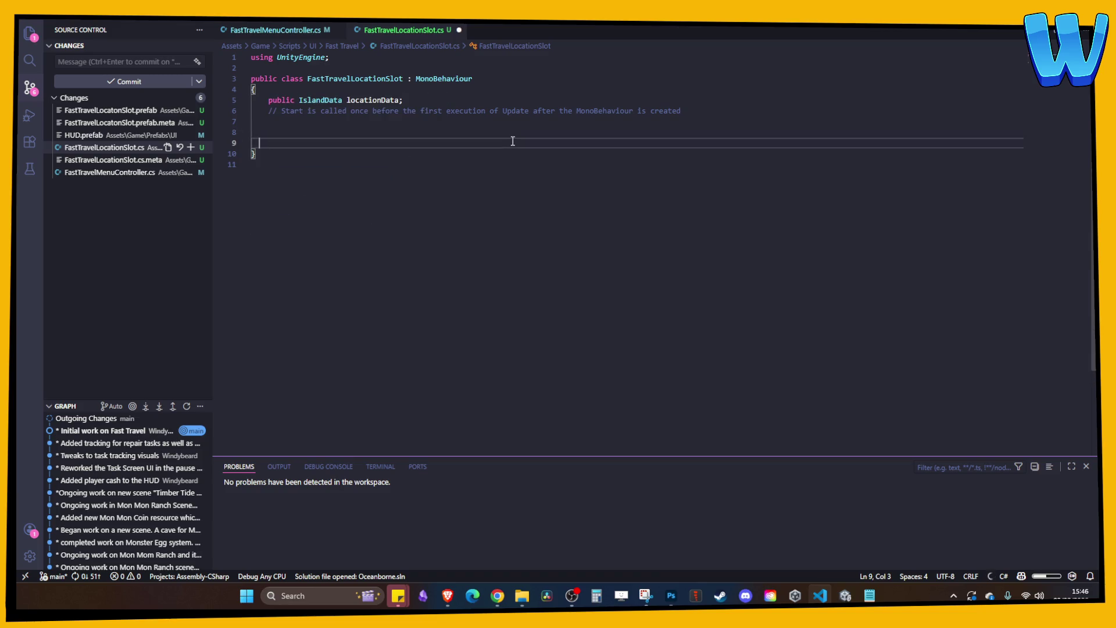
pyautogui.press('Tab')
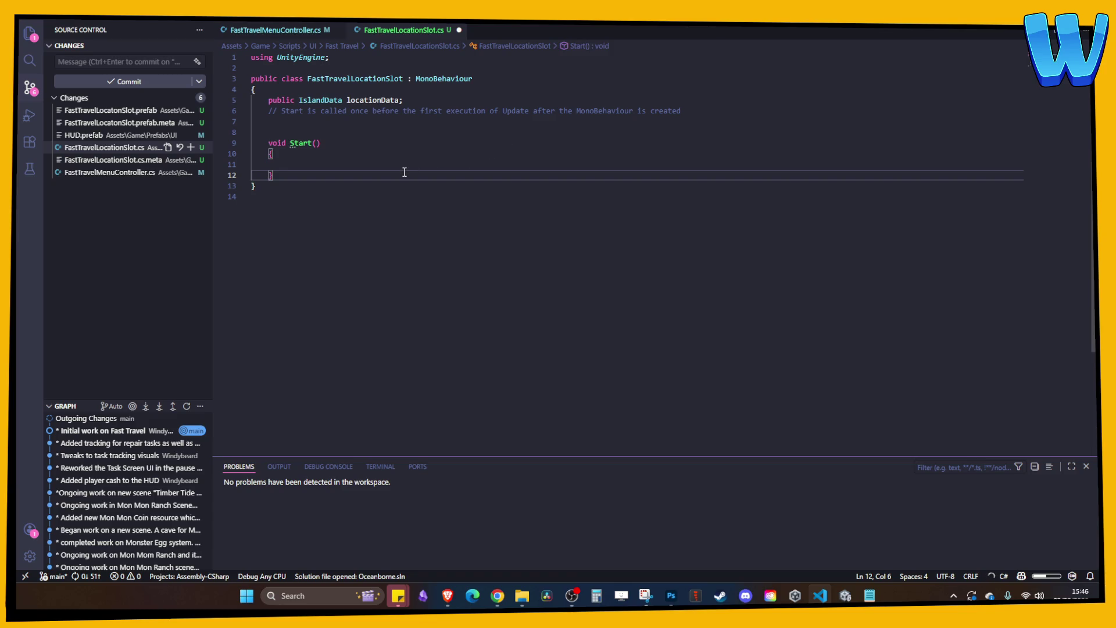
pyautogui.moveTo(324, 176); pyautogui.dragTo(269, 140)
pyautogui.press('BackSpace')
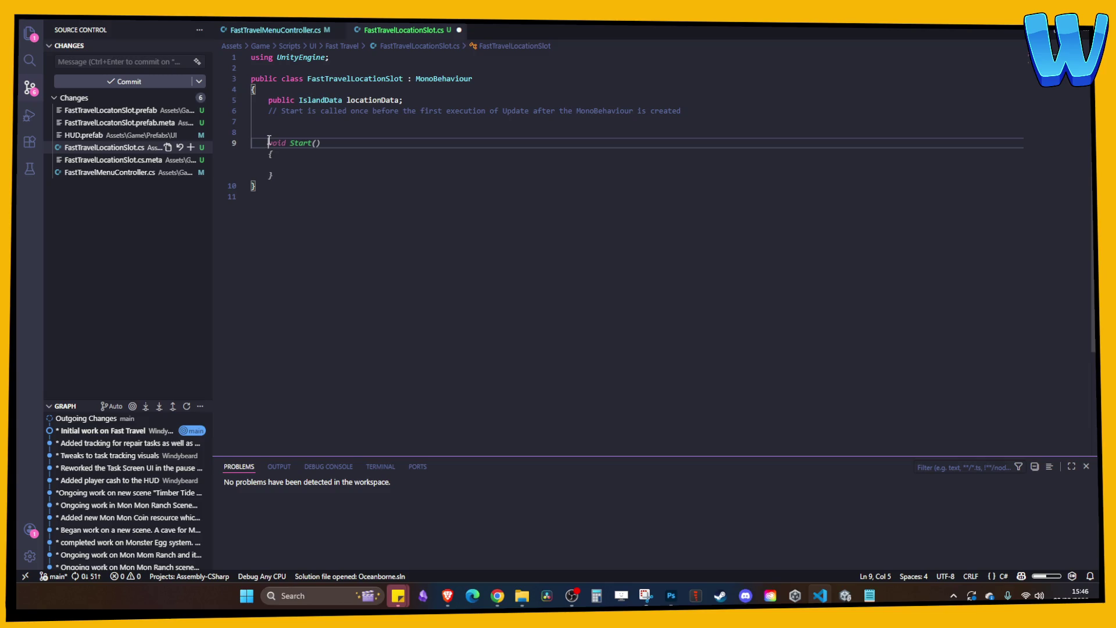
# - Add InitializeSlot(IslandData data) and OnSlotClicked() from Copilot suggestions and save
pyautogui.write('publi')
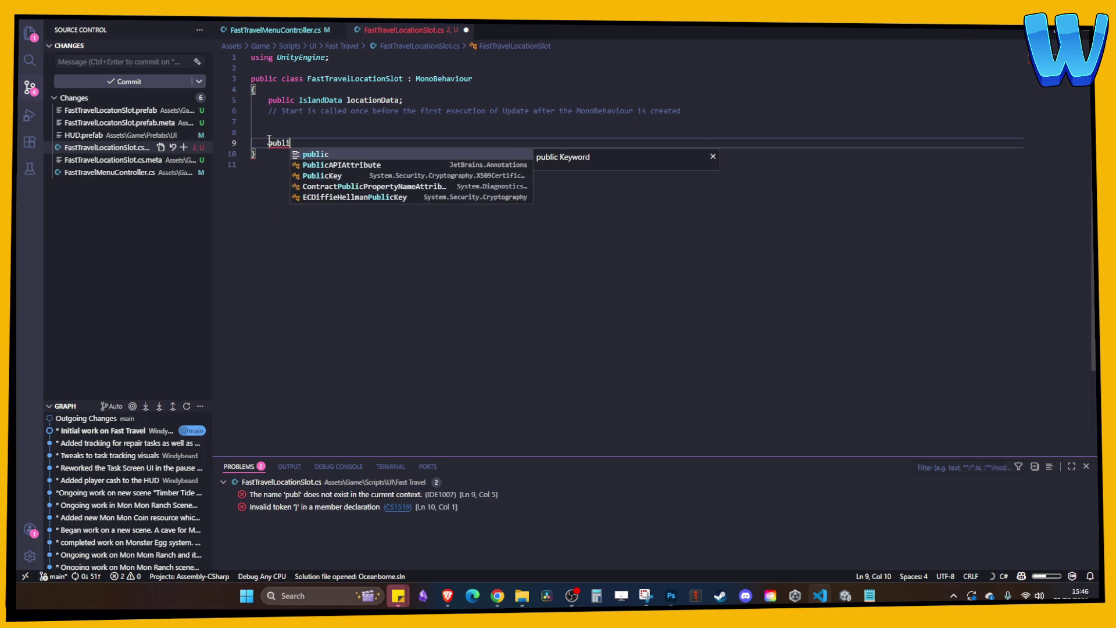
pyautogui.write('c void')
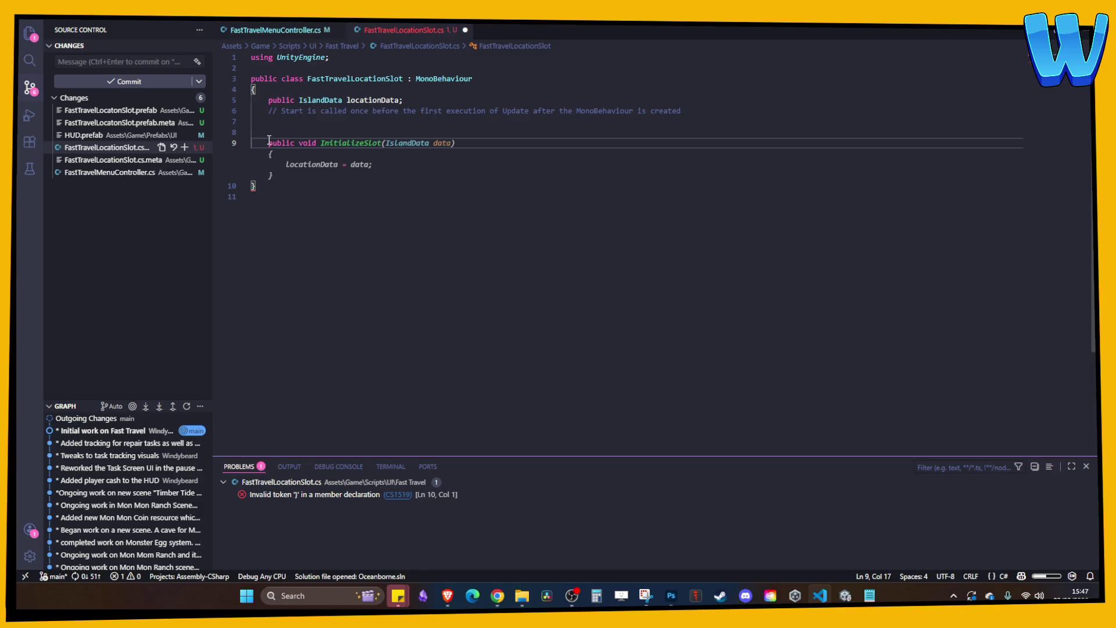
pyautogui.press('Tab')
pyautogui.press('Return')
pyautogui.press('Return')
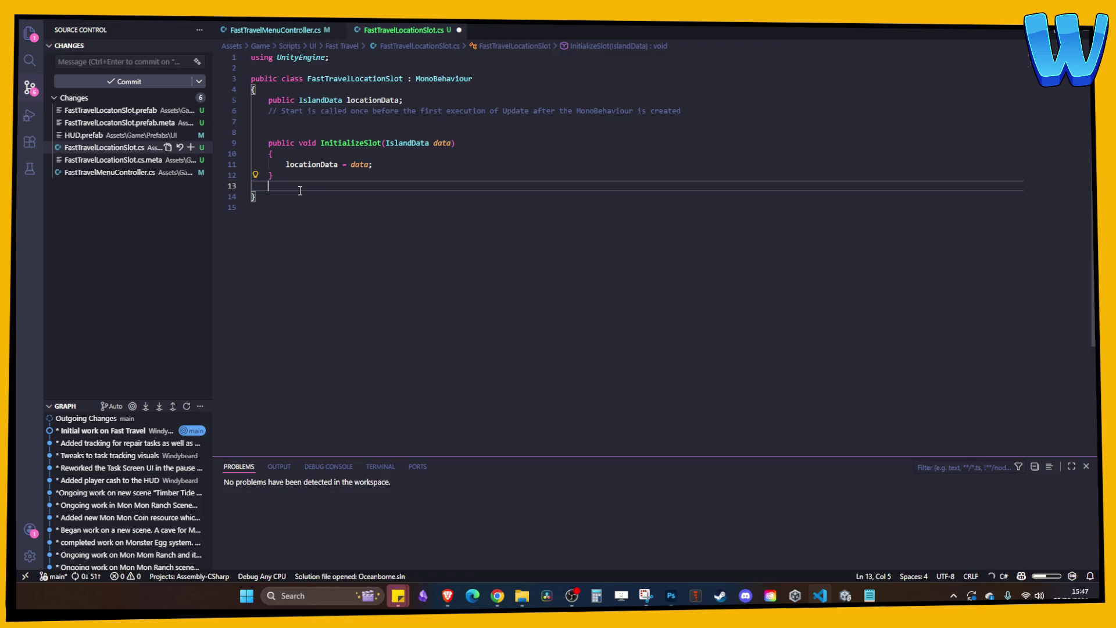
pyautogui.write('public bo')
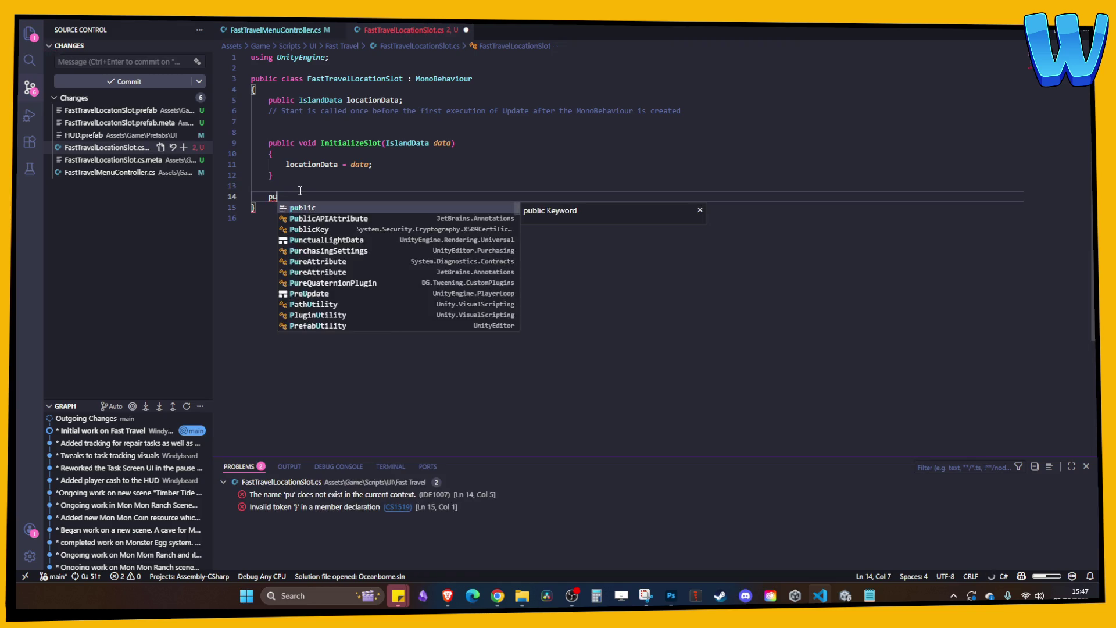
pyautogui.press('BackSpace')
pyautogui.press('BackSpace')
pyautogui.write('void')
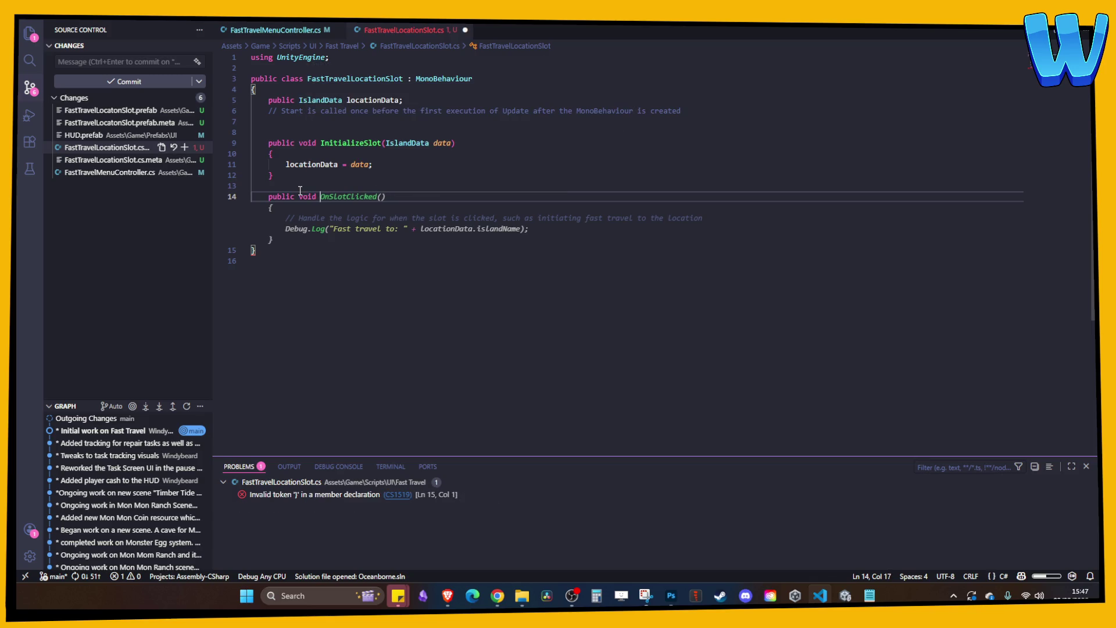
pyautogui.press('Tab')
pyautogui.hotkey('ctrl', 's')
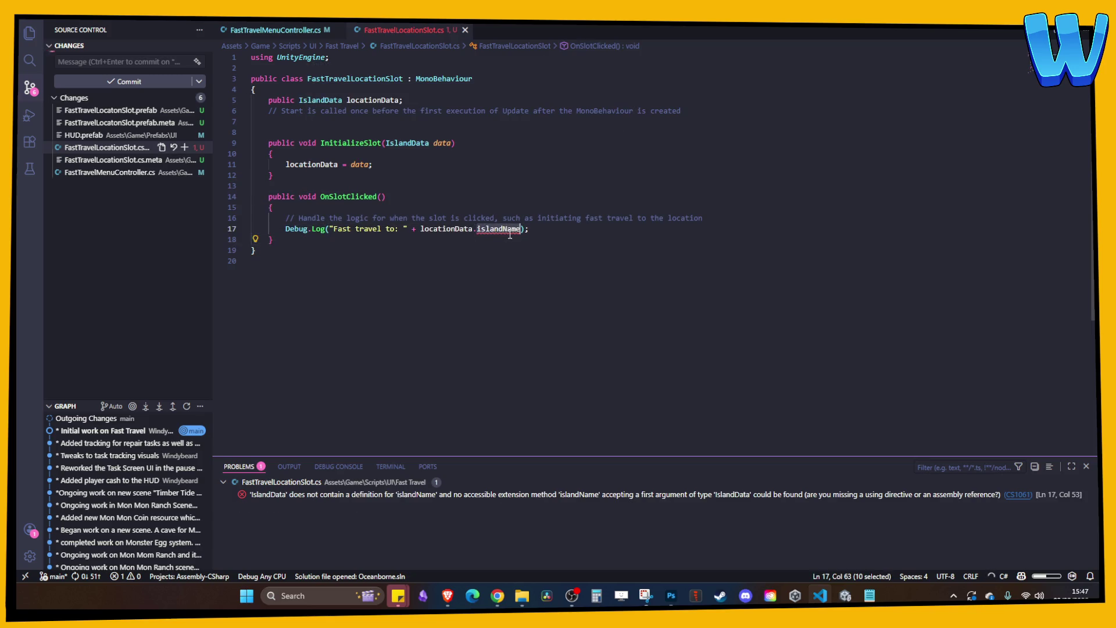
# - Replace islandName with islandFriendlyName in OnSlotClicked, save, and show FastTravelMenuController.cs
pyautogui.click(405, 495)
pyautogui.press('BackSpace')
pyautogui.press('BackSpace')
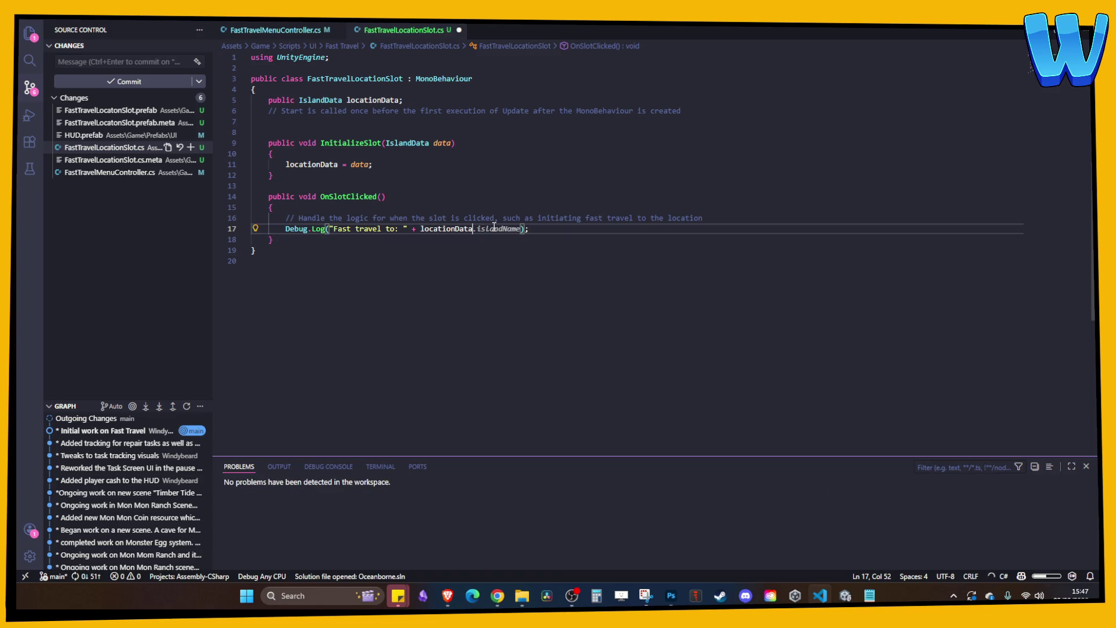
pyautogui.write('.')
pyautogui.press('Down')
pyautogui.press('Down')
pyautogui.press('Down')
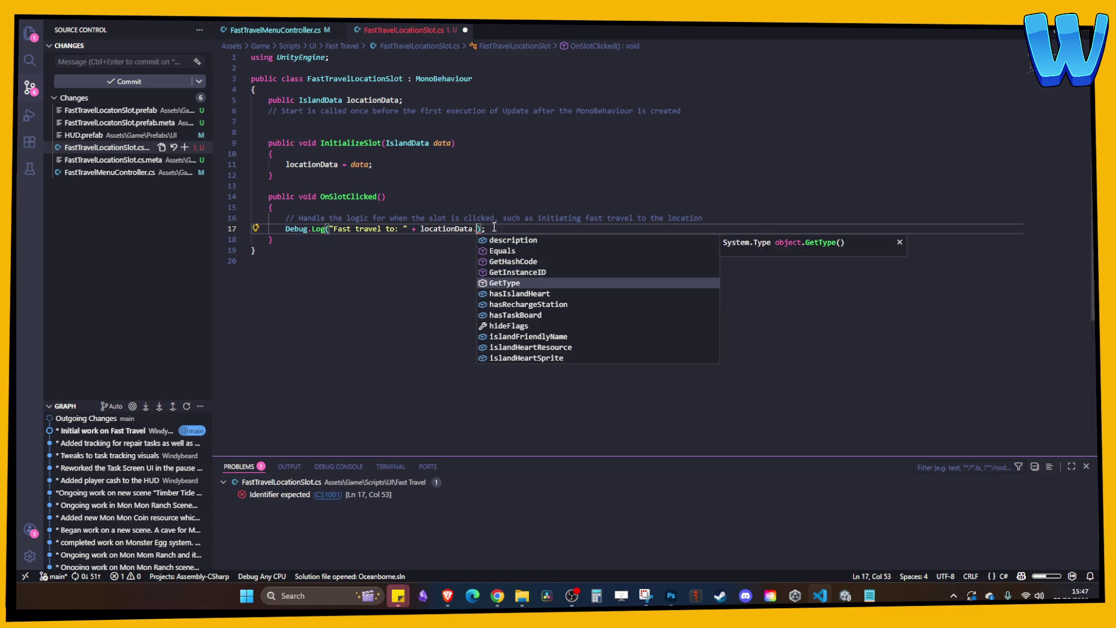
pyautogui.press('Down')
pyautogui.press('Down')
pyautogui.press('Return')
pyautogui.hotkey('ctrl', 's')
pyautogui.click(488, 269)
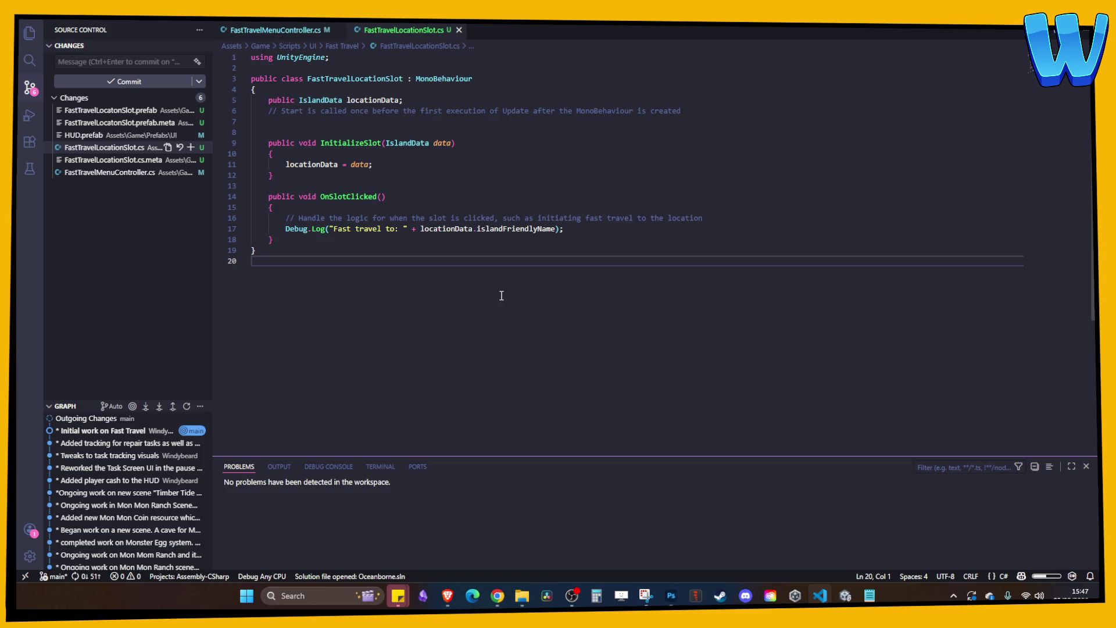
pyautogui.click(459, 218)
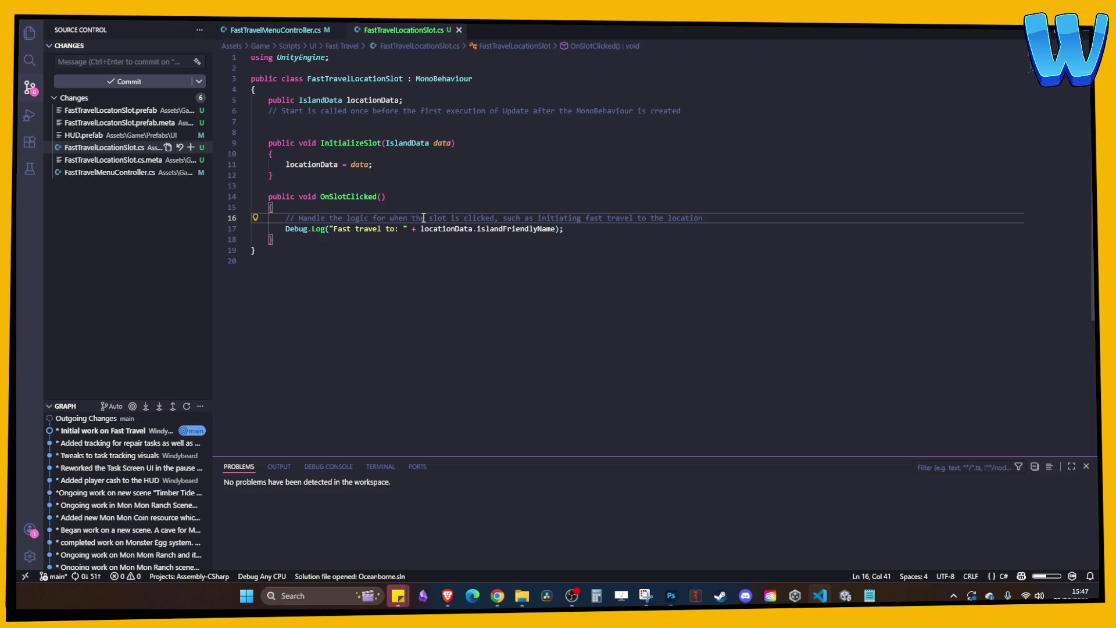
pyautogui.click(299, 30)
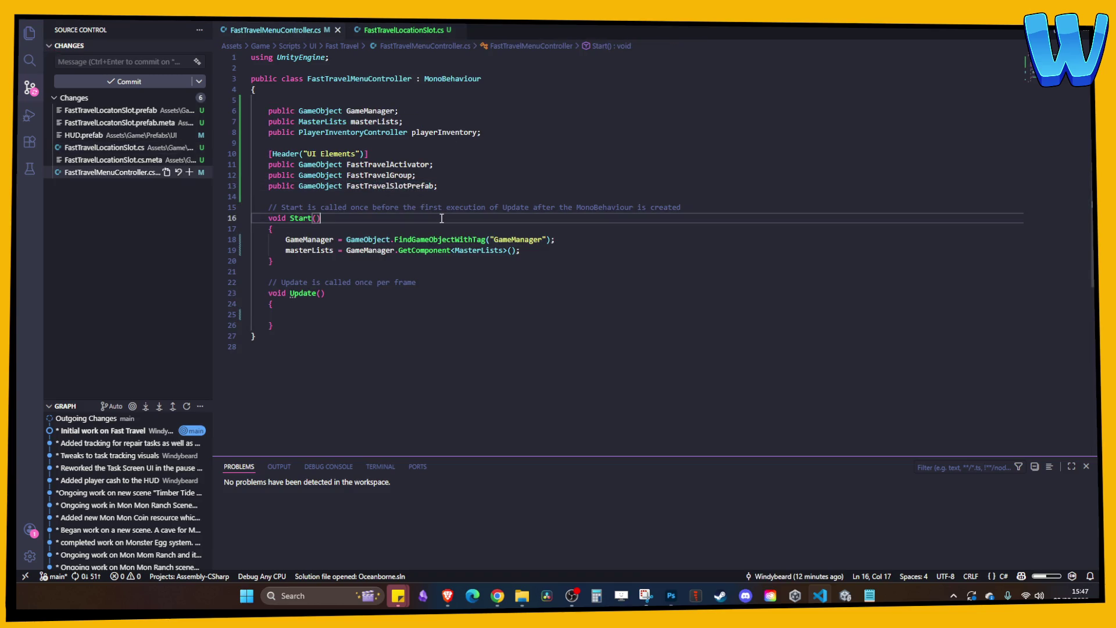
# - Back in Unity, leave prefab mode and open the HUD prefab asset in isolation
pyautogui.click(845, 597)
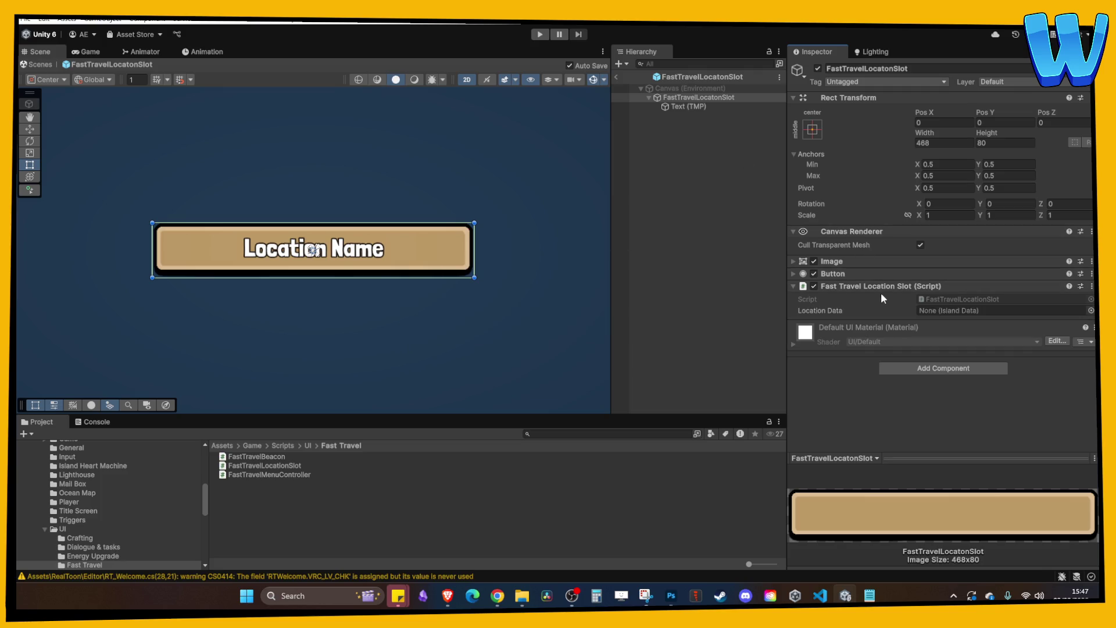
pyautogui.click(616, 76)
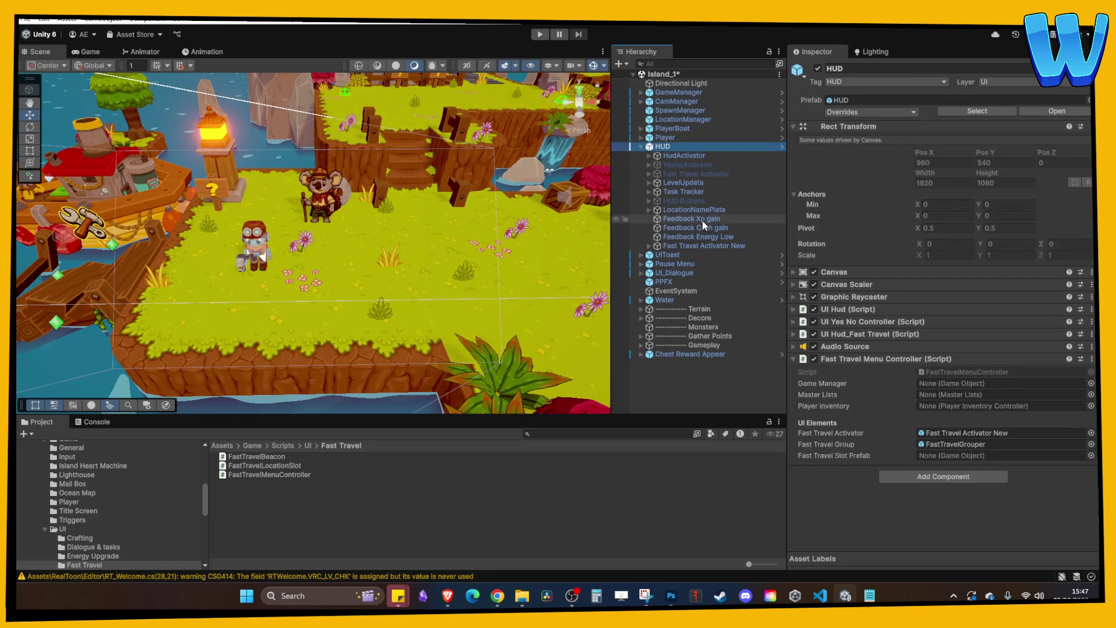
pyautogui.rightClick(672, 145)
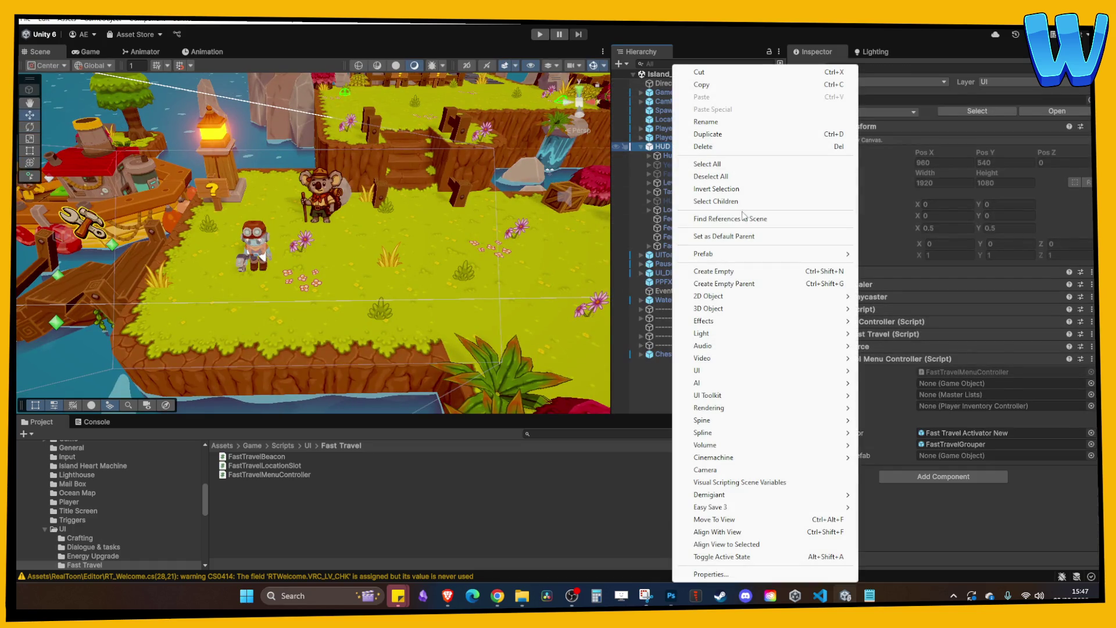
pyautogui.click(885, 267)
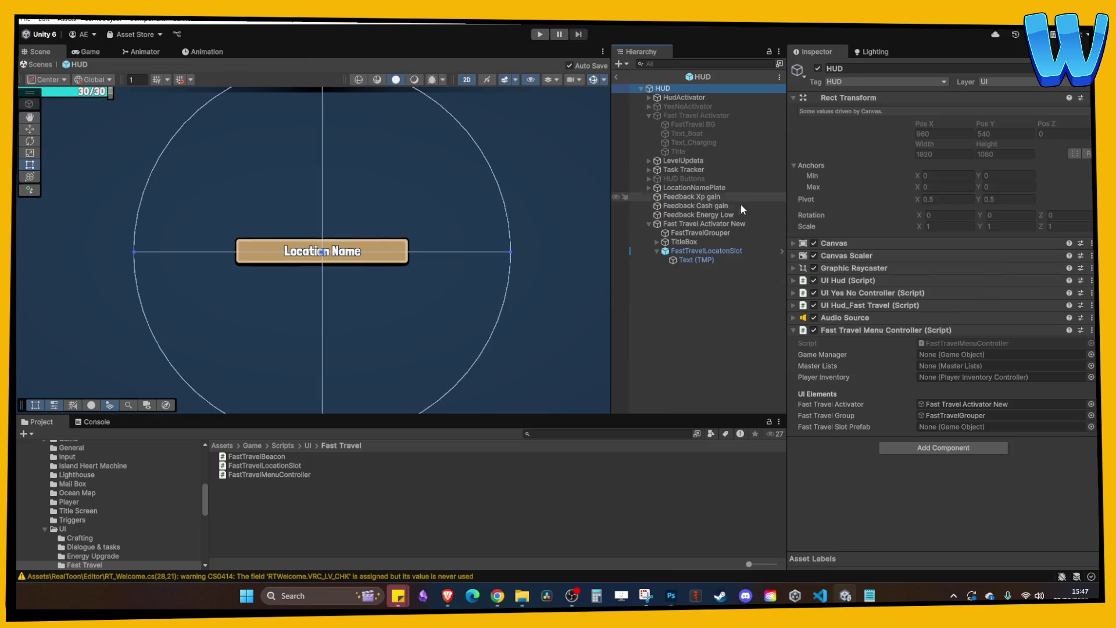
# - Delete the FastTravelLocatonSlot under Fast Travel Activator New, then undo the deletion
pyautogui.click(691, 226)
pyautogui.click(696, 251)
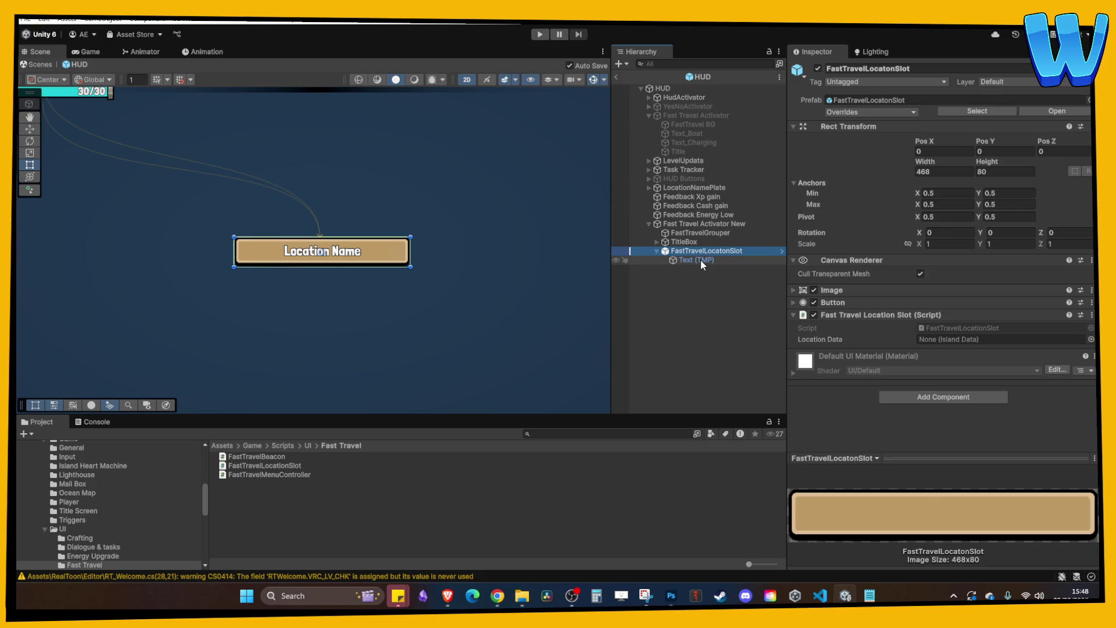
pyautogui.press('Delete')
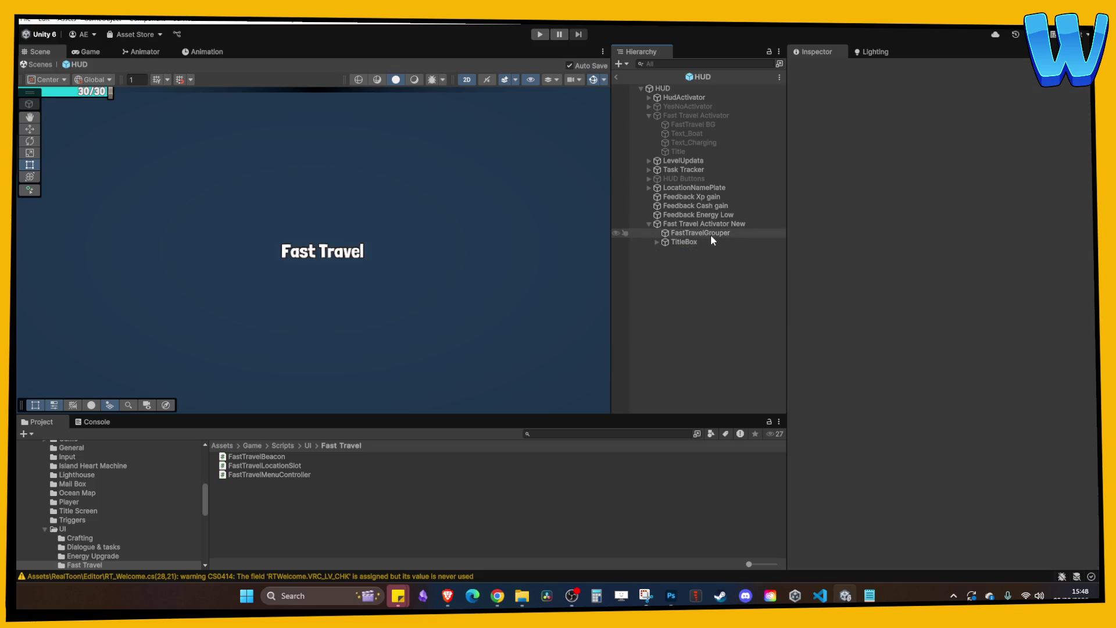
pyautogui.hotkey('ctrl', 'z')
pyautogui.hotkey('ctrl', 'z')
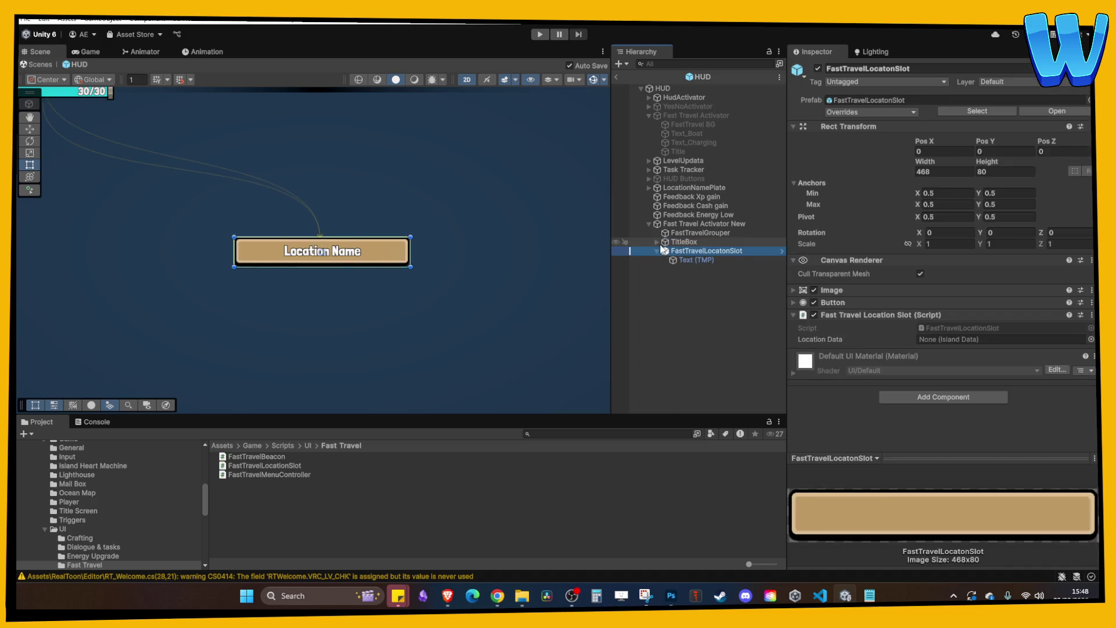
# - Inspect TitleBox's image settings, then delete the FastTravelLocatonSlot instance from the HUD
pyautogui.click(657, 242)
pyautogui.click(660, 244)
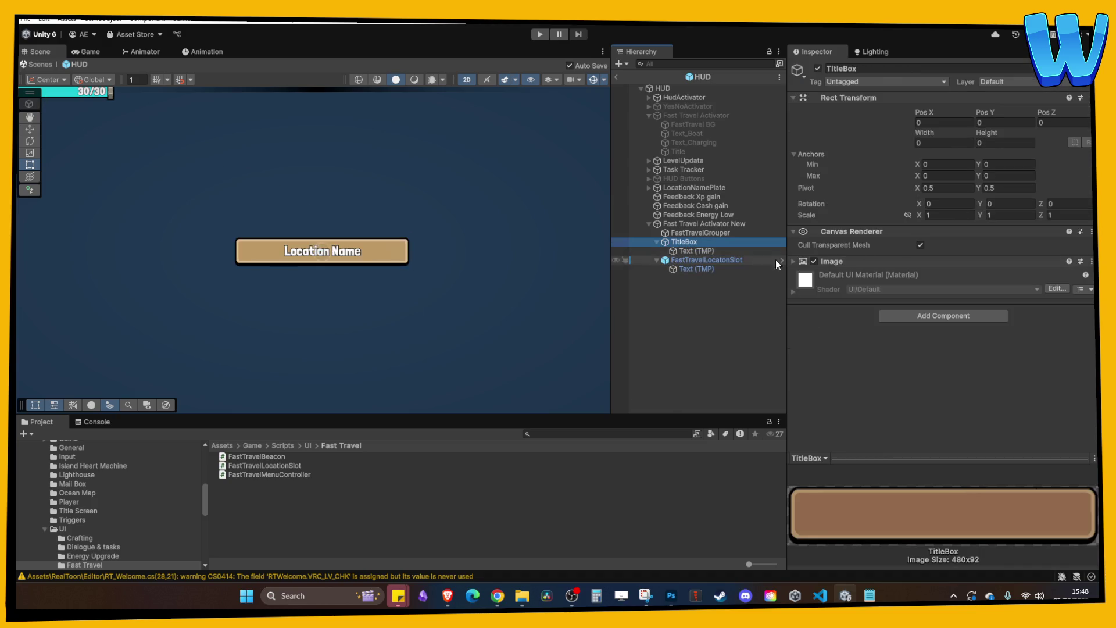
pyautogui.click(853, 262)
pyautogui.scroll(-5, 428, 239)
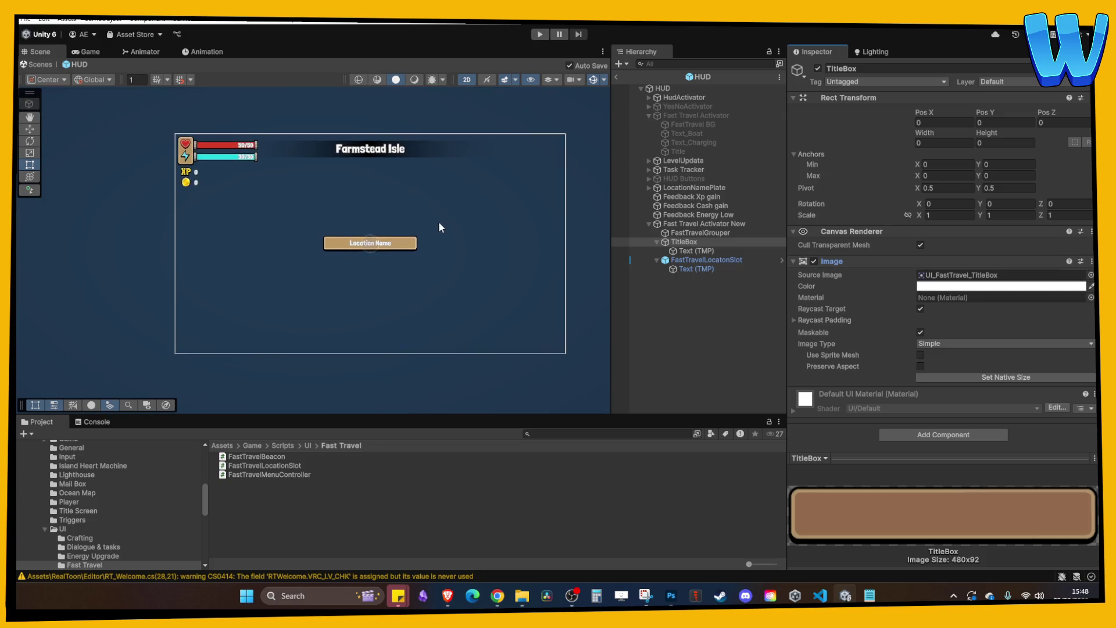
pyautogui.scroll(3, 459, 255)
pyautogui.click(685, 243)
pyautogui.click(681, 260)
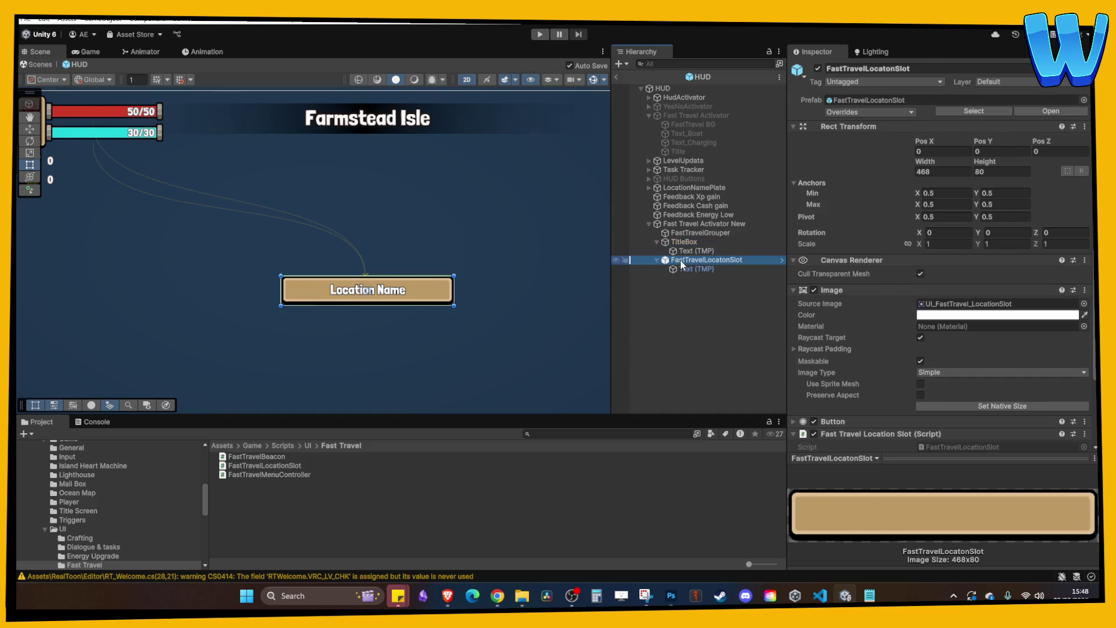
pyautogui.press('Delete')
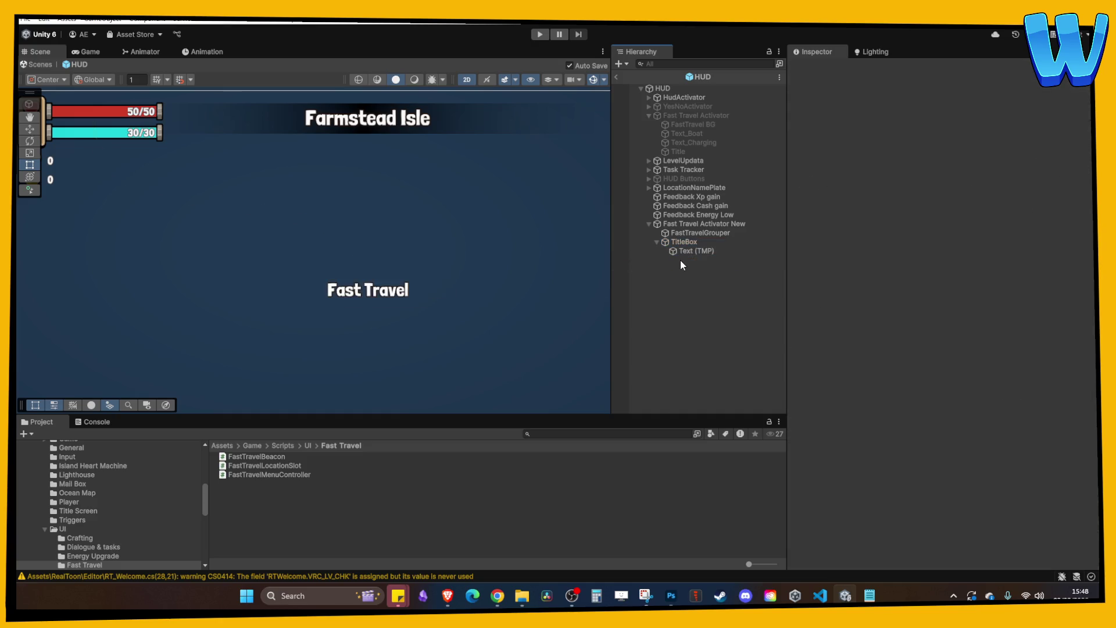
# - Set TitleBox to its native 480×92 size and move it up to Pos Y 220
pyautogui.click(677, 244)
pyautogui.click(686, 251)
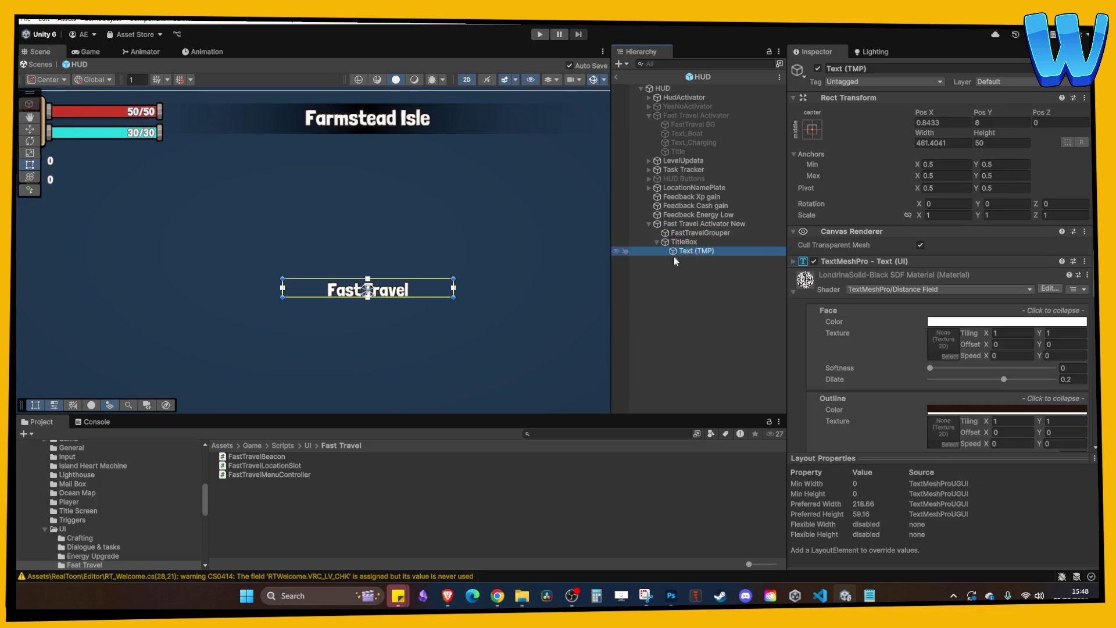
pyautogui.click(735, 242)
pyautogui.click(970, 379)
pyautogui.scroll(-5, 343, 252)
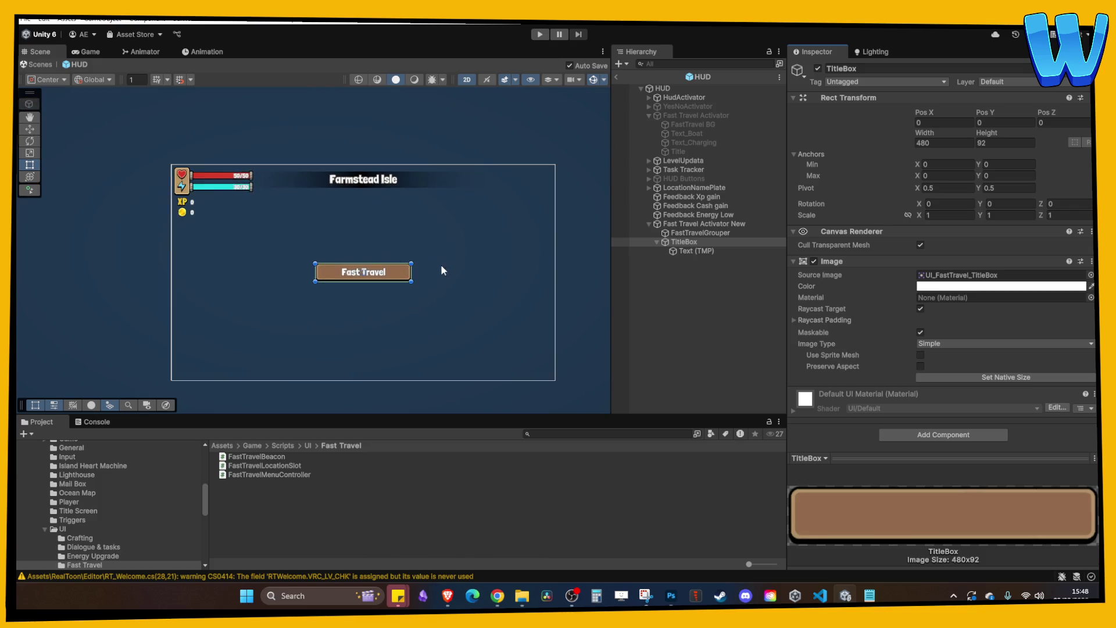
pyautogui.click(30, 130)
pyautogui.moveTo(341, 224); pyautogui.dragTo(342, 172)
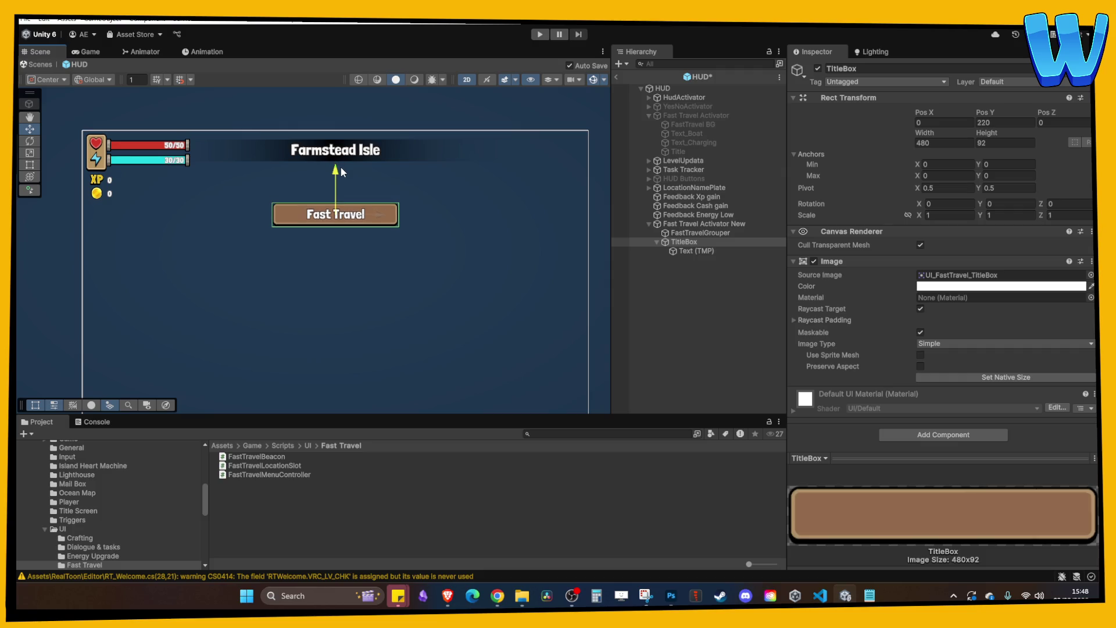
# - Reorder TitleBox above FastTravelGrouper in the Hierarchy
pyautogui.click(675, 231)
pyautogui.moveTo(675, 242); pyautogui.dragTo(694, 231)
pyautogui.click(695, 242)
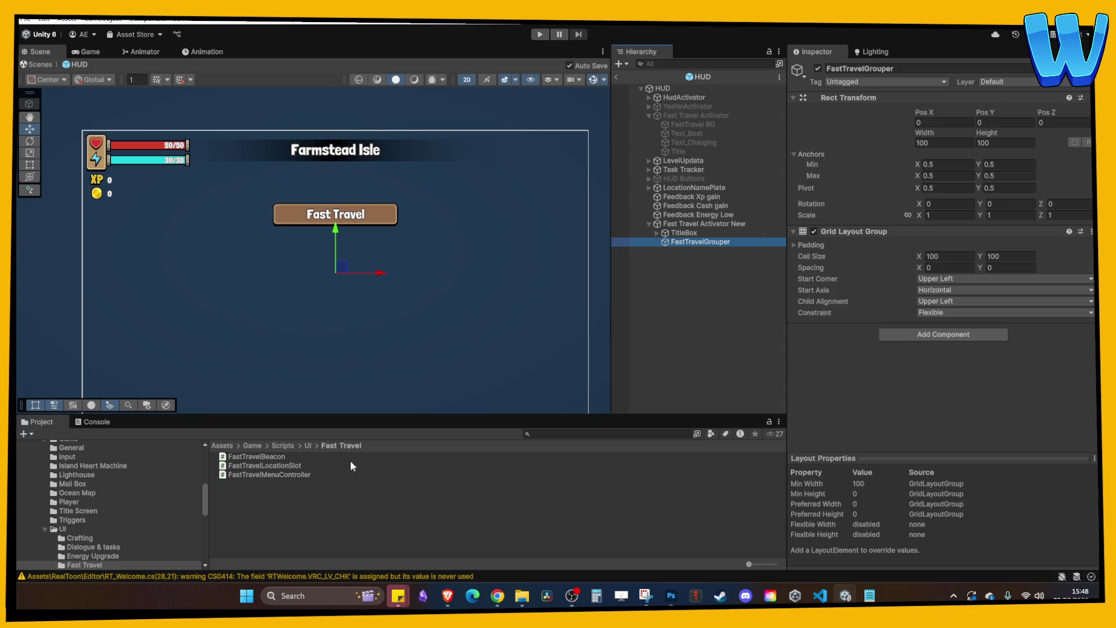
pyautogui.scroll(-3, 138, 516)
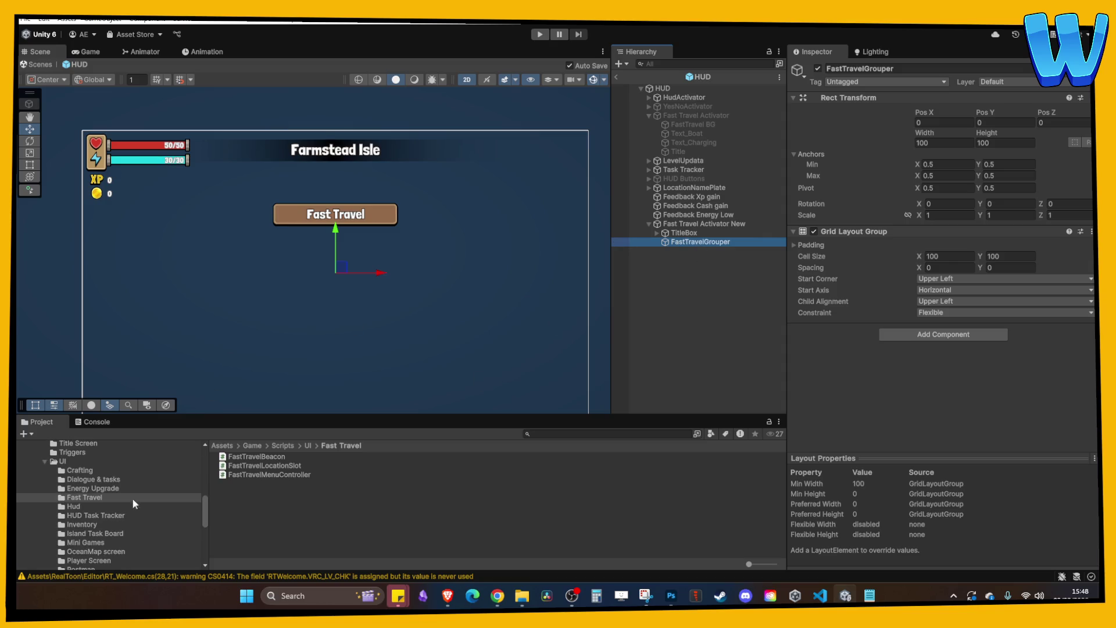
# - Check the FastTravelSlotPrefab field in FastTravelMenuController, then return to Unity
pyautogui.doubleClick(269, 474)
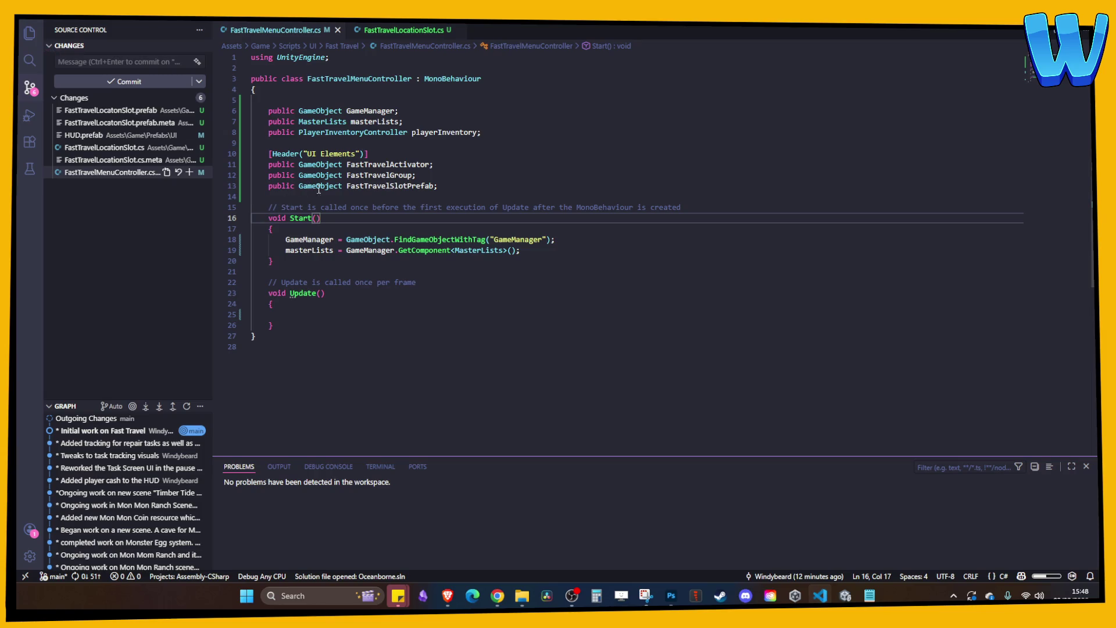
pyautogui.click(455, 191)
pyautogui.doubleClick(390, 186)
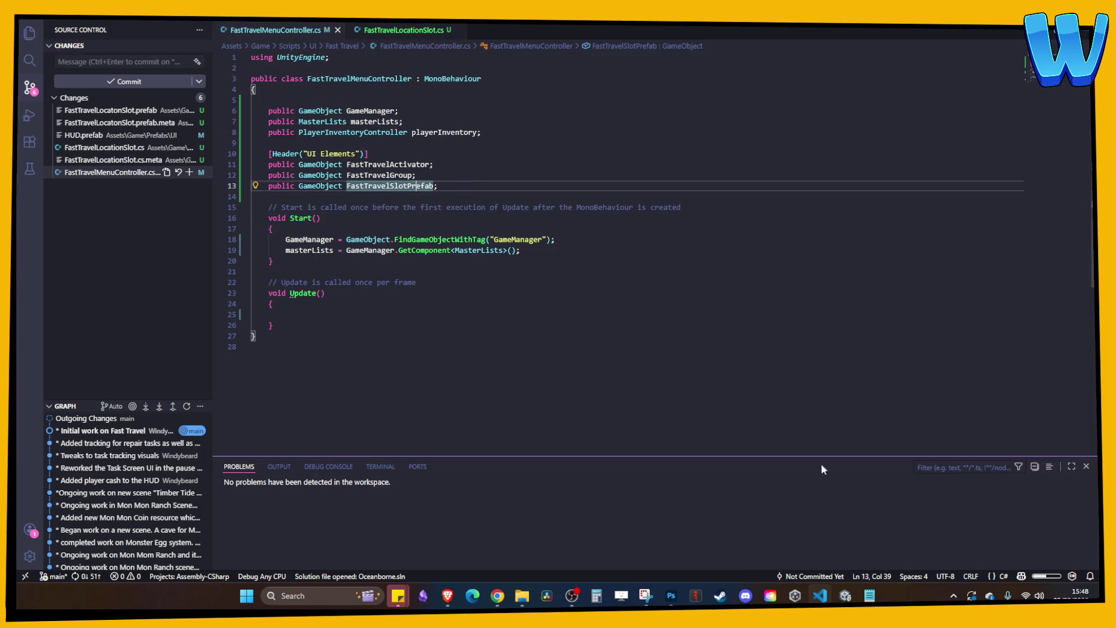
pyautogui.click(845, 595)
pyautogui.click(697, 224)
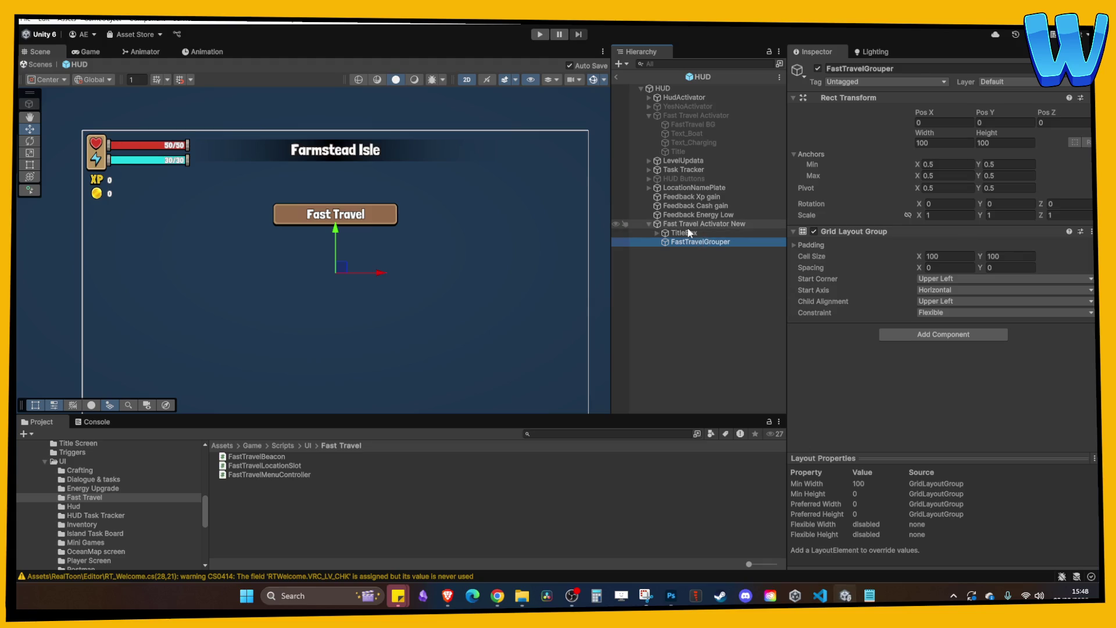
# - Assign the FastTravelLocatonSlot prefab to the HUD's Fast Travel Slot Prefab field and place an instance in FastTravelGrouper
pyautogui.click(664, 88)
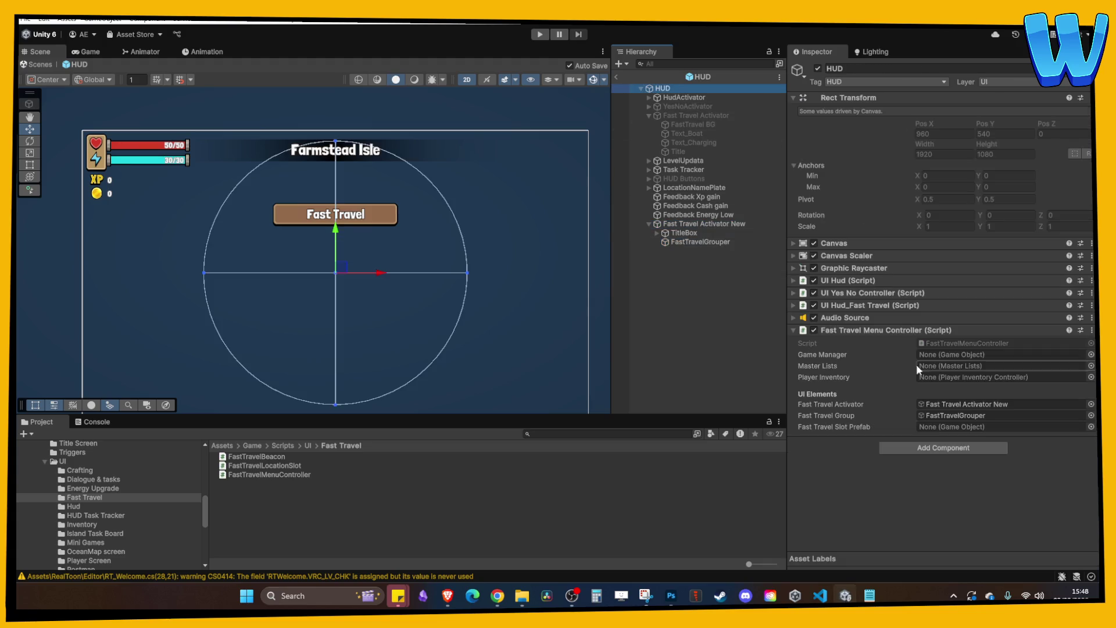
pyautogui.scroll(-5, 121, 514)
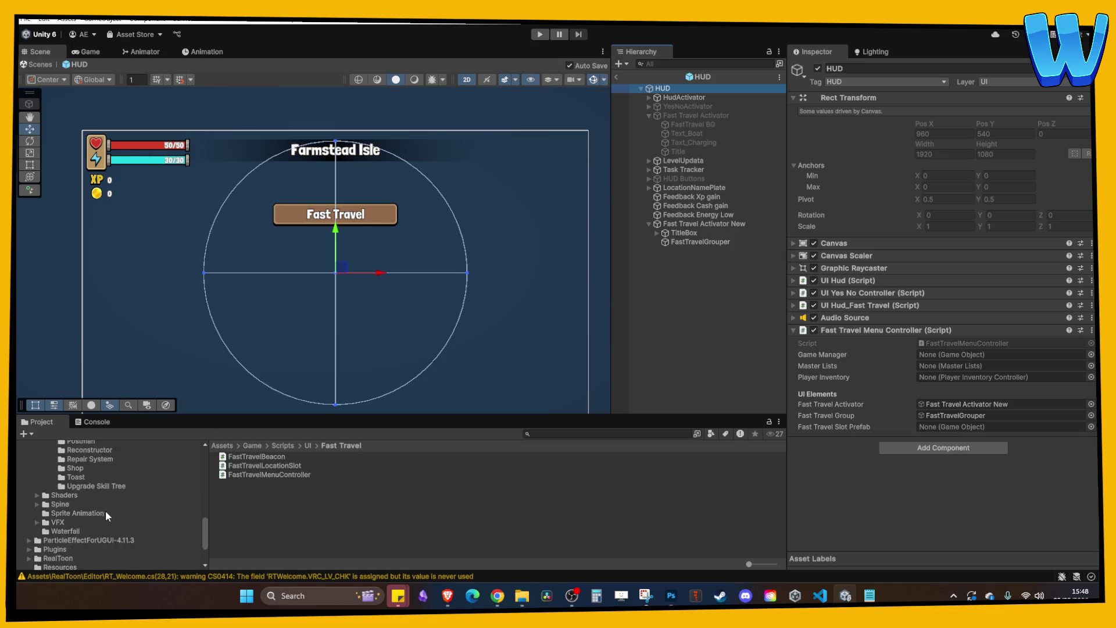
pyautogui.scroll(5, 105, 511)
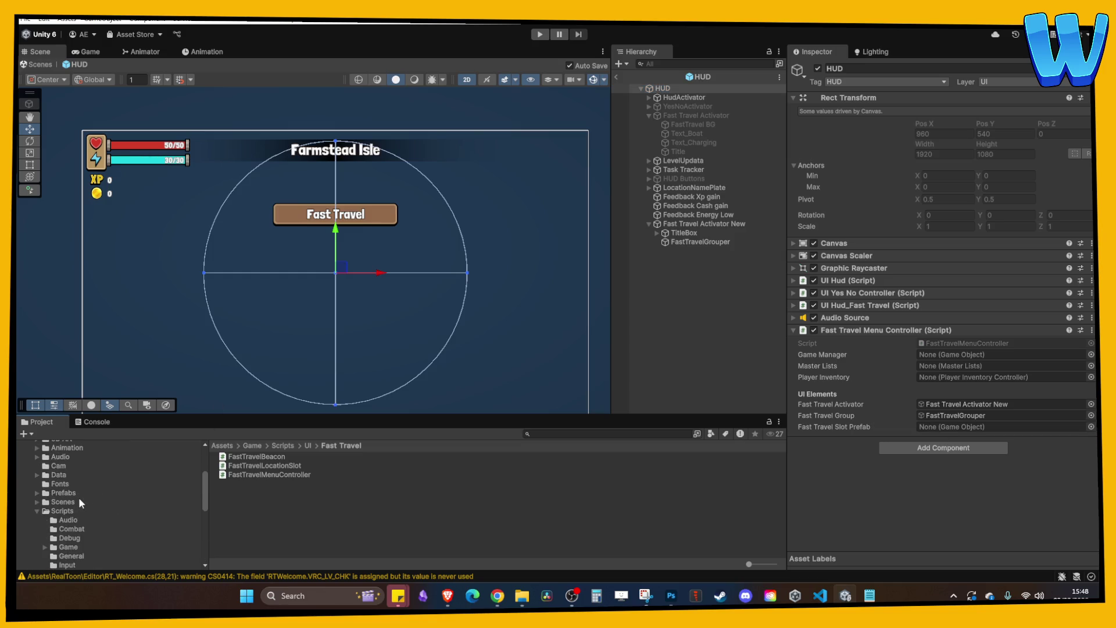
pyautogui.scroll(-5, 70, 510)
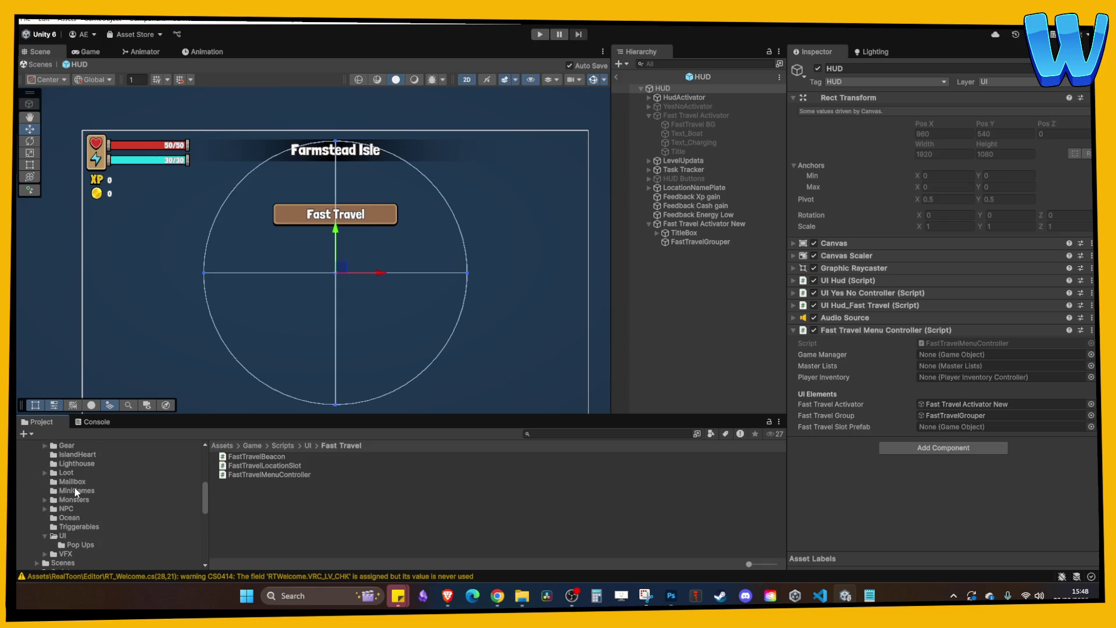
pyautogui.click(61, 536)
pyautogui.scroll(-6, 270, 511)
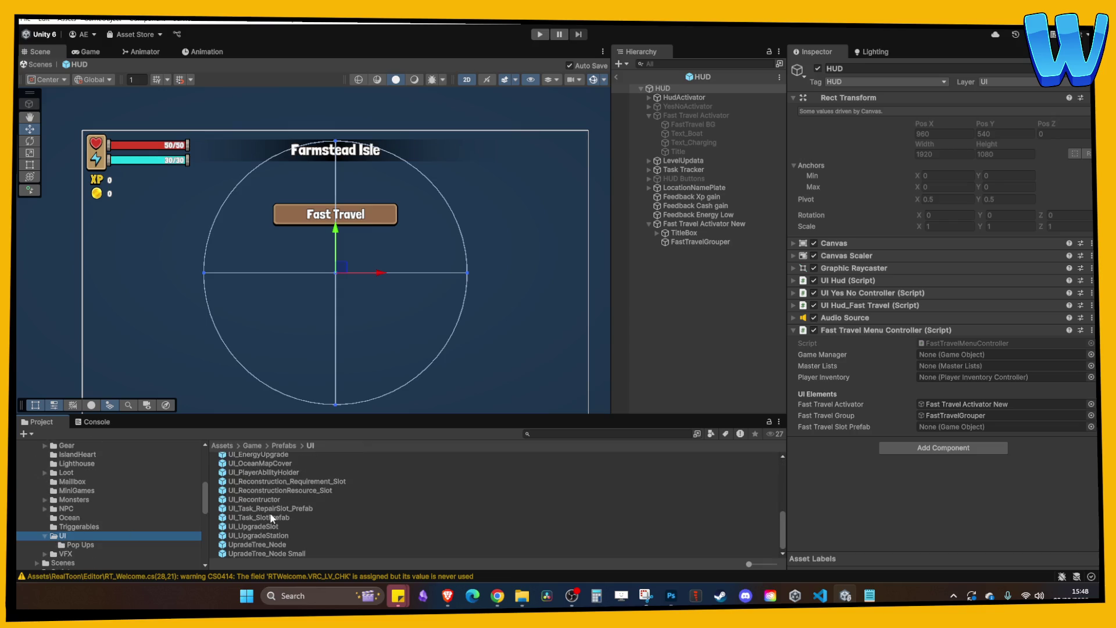
pyautogui.scroll(3, 271, 512)
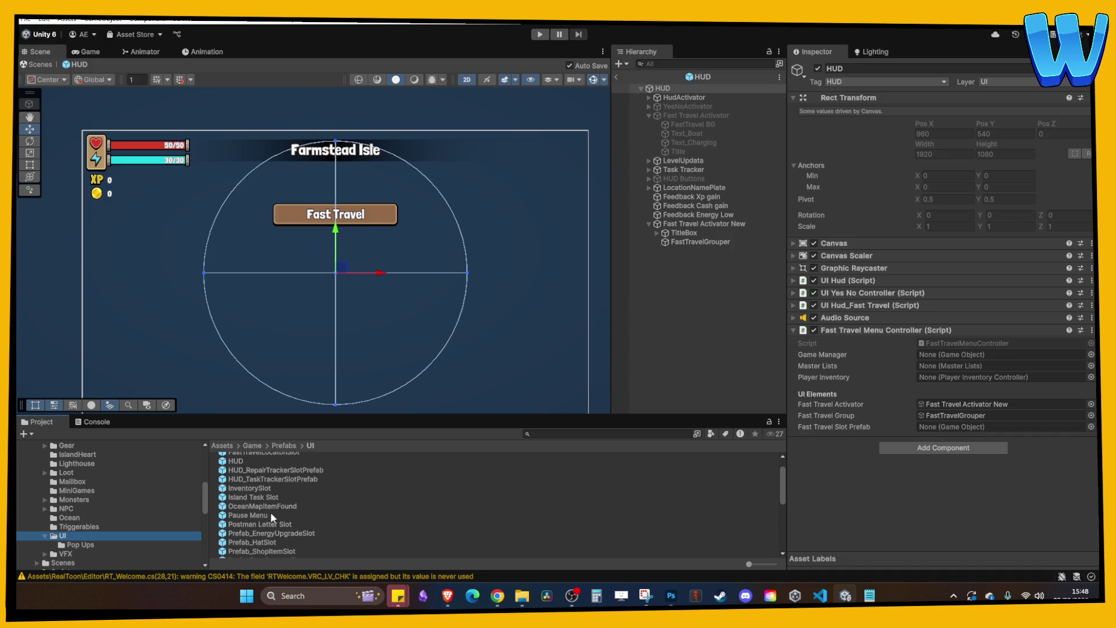
pyautogui.moveTo(264, 475)
pyautogui.mouseDown()
pyautogui.moveTo(669, 459)
pyautogui.moveTo(860, 426)
pyautogui.moveTo(954, 427)
pyautogui.mouseUp()
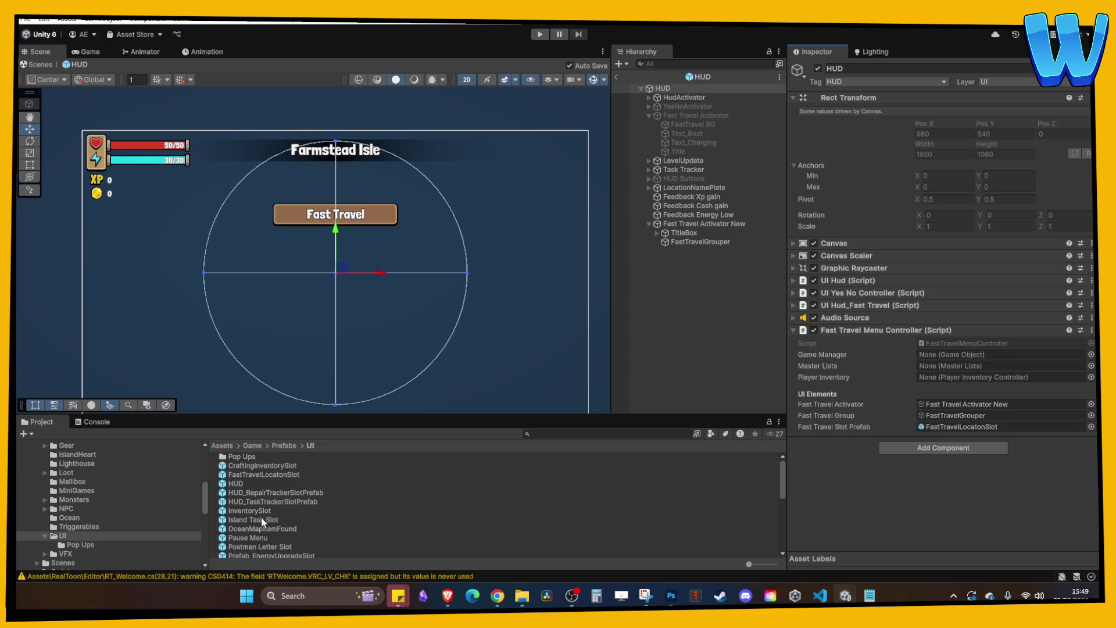
pyautogui.moveTo(264, 475)
pyautogui.mouseDown()
pyautogui.moveTo(730, 285)
pyautogui.moveTo(707, 245)
pyautogui.mouseUp()
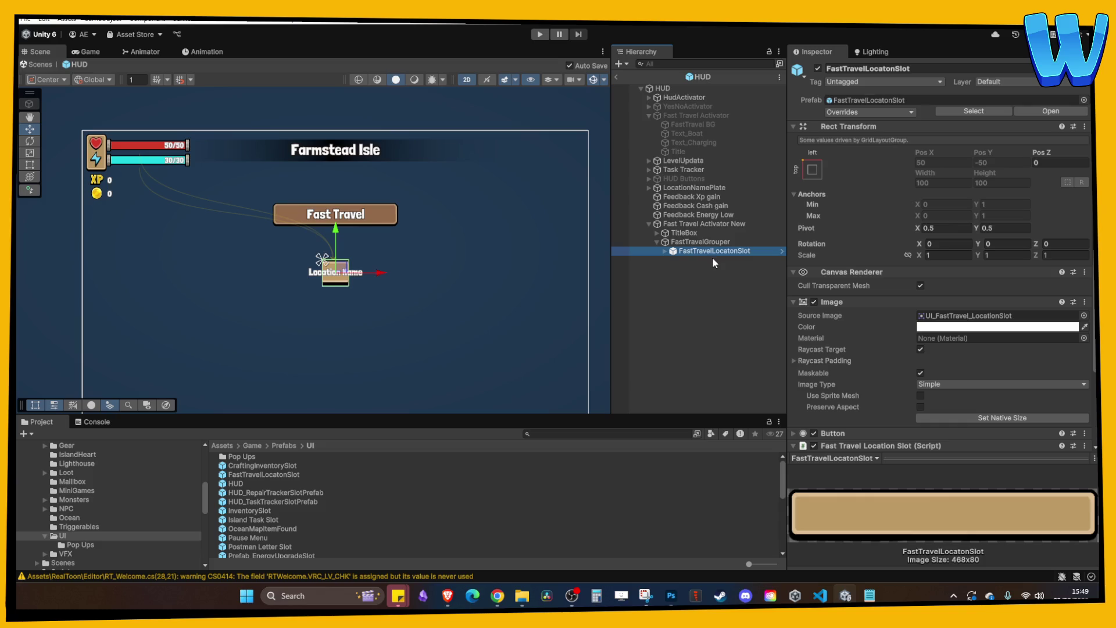
# - Duplicate the location slot and set FastTravelGrouper's grid Cell Size X to 472.88
pyautogui.hotkey('ctrl', 'd')
pyautogui.hotkey('ctrl', 'd')
pyautogui.hotkey('ctrl', 'd')
pyautogui.scroll(3, 536, 326)
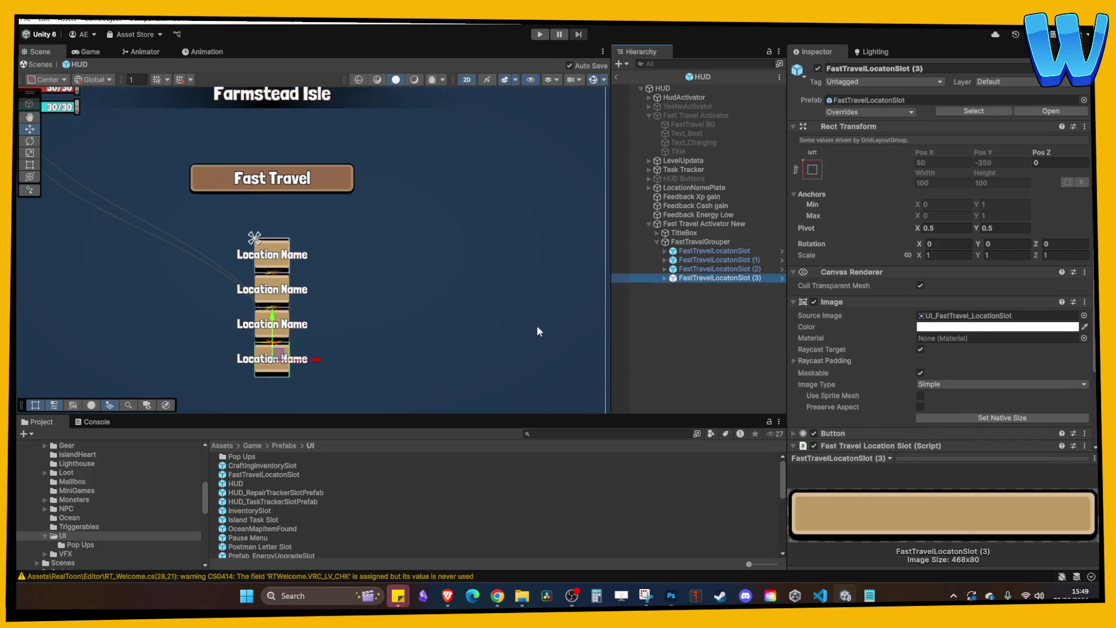
pyautogui.click(707, 242)
pyautogui.click(943, 268)
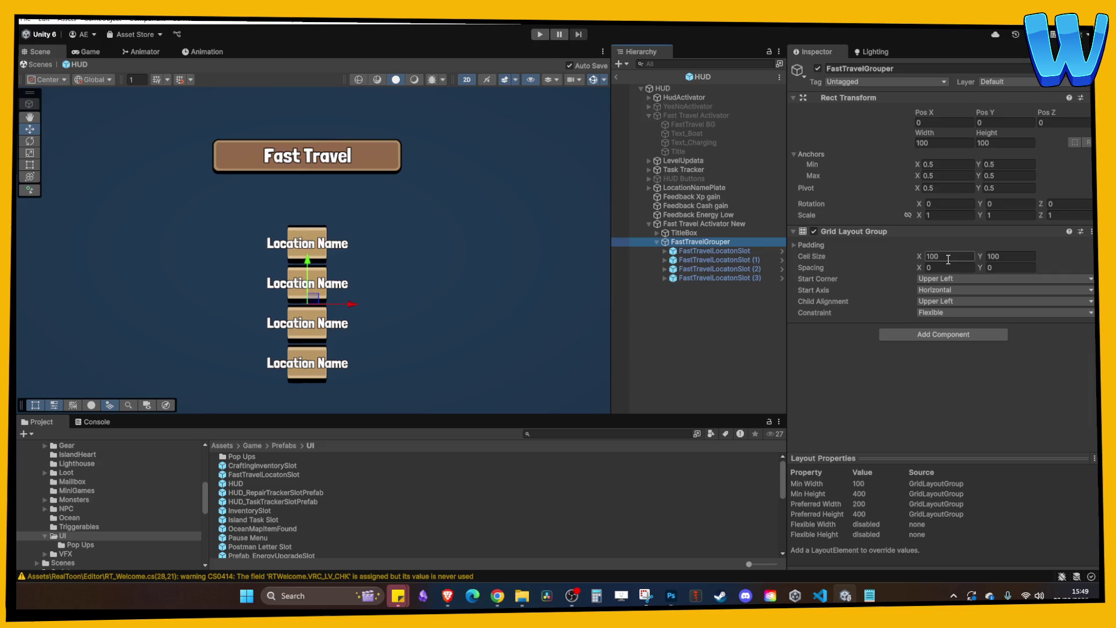
pyautogui.click(947, 256)
pyautogui.click(947, 257)
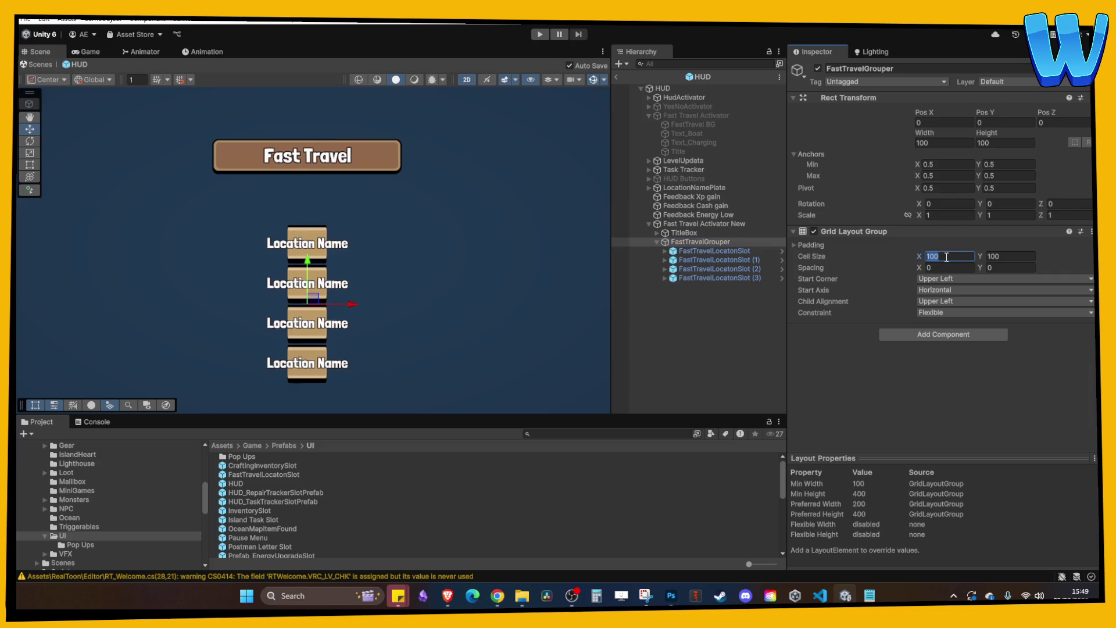
pyautogui.moveTo(919, 256)
pyautogui.mouseDown()
pyautogui.moveTo(1104, 262)
pyautogui.moveTo(89, 263)
pyautogui.moveTo(475, 348)
pyautogui.moveTo(996, 406)
pyautogui.moveTo(587, 533)
pyautogui.moveTo(1035, 525)
pyautogui.moveTo(87, 520)
pyautogui.moveTo(428, 512)
pyautogui.mouseUp()
pyautogui.scroll(-5, 281, 232)
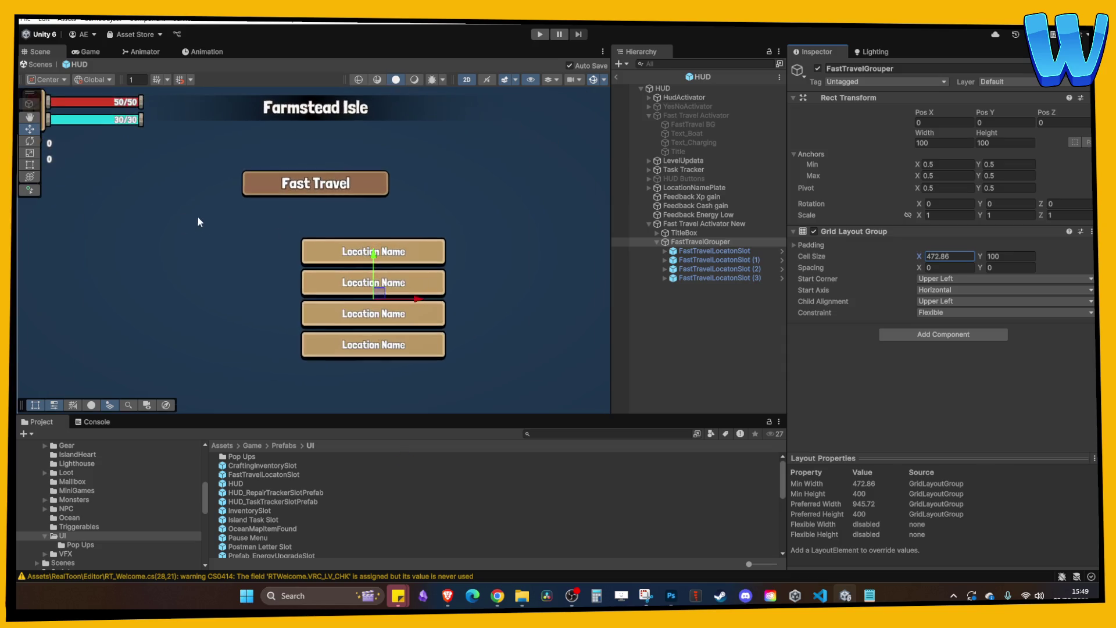
pyautogui.click(710, 244)
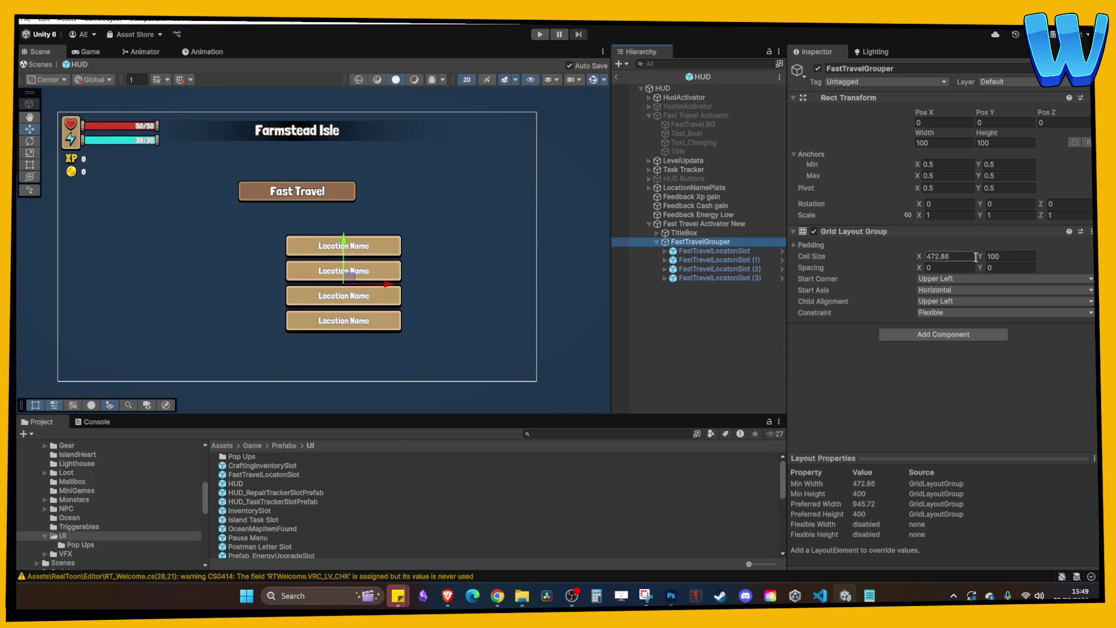
# - Adjust cell height, enlarge the grouper into two columns, move it under the title, delete extras
pyautogui.moveTo(981, 257)
pyautogui.mouseDown()
pyautogui.moveTo(908, 257)
pyautogui.moveTo(940, 272)
pyautogui.mouseUp()
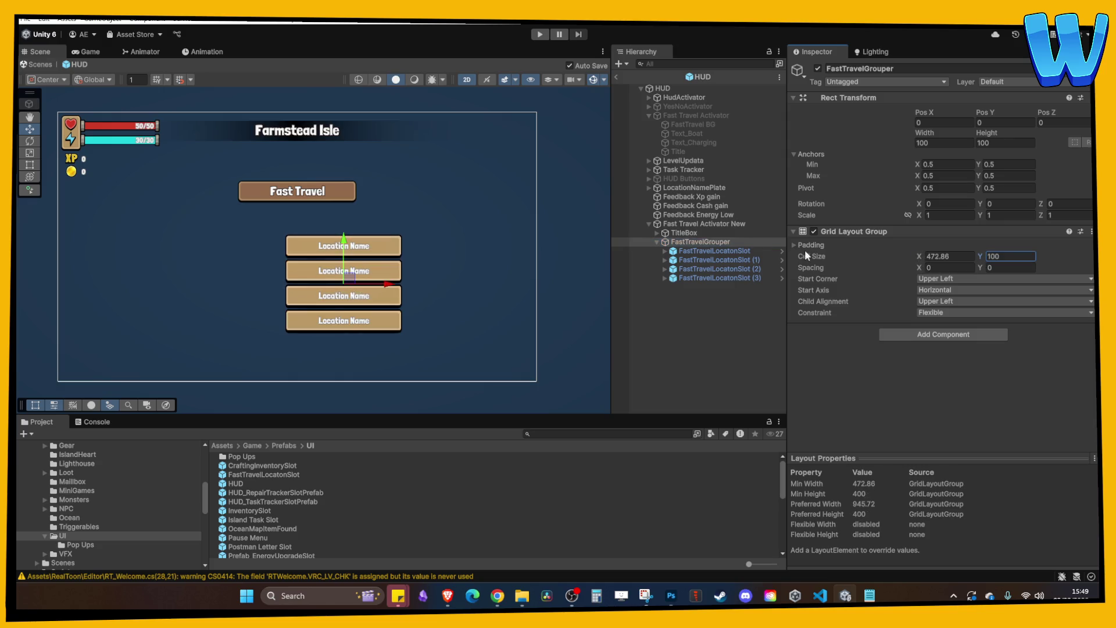
pyautogui.click(30, 165)
pyautogui.moveTo(315, 251)
pyautogui.mouseDown()
pyautogui.moveTo(573, 253)
pyautogui.moveTo(524, 253)
pyautogui.moveTo(488, 279)
pyautogui.moveTo(501, 425)
pyautogui.mouseUp()
pyautogui.click(26, 126)
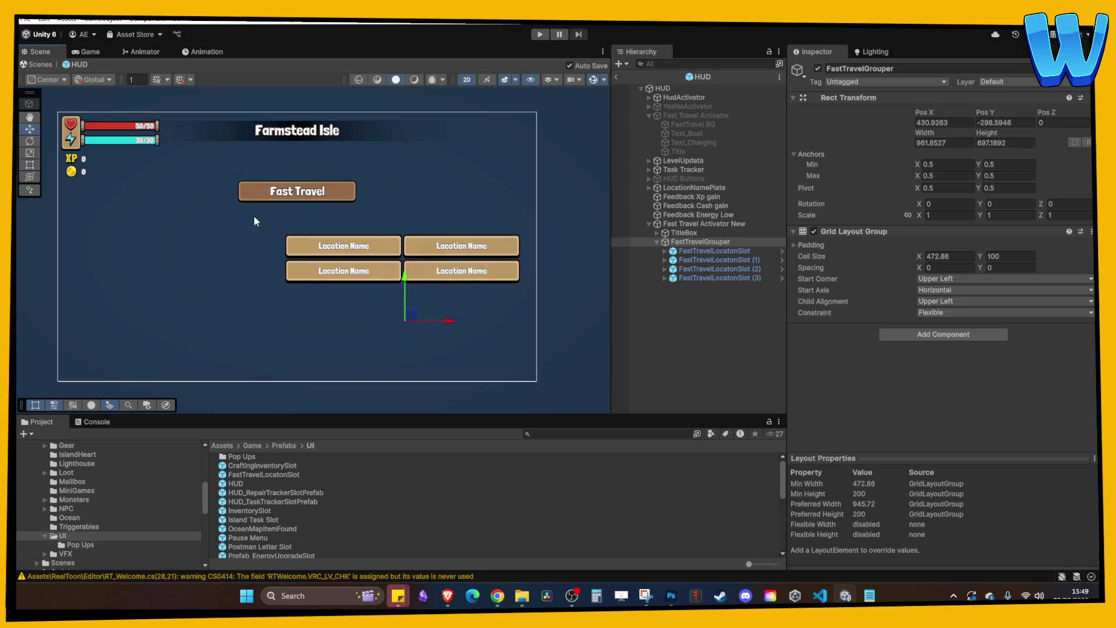
pyautogui.moveTo(412, 318)
pyautogui.mouseDown()
pyautogui.moveTo(306, 292)
pyautogui.moveTo(303, 256)
pyautogui.mouseUp()
pyautogui.click(691, 277)
pyautogui.press('Delete')
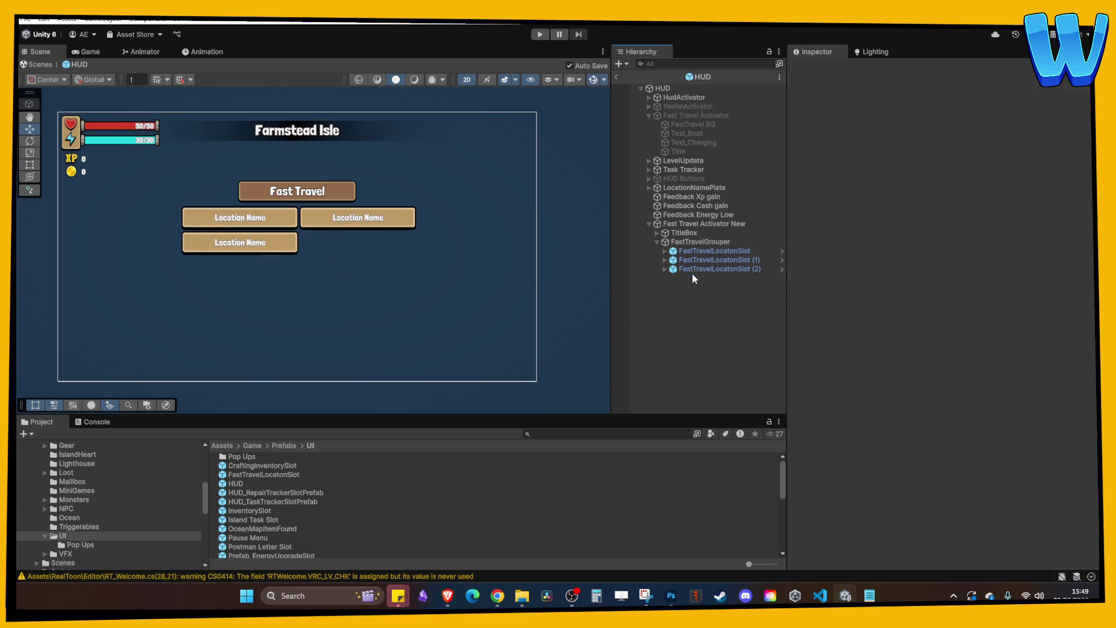
# - Delete the remaining duplicate location slots, leaving a single slot
pyautogui.click(703, 268)
pyautogui.press('Delete')
pyautogui.click(703, 260)
pyautogui.press('Delete')
pyautogui.click(691, 251)
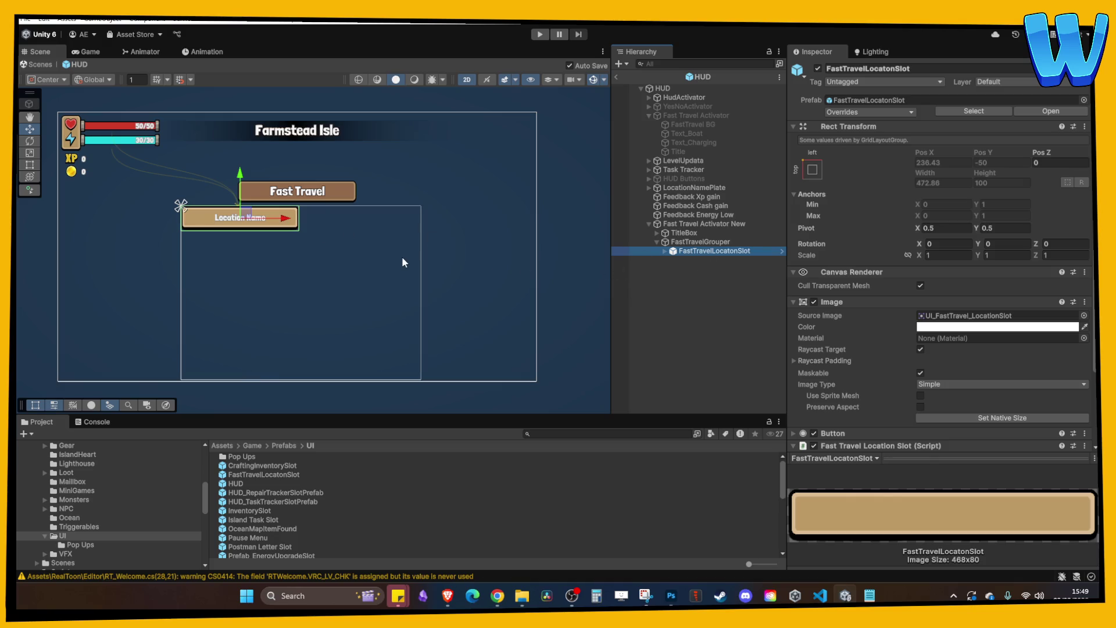
# - Raise TitleBox and FastTravelGrouper together slightly
pyautogui.click(708, 243)
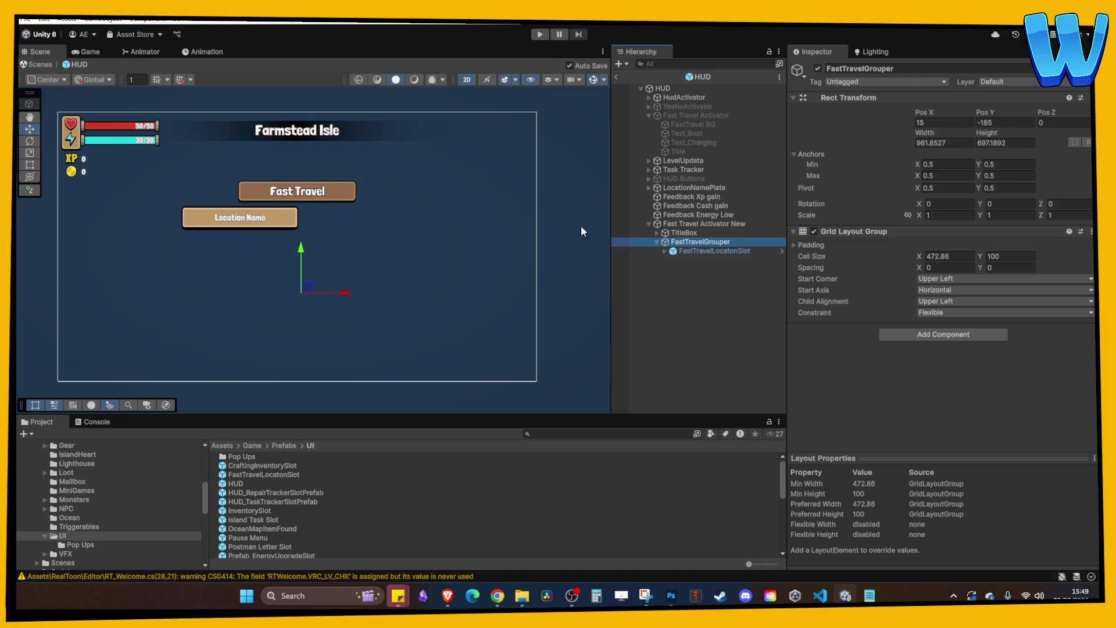
pyautogui.click(695, 225)
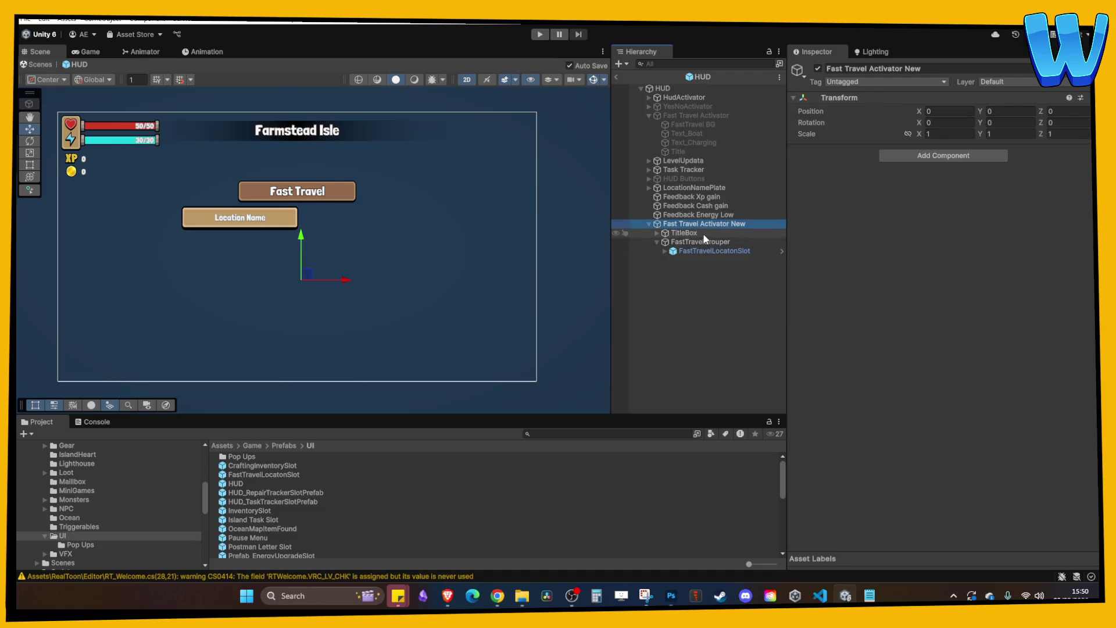
pyautogui.click(686, 233)
pyautogui.keyDown('ctrl'); pyautogui.click(700, 241); pyautogui.keyUp('ctrl')
pyautogui.moveTo(302, 237); pyautogui.dragTo(301, 228)
# - Set the Grid Layout Group Child Alignment to Upper Center, keeping Upper Left corner and Horizontal axis
pyautogui.click(647, 280)
pyautogui.click(692, 251)
pyautogui.scroll(1, 381, 257)
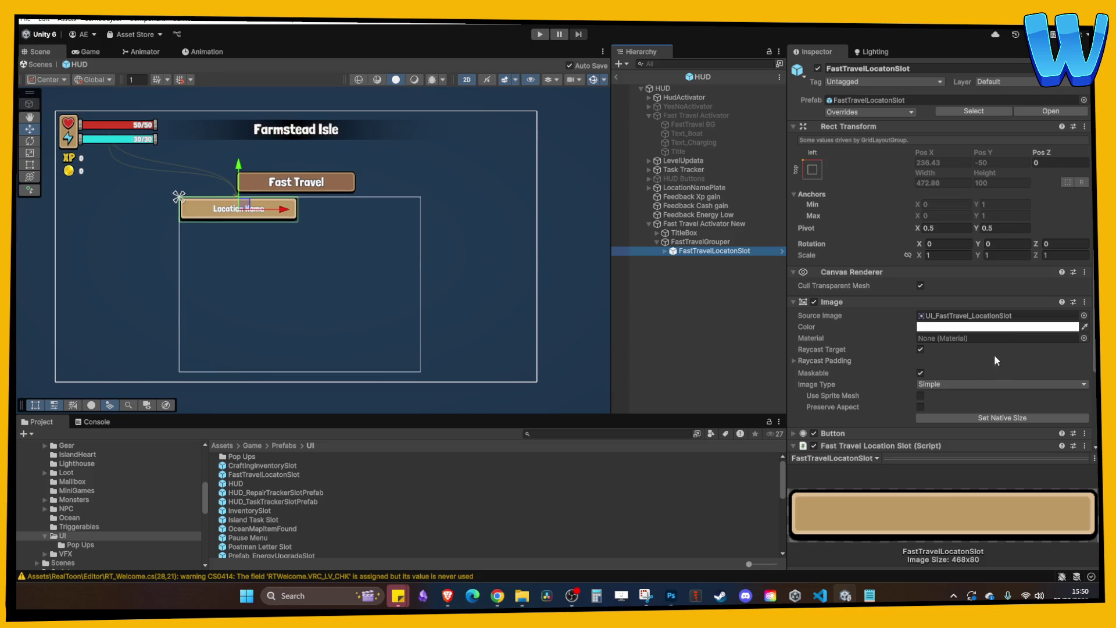
pyautogui.scroll(-3, 959, 357)
pyautogui.click(699, 242)
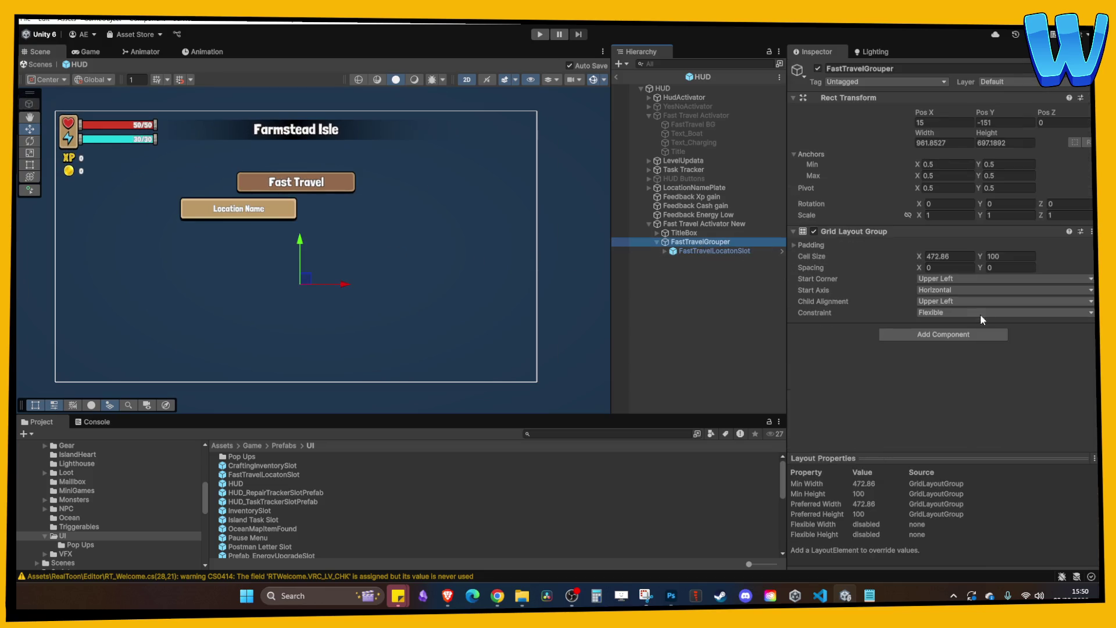
pyautogui.click(952, 281)
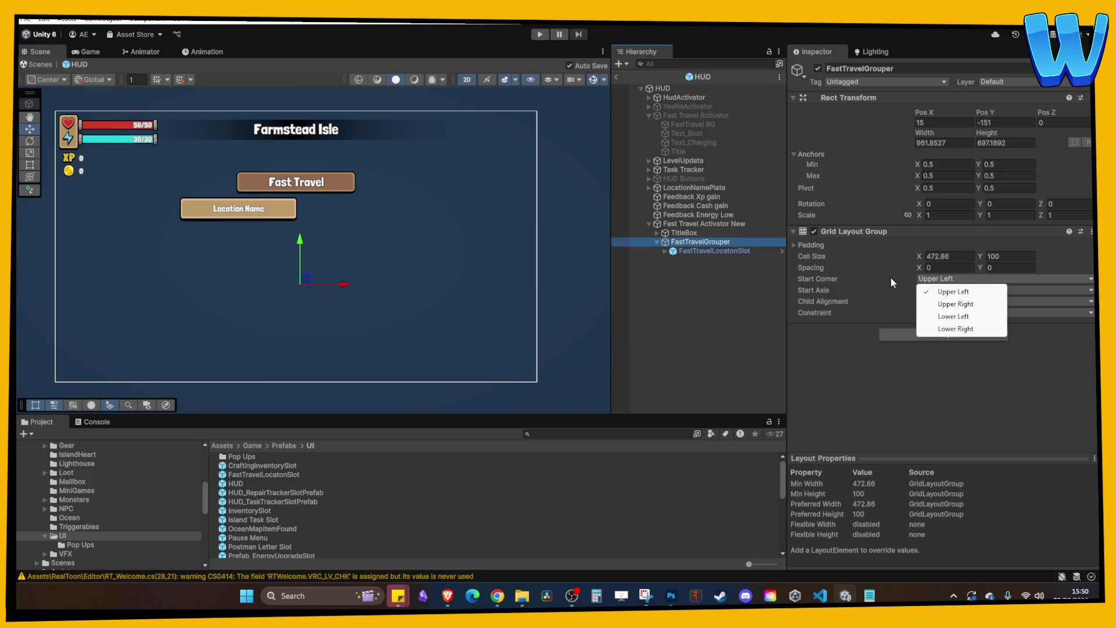
pyautogui.click(869, 279)
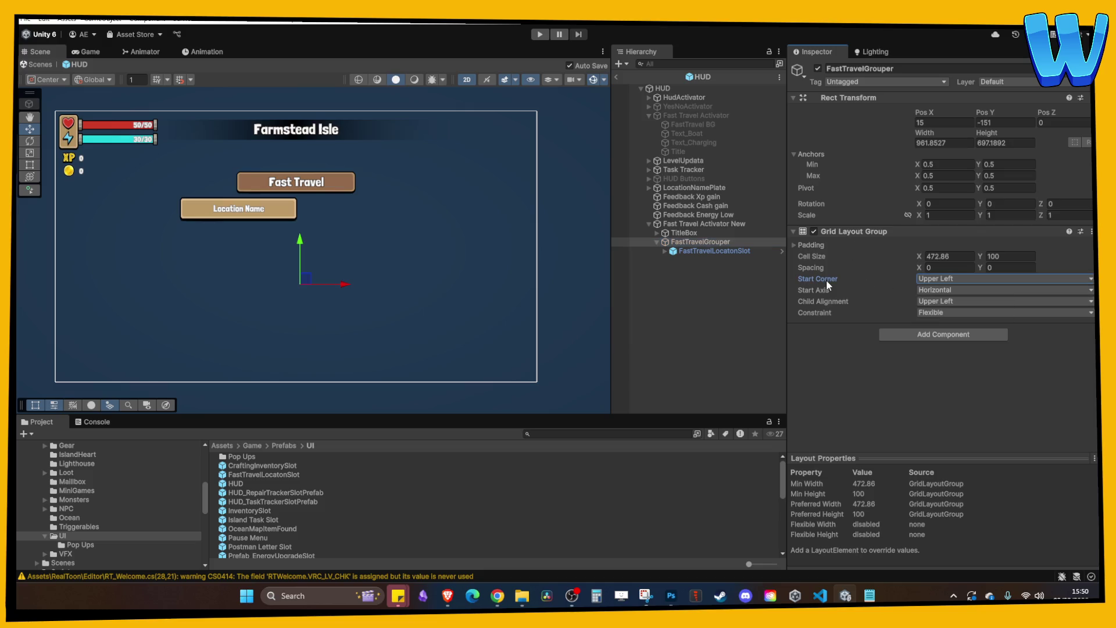
pyautogui.click(942, 290)
pyautogui.click(940, 294)
pyautogui.click(950, 300)
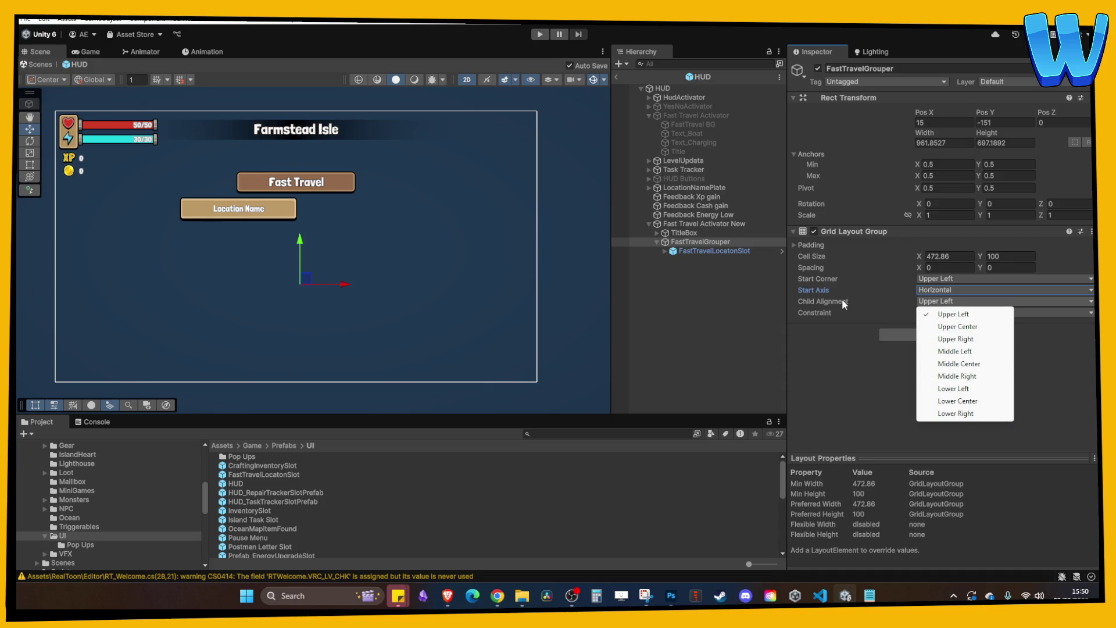
pyautogui.click(958, 326)
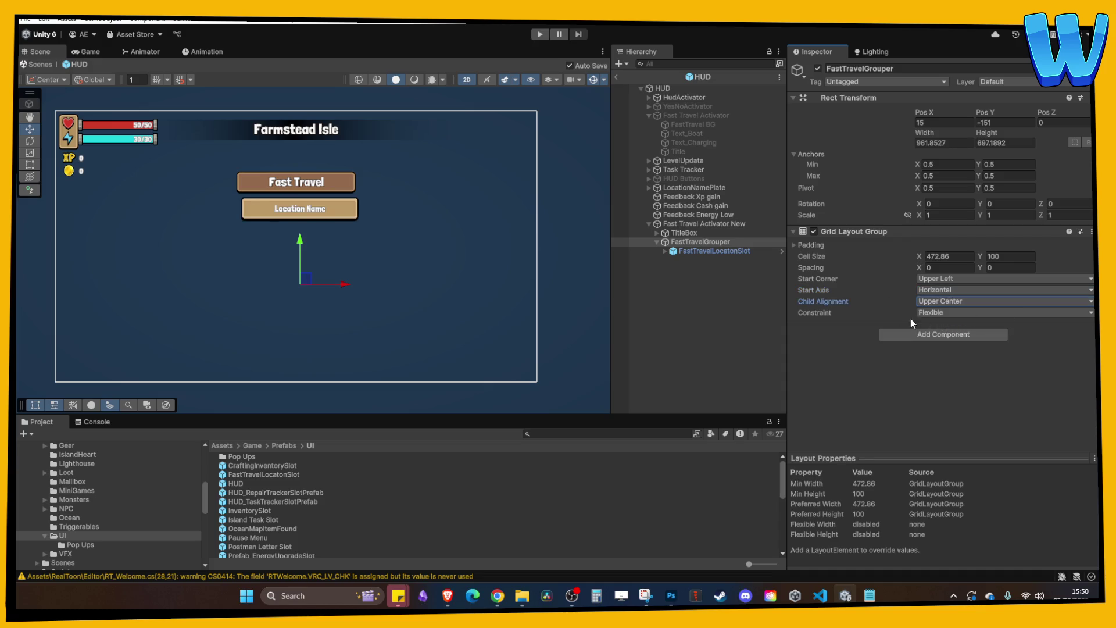
# - Test a duplicate slot, undo it, and move FastTravelGrouper to Pos X 0
pyautogui.click(712, 250)
pyautogui.hotkey('ctrl', 'd')
pyautogui.hotkey('ctrl', 'd')
pyautogui.hotkey('ctrl', 'd')
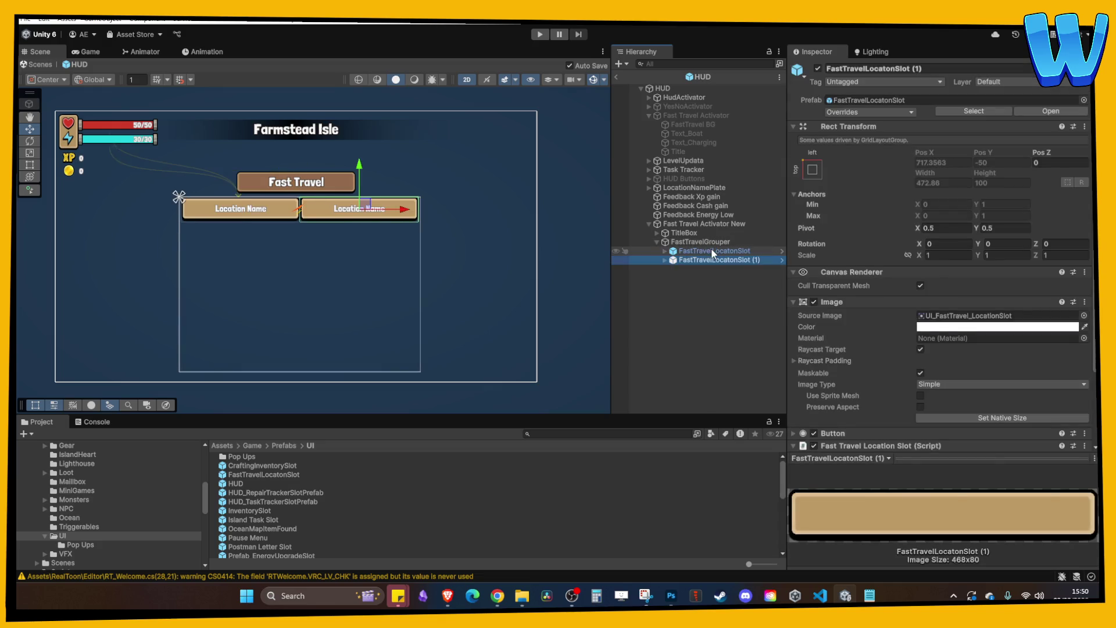
pyautogui.hotkey('ctrl', 'z')
pyautogui.hotkey('ctrl', 'z')
pyautogui.hotkey('ctrl', 'z')
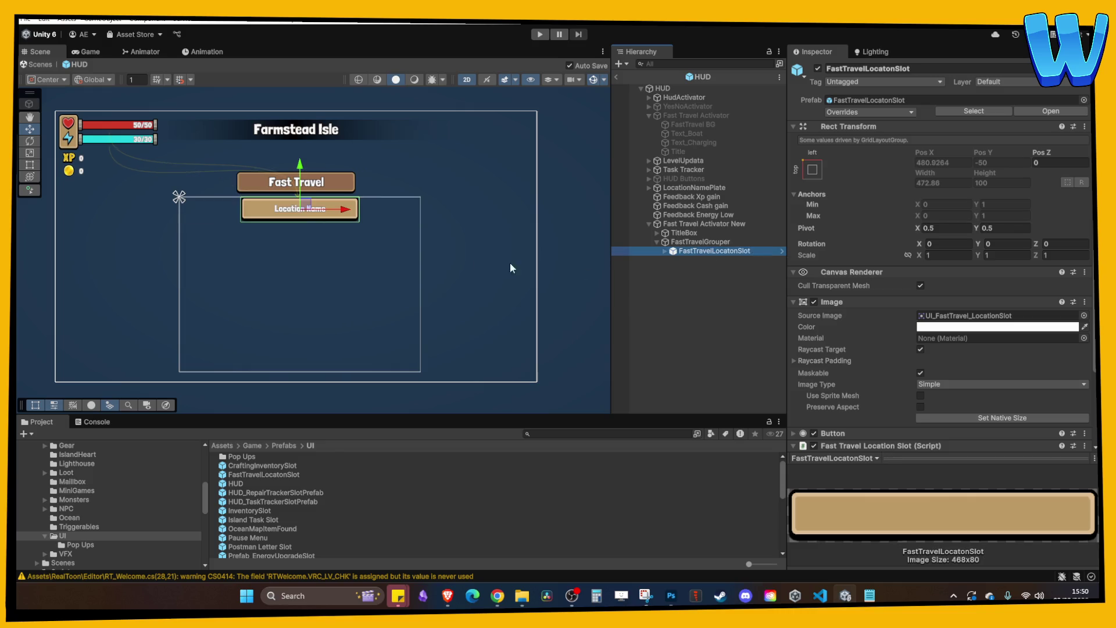
pyautogui.scroll(3, 453, 266)
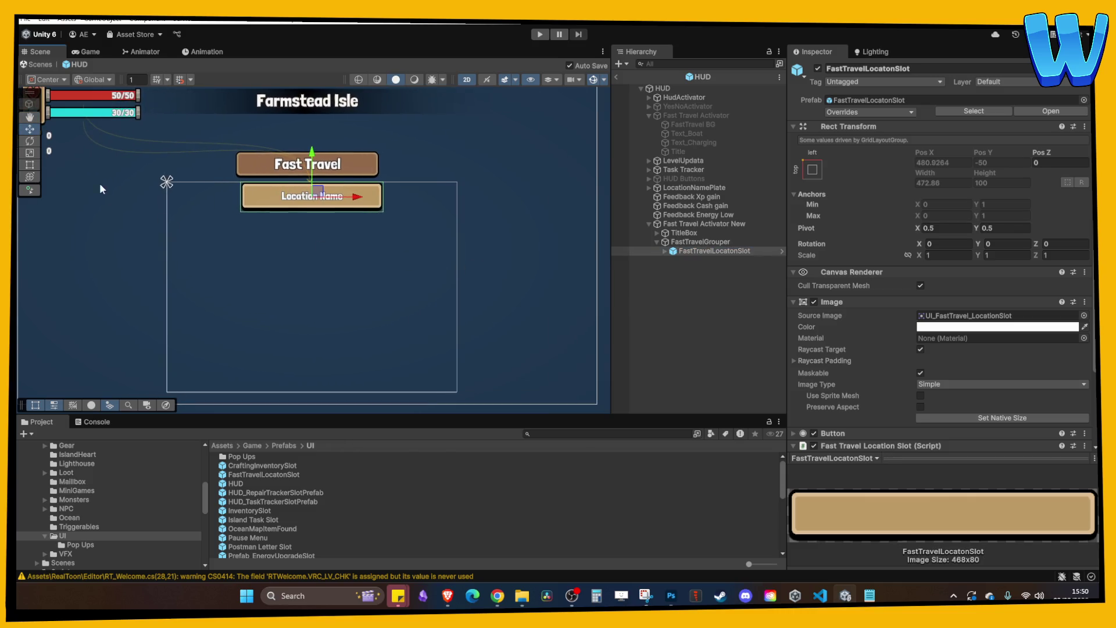
pyautogui.click(703, 242)
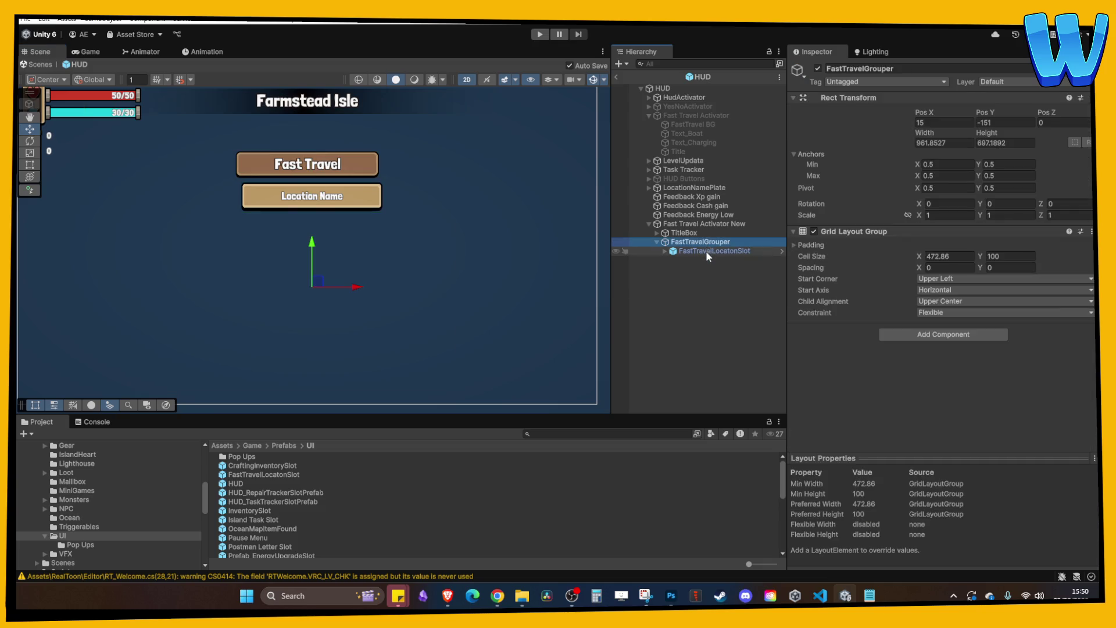
pyautogui.moveTo(360, 287); pyautogui.dragTo(355, 289)
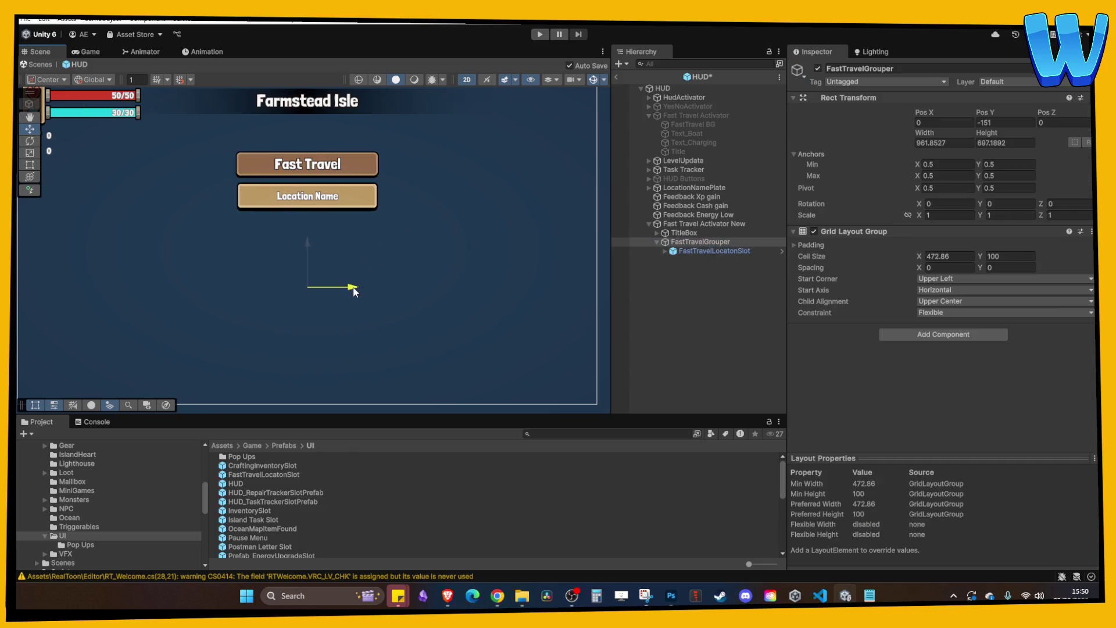
# - Reduce the grid's Cell Size Y to 77.6
pyautogui.click(709, 251)
pyautogui.click(700, 241)
pyautogui.moveTo(978, 255)
pyautogui.mouseDown()
pyautogui.moveTo(1016, 253)
pyautogui.moveTo(936, 252)
pyautogui.mouseUp()
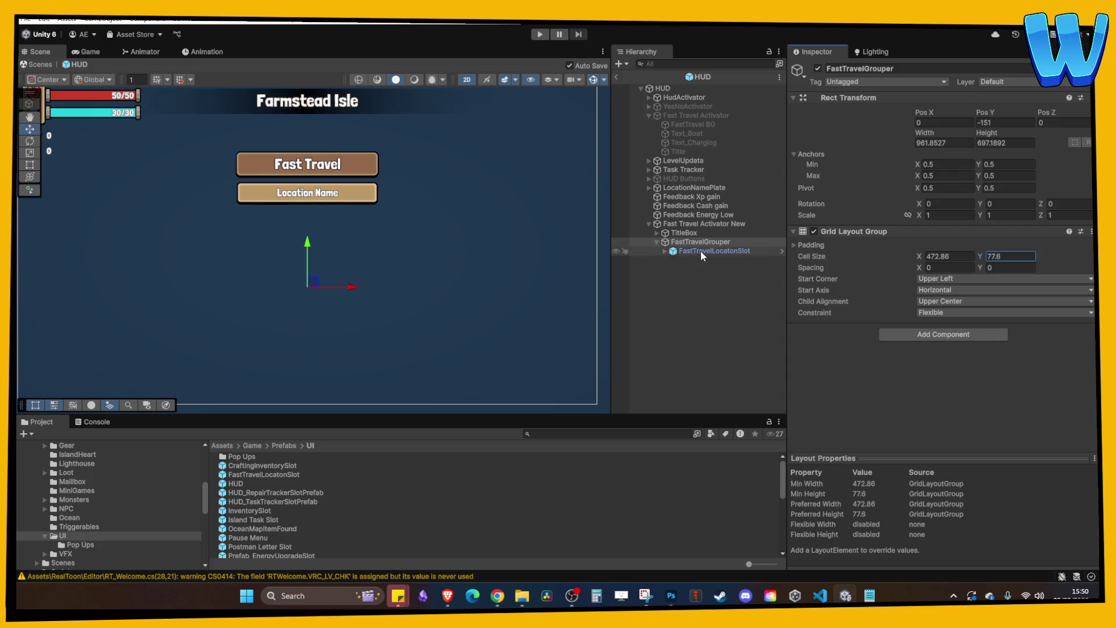
# - Duplicate the location slot to test the grid, then undo until two slots remain
pyautogui.click(700, 251)
pyautogui.hotkey('ctrl', 'd')
pyautogui.hotkey('ctrl', 'd')
pyautogui.hotkey('ctrl', 'd')
pyautogui.hotkey('ctrl', 'd')
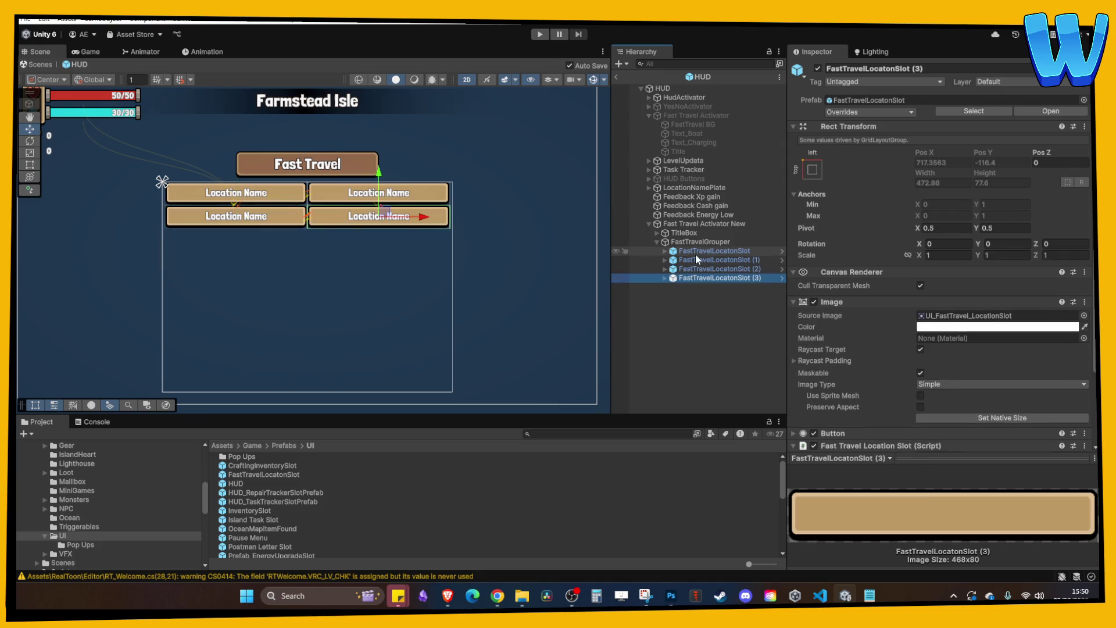
pyautogui.hotkey('ctrl', 'd')
pyautogui.hotkey('ctrl', 'd')
pyautogui.hotkey('ctrl', 'd')
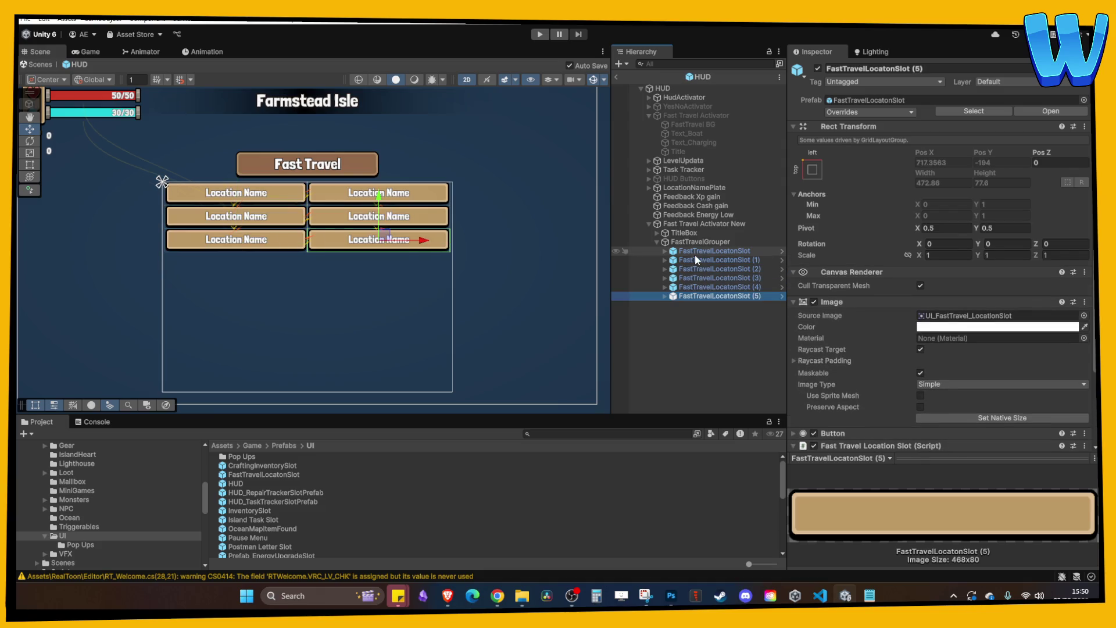
pyautogui.hotkey('ctrl', 'd')
pyautogui.hotkey('ctrl', 'd')
pyautogui.hotkey('ctrl', 'd')
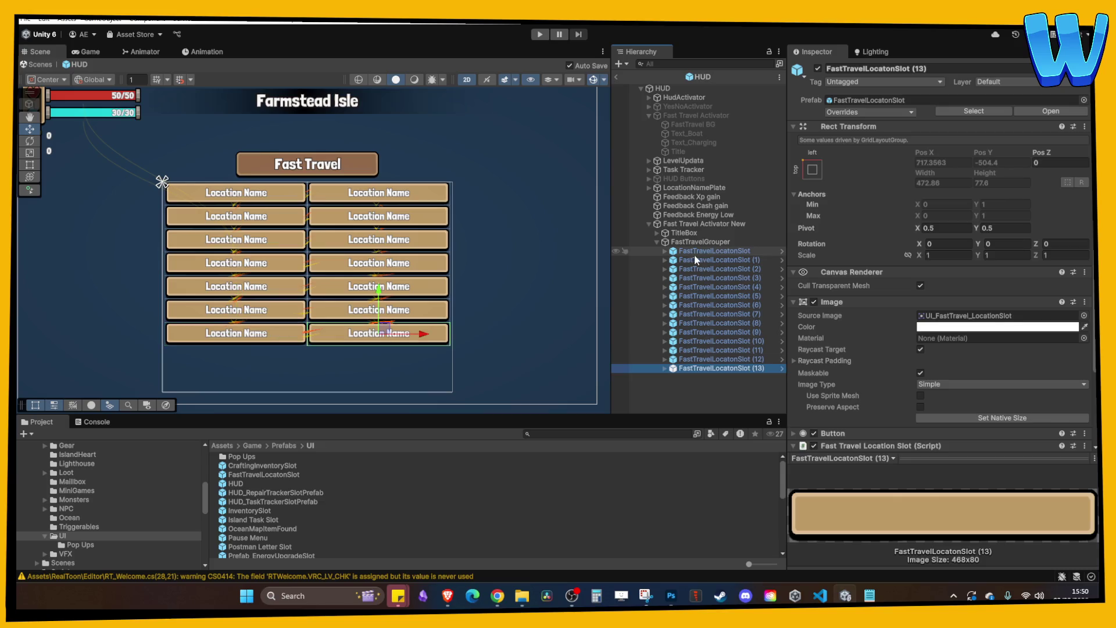
pyautogui.scroll(-3, 453, 235)
pyautogui.scroll(3, 471, 255)
pyautogui.hotkey('ctrl', 'z')
pyautogui.hotkey('ctrl', 'z')
pyautogui.hotkey('ctrl', 'z')
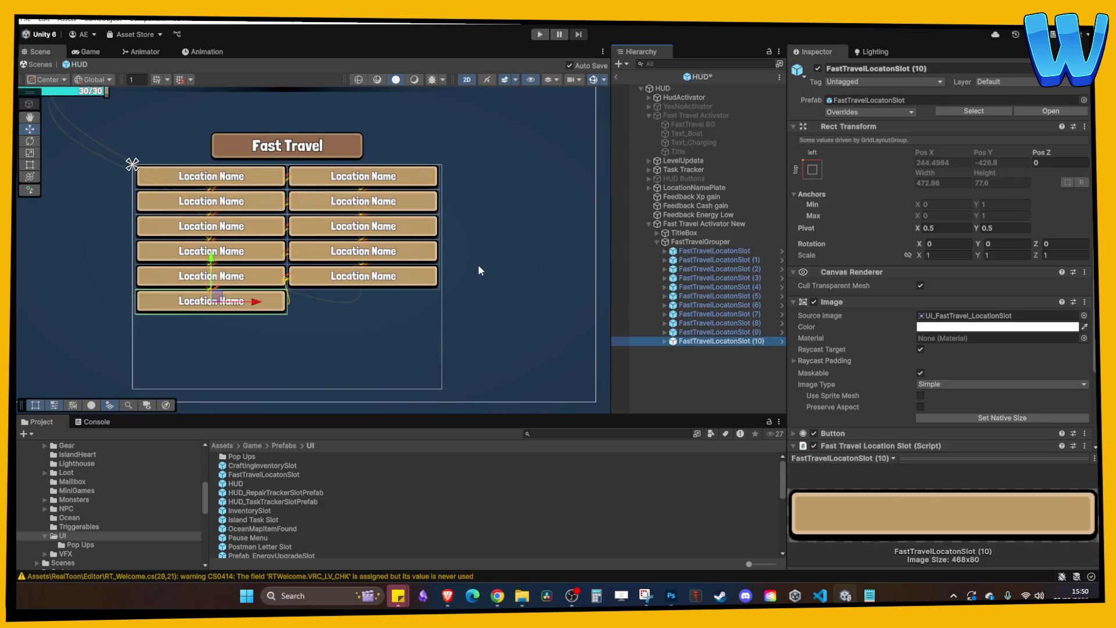
pyautogui.hotkey('ctrl', 'z')
pyautogui.hotkey('ctrl', 'z')
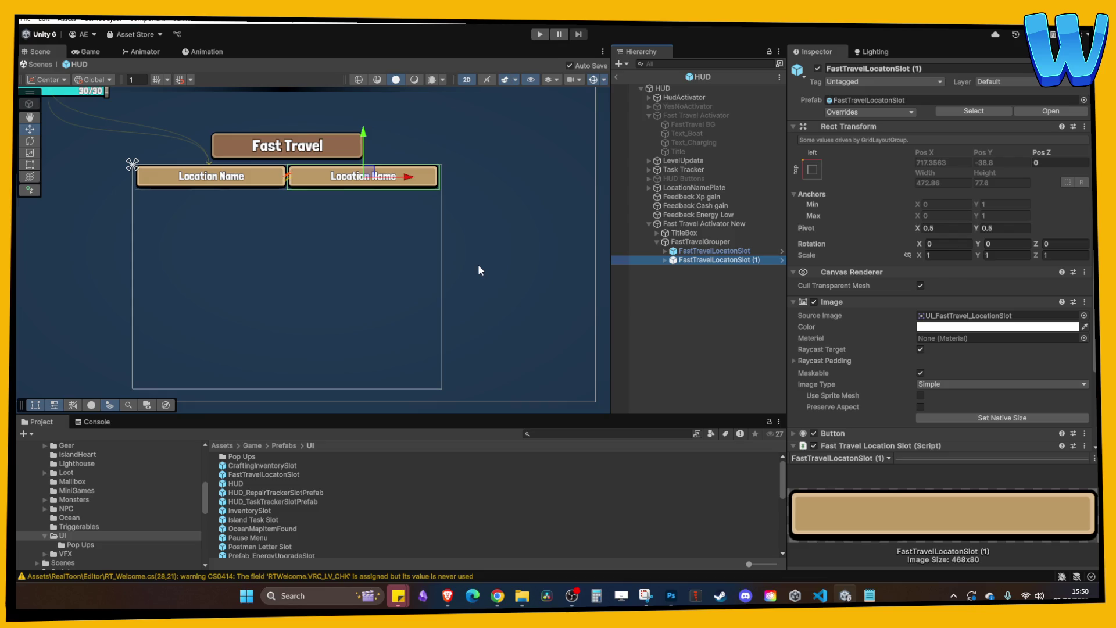
pyautogui.click(695, 288)
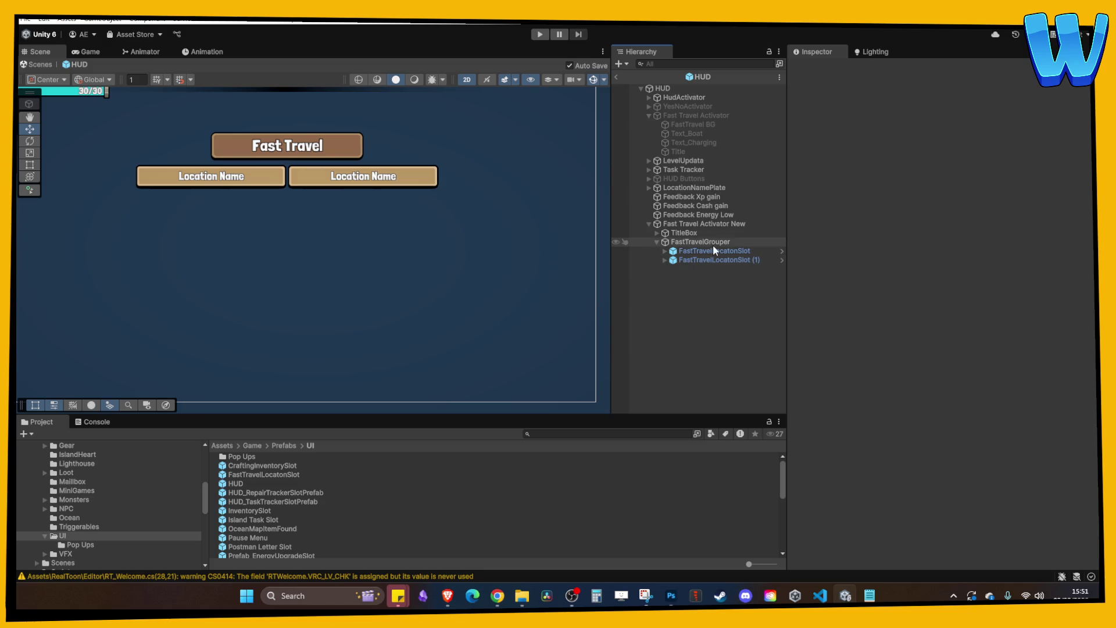
# - Duplicate both slots to fill the grid, then delete copies down to one FastTravelLocatonSlot
pyautogui.click(694, 250)
pyautogui.keyDown('ctrl'); pyautogui.click(710, 261); pyautogui.keyUp('ctrl')
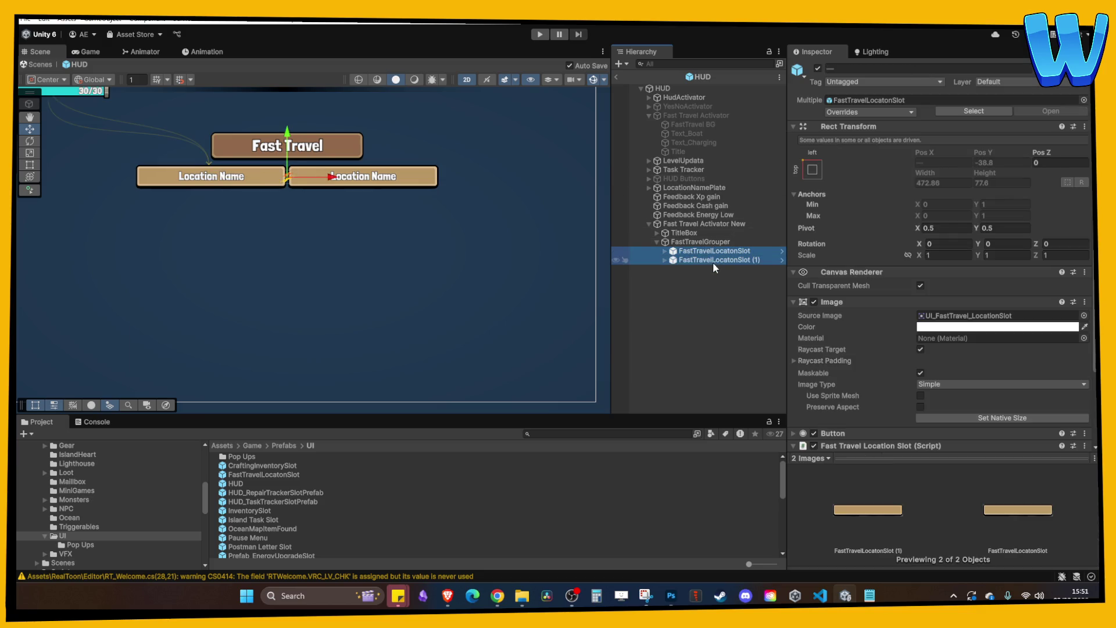
pyautogui.hotkey('ctrl', 'd')
pyautogui.hotkey('ctrl', 'd')
pyautogui.hotkey('ctrl', 'd')
pyautogui.hotkey('ctrl', 'd')
pyautogui.hotkey('ctrl', 'd')
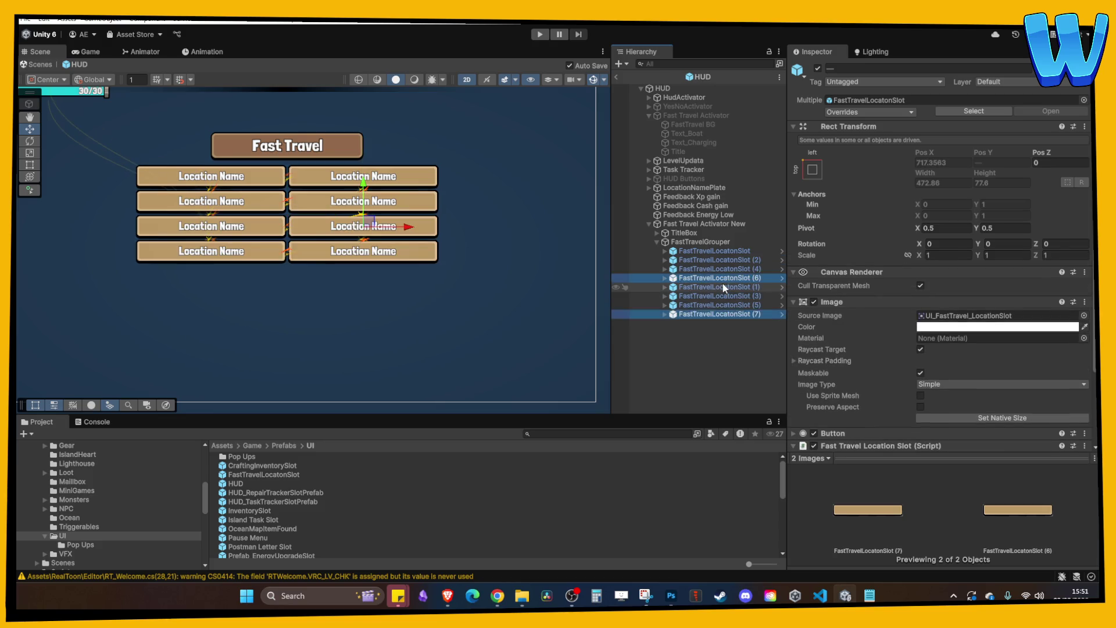
pyautogui.scroll(-3, 440, 270)
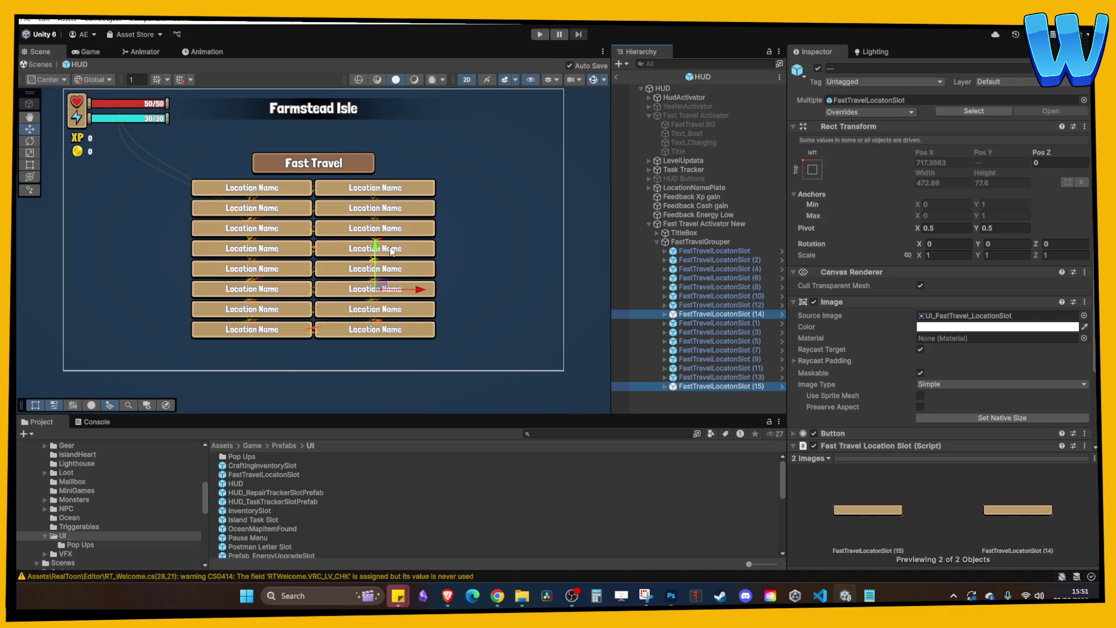
pyautogui.scroll(-2, 425, 282)
pyautogui.scroll(1, 557, 241)
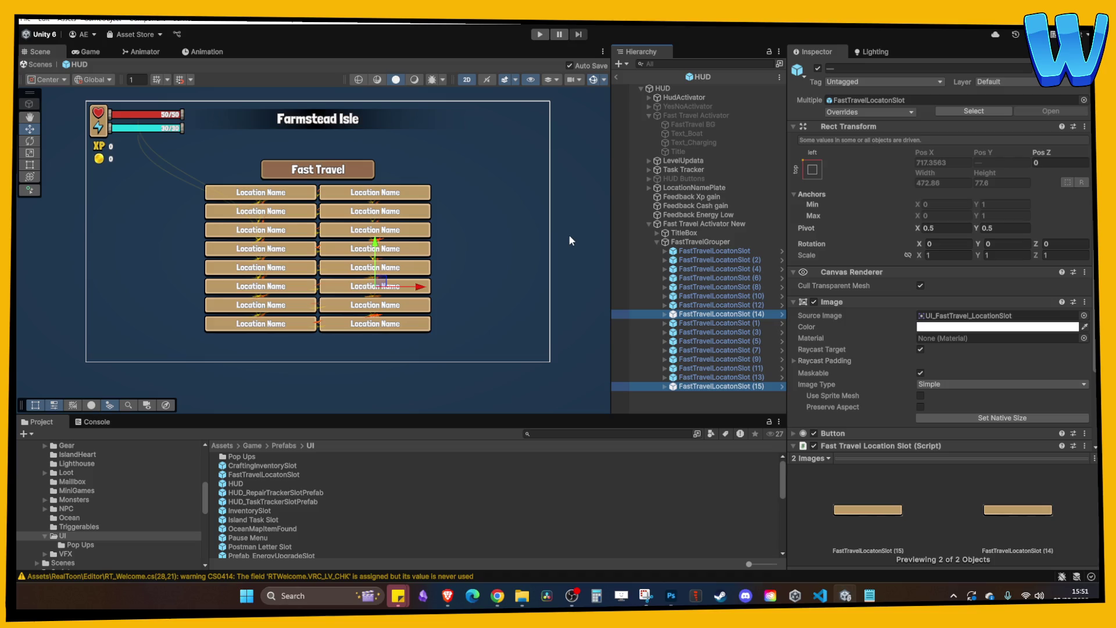
pyautogui.press('Delete')
pyautogui.press('Delete')
pyautogui.press('Delete')
pyautogui.press('Delete')
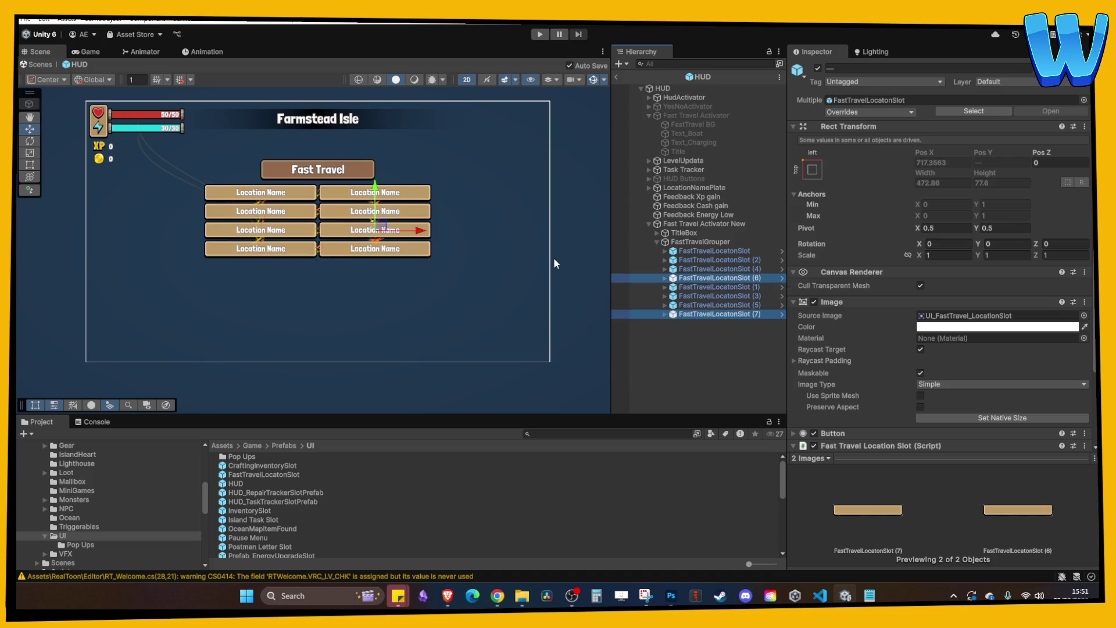
pyautogui.click(594, 300)
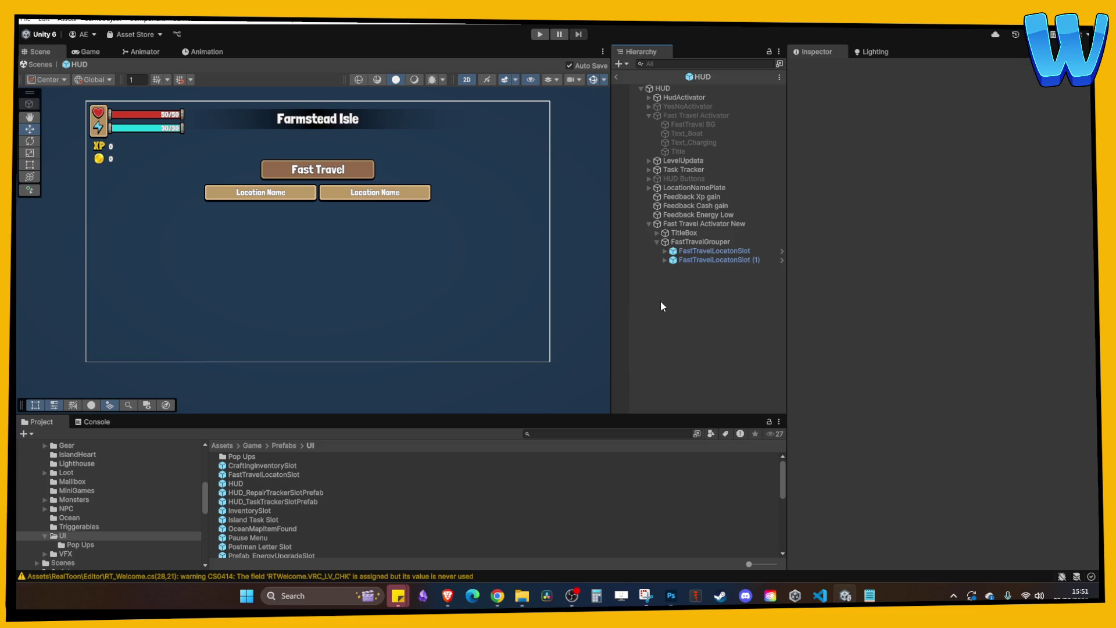
pyautogui.click(717, 260)
pyautogui.press('Delete')
pyautogui.press('Delete')
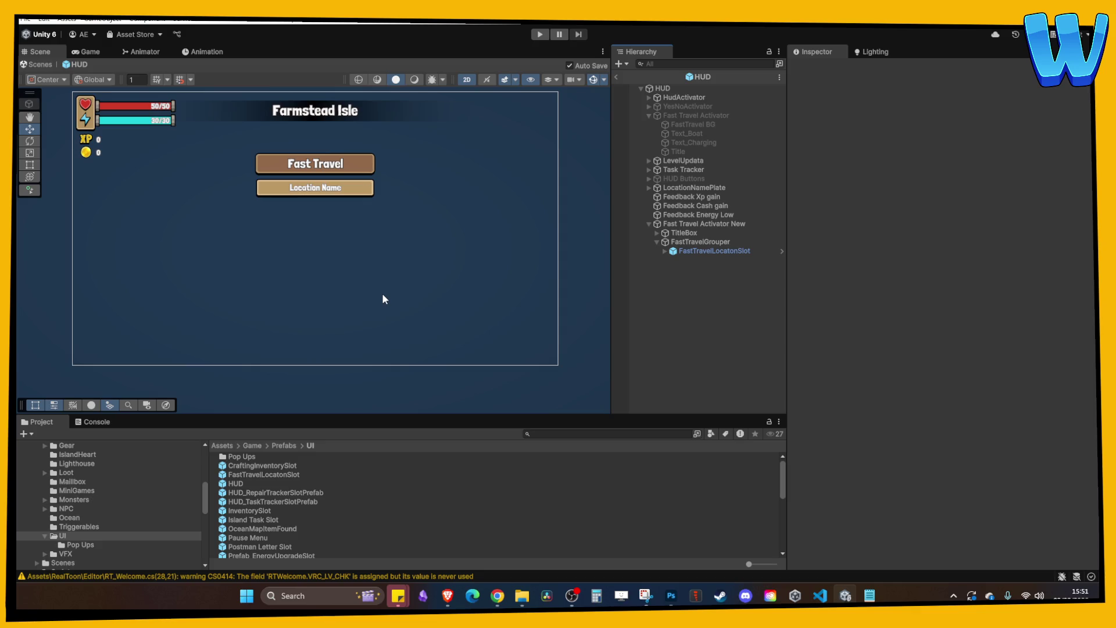
pyautogui.scroll(3, 382, 299)
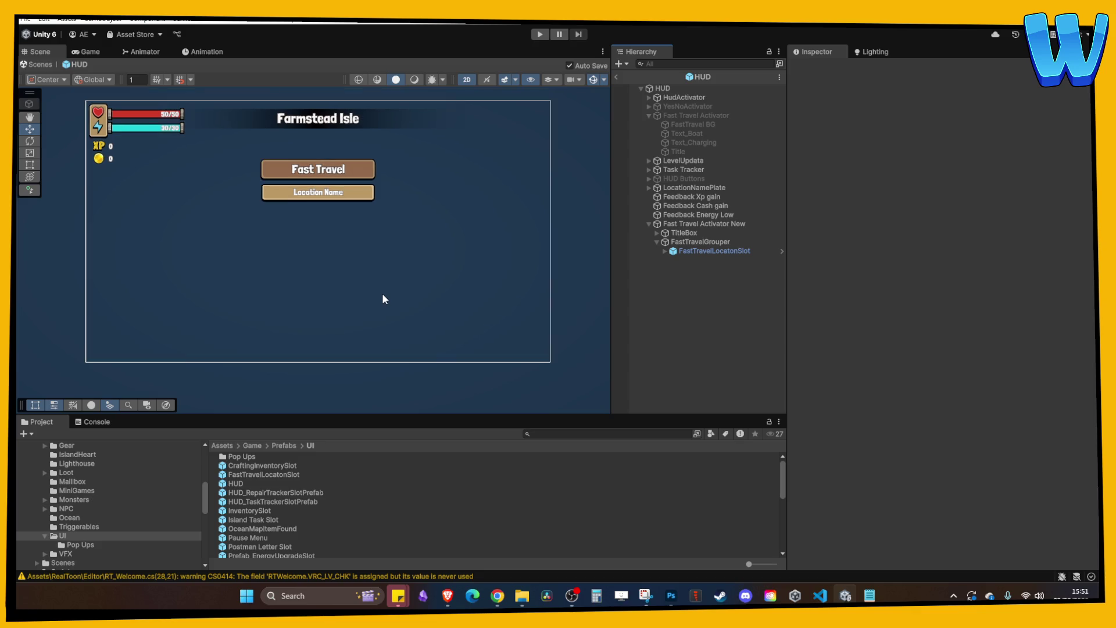
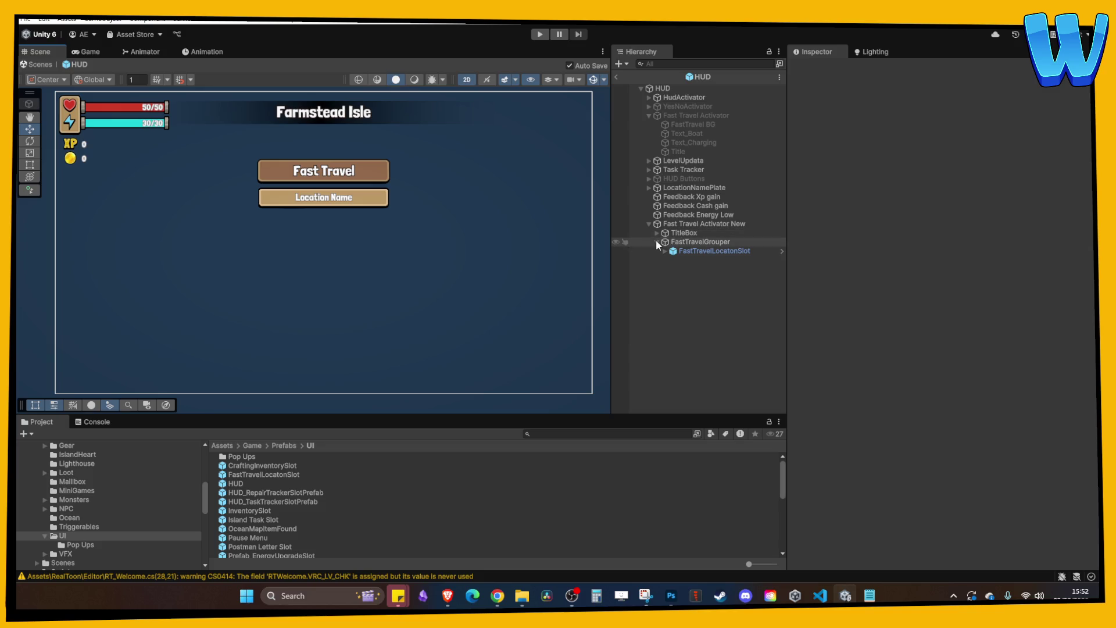
# - Inspect the FastTravelLocatonSlot placeholder in the HUD prefab's Hierarchy
pyautogui.click(699, 252)
pyautogui.click(701, 307)
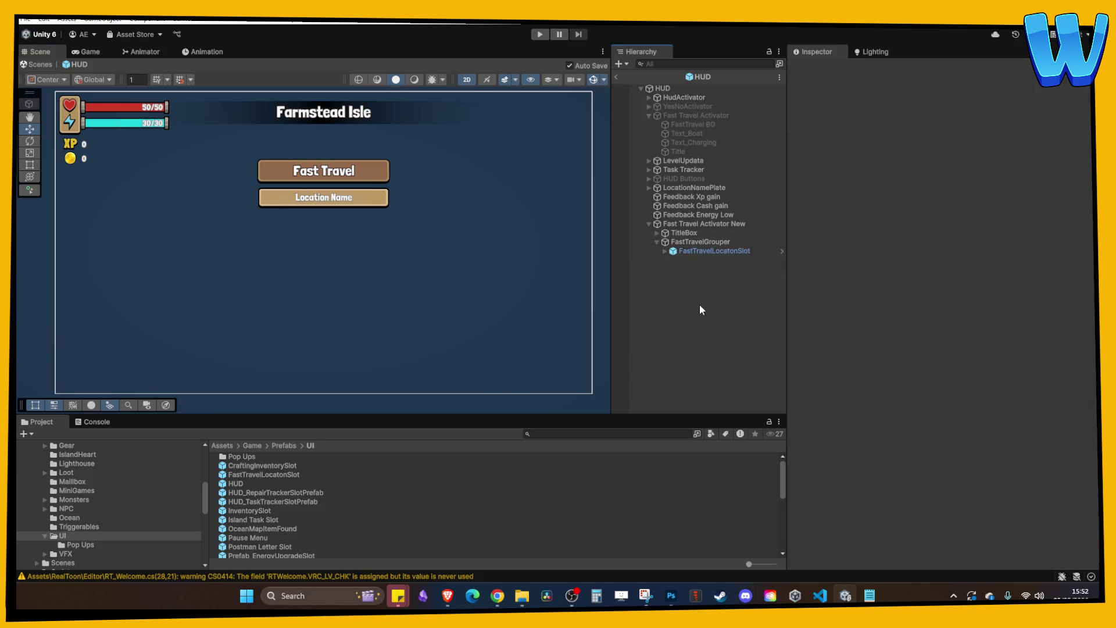
pyautogui.click(693, 253)
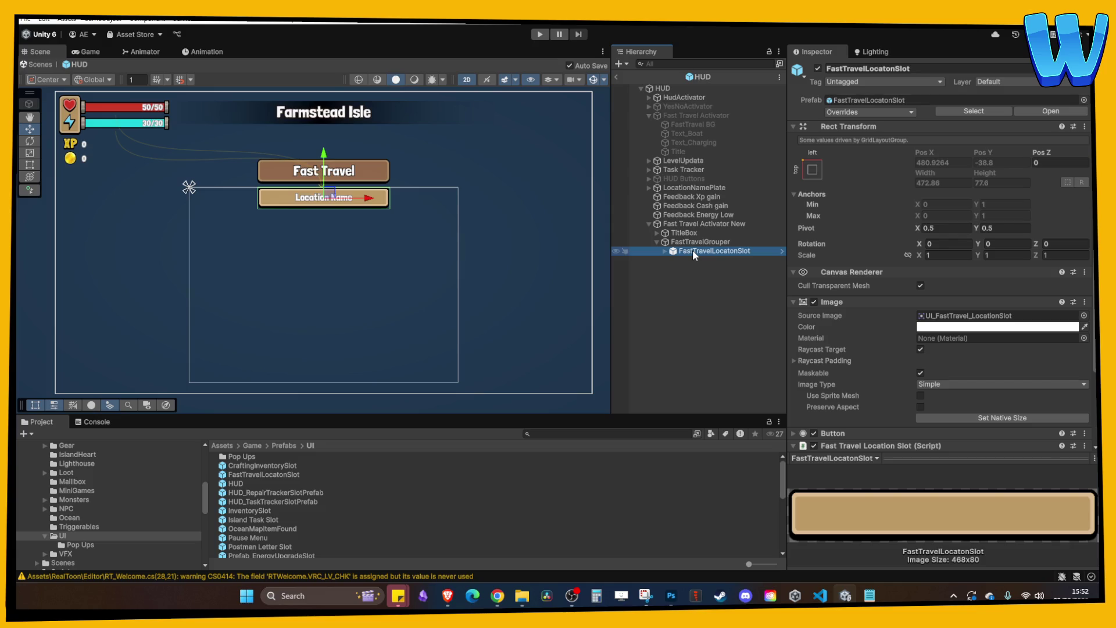
pyautogui.click(658, 299)
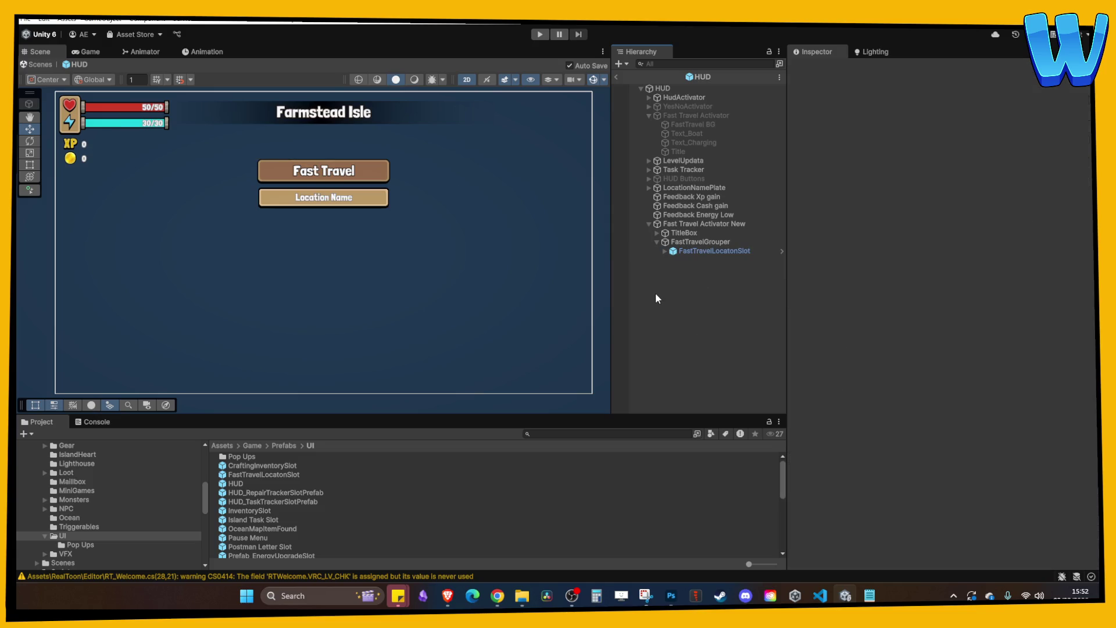
pyautogui.click(679, 250)
pyautogui.click(677, 299)
# - Return to the Island_1 scene and play-test the HUD, walking the player right and left
pyautogui.click(617, 77)
pyautogui.click(540, 35)
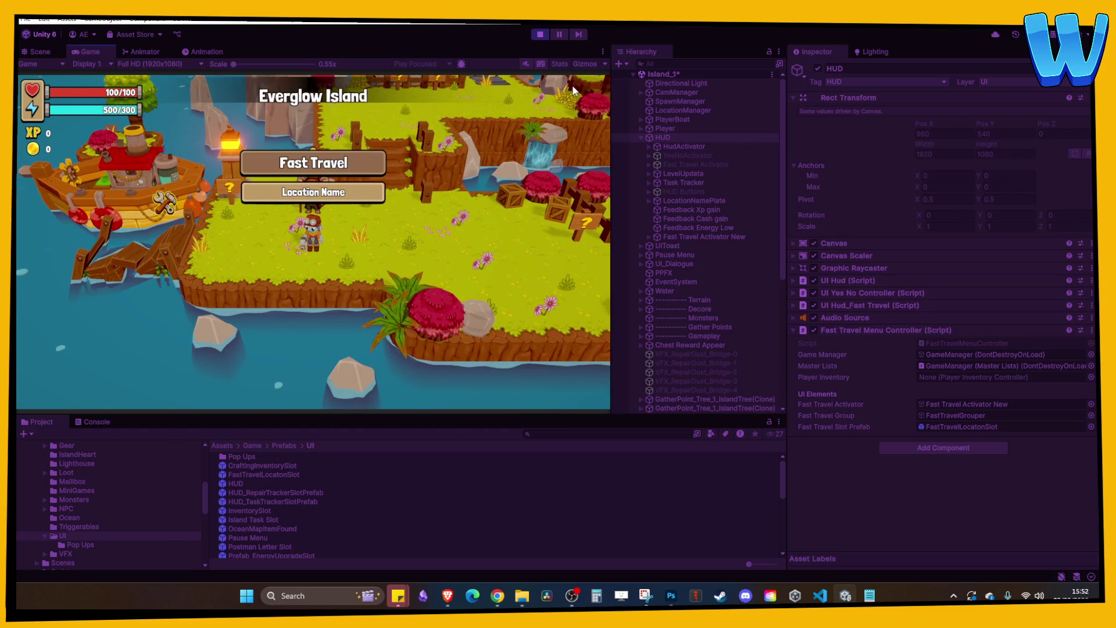
pyautogui.press('d')
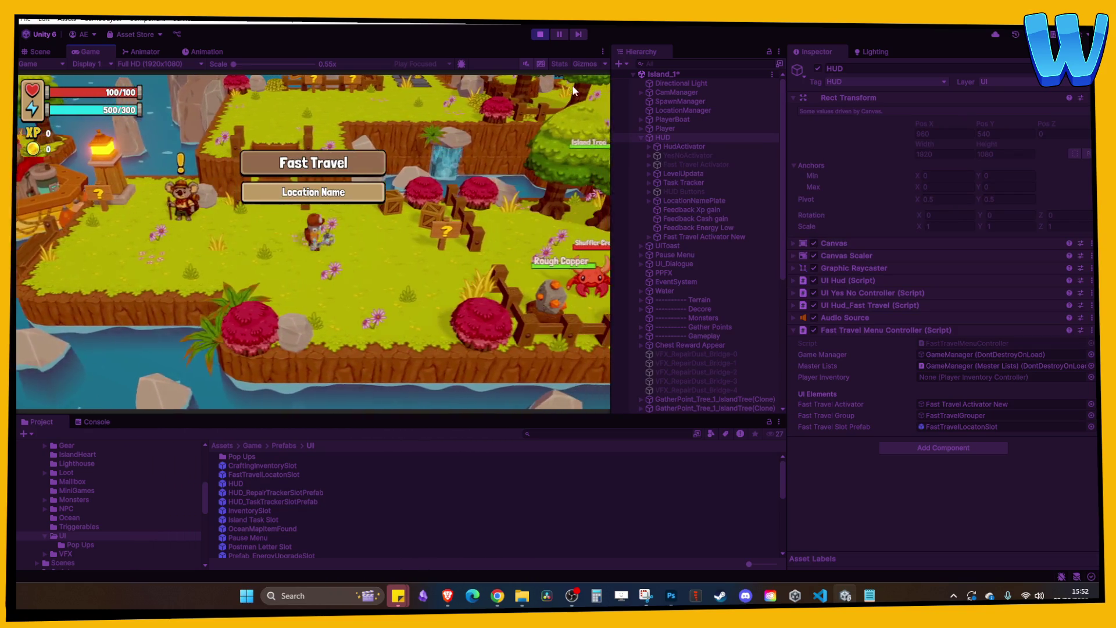
pyautogui.press('d')
pyautogui.press('a')
pyautogui.click(540, 34)
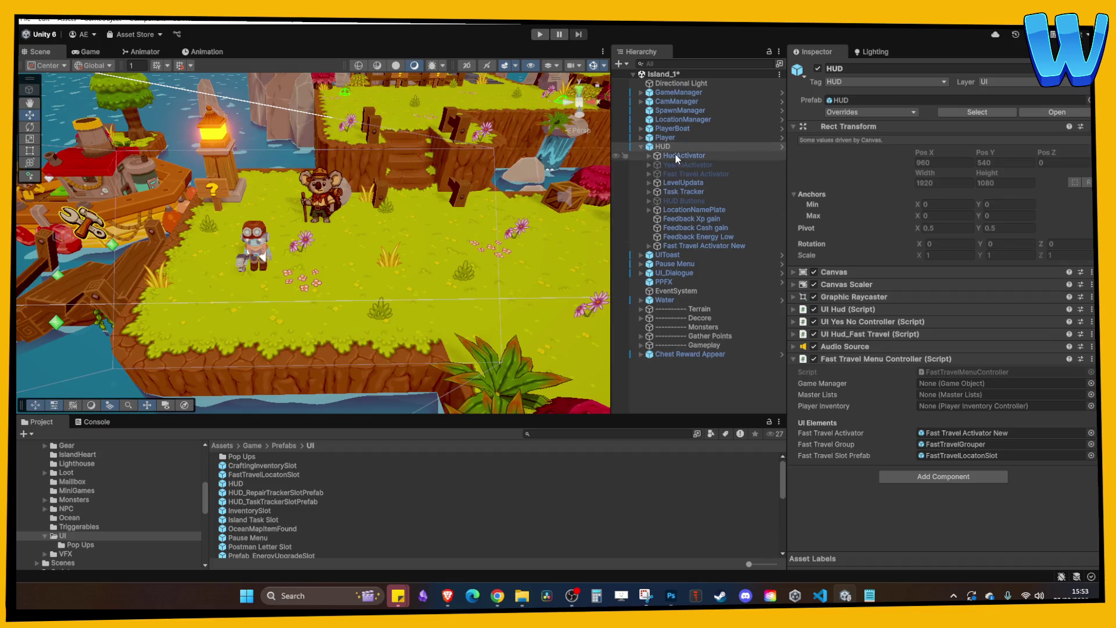
# - Open the HUD prefab in isolation and delete the FastTravelLocatonSlot placeholder
pyautogui.rightClick(677, 158)
pyautogui.moveTo(747, 251)
pyautogui.click(954, 266)
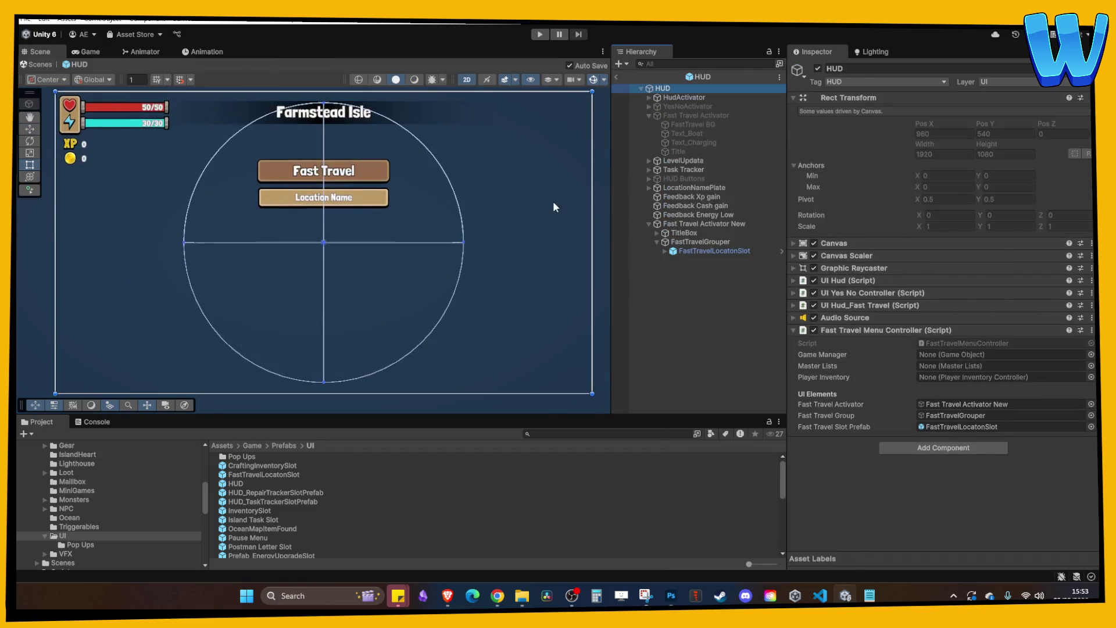
pyautogui.click(721, 252)
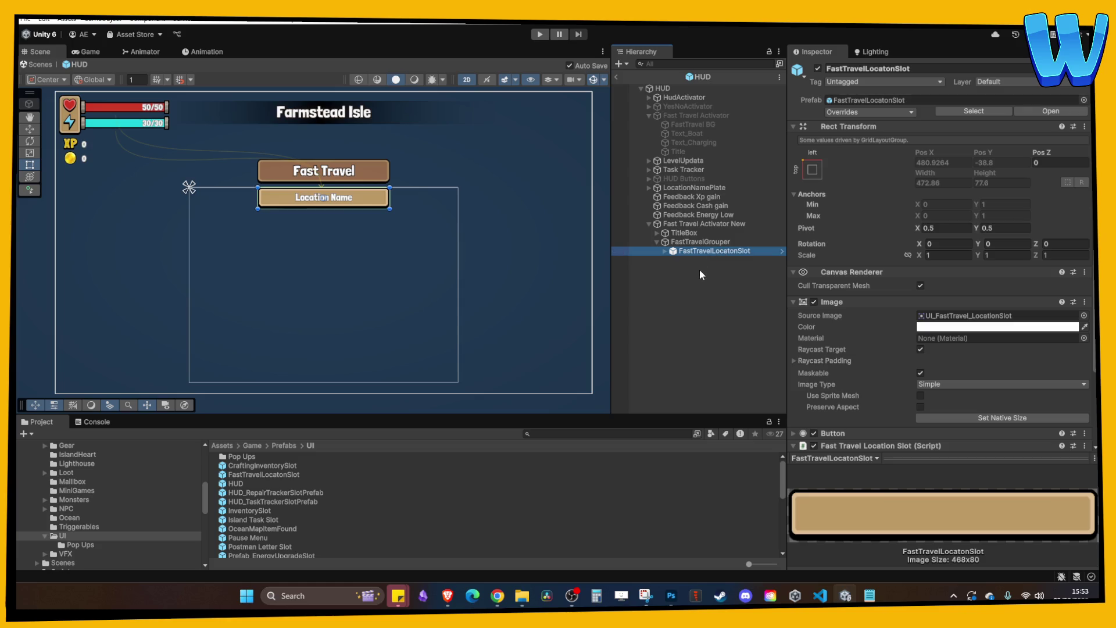
pyautogui.press('Delete')
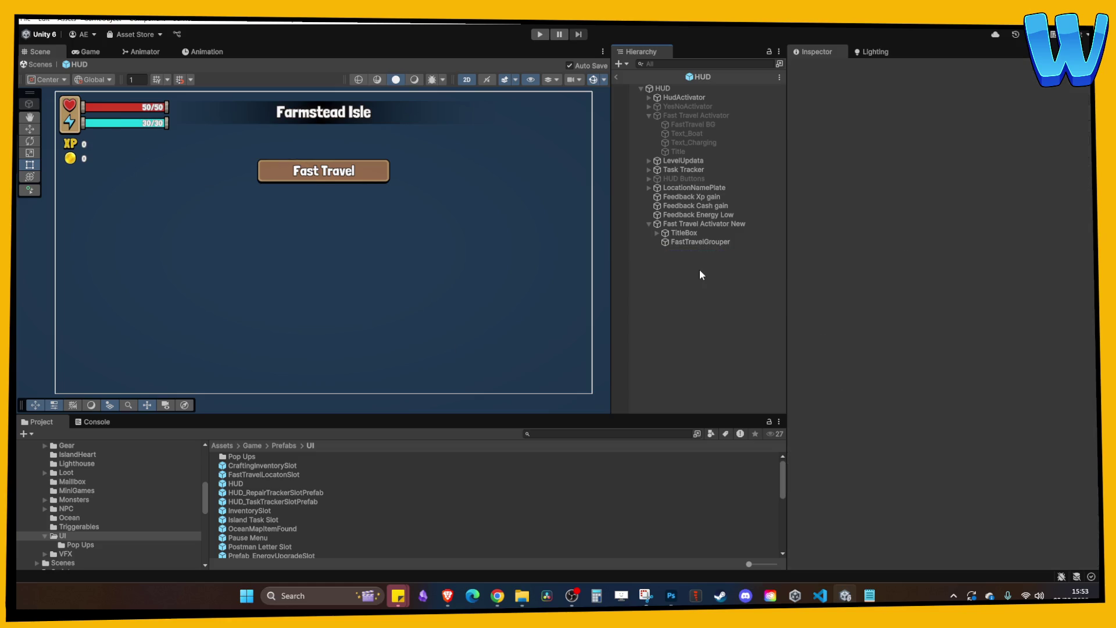
# - Check the FastTravelGrouper layout and the Fast Travel Activator New object
pyautogui.click(699, 242)
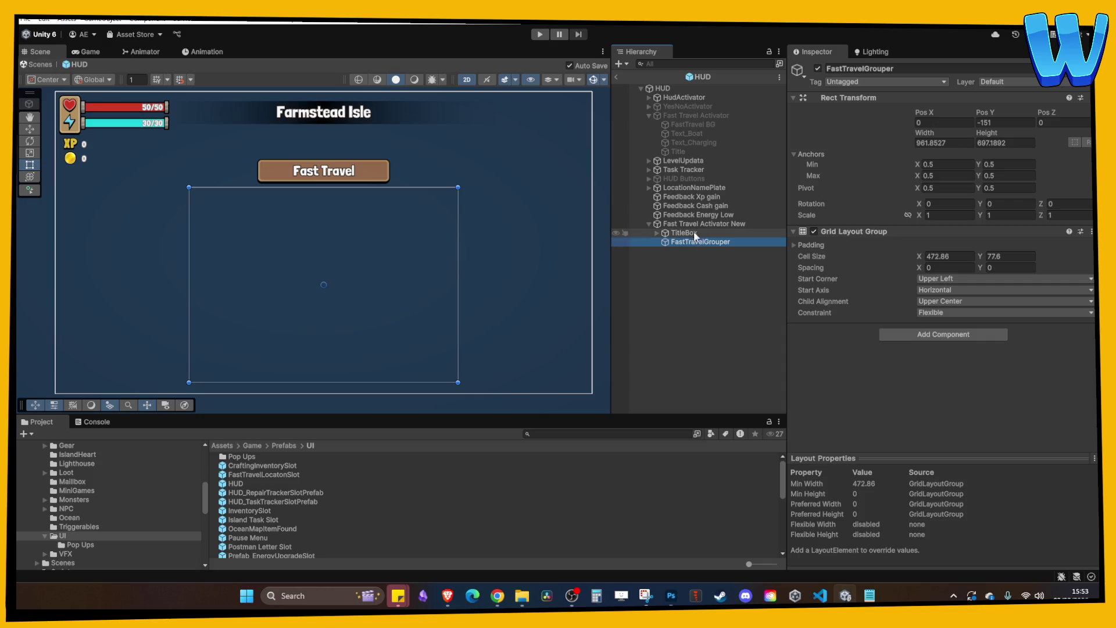
pyautogui.click(698, 224)
pyautogui.click(819, 595)
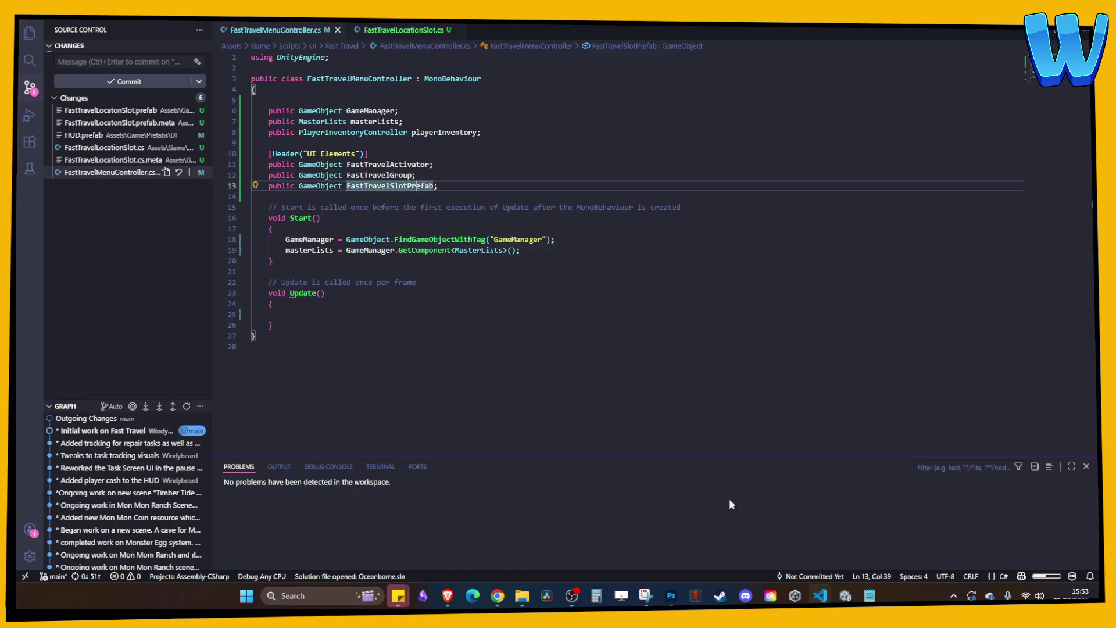
# - Add a playerInventory GetComponent assignment in Start() and save the script
pyautogui.click(519, 275)
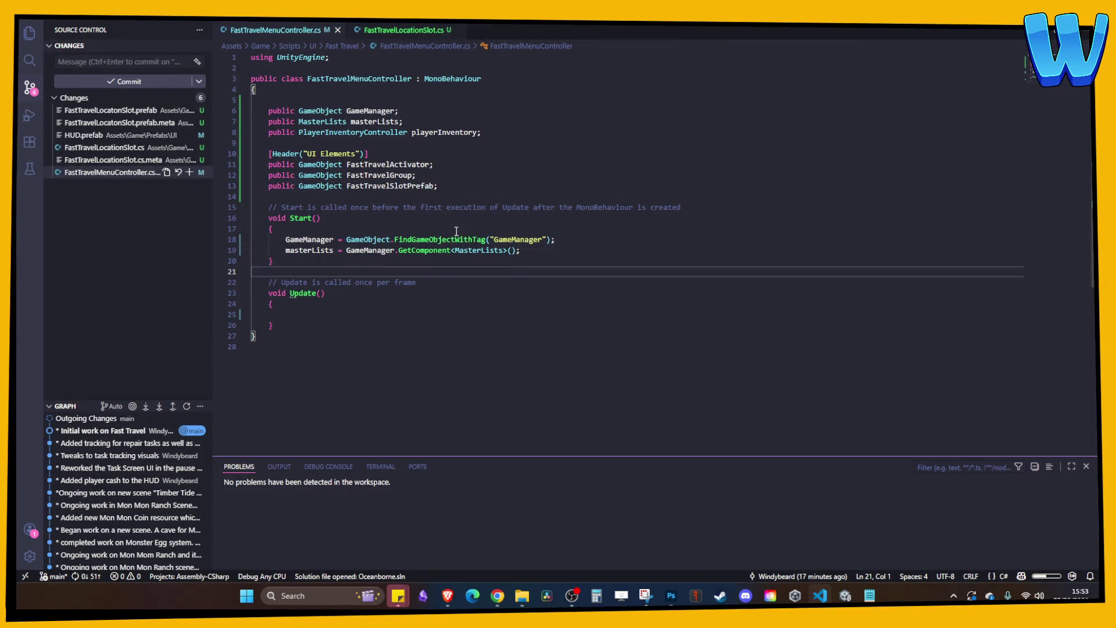
pyautogui.click(552, 255)
pyautogui.press('Return')
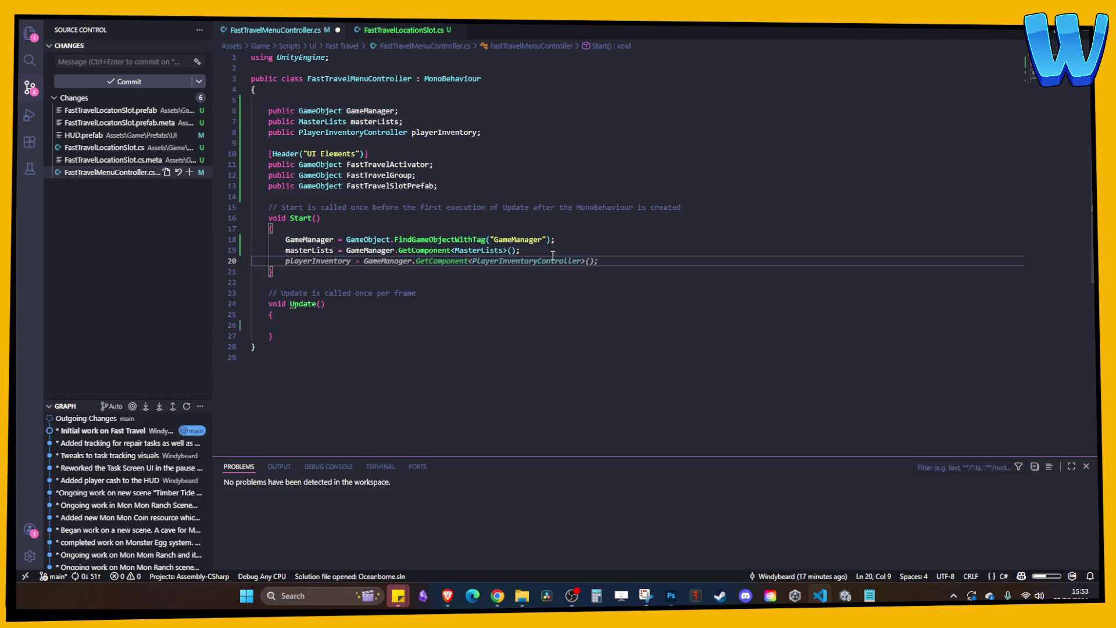
pyautogui.write('pub')
pyautogui.press('Return')
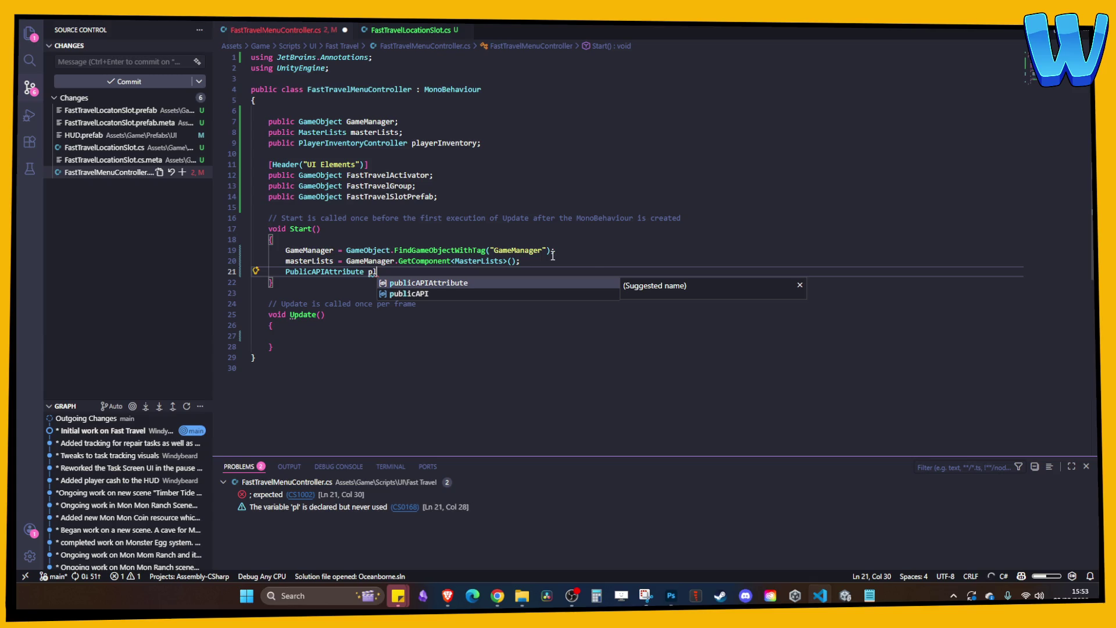
pyautogui.press('BackSpace')
pyautogui.press('BackSpace')
pyautogui.press('BackSpace')
pyautogui.press('BackSpace')
pyautogui.press('BackSpace')
pyautogui.write('playering')
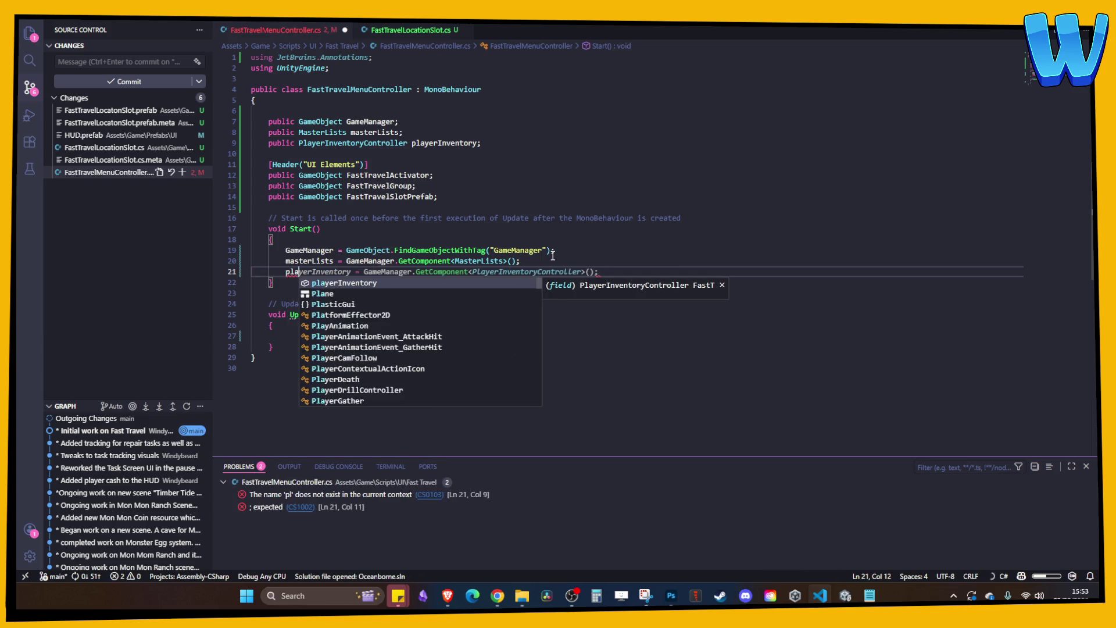
pyautogui.press('Tab')
pyautogui.hotkey('ctrl', 'z')
pyautogui.press('Tab')
pyautogui.hotkey('ctrl', 's')
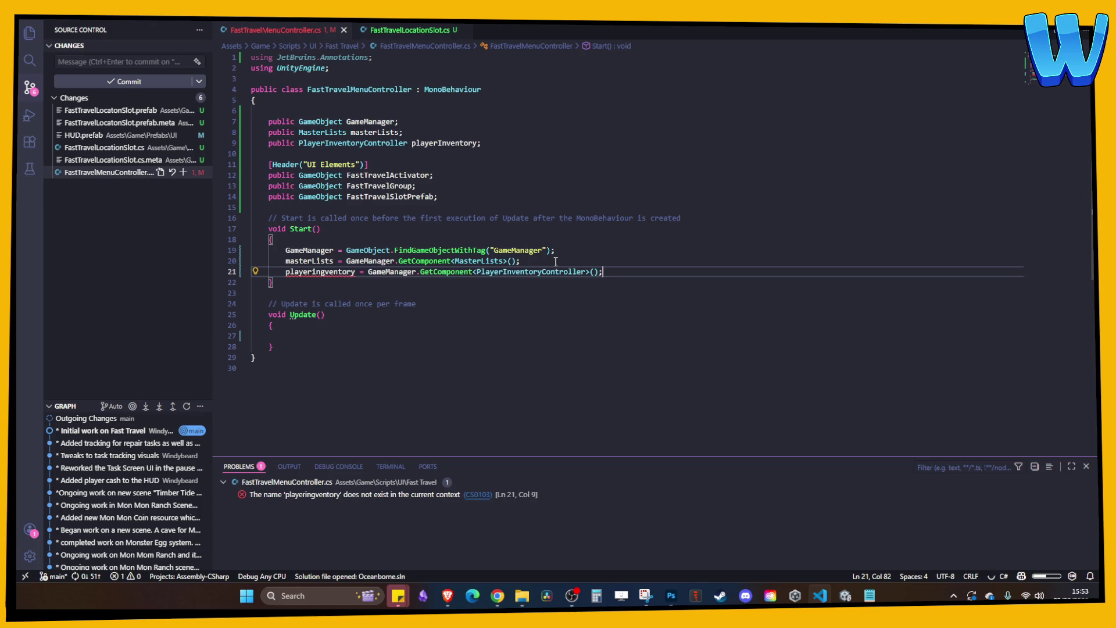
# - Fix the playeringventory misspelling to playerInventory and save
pyautogui.click(325, 272)
pyautogui.press('BackSpace')
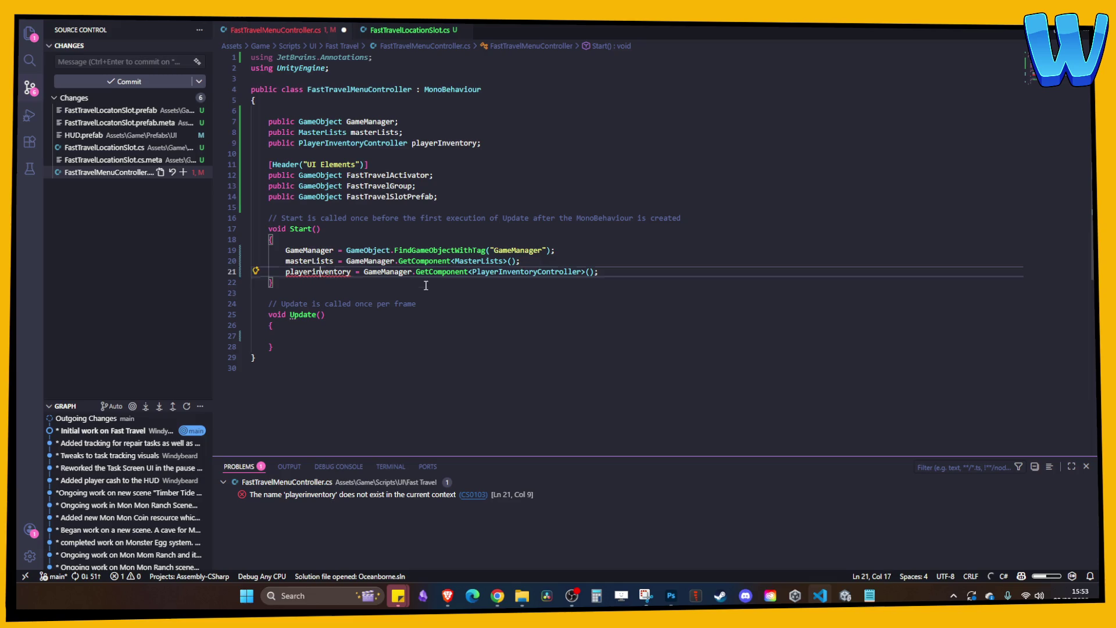
pyautogui.click(421, 285)
pyautogui.press('Tab')
pyautogui.hotkey('ctrl', 's')
# - Delete the unused Update() method from FastTravelMenuController.cs
pyautogui.click(635, 268)
pyautogui.click(467, 302)
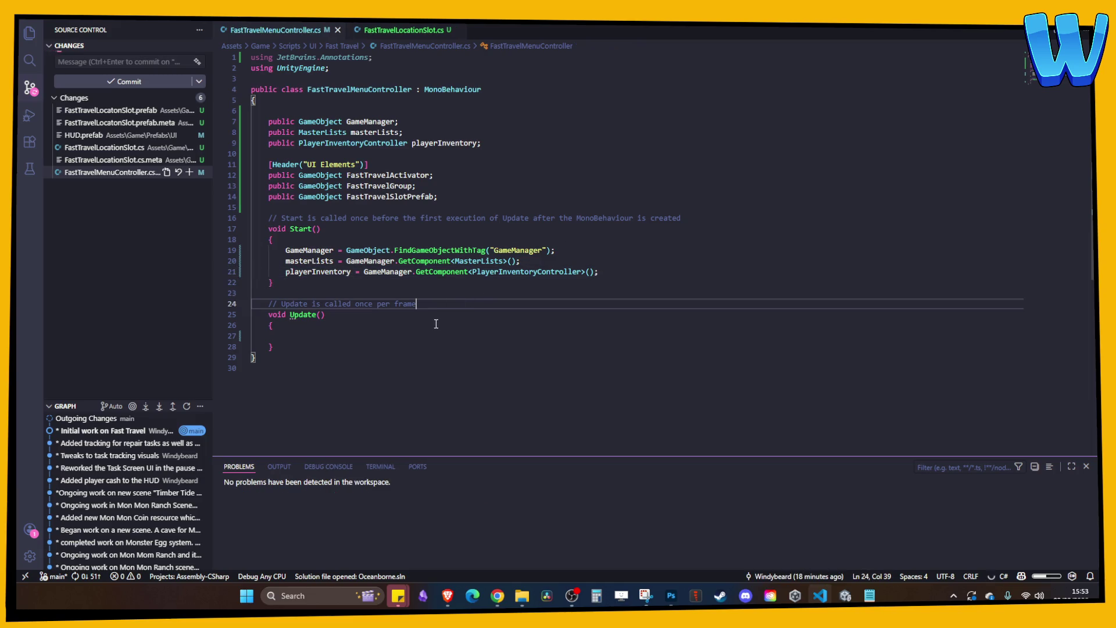
pyautogui.click(436, 325)
pyautogui.click(349, 336)
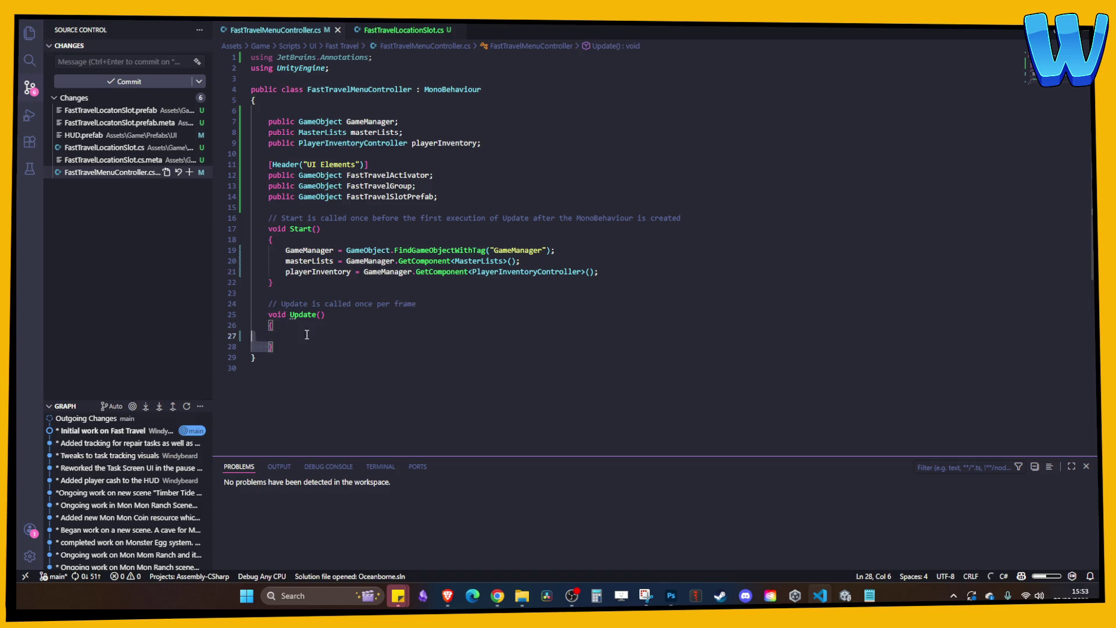
pyautogui.click(463, 344)
pyautogui.moveTo(388, 347)
pyautogui.mouseDown()
pyautogui.moveTo(372, 317)
pyautogui.moveTo(251, 303)
pyautogui.mouseUp()
pyautogui.press('Delete')
pyautogui.click(477, 203)
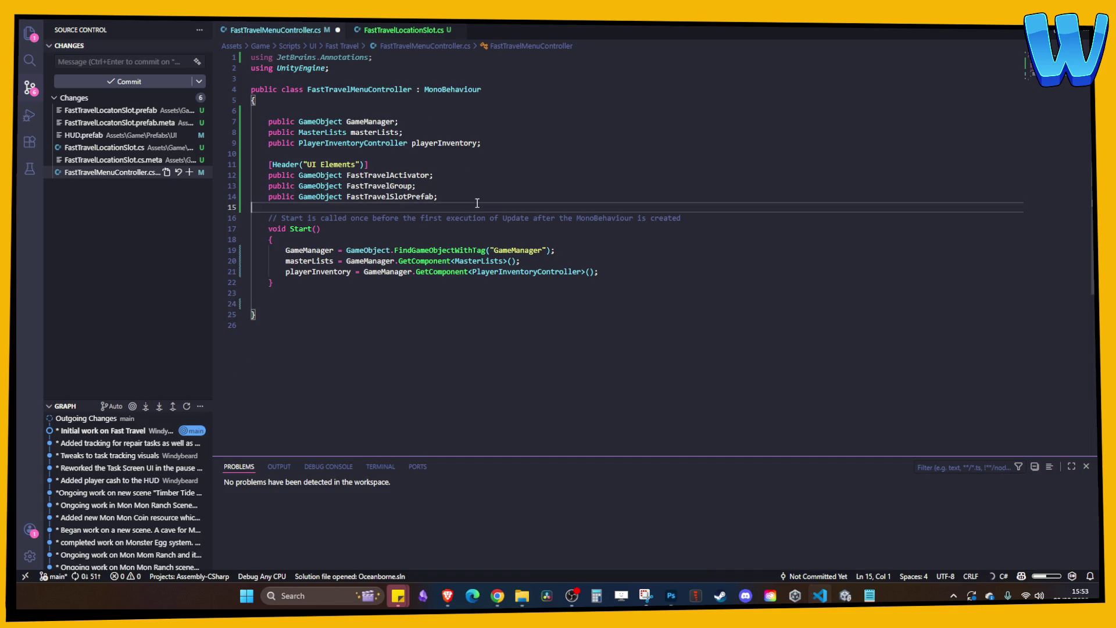
pyautogui.click(846, 595)
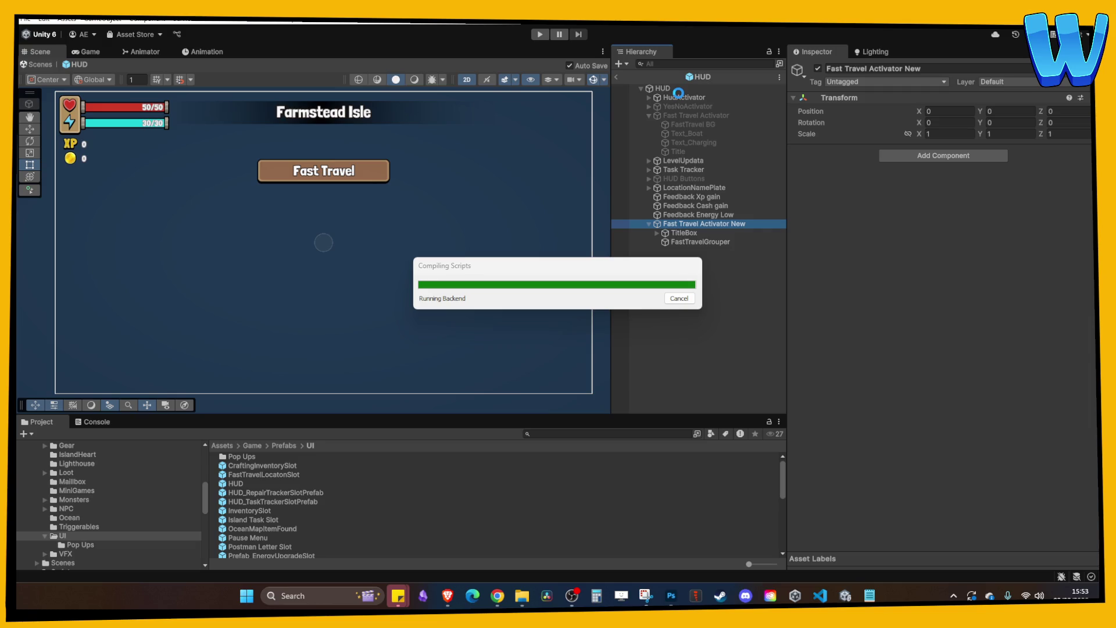
# - Select HUD and open its UI Hud_Fast Travel script from the Inspector
pyautogui.click(663, 88)
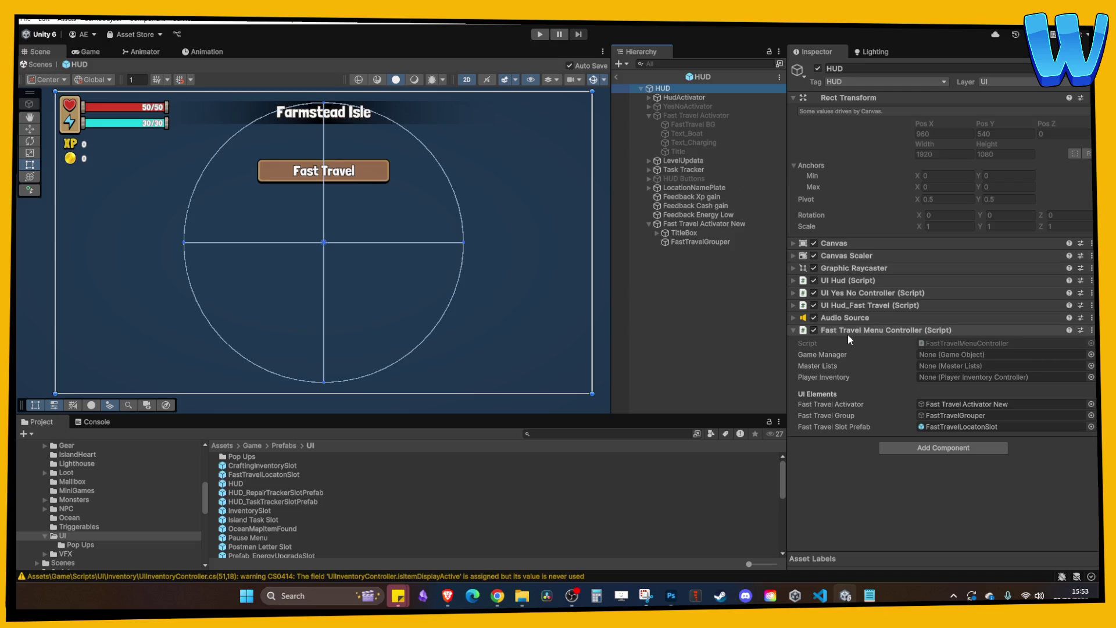
pyautogui.click(855, 306)
pyautogui.doubleClick(934, 318)
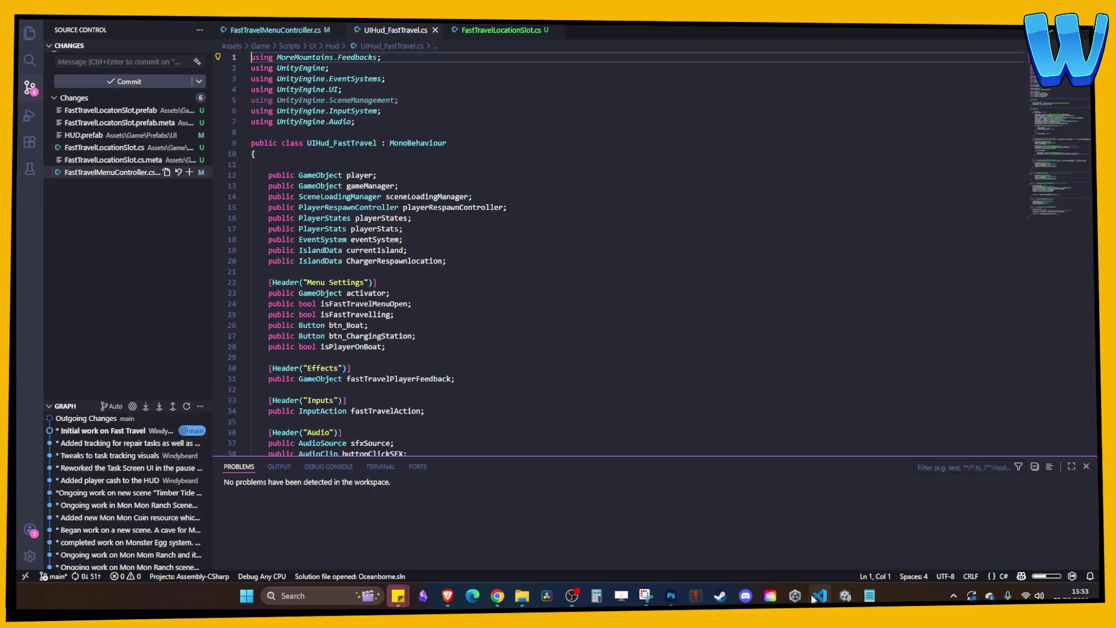
# - Select the Inputs and Audio field declarations in UIHud_FastTravel.cs, then return to FastTravelMenuController.cs
pyautogui.scroll(2, 497, 275)
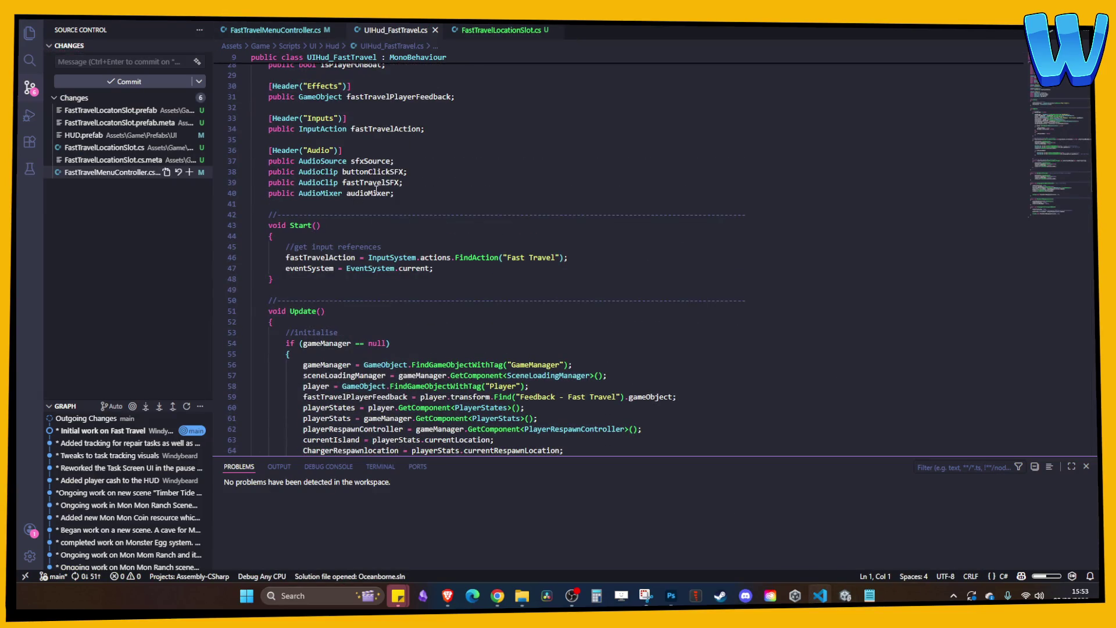
pyautogui.scroll(1, 378, 188)
pyautogui.moveTo(401, 222)
pyautogui.mouseDown()
pyautogui.moveTo(252, 178)
pyautogui.moveTo(265, 145)
pyautogui.mouseUp()
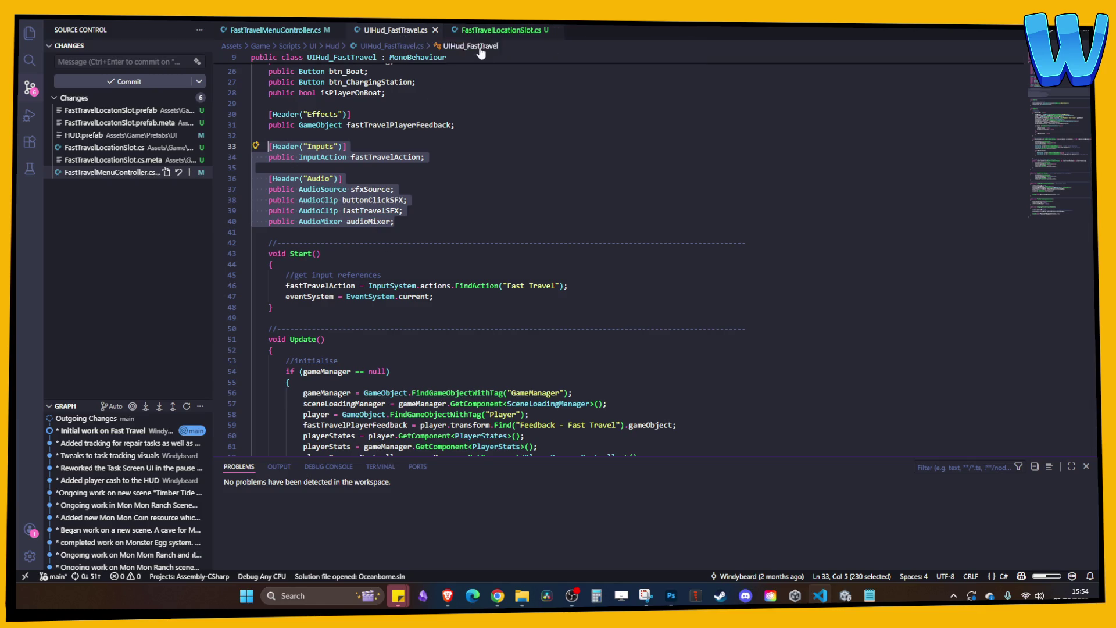
pyautogui.moveTo(377, 30); pyautogui.dragTo(324, 31)
pyautogui.click(324, 30)
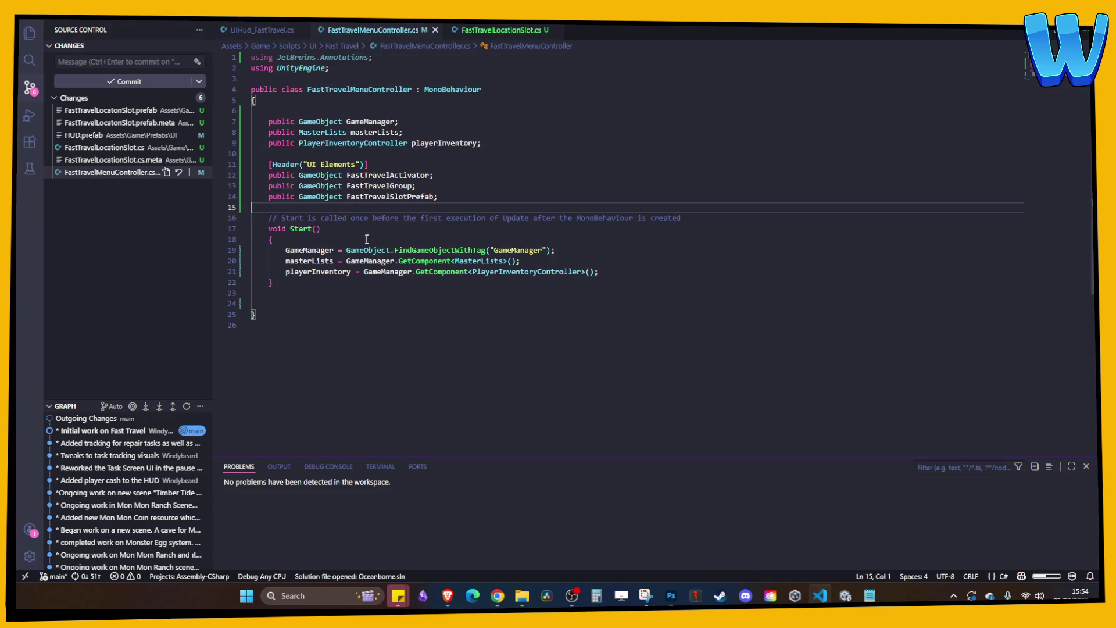
# - Paste the Inputs and Audio fields and add UnityEngine.UI and UnityEngine.InputSystem usings, then save
pyautogui.press('Return')
pyautogui.press('Tab')
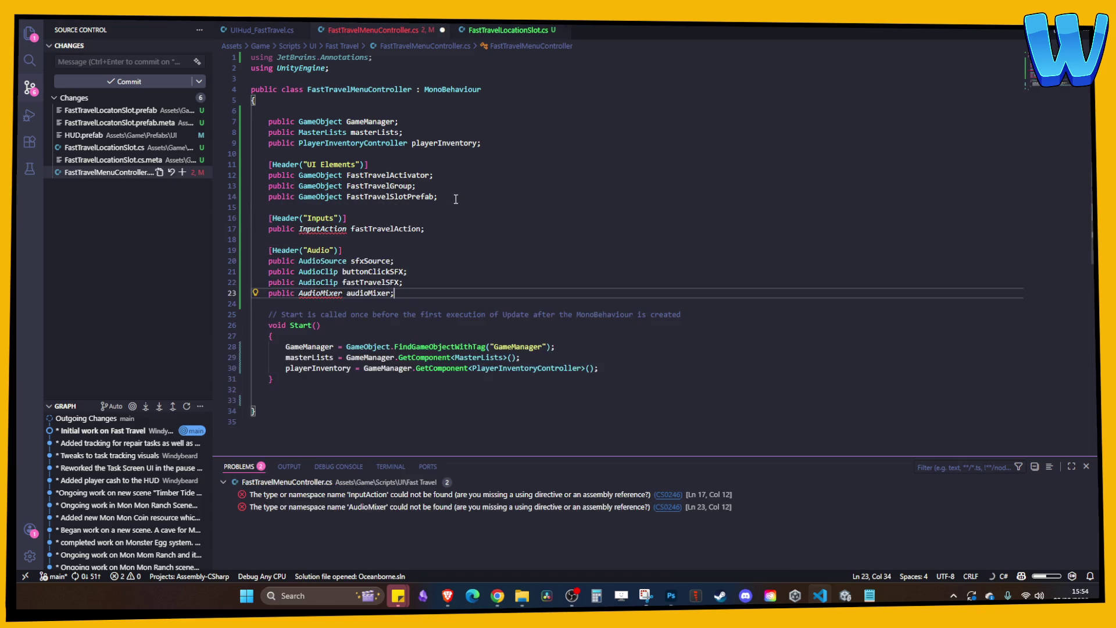
pyautogui.click(351, 69)
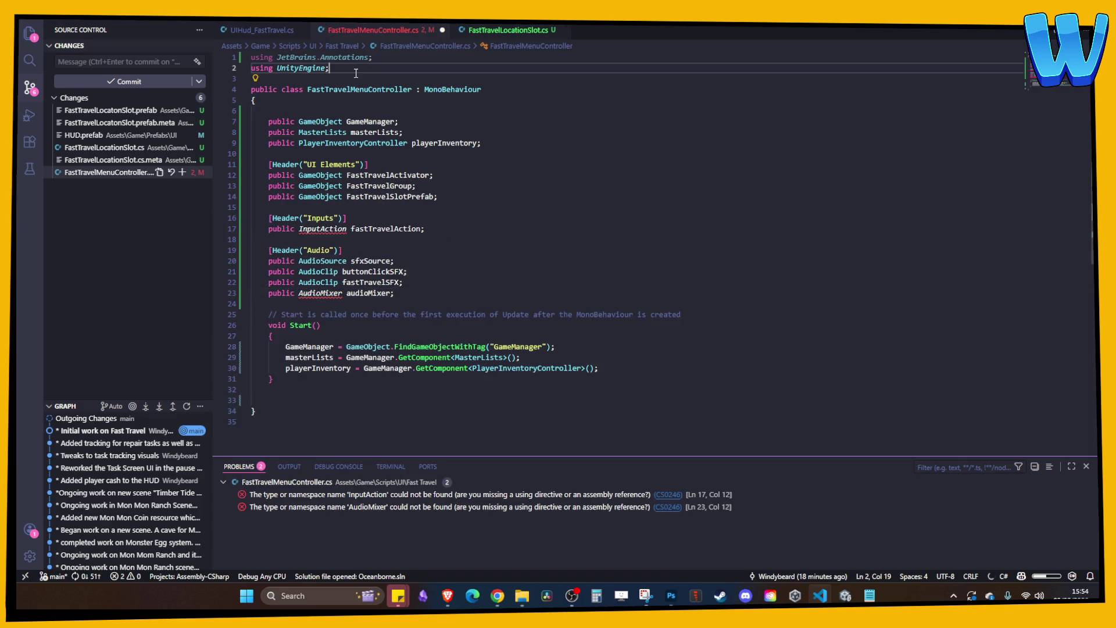
pyautogui.hotkey('ctrl', 'v')
pyautogui.click(356, 73)
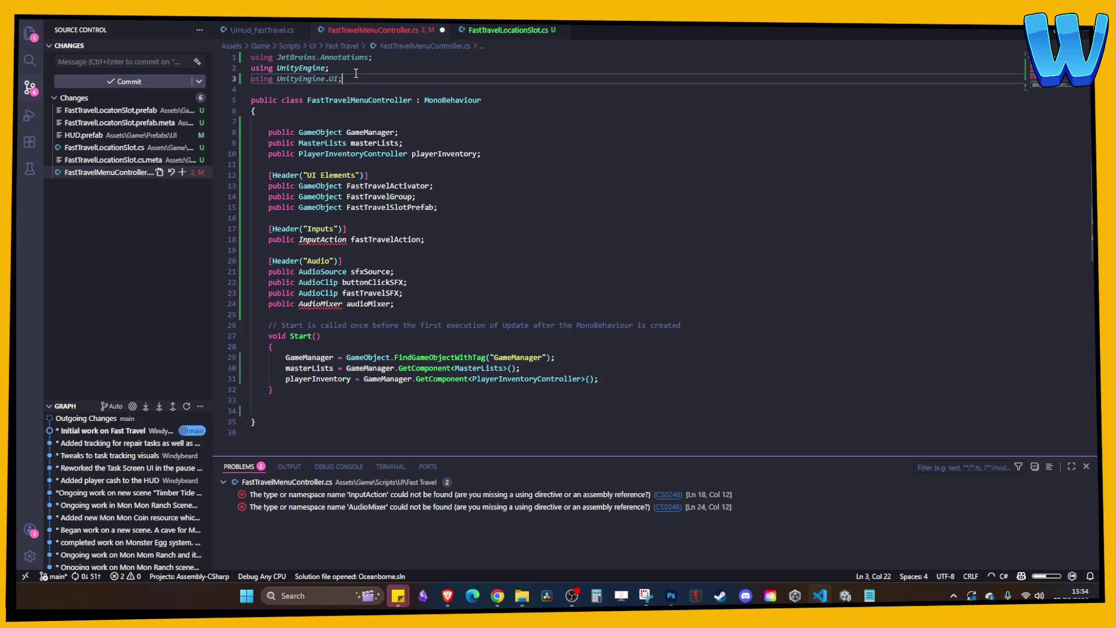
pyautogui.press('Tab')
pyautogui.hotkey('ctrl', 's')
# - Add a UnityEngine.Audio using and remove the unused JetBrains.Annotations using
pyautogui.press('Return')
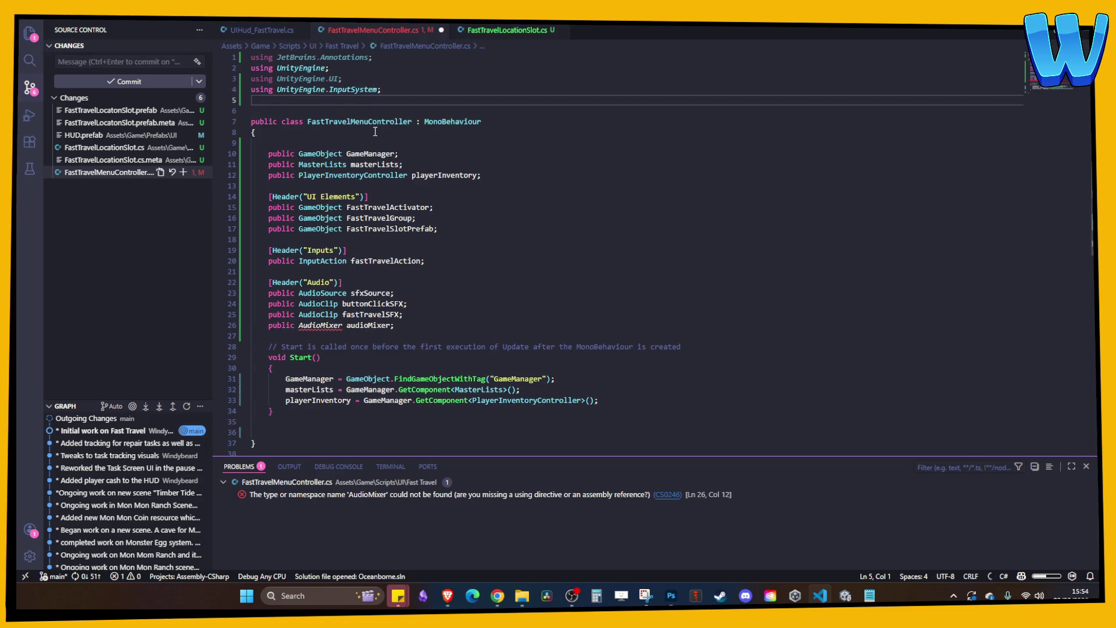
pyautogui.write('using')
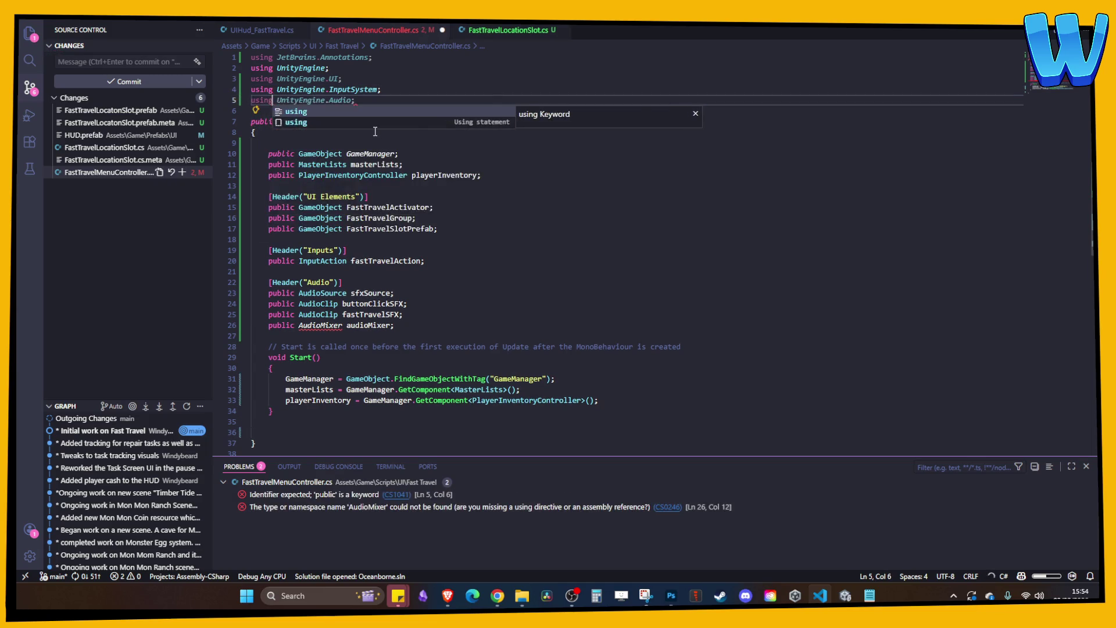
pyautogui.press('Tab')
pyautogui.hotkey('ctrl', 's')
pyautogui.click(236, 57)
pyautogui.press('Delete')
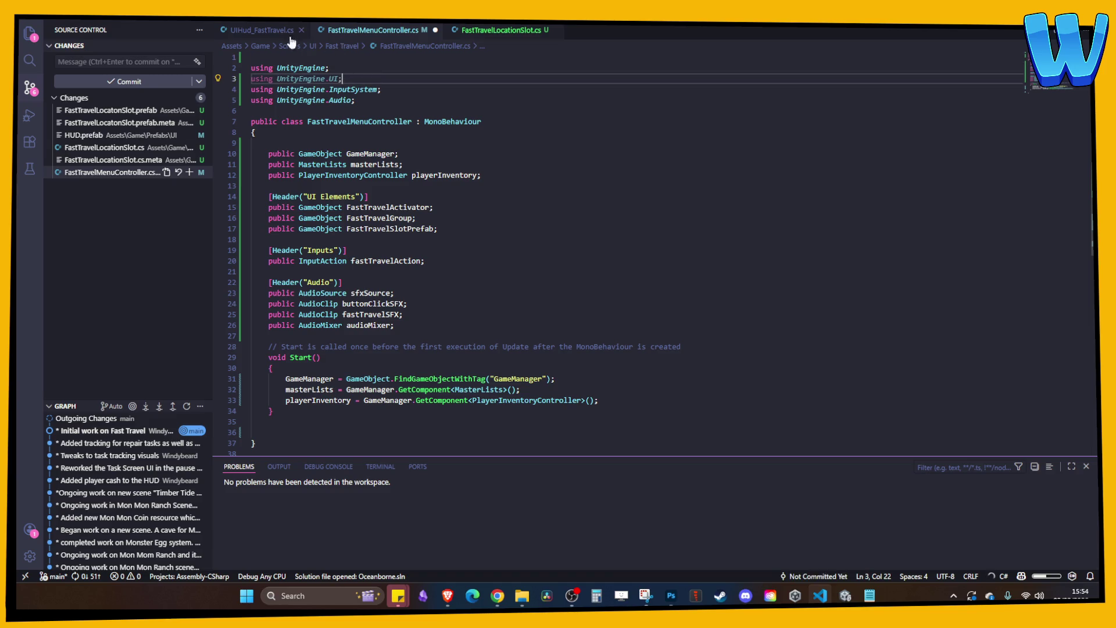
# - Copy the input-reference lines from UIHud_FastTravel.cs into FastTravelMenuController's Start() method
pyautogui.click(261, 29)
pyautogui.scroll(-2, 424, 189)
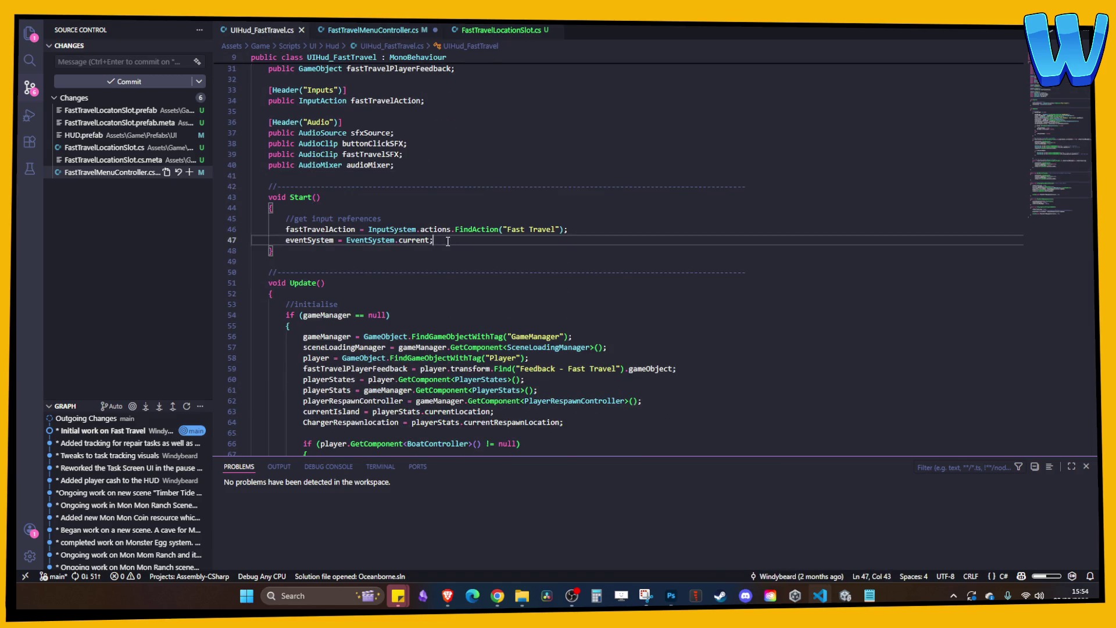
pyautogui.moveTo(433, 240); pyautogui.dragTo(282, 219)
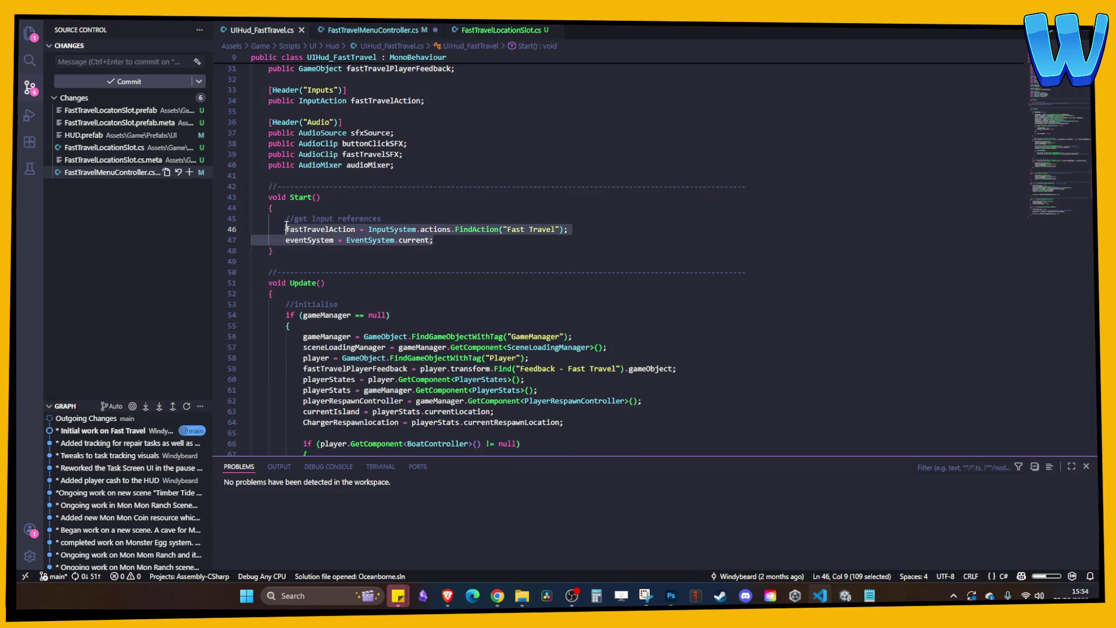
pyautogui.click(379, 30)
pyautogui.scroll(-4, 363, 254)
pyautogui.click(363, 255)
pyautogui.press('Return')
pyautogui.write('//get input references fastTravelAction = InputSystem.actions.FindAction("Fast Travel"); eventSystem = EventSystem.current;')
pyautogui.press('Return')
pyautogui.press('Return')
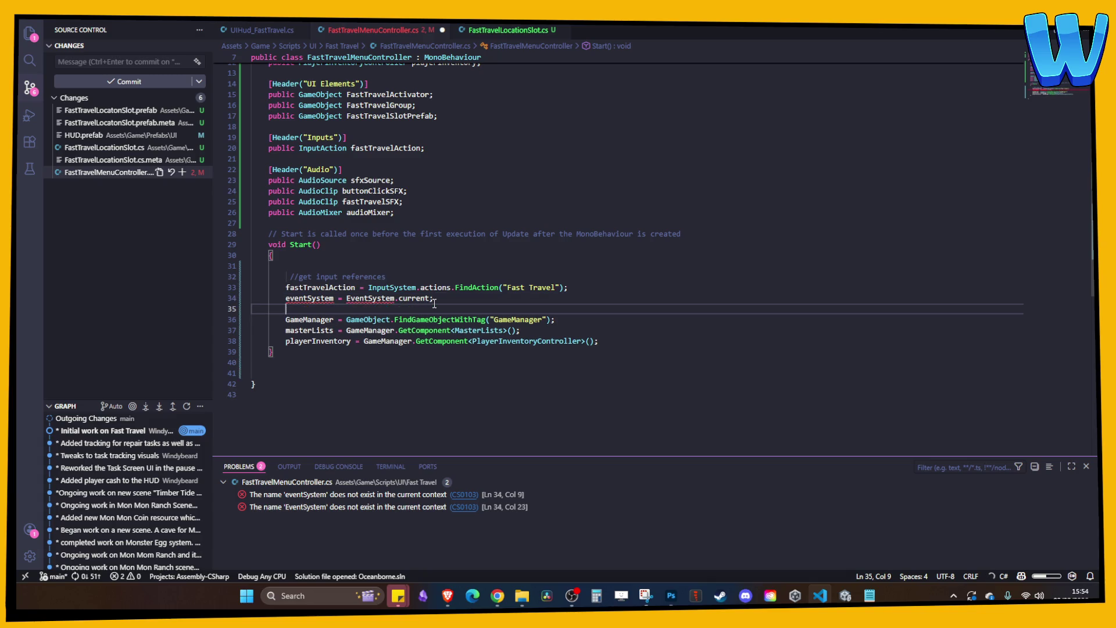